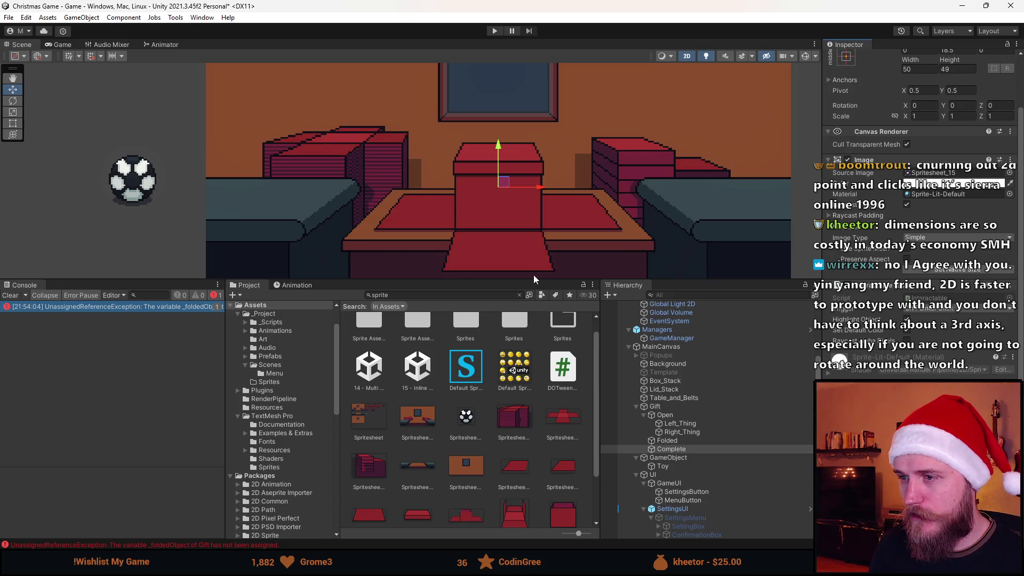
- Clear the unassigned-reference console error, enlarge the Scene view, and centre the table
left_click(11, 295)
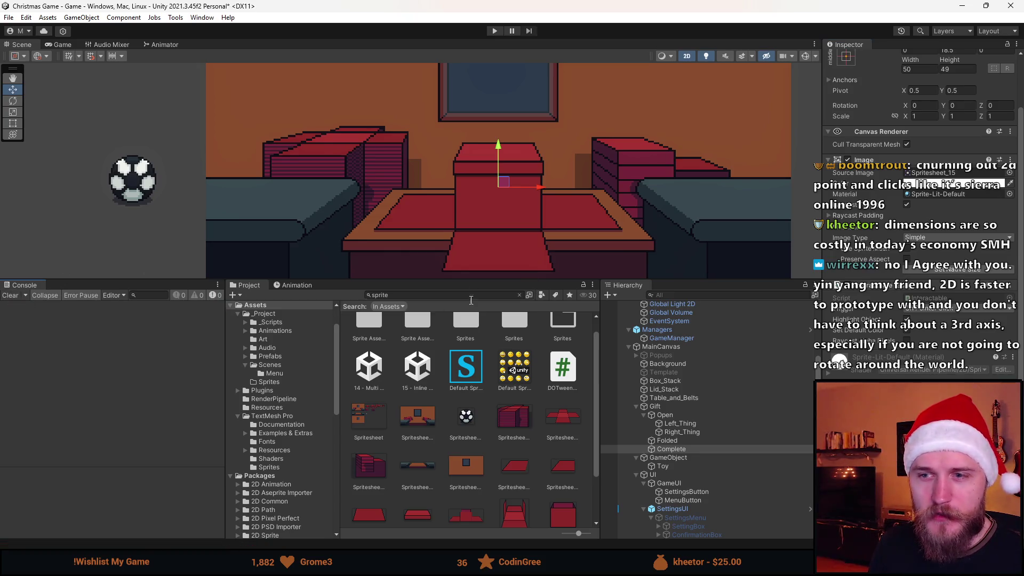
left_click_drag(490, 277, 486, 406)
scroll(586, 277, "down", 2)
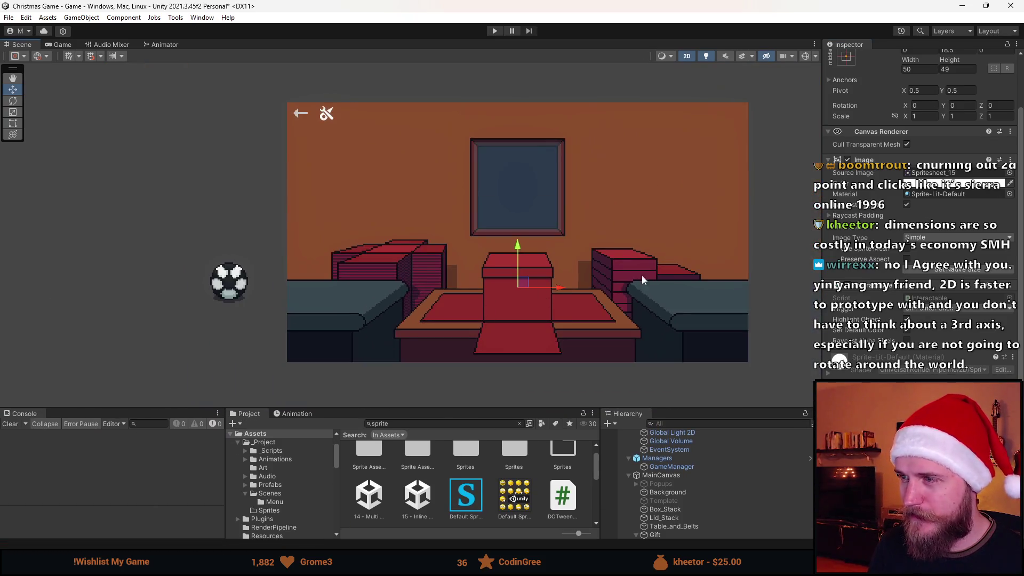
scroll(526, 296, "up", 1)
scroll(385, 295, "up", 1)
mouse_move(399, 296)
left_mouse_down()
mouse_move(480, 291)
mouse_move(472, 320)
left_mouse_up()
- Fine-tune the scene zoom and pan and resize the bottom panels for more room
scroll(482, 299, "up", 1)
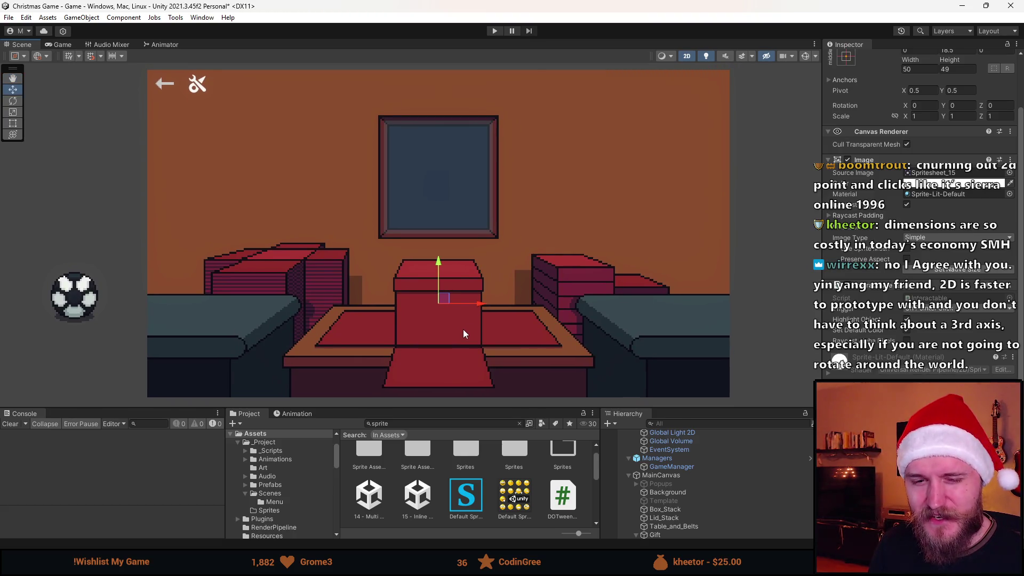
scroll(418, 314, "up", 1)
scroll(417, 318, "down", 1)
left_click_drag(418, 290, 414, 291)
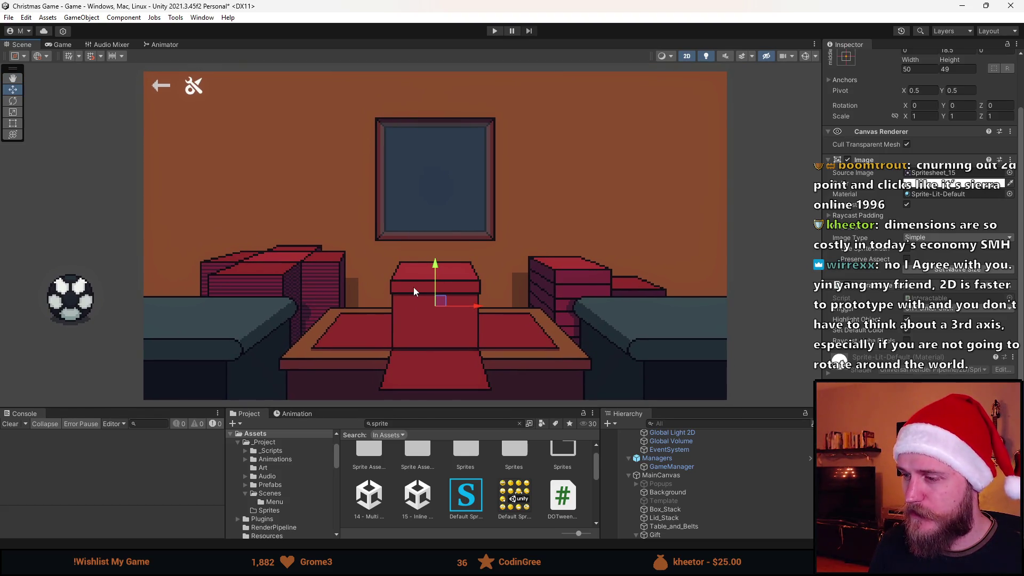
left_click_drag(439, 409, 439, 403)
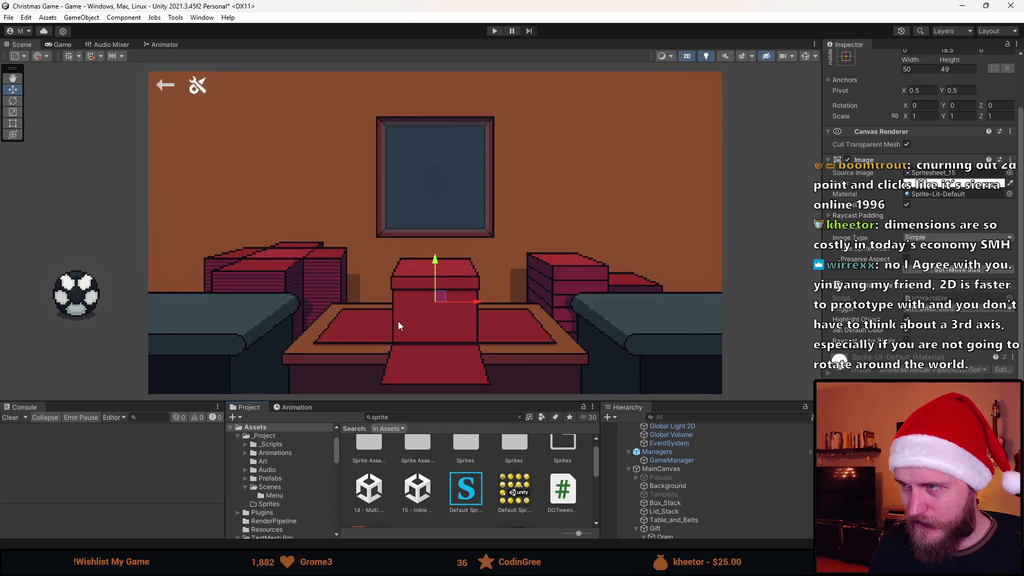
left_click_drag(420, 327, 428, 328)
left_click_drag(451, 401, 451, 386)
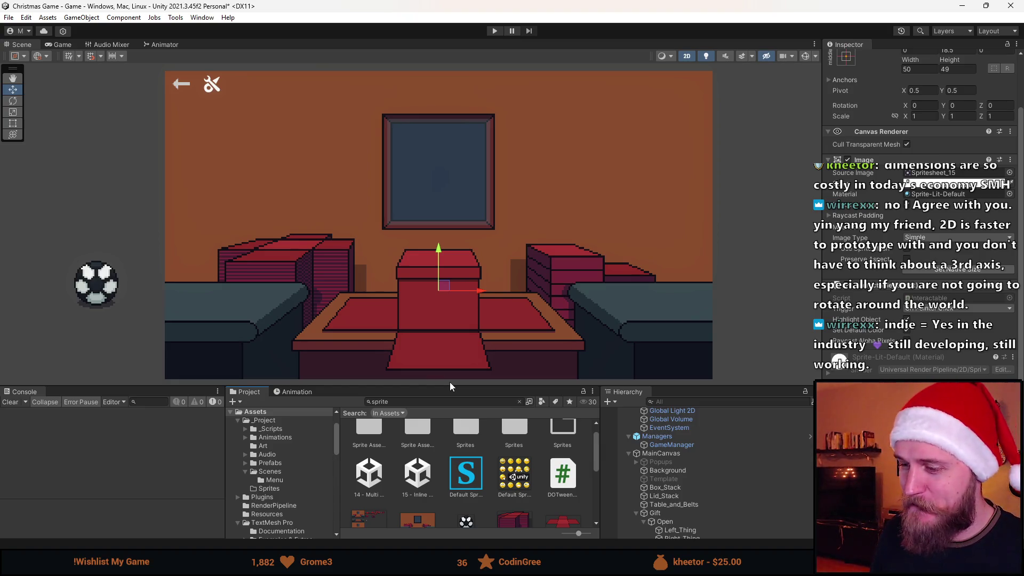
left_click_drag(504, 385, 500, 346)
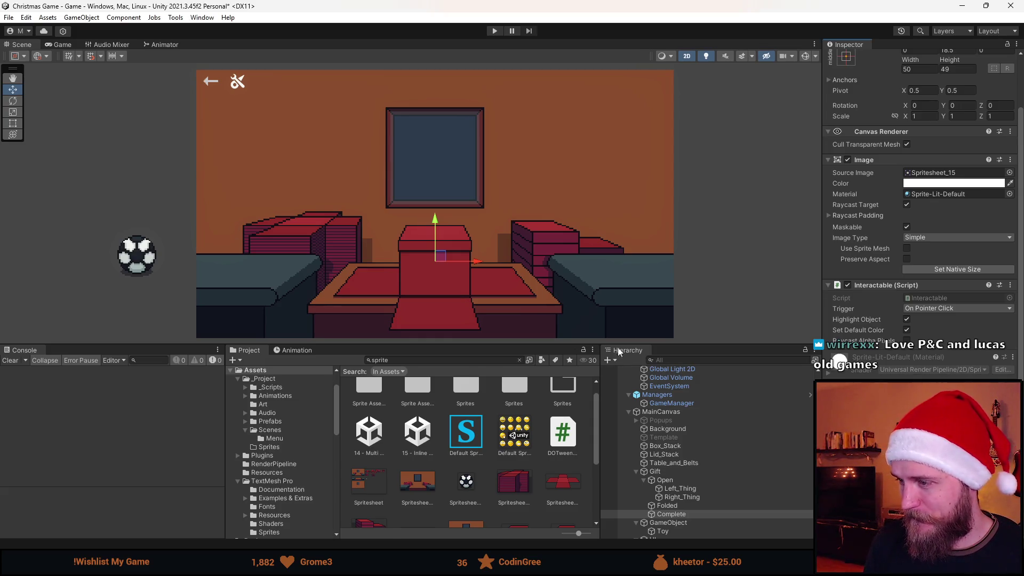
- Adjust the panels and view, then select the gift's Folded and Complete objects
left_click_drag(685, 345, 681, 315)
key("q")
left_click_drag(412, 208, 393, 210)
key("w")
left_click(695, 474)
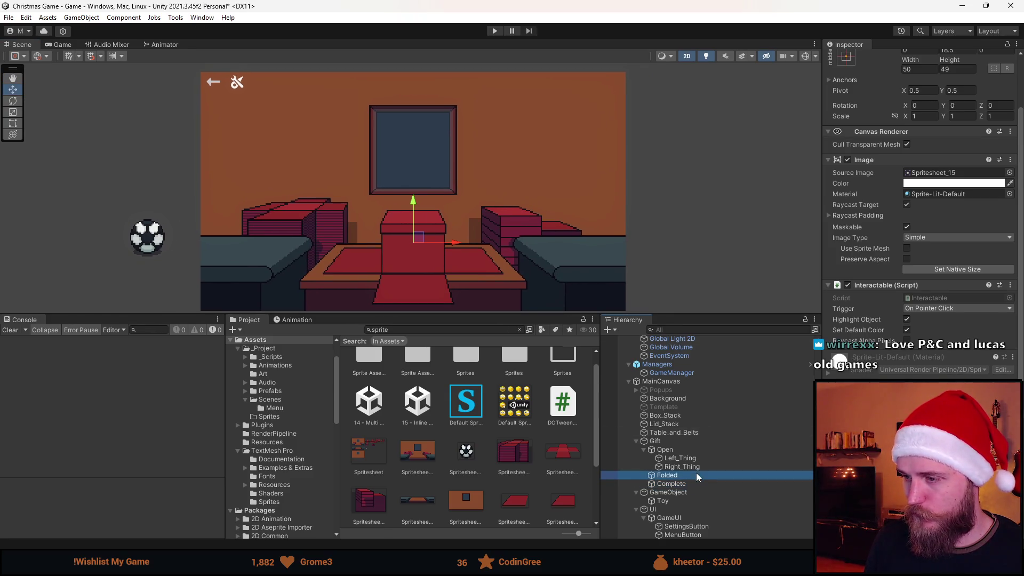
left_click(688, 482)
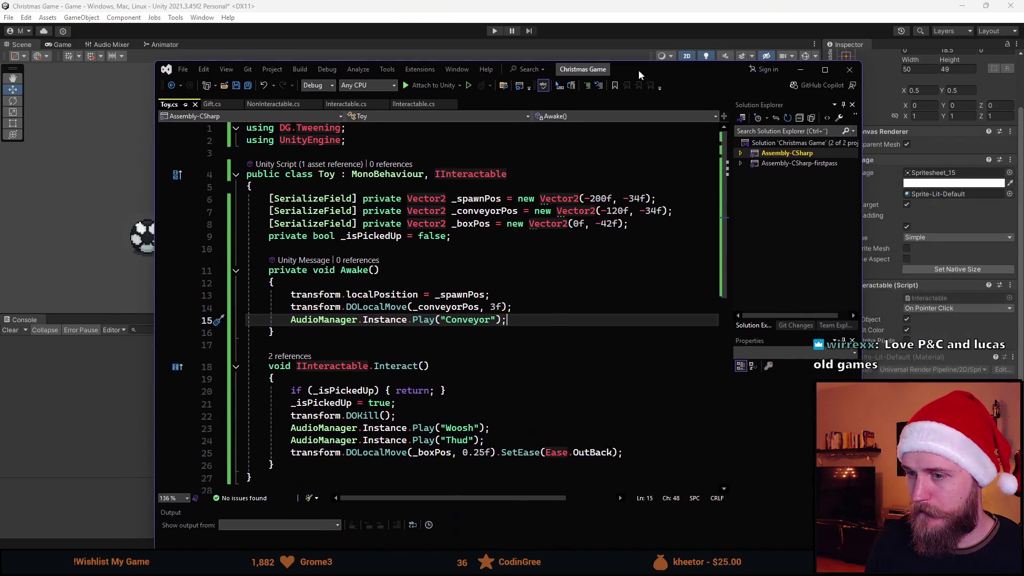
- In Gift.cs, add a public void CompleteGift() method after FoldFront
scroll(290, 121, "down", 2)
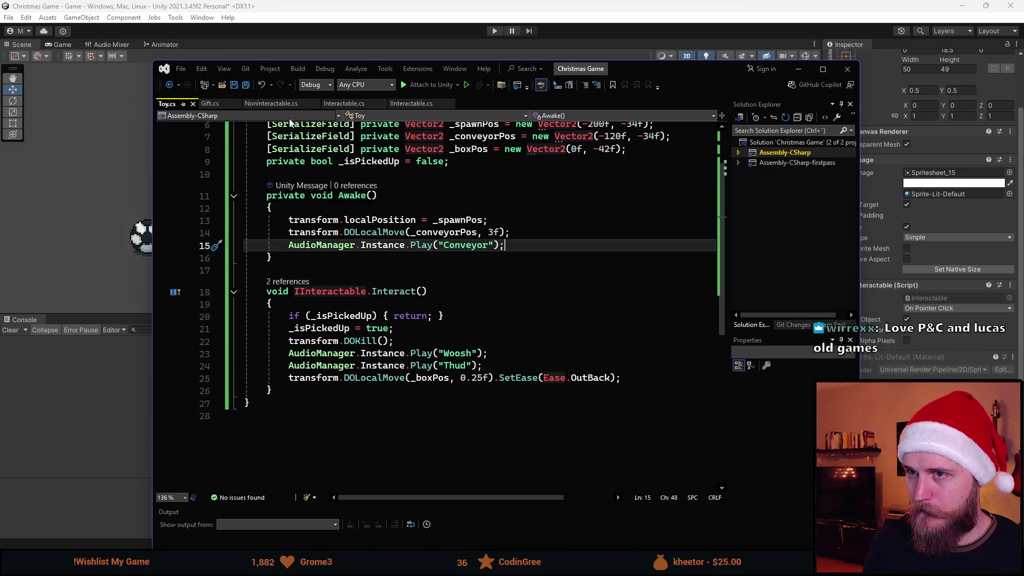
left_click(219, 103)
scroll(352, 372, "down", 5)
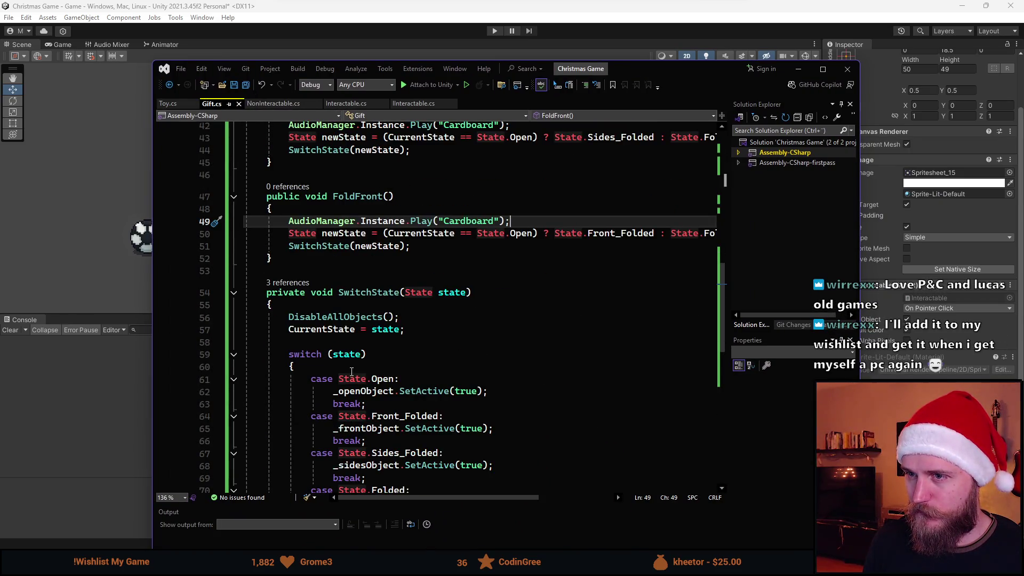
scroll(351, 372, "down", 7)
scroll(337, 349, "up", 7)
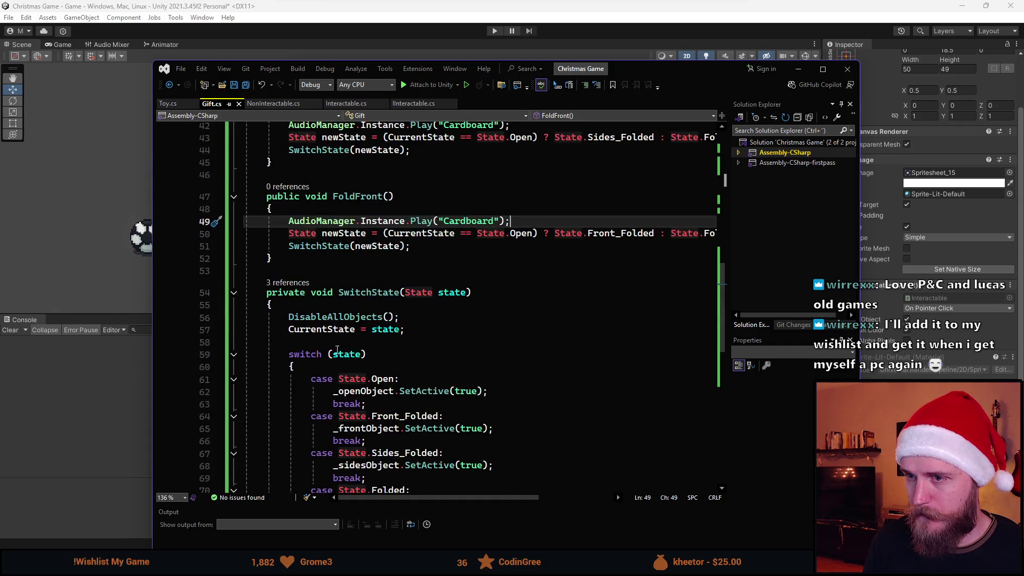
left_click(385, 258)
key("Return")
key("Return")
type("public void C")
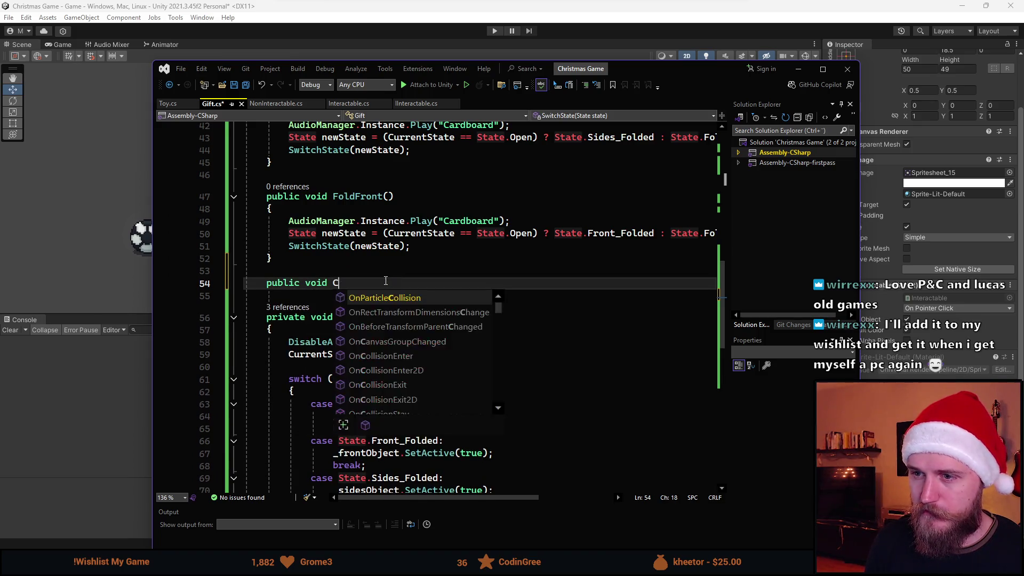
type("ompleteGif")
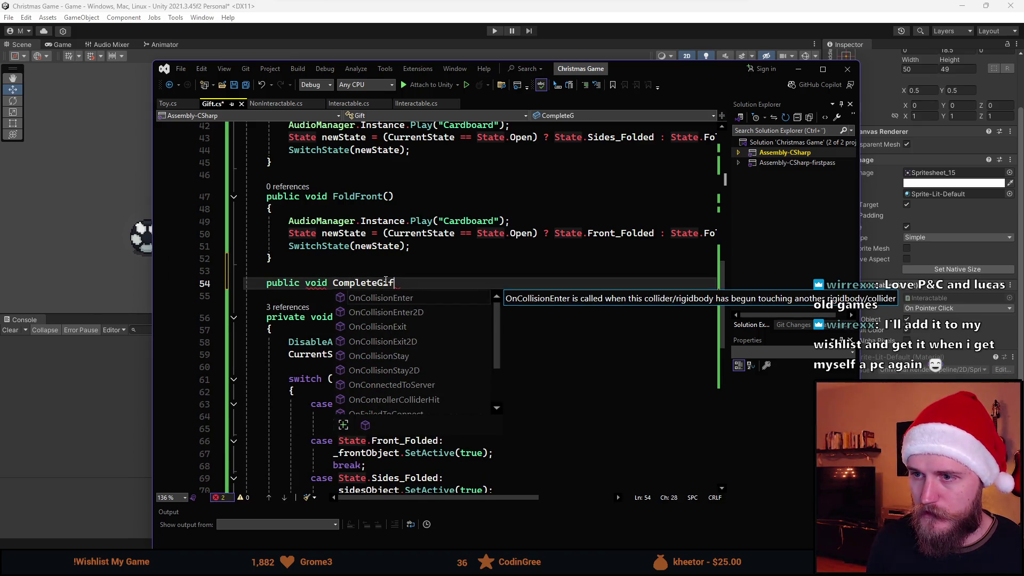
type("t()")
key("Return")
type("{")
key("Return")
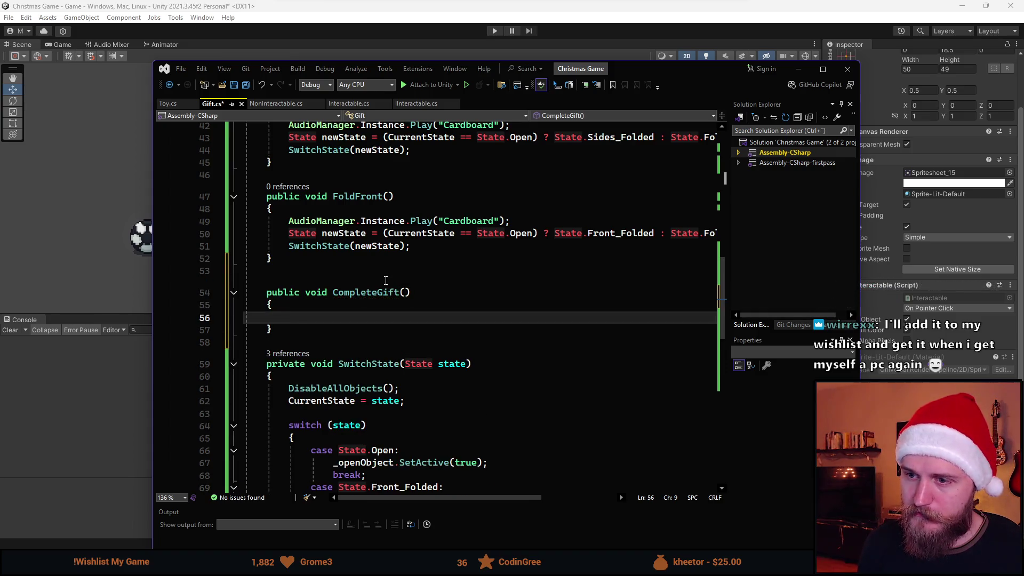
- Make CompleteGift call SwitchState(State.None)
type("Switch")
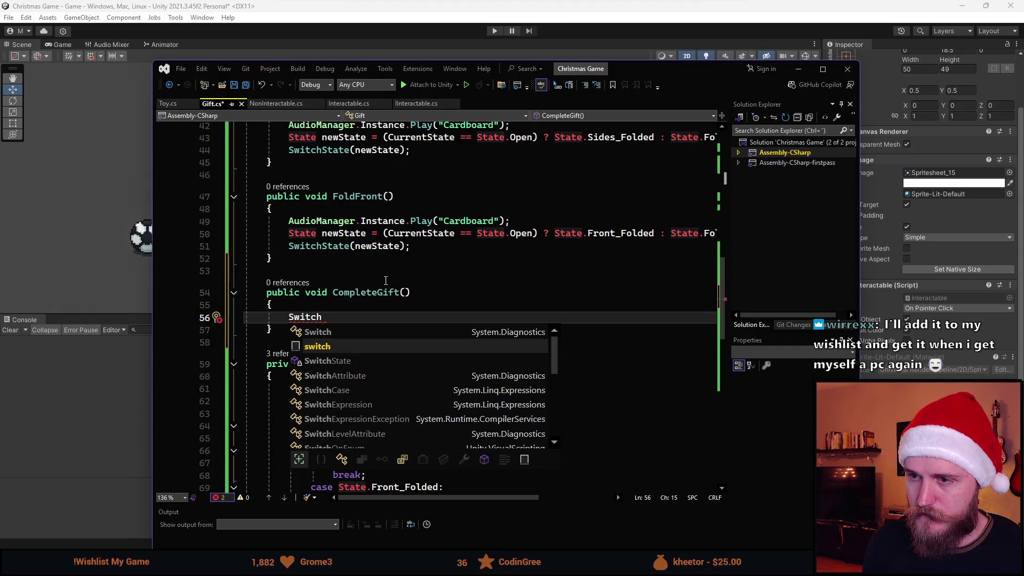
key("Escape")
key("BackSpace")
key("BackSpace")
key("BackSpace")
type("tch")
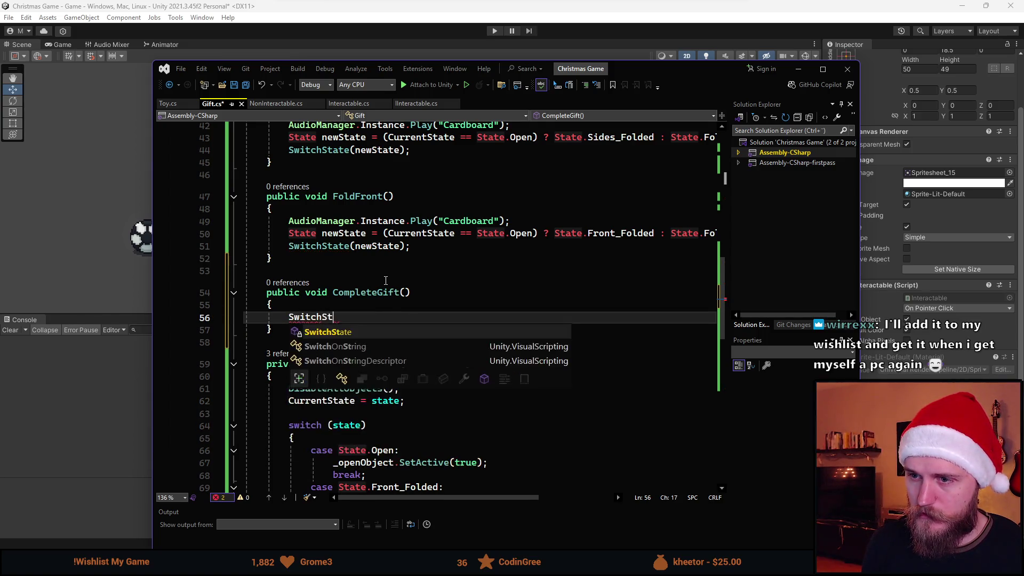
key("Tab")
key("Left")
key("Left")
key("BackSpace")
key("BackSpace")
key("BackSpace")
type("Co")
key("Tab")
key("End")
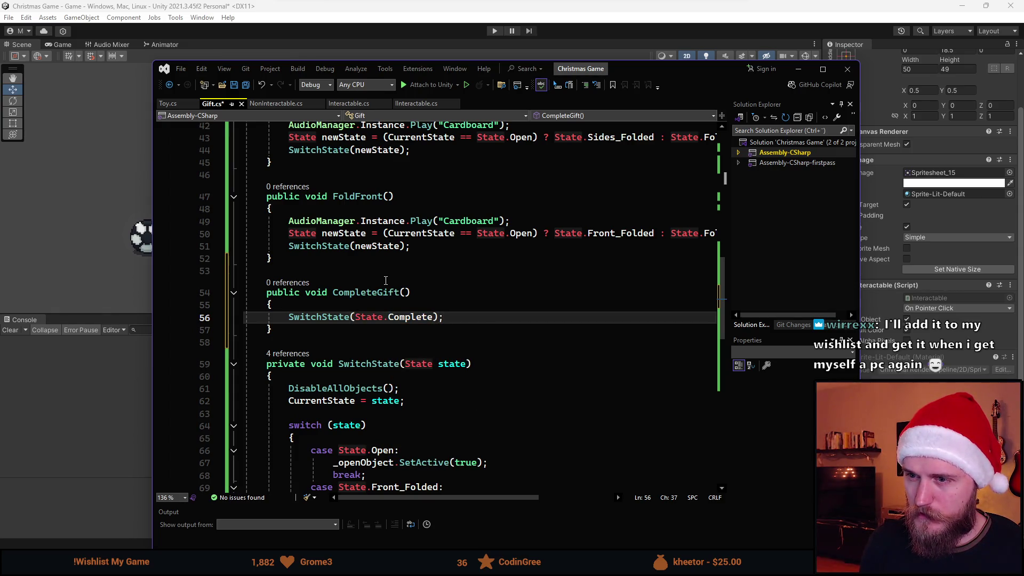
key("Left")
key("Left")
key("ctrl+BackSpace")
type("None")
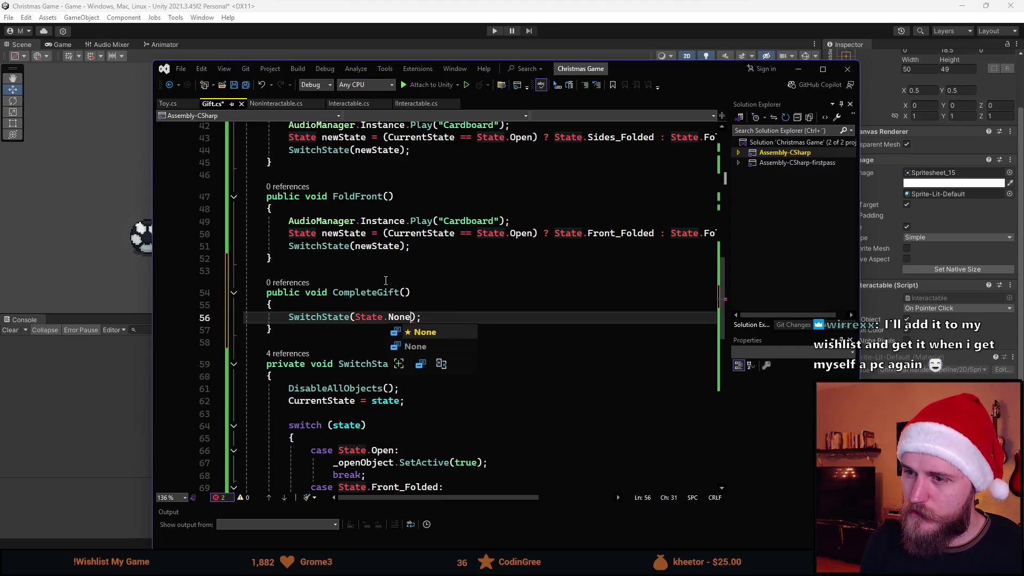
scroll(402, 275, "down", 3)
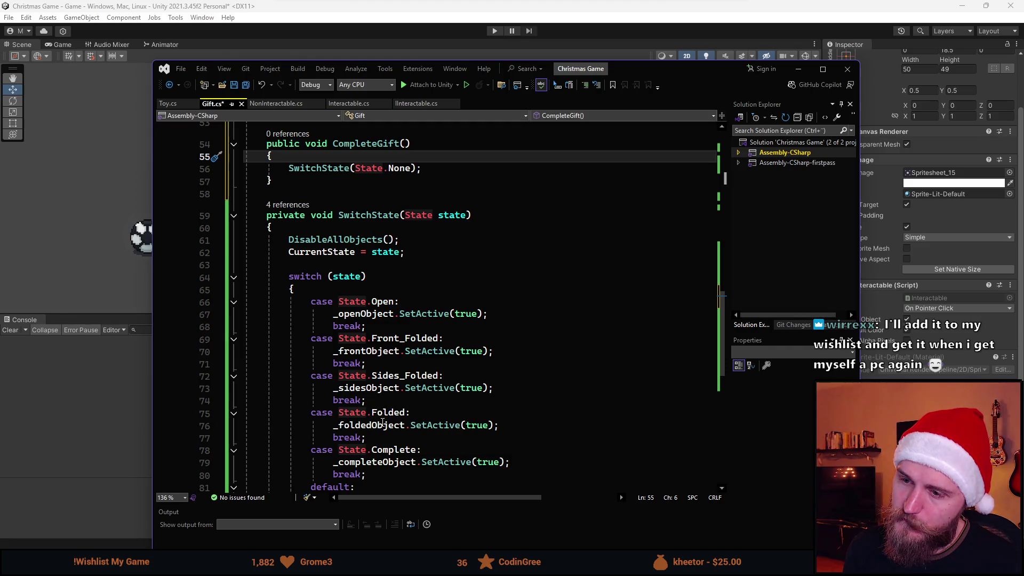
- Review the SwitchState code in Gift.cs and save the script
scroll(334, 449, "down", 1)
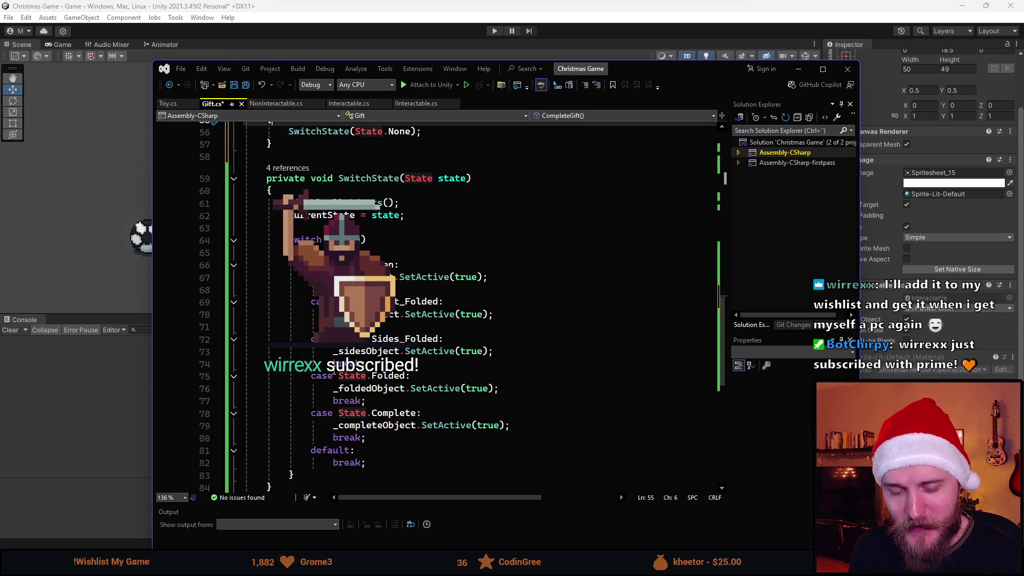
scroll(418, 393, "up", 5)
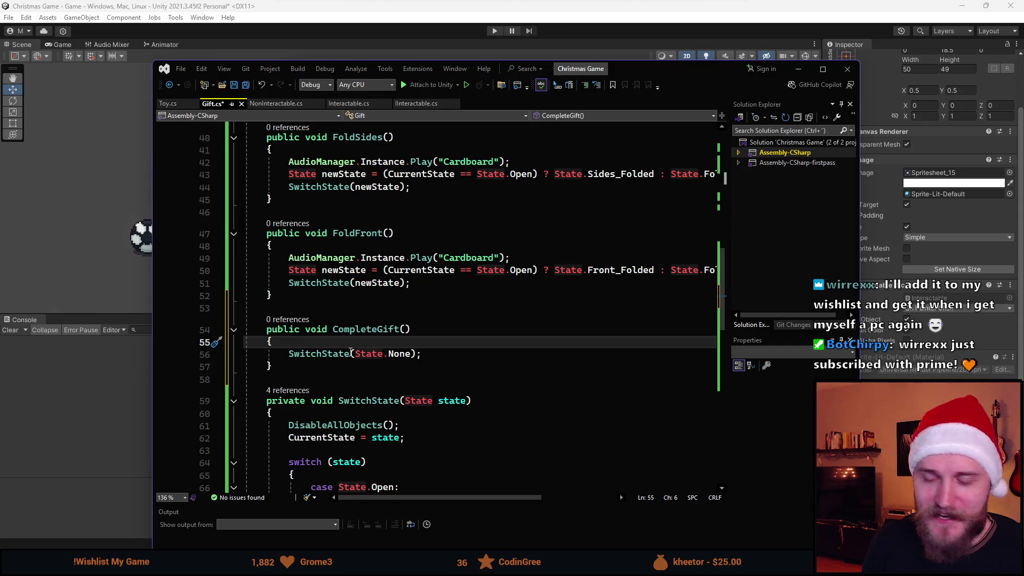
scroll(351, 353, "down", 1)
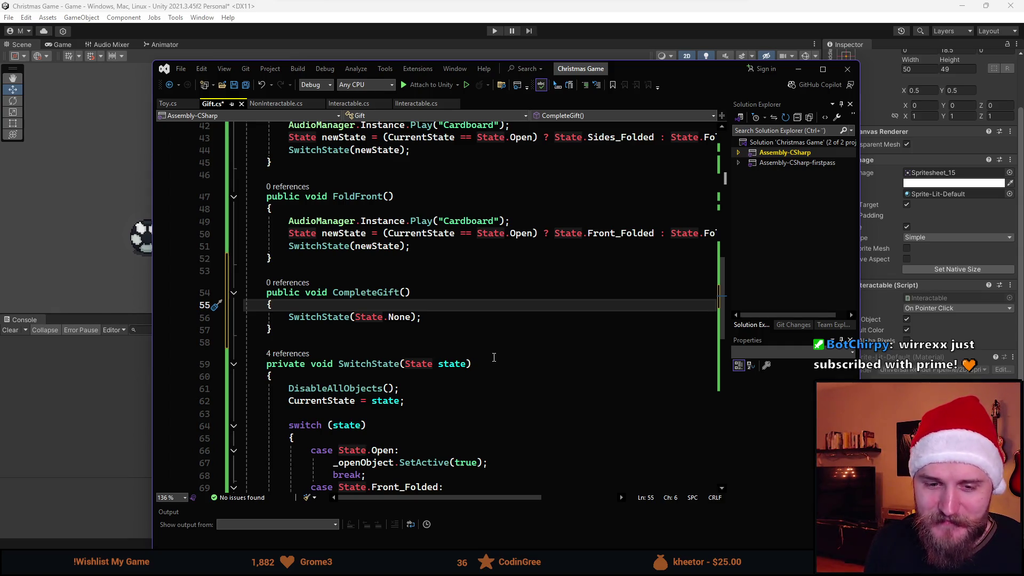
scroll(472, 218, "down", 3)
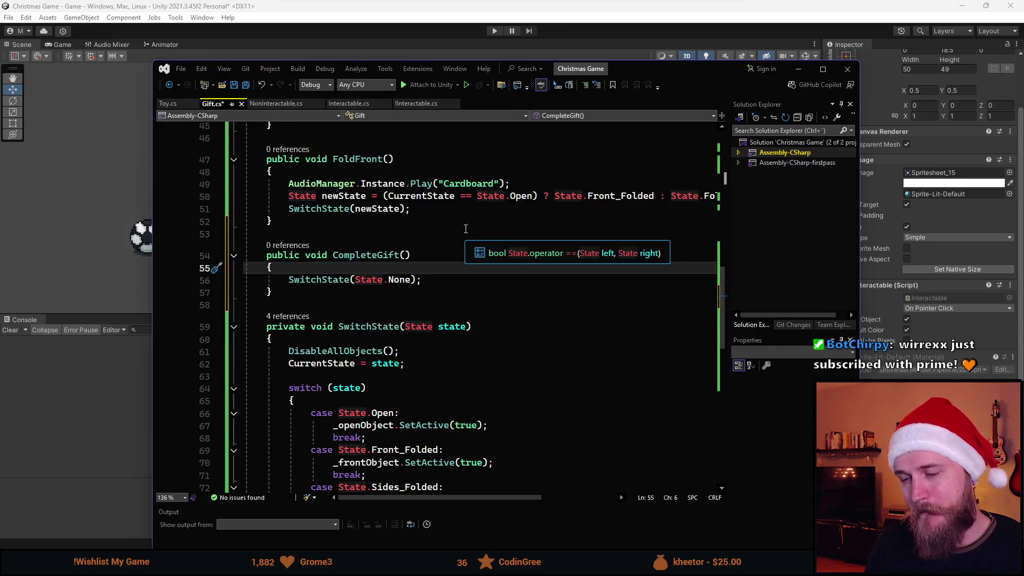
key("ctrl+s")
scroll(410, 283, "down", 2)
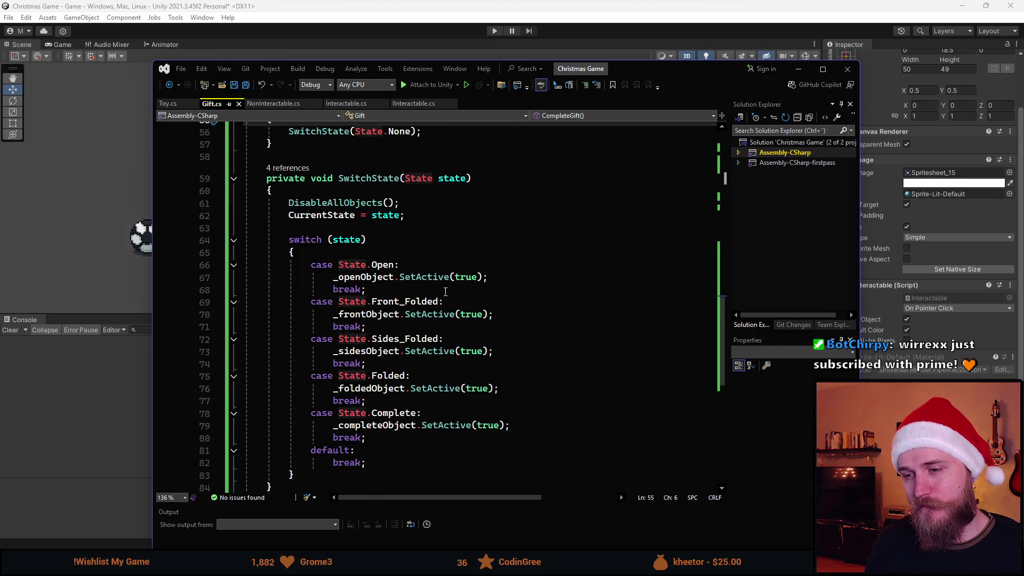
scroll(468, 288, "down", 2)
scroll(479, 304, "up", 5)
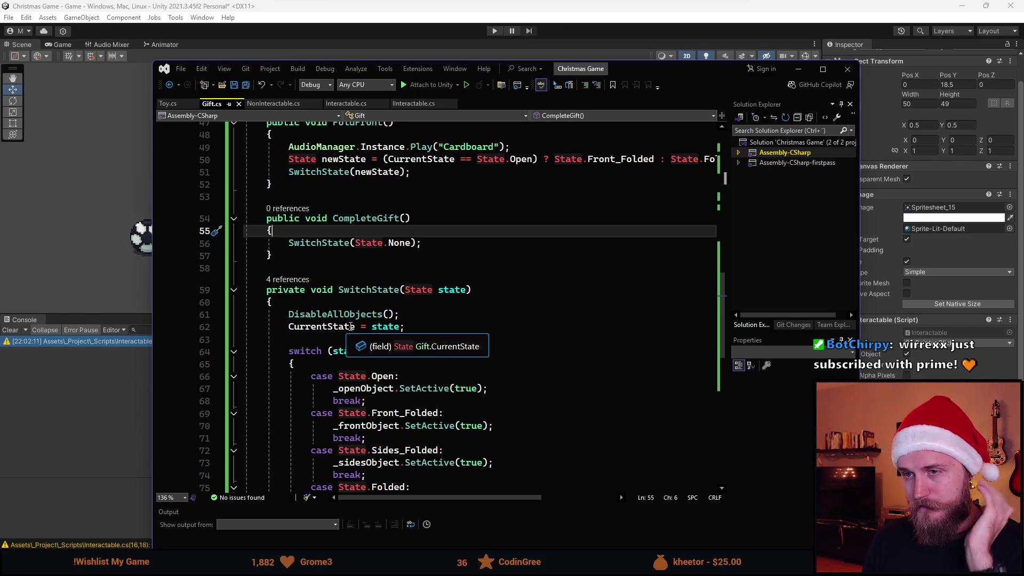
left_click_drag(643, 71, 942, 243)
- Drag the Gift object back to the table centre, ending at position 0, -57
key("alt+Tab")
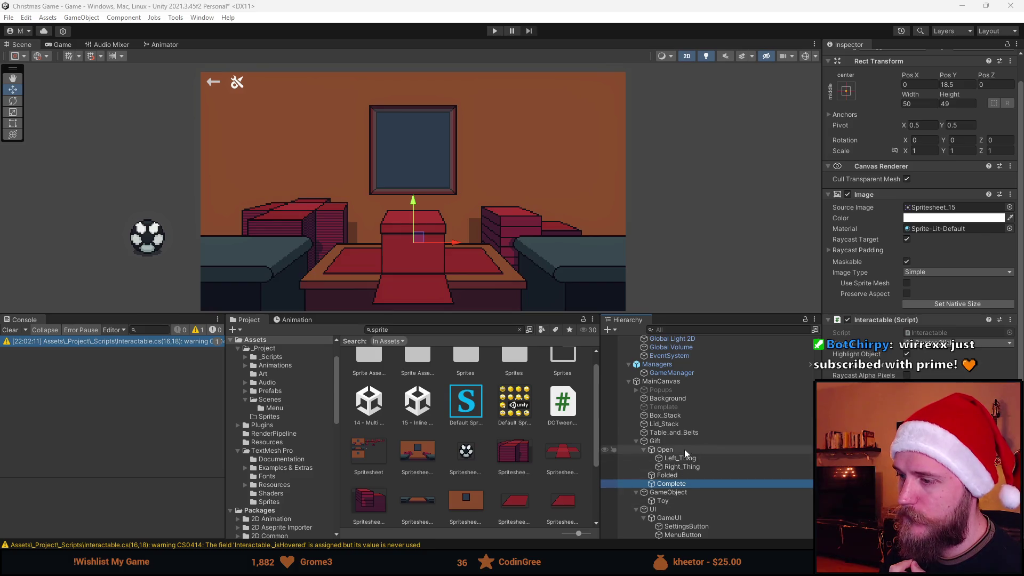
left_click(656, 441)
mouse_move(419, 249)
left_mouse_down()
mouse_move(570, 263)
mouse_move(459, 267)
mouse_move(411, 255)
mouse_move(545, 202)
mouse_move(565, 238)
mouse_move(614, 245)
mouse_move(561, 240)
mouse_move(680, 240)
left_mouse_up()
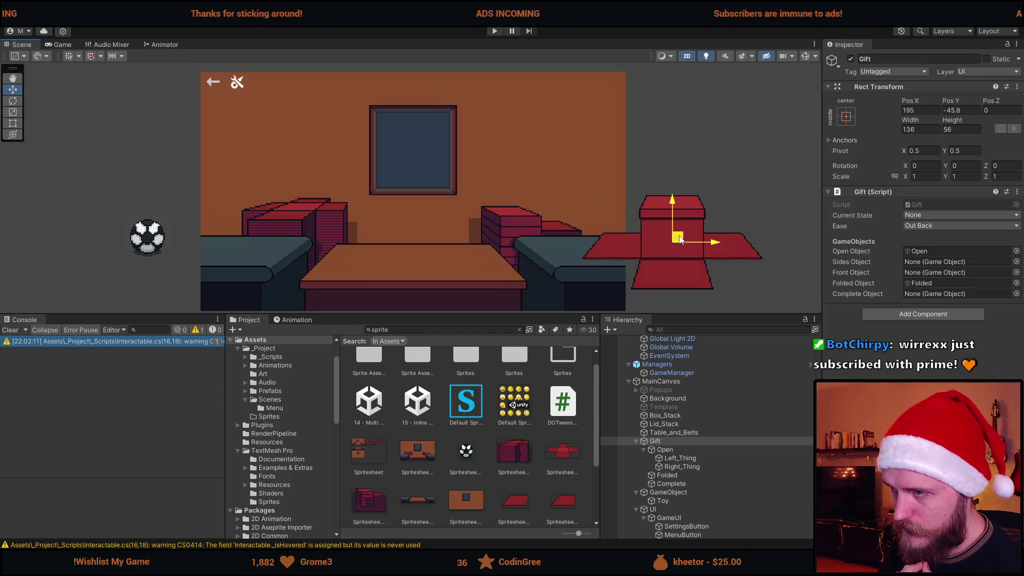
left_click_drag(679, 238, 600, 241)
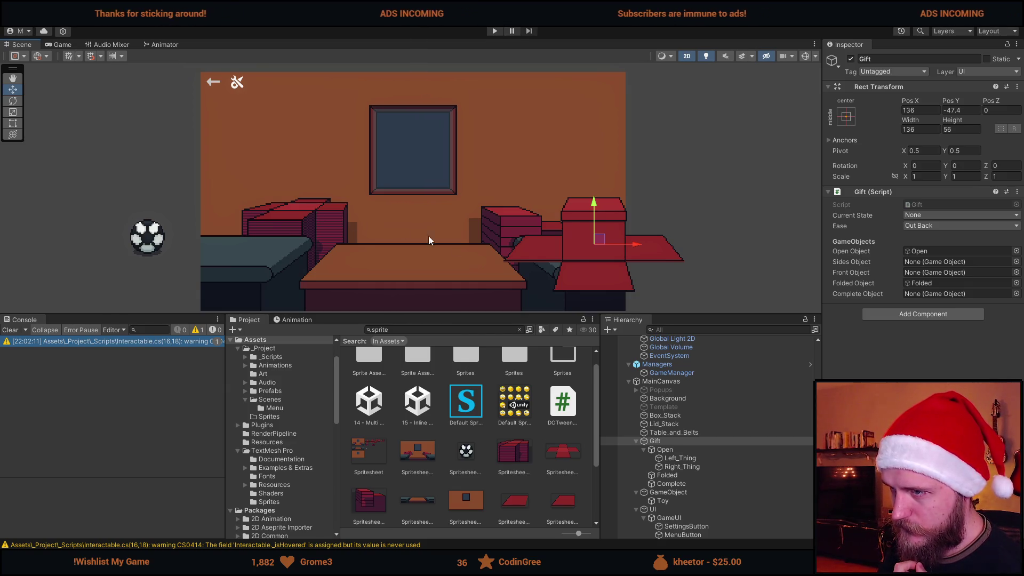
mouse_move(603, 246)
left_mouse_down()
mouse_move(413, 254)
mouse_move(422, 259)
mouse_move(445, 201)
left_mouse_up()
scroll(447, 251, "up", 2)
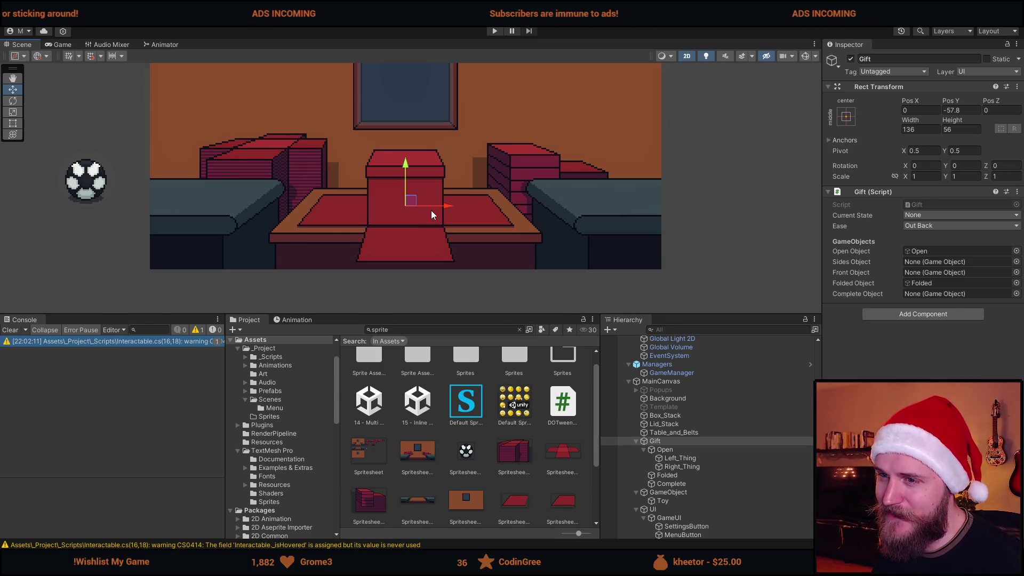
key("ctrl+z")
key("ctrl+z")
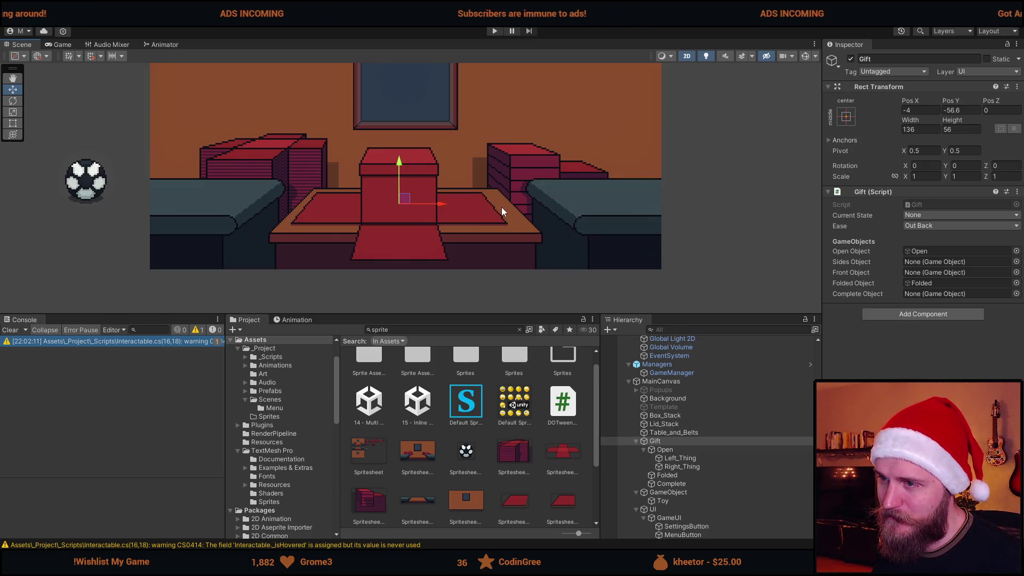
key("ctrl+z")
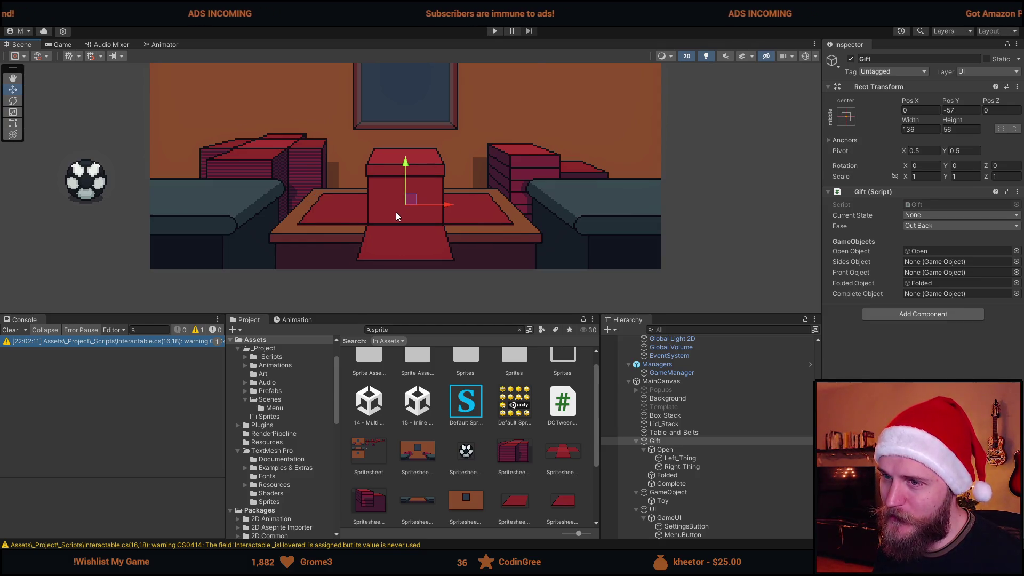
left_click(692, 484)
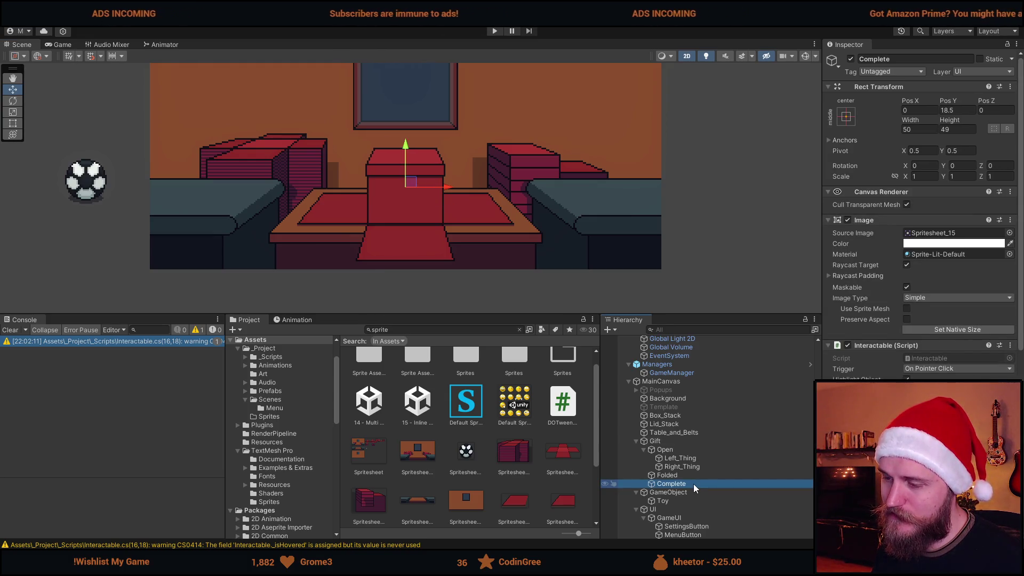
left_click(682, 442)
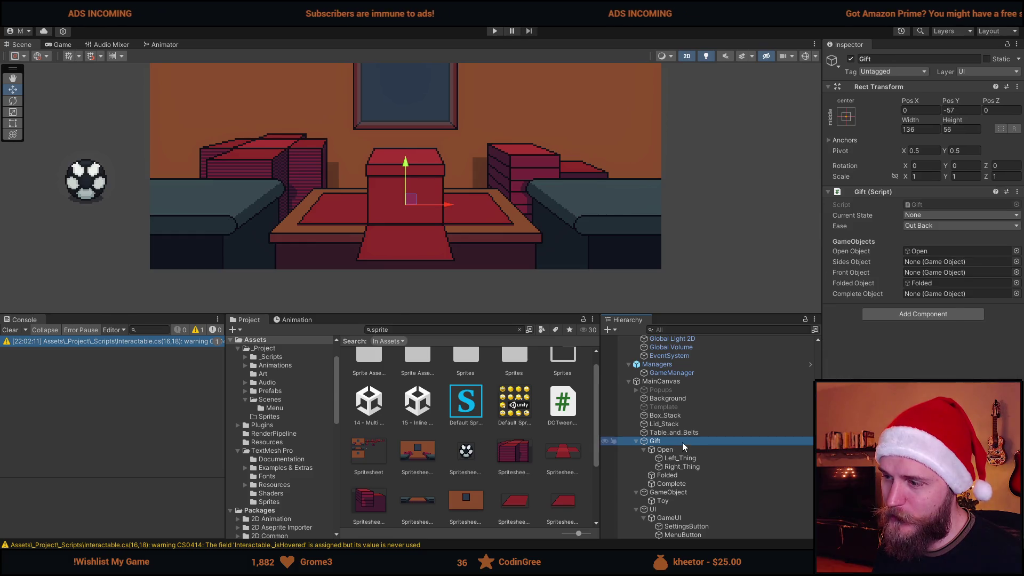
left_click(849, 59)
left_click(849, 59)
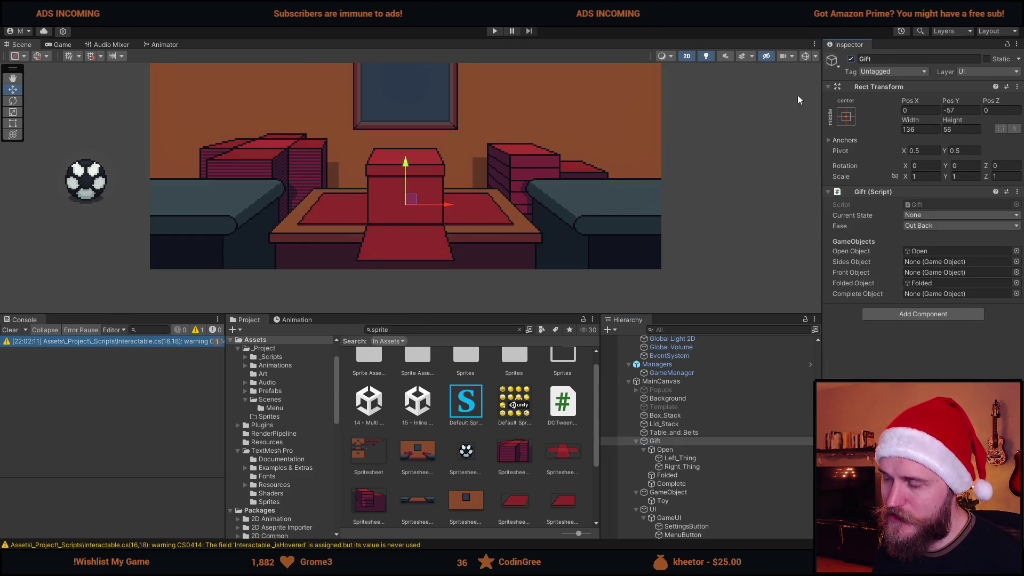
left_click(688, 452)
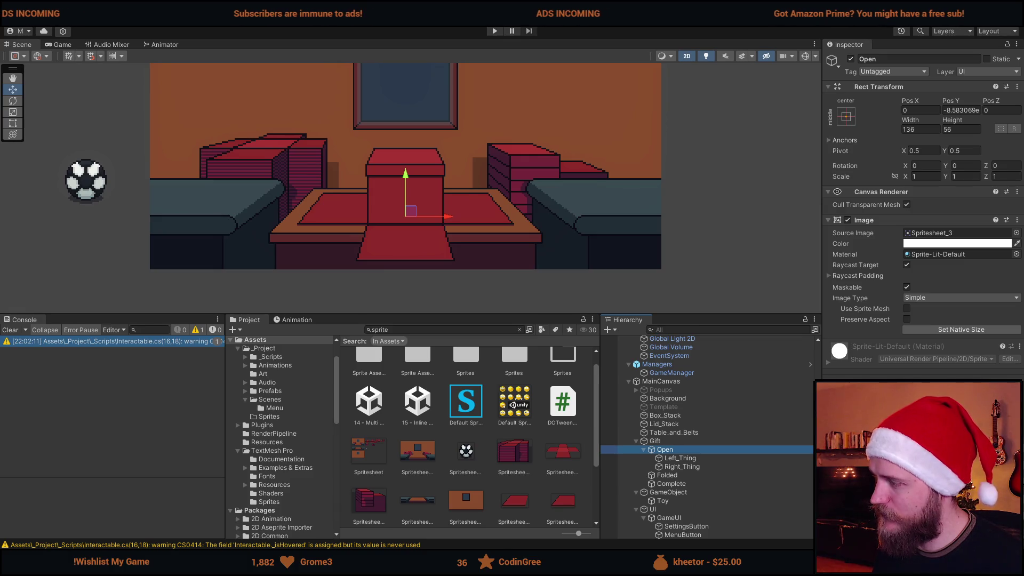
left_click(682, 467)
left_click(679, 476)
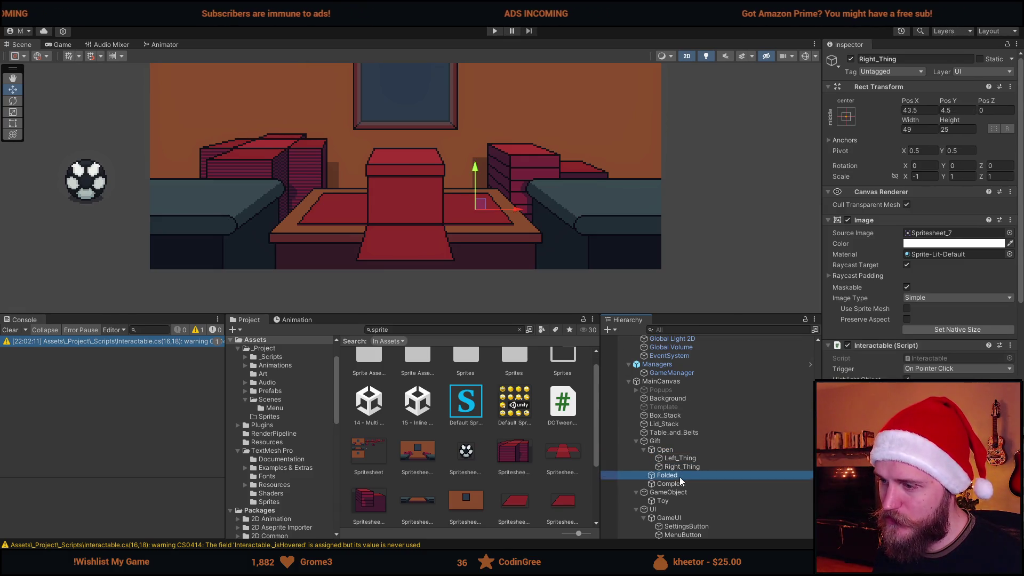
left_click(684, 484)
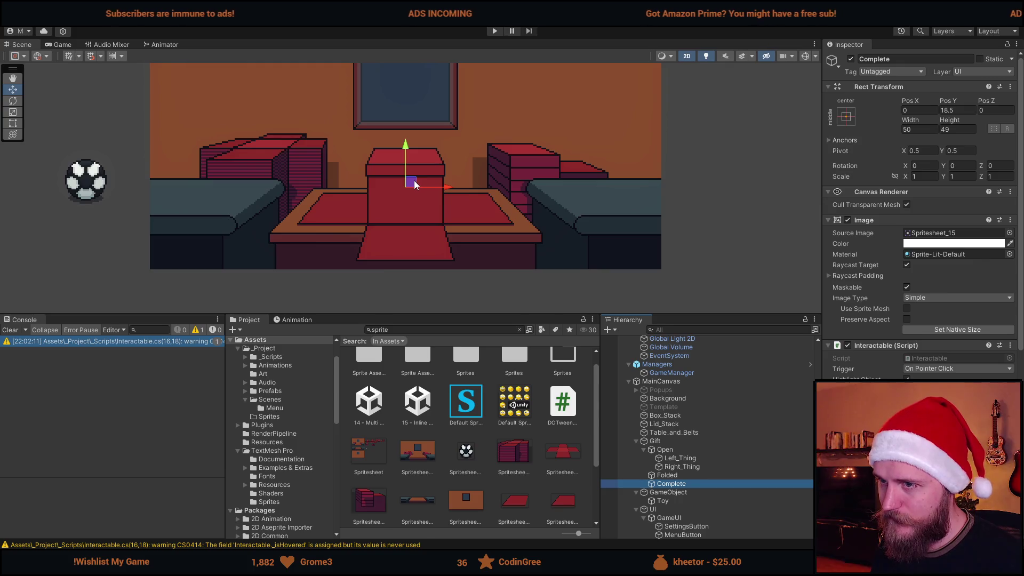
mouse_move(414, 185)
left_mouse_down()
mouse_move(393, 179)
mouse_move(425, 182)
mouse_move(413, 171)
mouse_move(395, 181)
mouse_move(424, 179)
mouse_move(409, 181)
mouse_move(415, 188)
mouse_move(615, 178)
mouse_move(605, 165)
mouse_move(698, 166)
mouse_move(432, 170)
mouse_move(723, 169)
left_mouse_up()
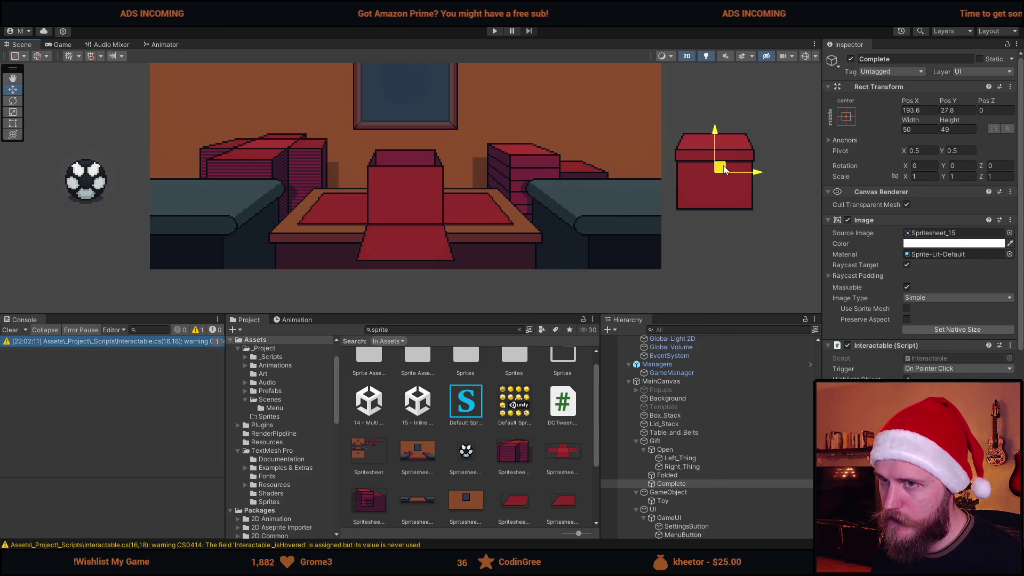
key("ctrl+z")
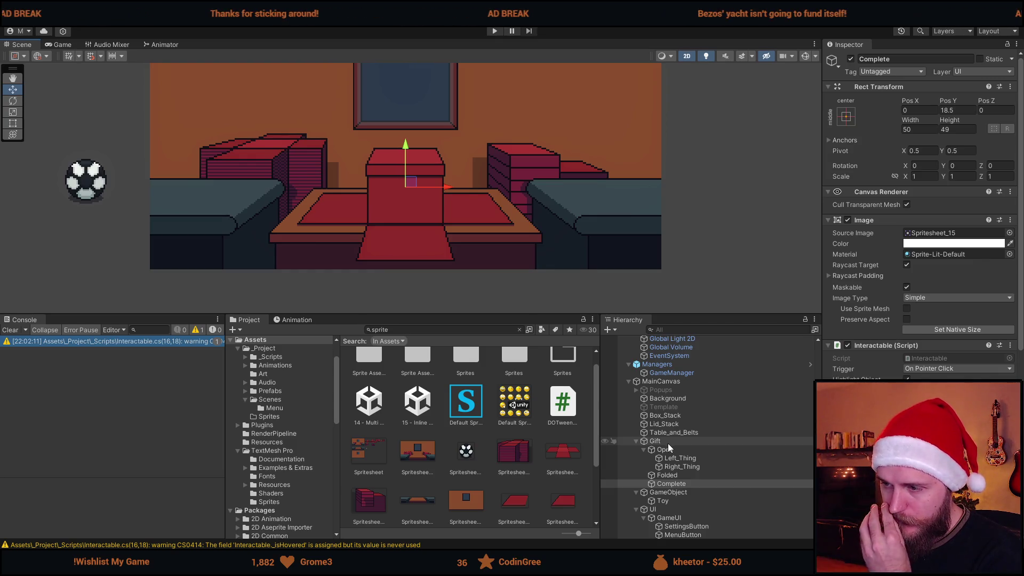
scroll(897, 370, "down", 2)
scroll(898, 370, "down", 1)
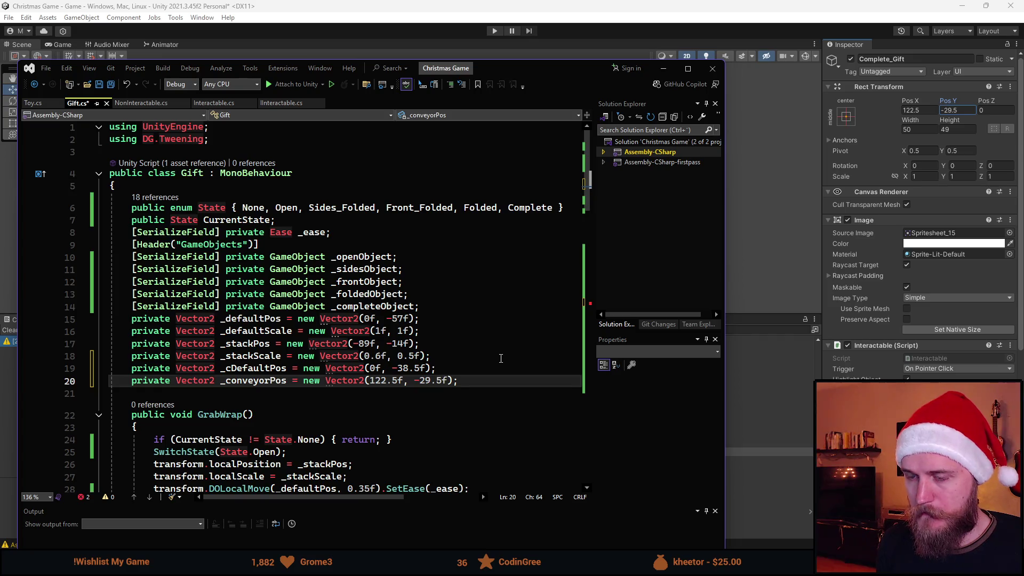
- Add the field 'private Vector2 _endPos = new Vector2(-20, 29.5f);' to Gift.cs
key("Return")
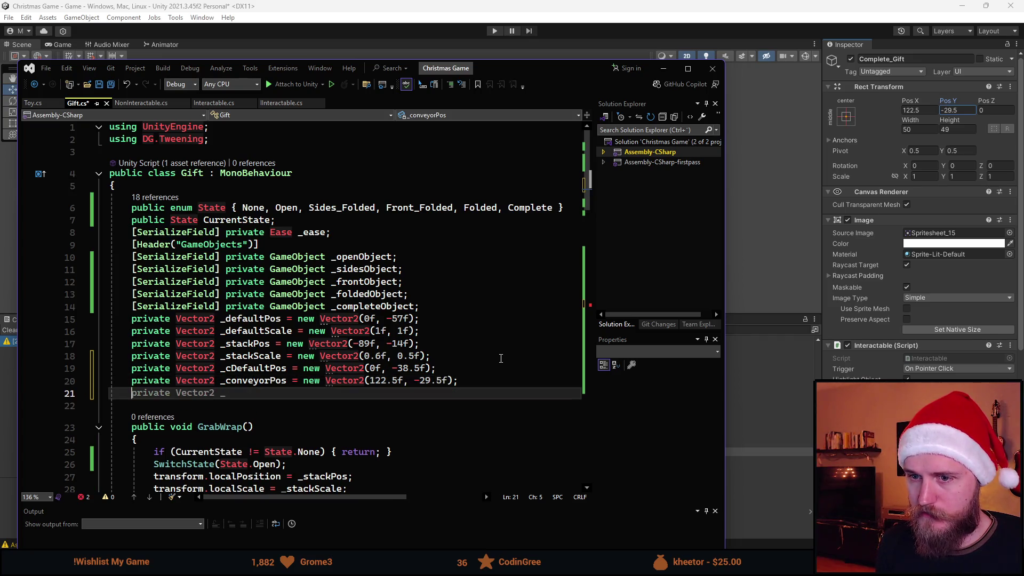
type("private Vector")
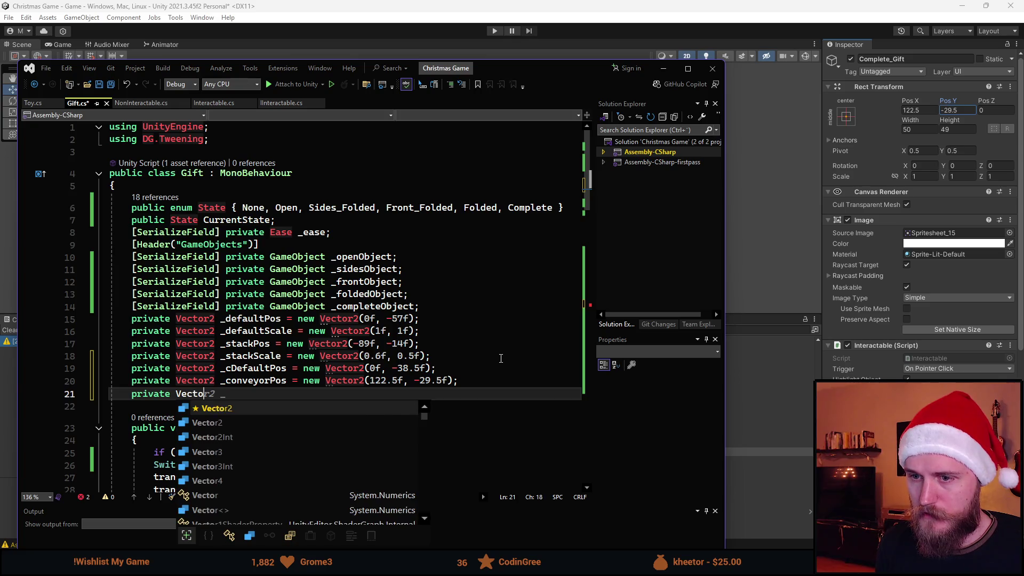
type("3 _")
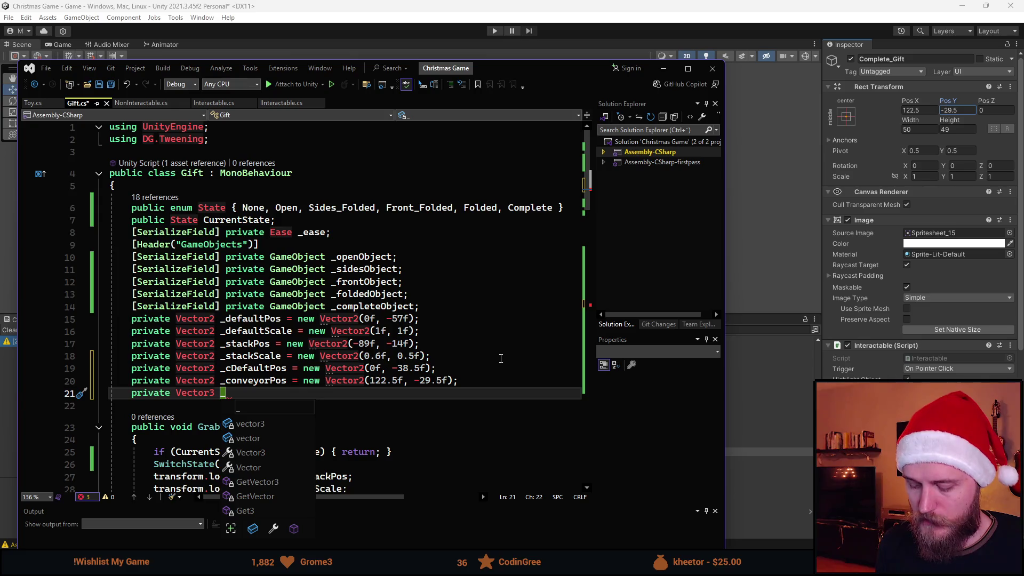
type("endPos = new Vector3(")
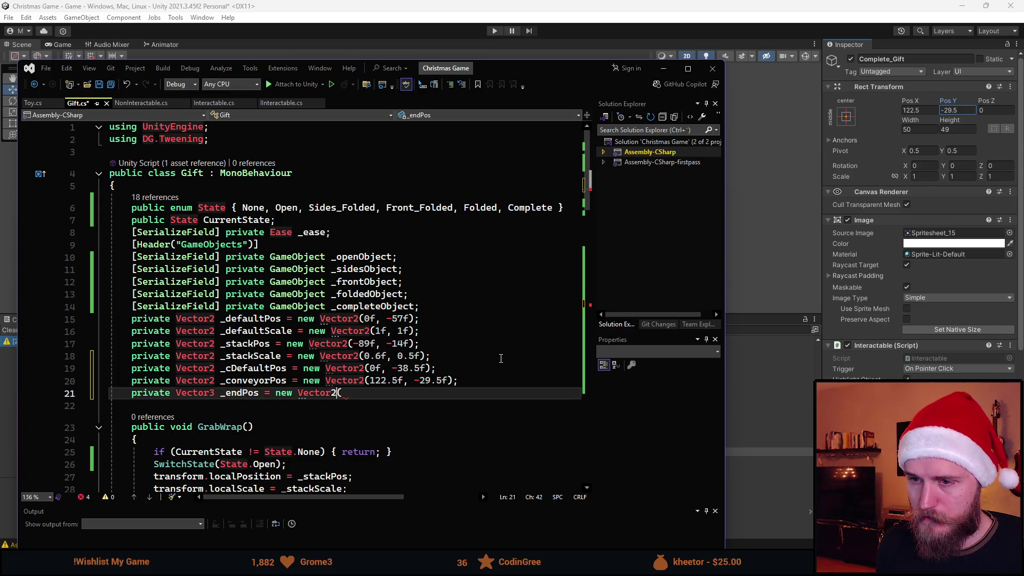
key("BackSpace")
type("2")
key("ctrl+Right")
key("ctrl+Right")
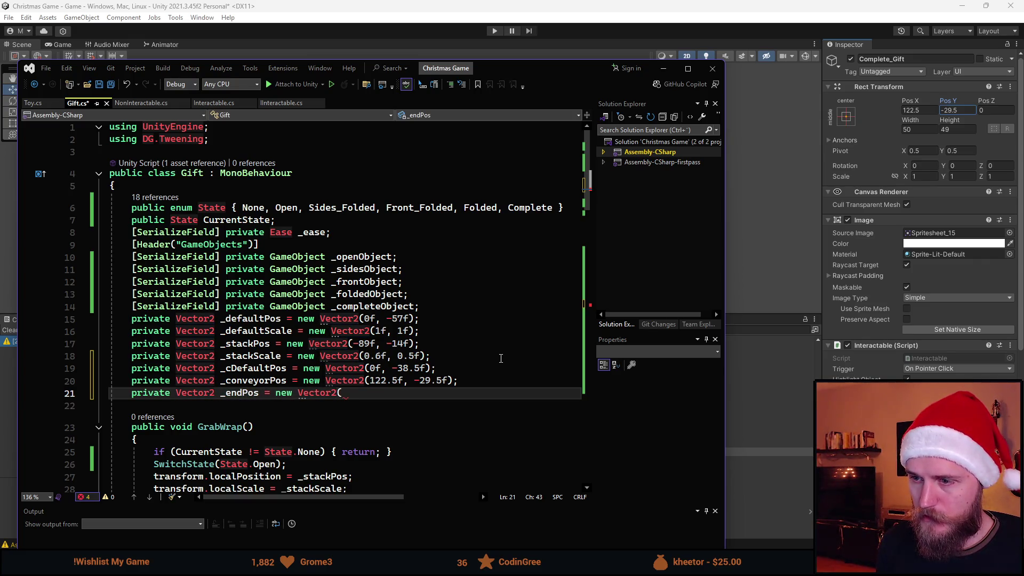
type(", ")
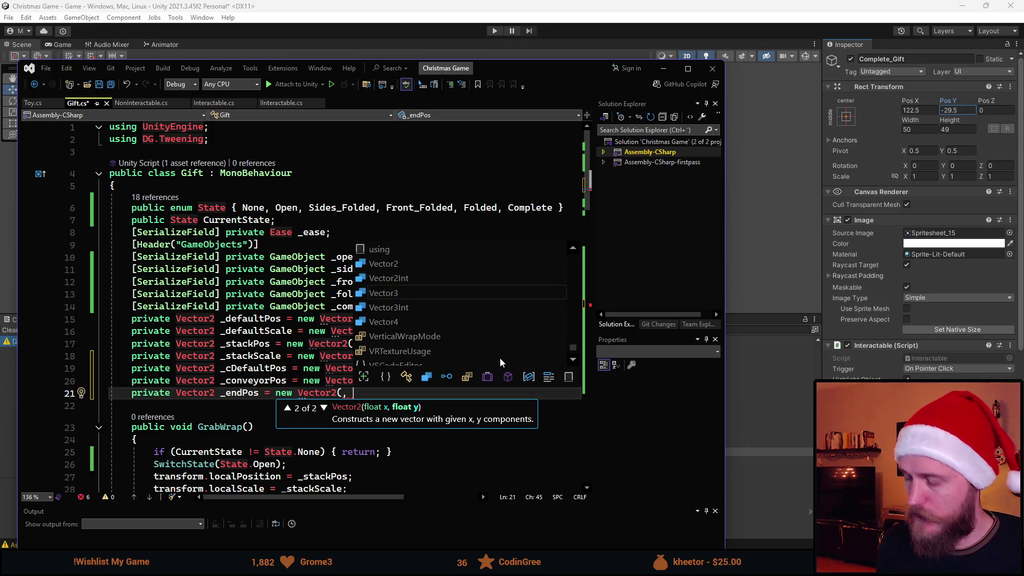
type("29.5")
type("f)();")
key("Left")
type("(")
key("BackSpace")
key("Left")
key("Left")
key("Left")
type("-20")
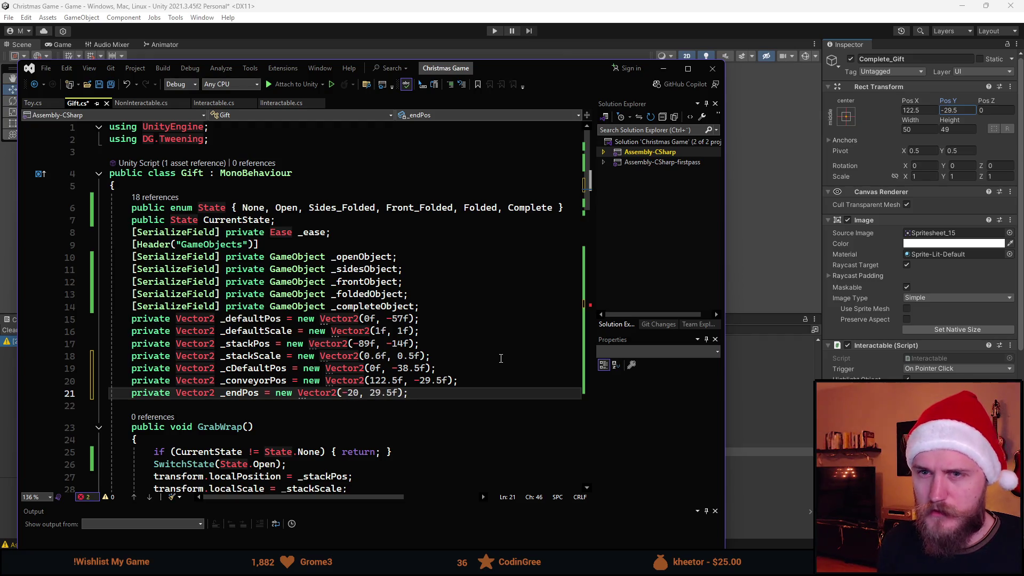
left_click(39, 104)
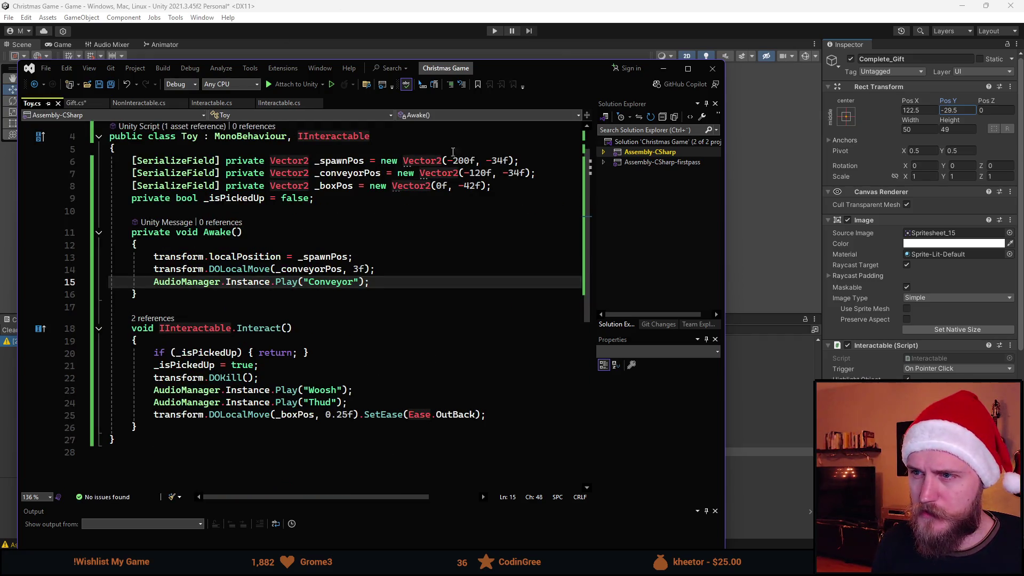
- Slide the completed gift box right to X 202 in Unity, then return to Gift.cs
key("alt+Tab")
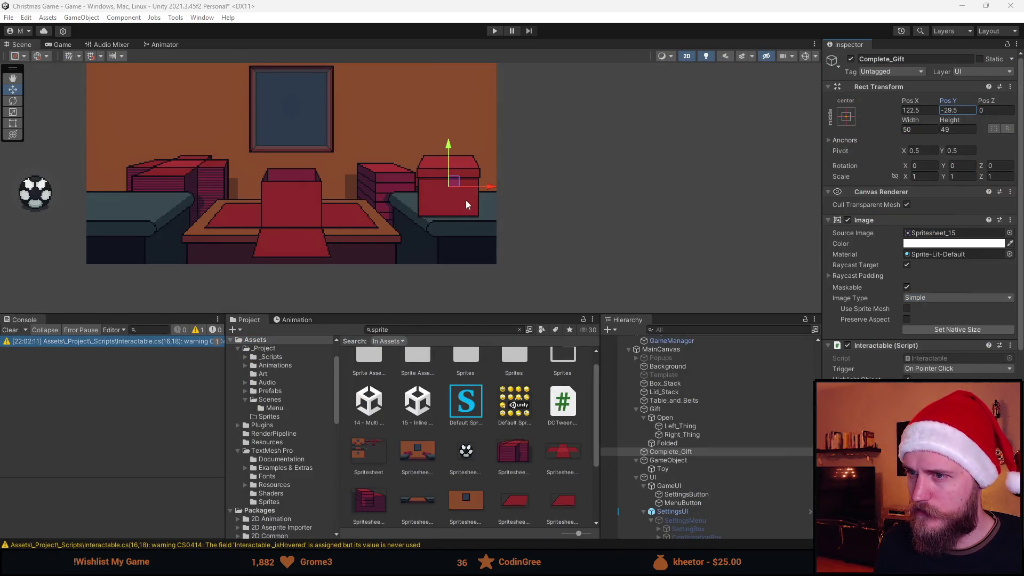
left_click_drag(491, 190, 591, 181)
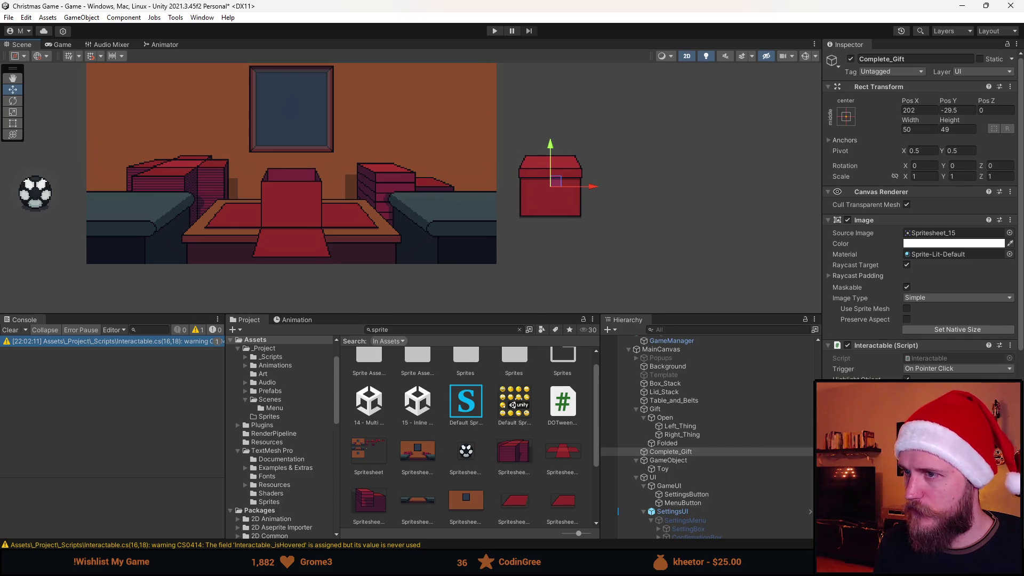
key("alt+Tab")
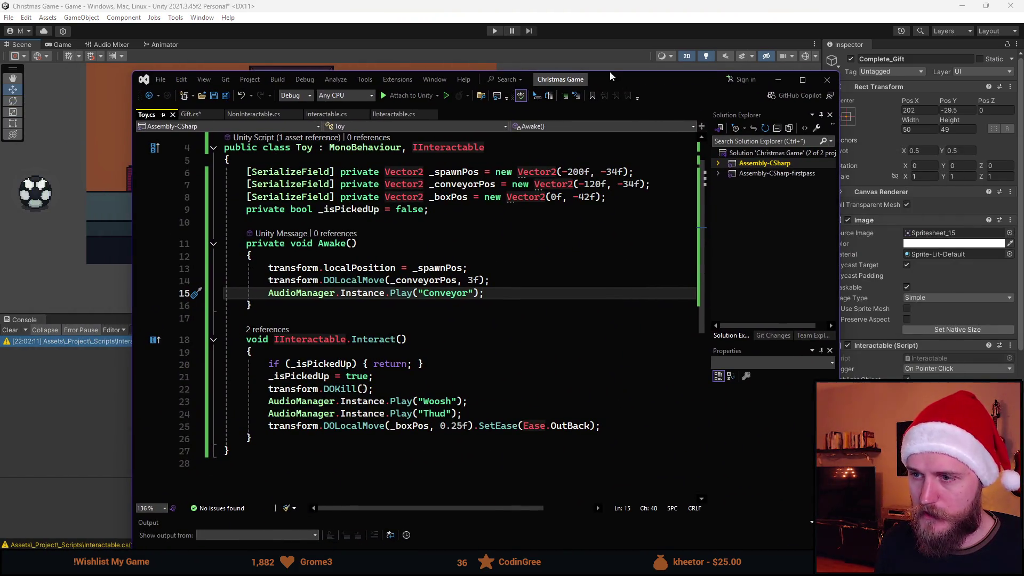
left_click_drag(610, 76, 552, 65)
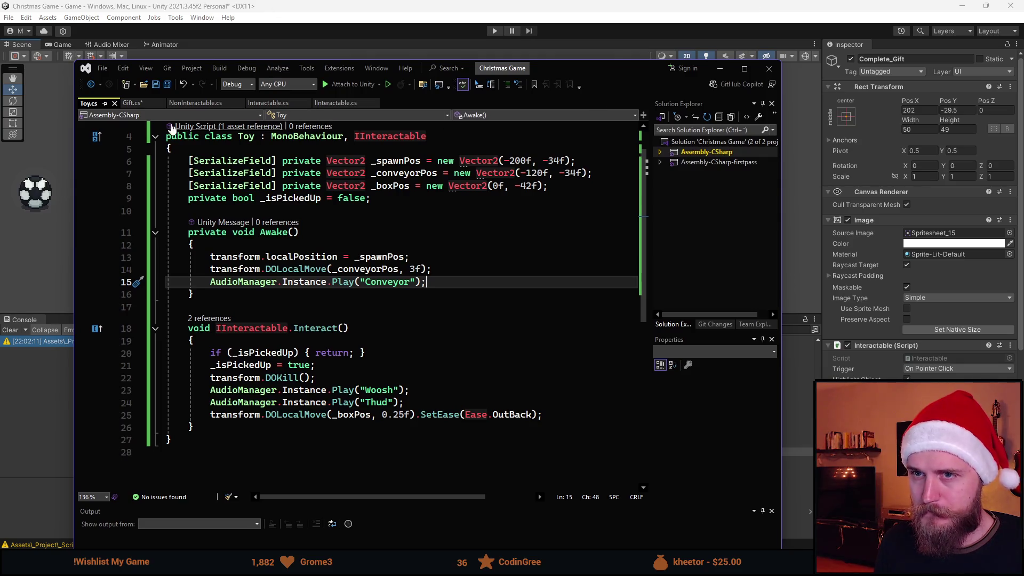
left_click(133, 102)
scroll(458, 349, "down", 5)
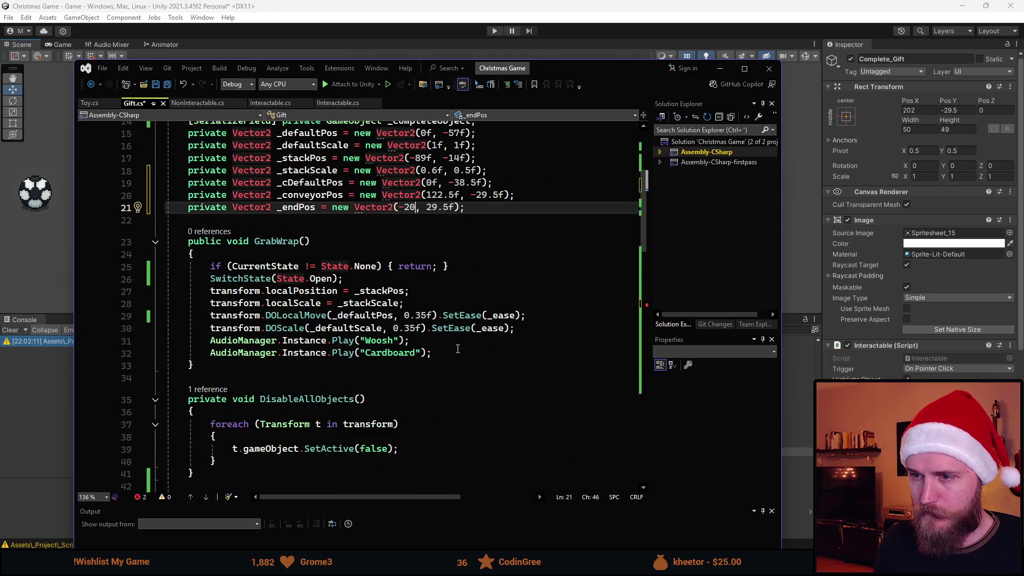
- Check the Vector2 position fields atop Gift.cs and resume the _completeObject localPosition line
scroll(458, 349, "down", 1)
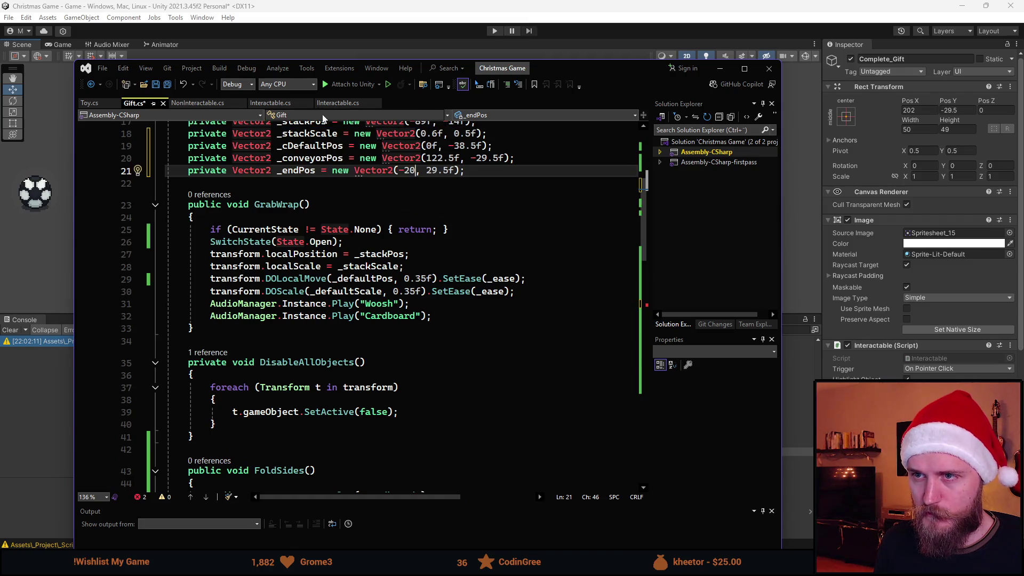
scroll(340, 314, "down", 11)
scroll(340, 314, "down", 6)
scroll(352, 320, "up", 7)
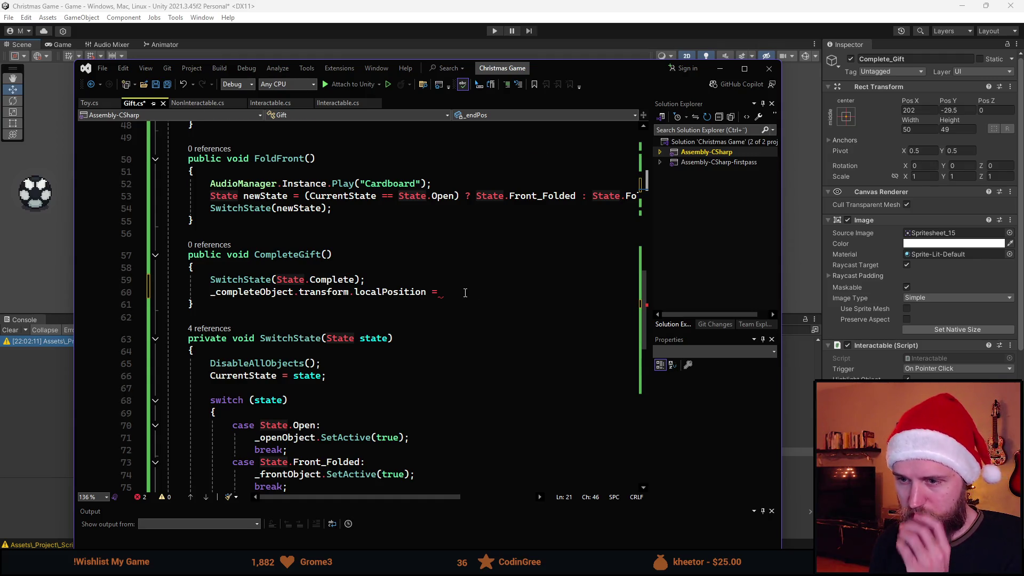
scroll(465, 293, "down", 3)
scroll(453, 293, "up", 3)
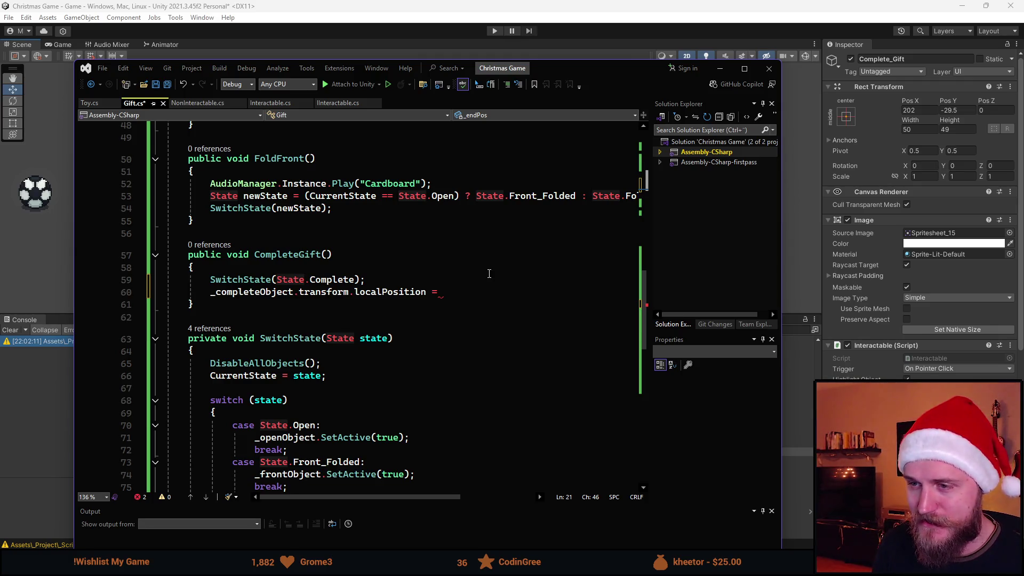
left_click(487, 290)
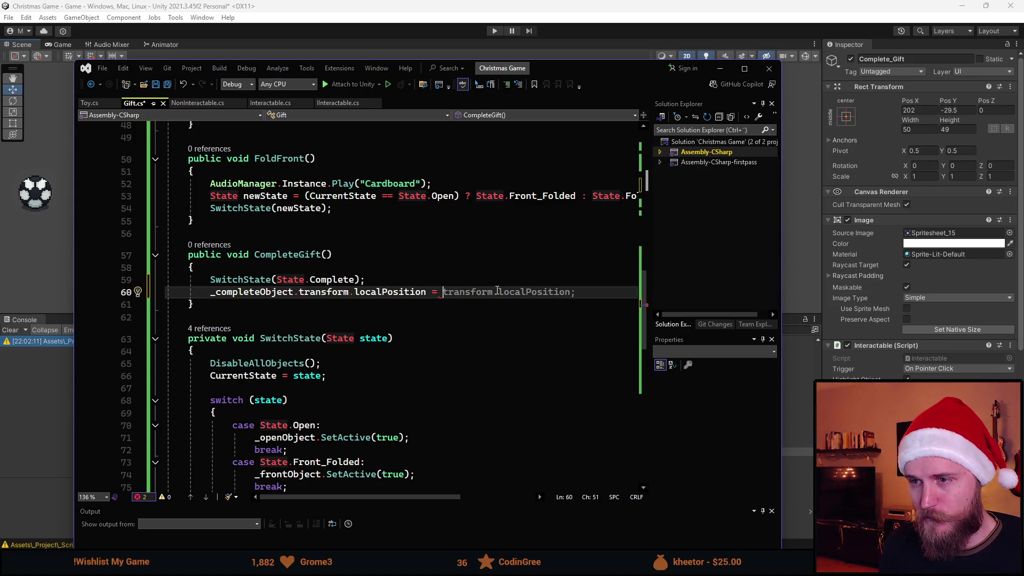
scroll(497, 290, "up", 15)
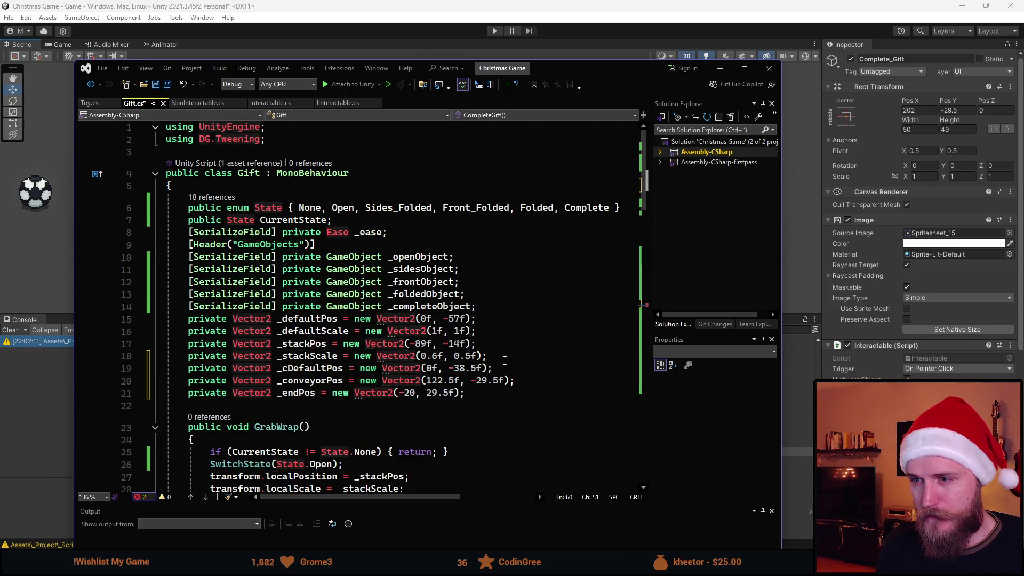
scroll(396, 365, "down", 15)
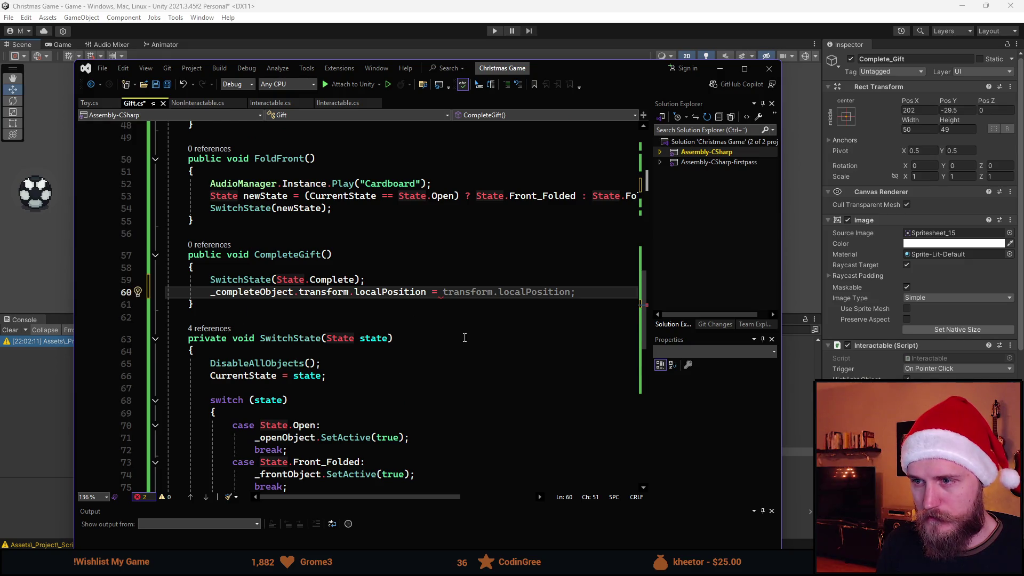
scroll(464, 362, "up", 15)
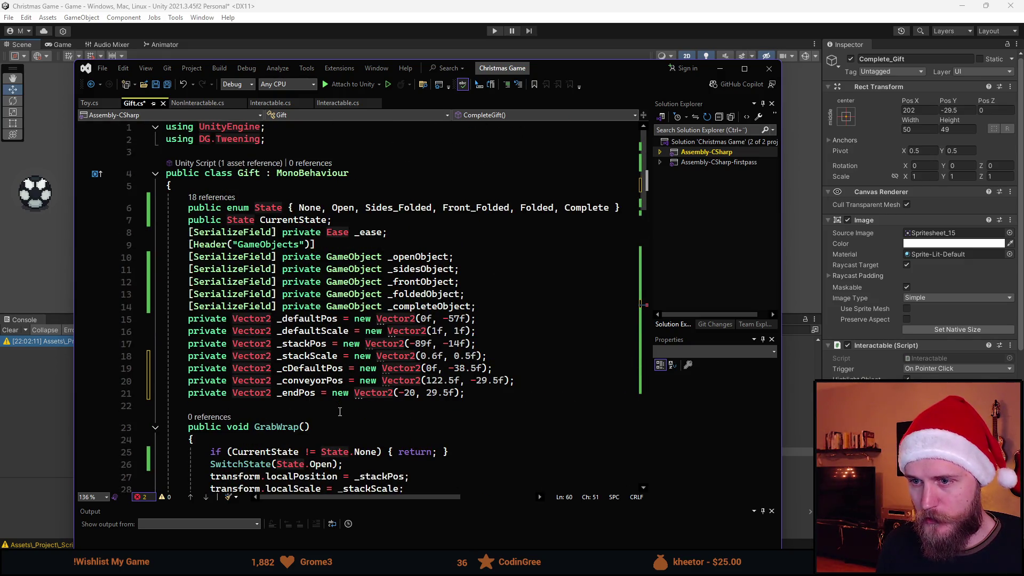
scroll(469, 352, "down", 20)
scroll(481, 369, "up", 5)
- Complete the line as _completeObject.transform.localPosition = _cDefaultPos;
type("_c")
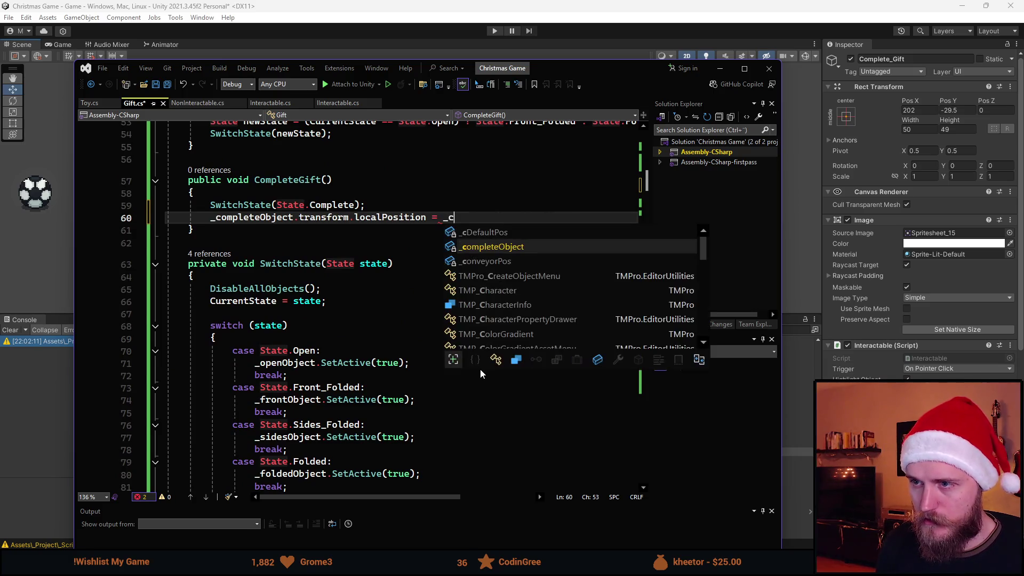
key("Tab")
type(";")
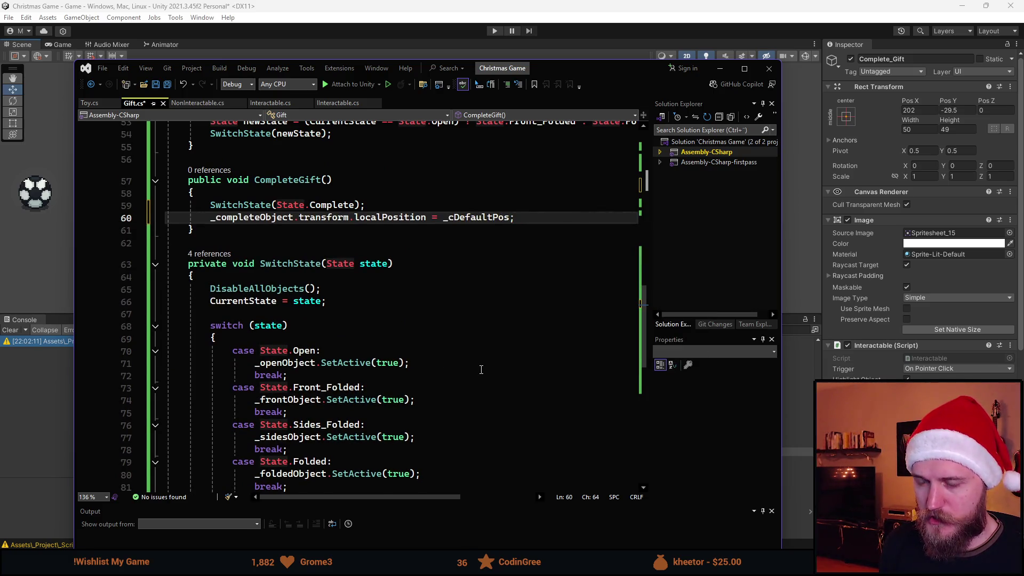
key("Return")
- Add _completeObject.transform.DOLocalMove(_conveyorPos, ) on the next line
type("_completeObject.t")
key("Tab")
type(".tr")
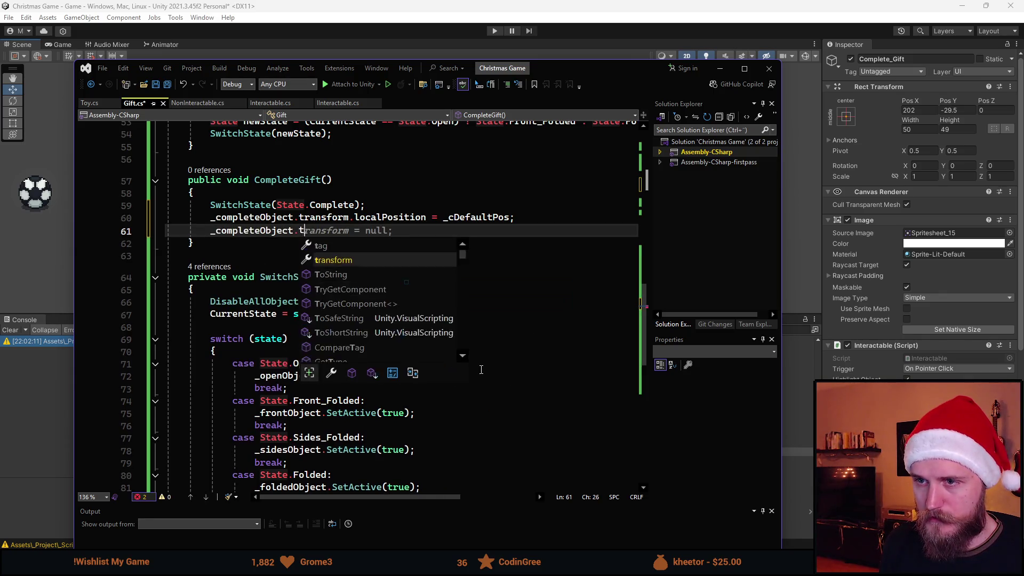
key("Tab")
type(".DO")
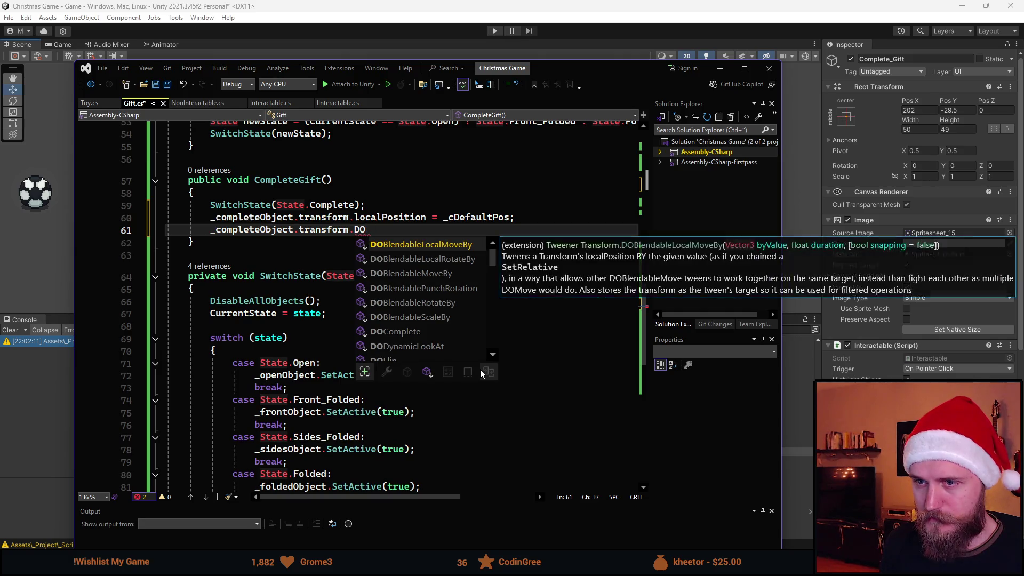
type("L")
key("Down")
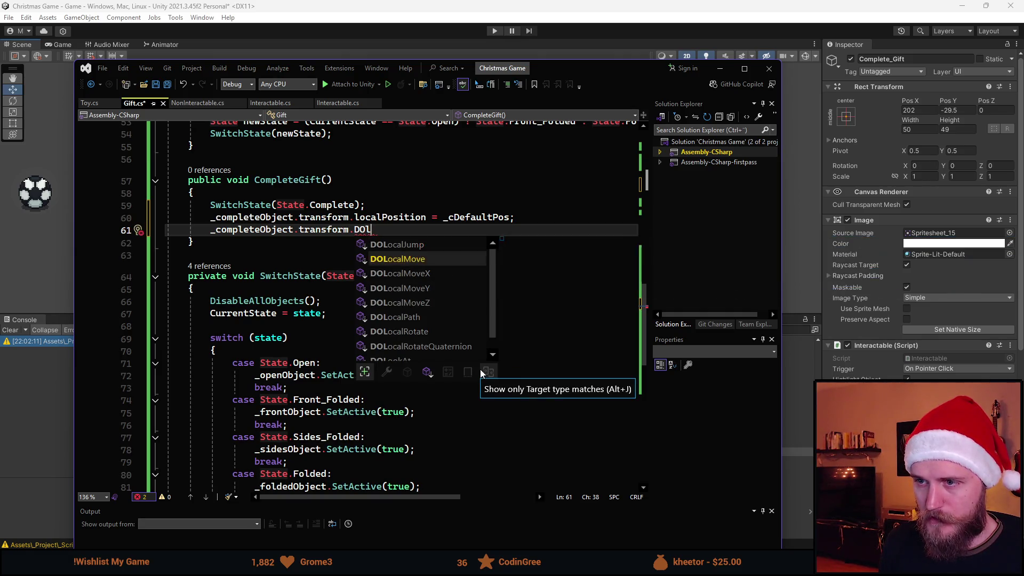
key("Tab")
type("()")
key("Left")
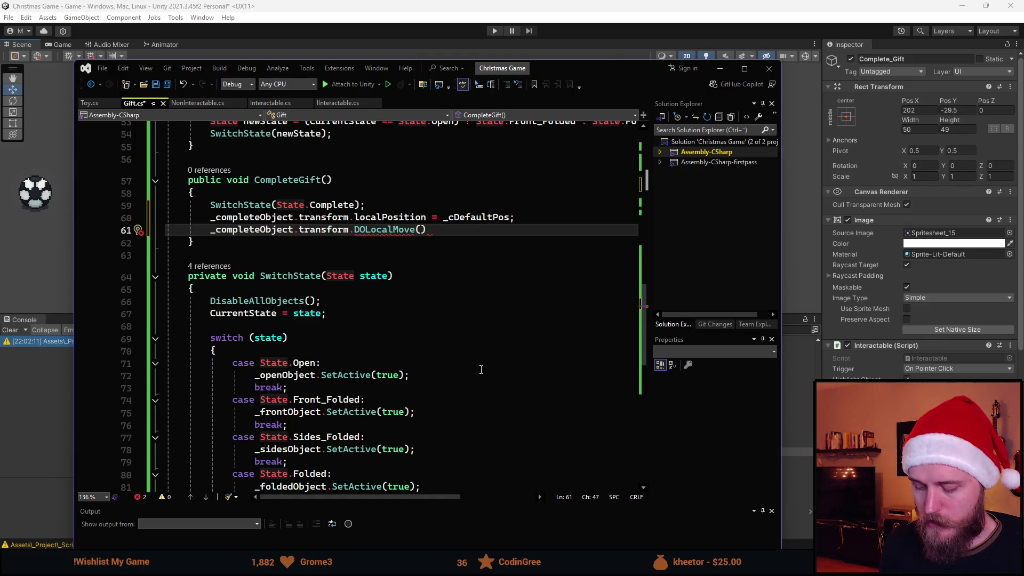
type("_c")
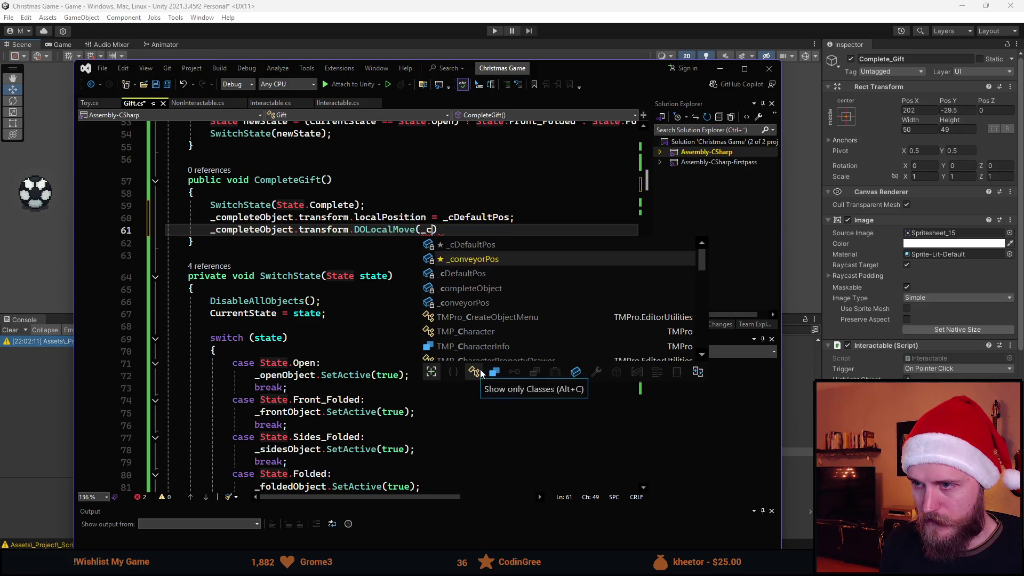
key("Tab")
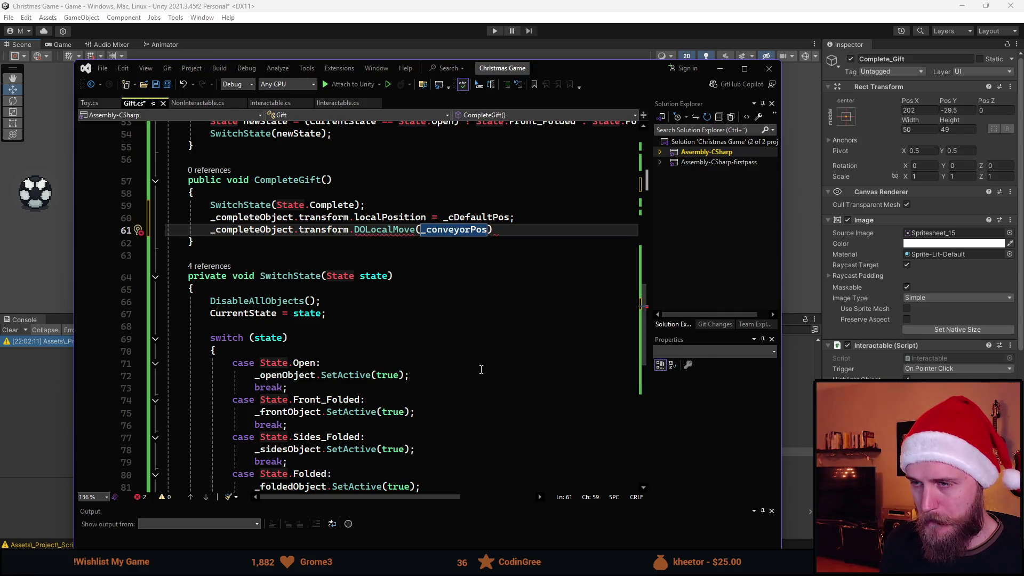
type(",")
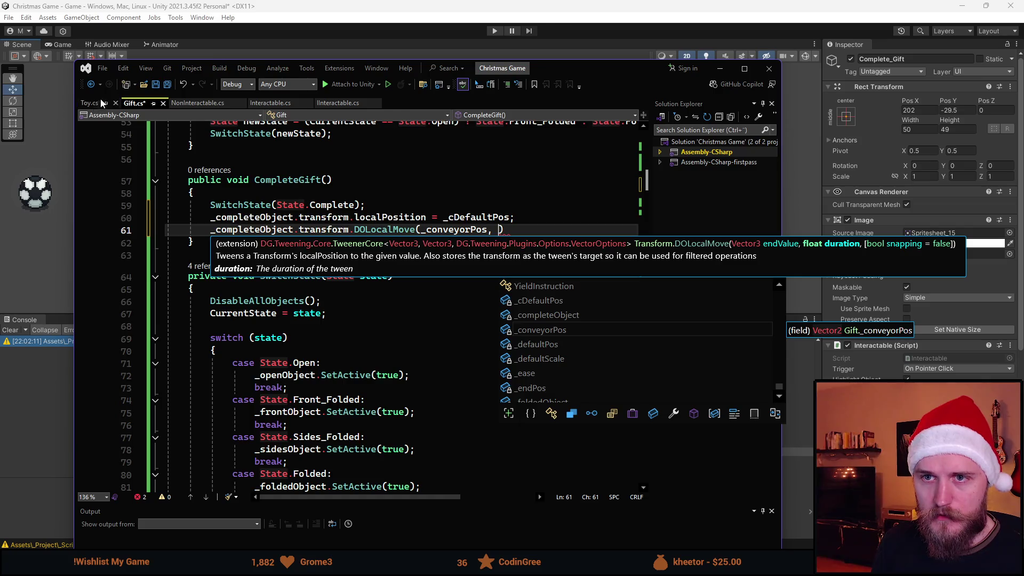
left_click(90, 103)
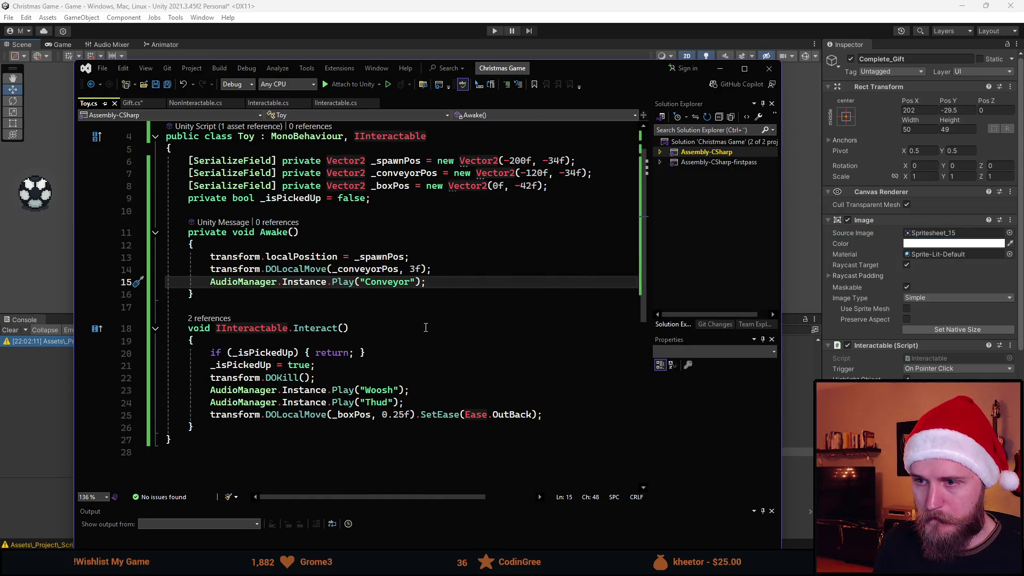
- Copy the Woosh, Thud and DOLocalMove lines from Toy.cs over Gift.cs's unfinished tween line
mouse_move(541, 415)
left_mouse_down()
mouse_move(416, 415)
mouse_move(210, 393)
left_mouse_up()
key("ctrl+c")
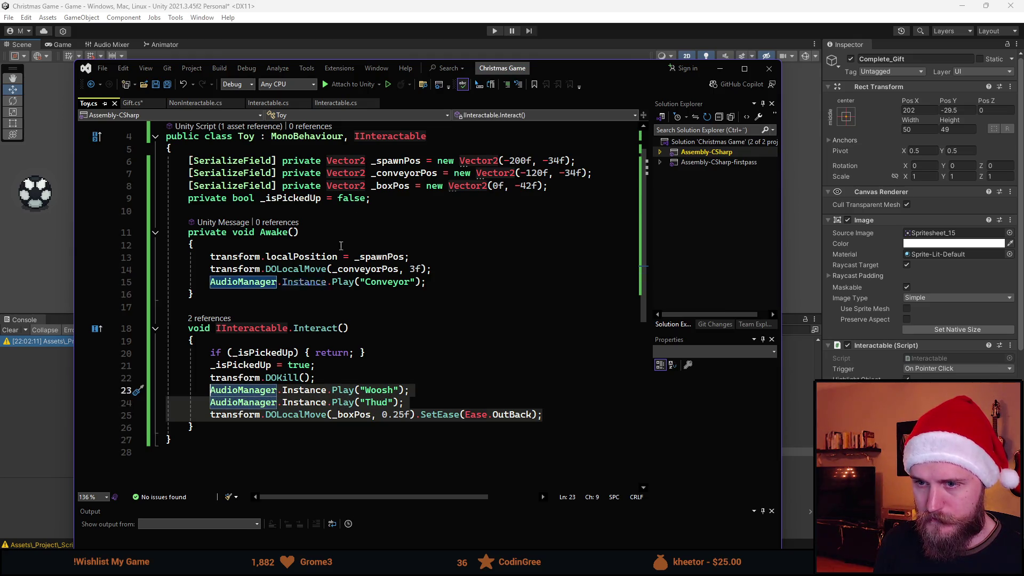
left_click(135, 103)
left_click(535, 229)
key("shift+Home")
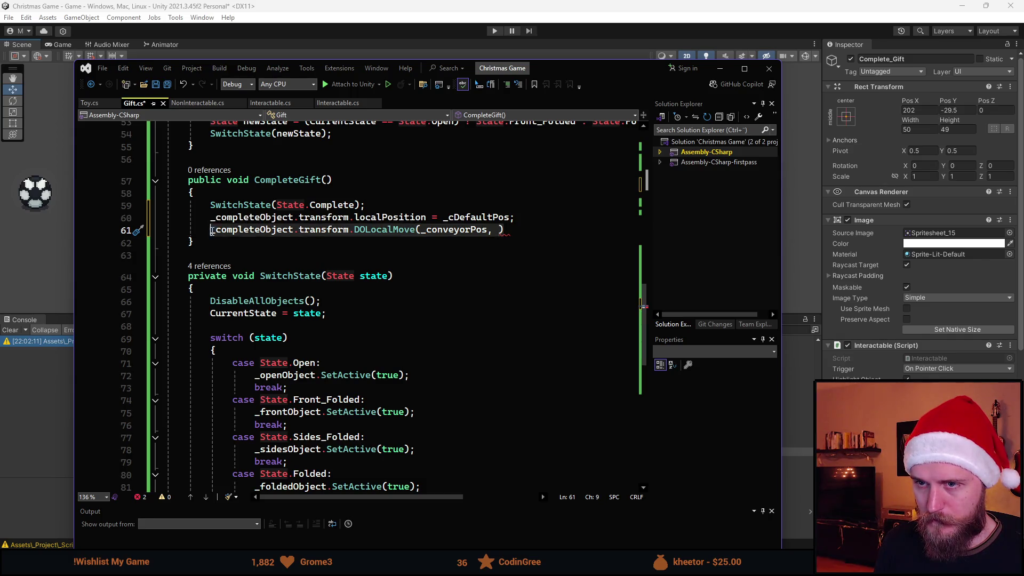
key("ctrl+v")
- Change the pasted _boxPos target to _conveyorPos and save Gift.cs
left_click(374, 256)
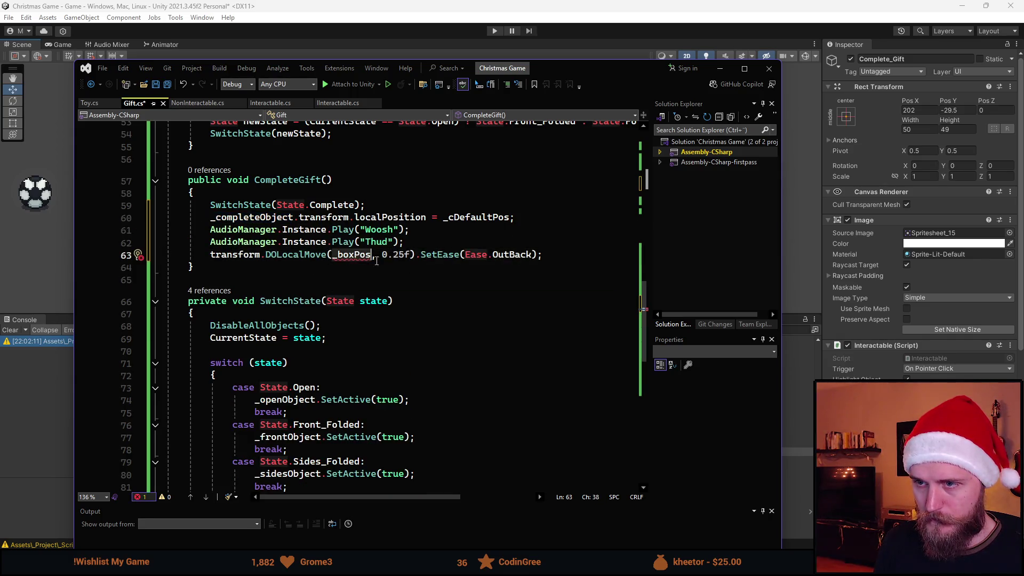
key("ctrl+BackSpace")
type("_con")
key("Tab")
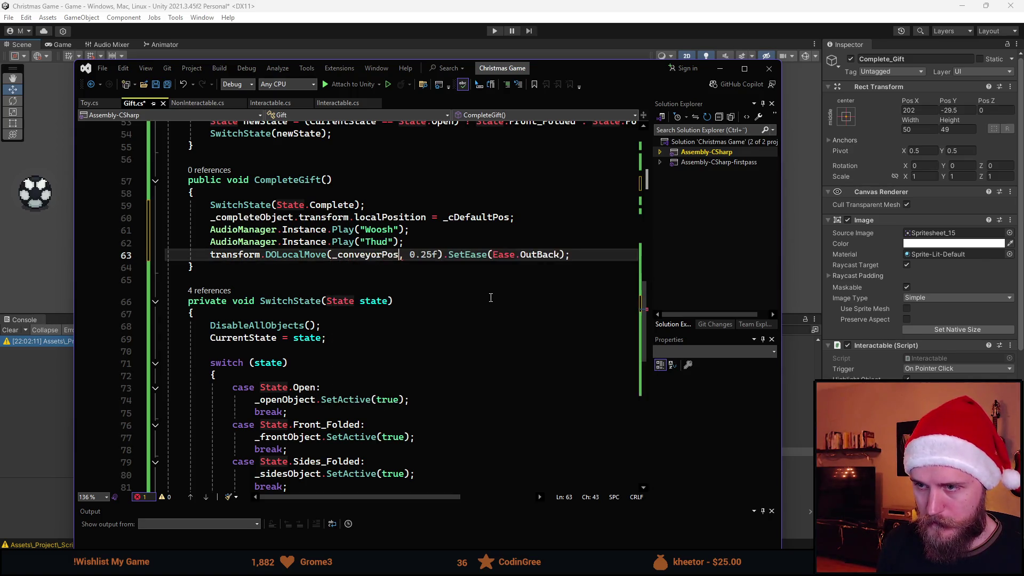
key("ctrl+s")
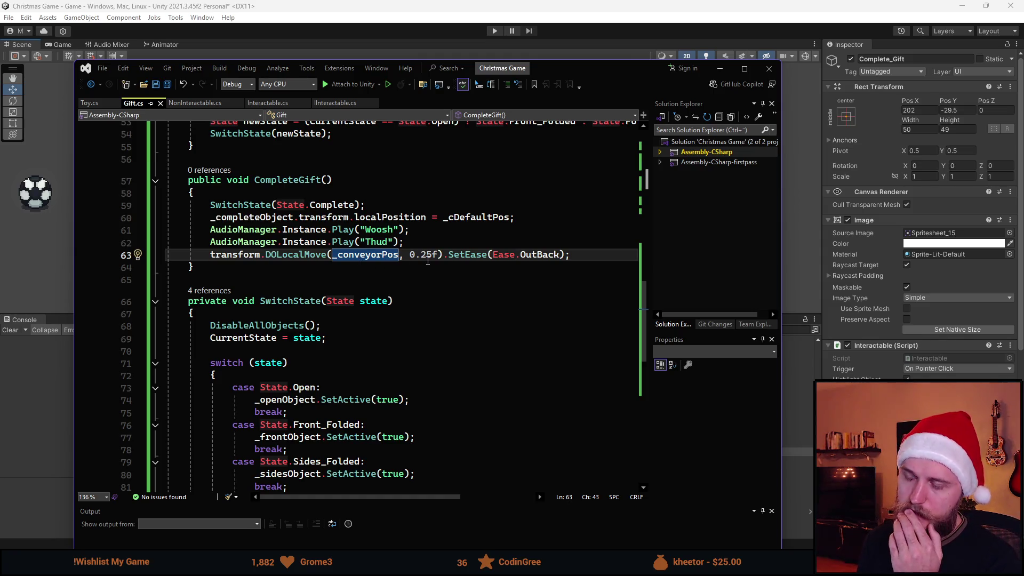
left_click(566, 257)
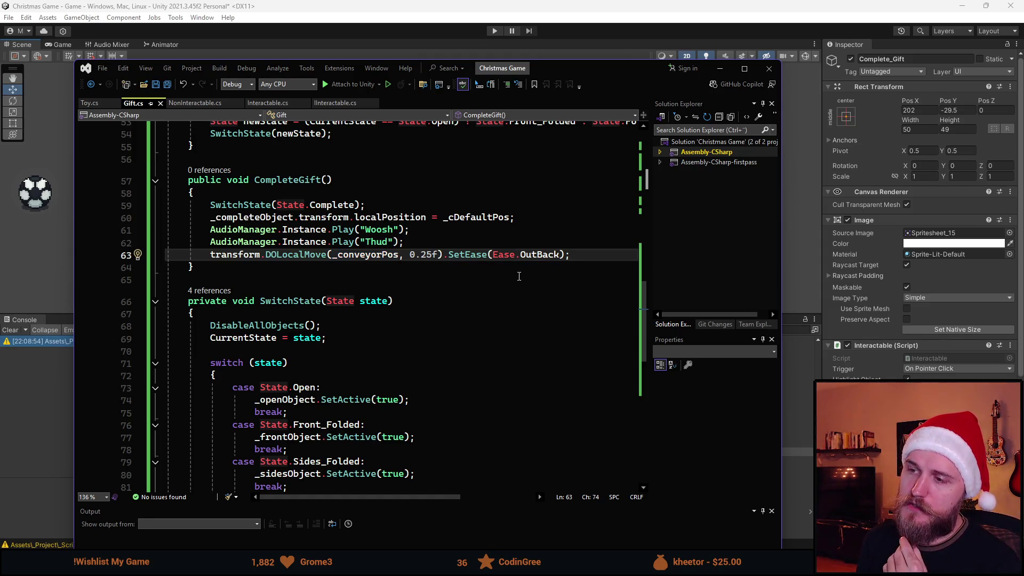
scroll(540, 297, "up", 1)
scroll(438, 333, "up", 1)
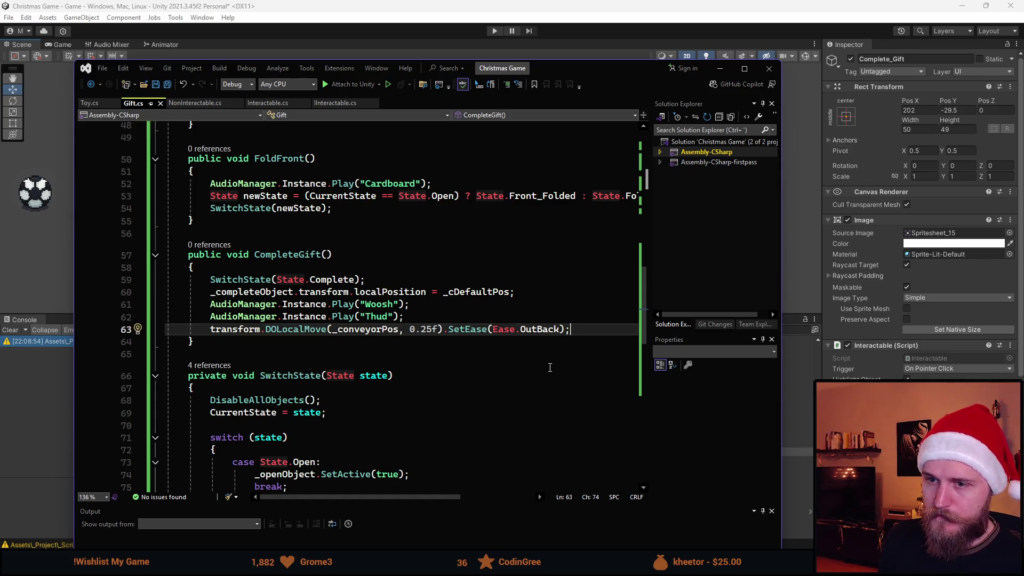
- Chain an OnComplete callback onto the tween that plays the "Conveyor" sound
key("Return")
type("AudioPl")
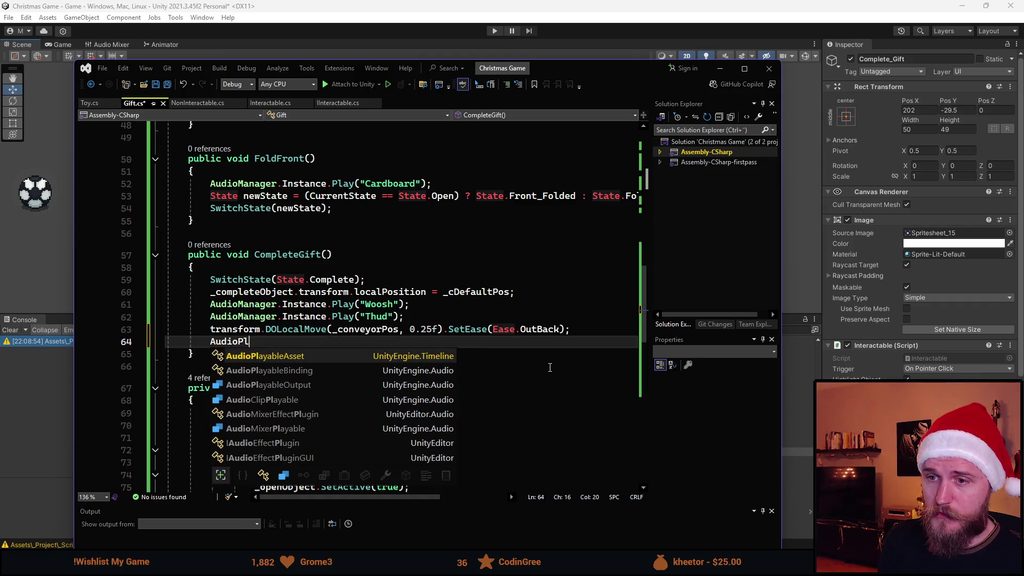
key("BackSpace")
key("BackSpace")
key("BackSpace")
key("BackSpace")
key("Left")
type(".OnComp")
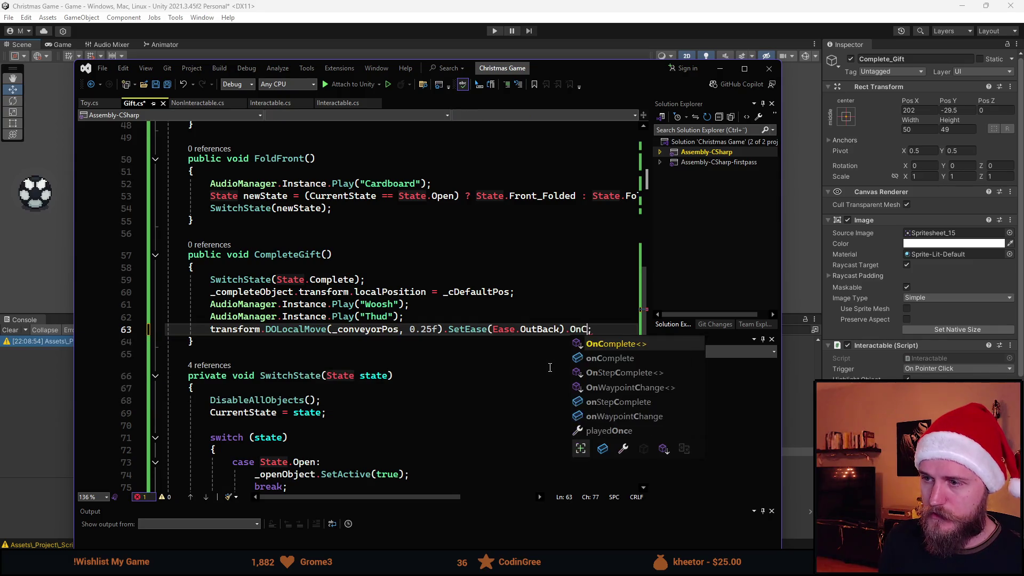
key("Tab")
type("(() =")
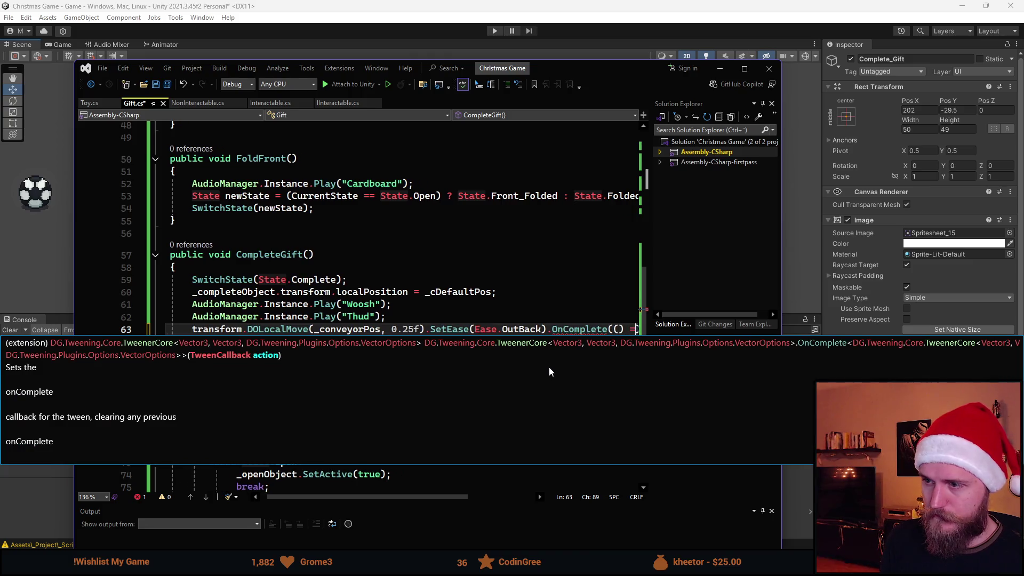
type("> {")
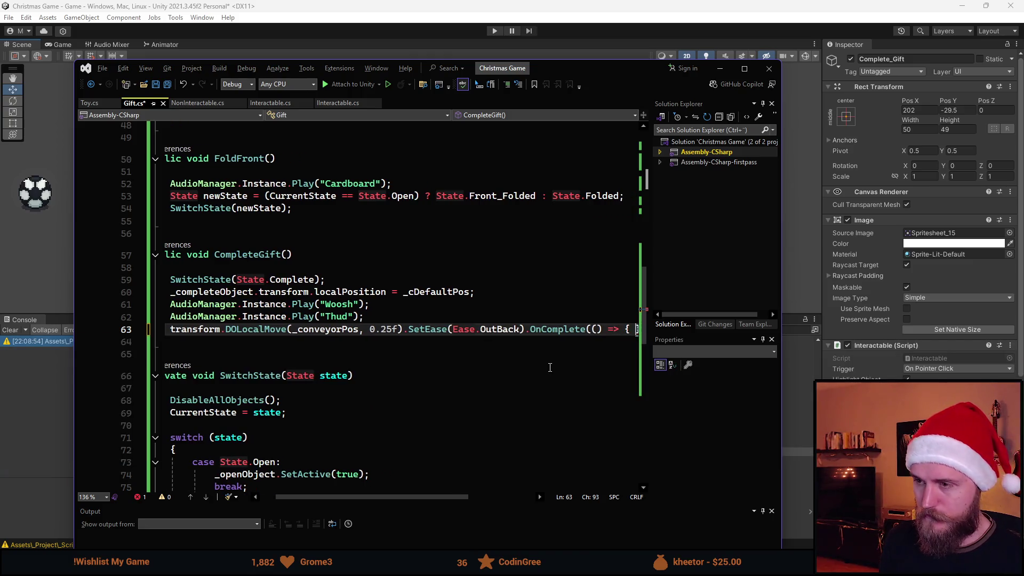
key("Return")
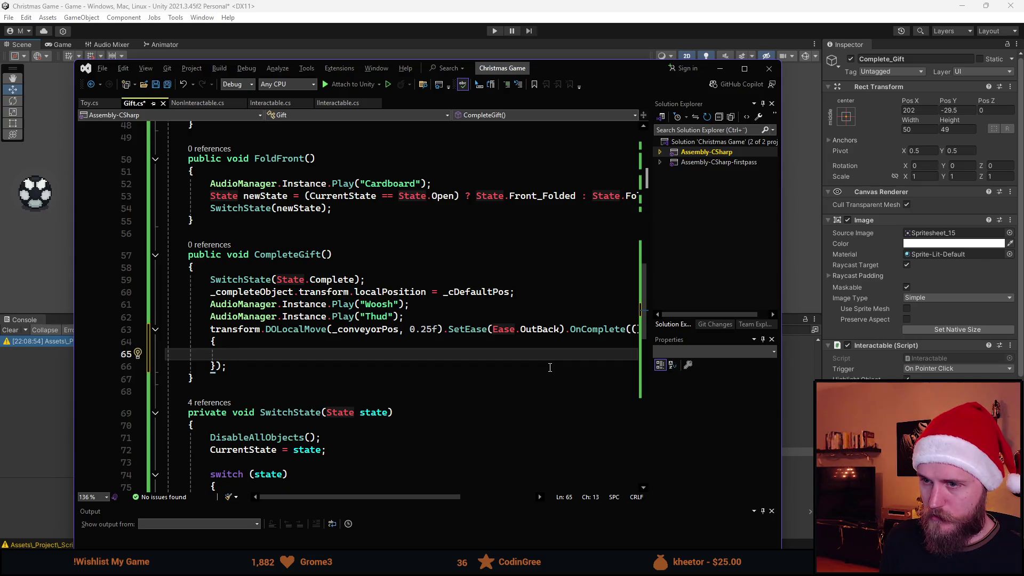
type("Audio")
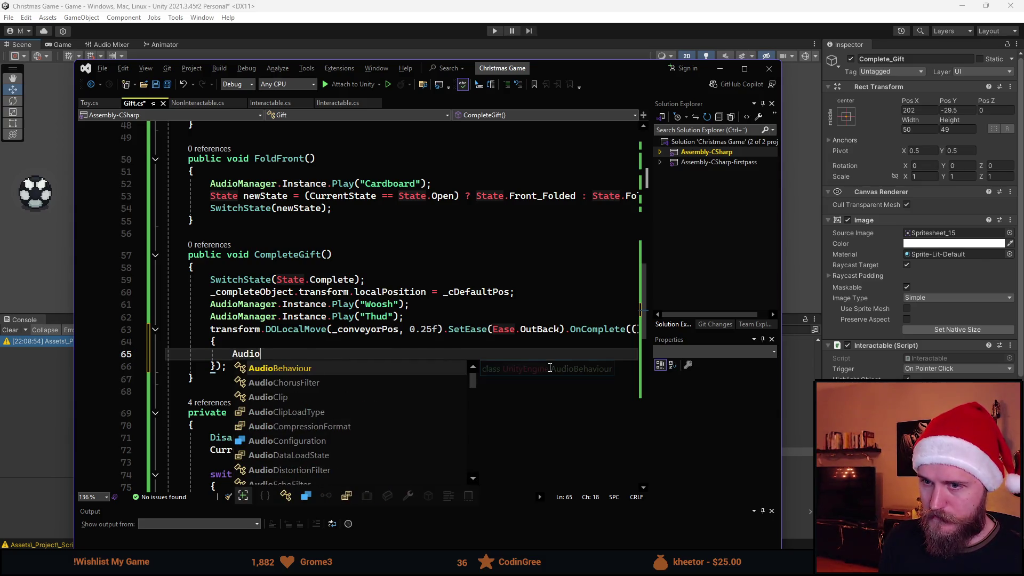
type("Manager.Instance.Play")
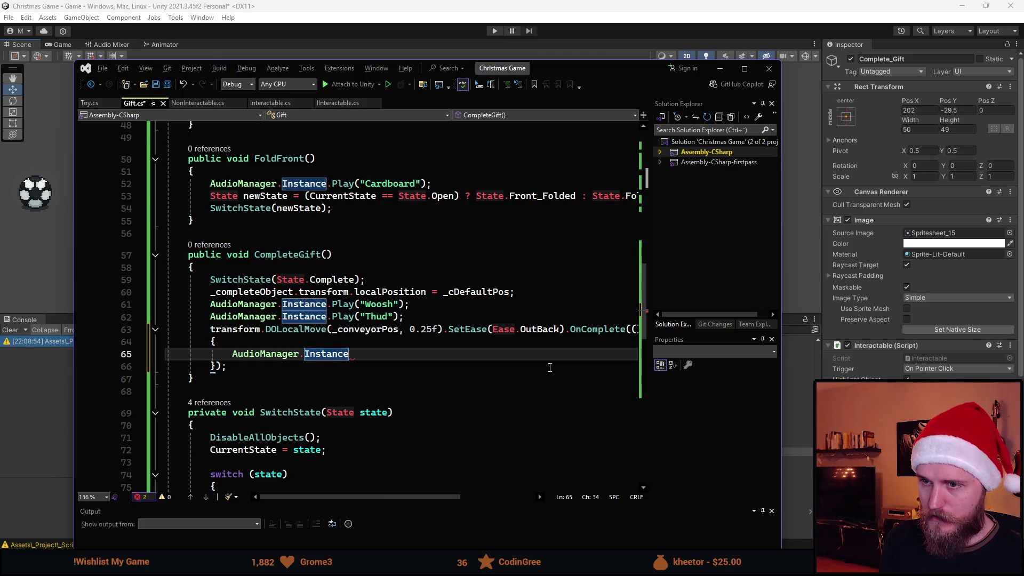
key("Escape")
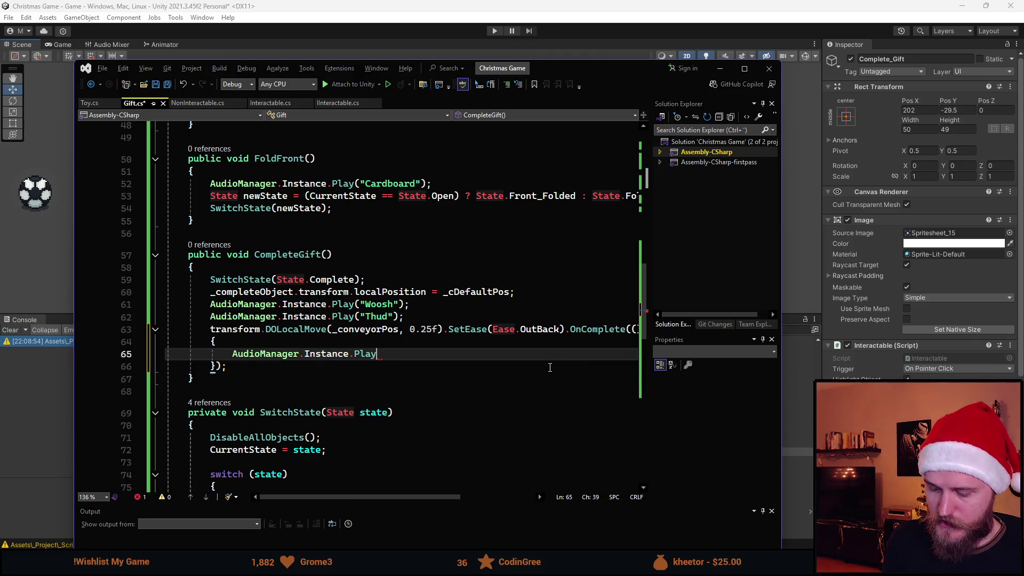
type("\"Conveyor\"")
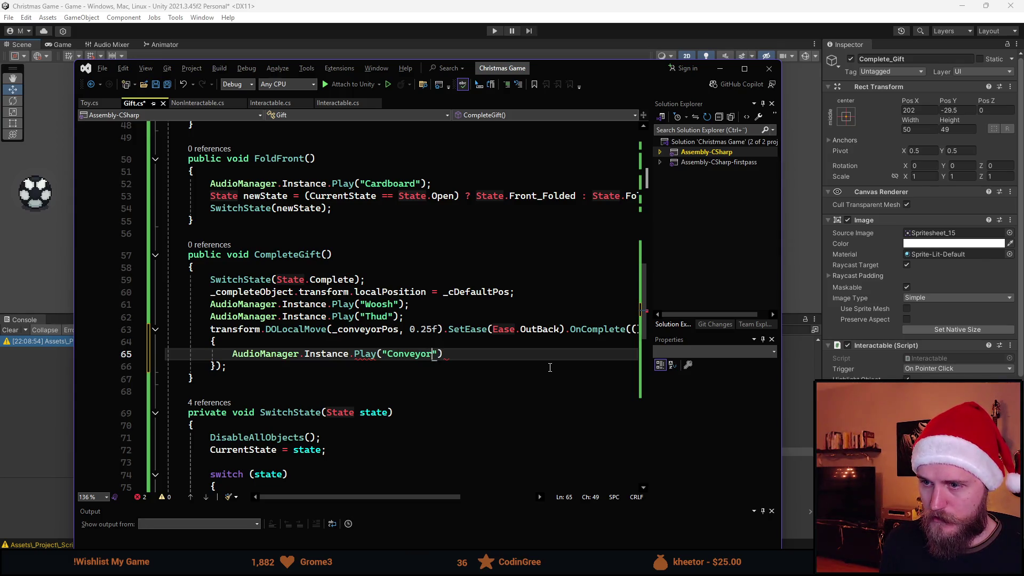
type(");")
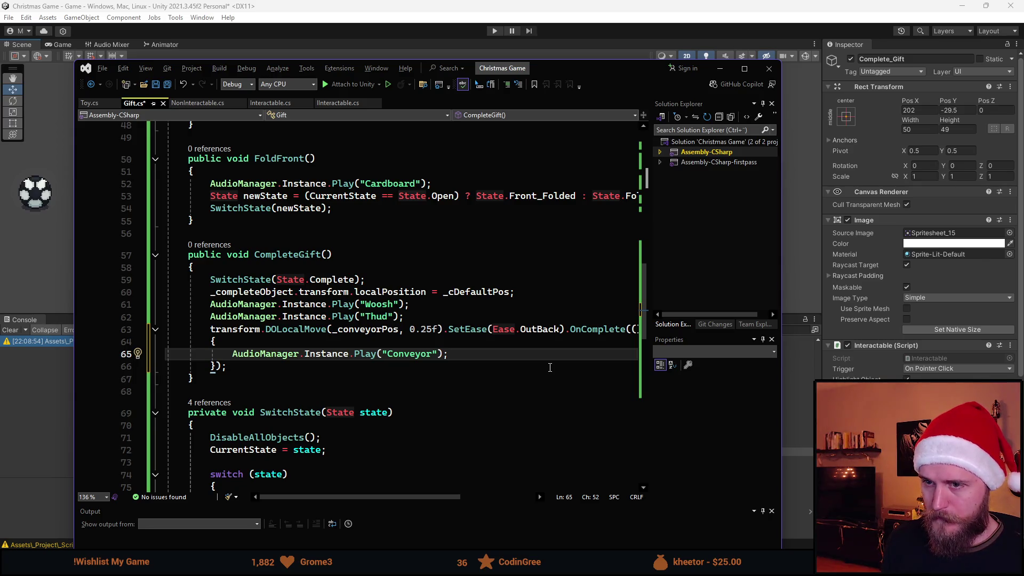
- Inside the callback, begin transform.DOLocalMove toward _endPos, then glance at Toy.cs
key("Return")
type("transform")
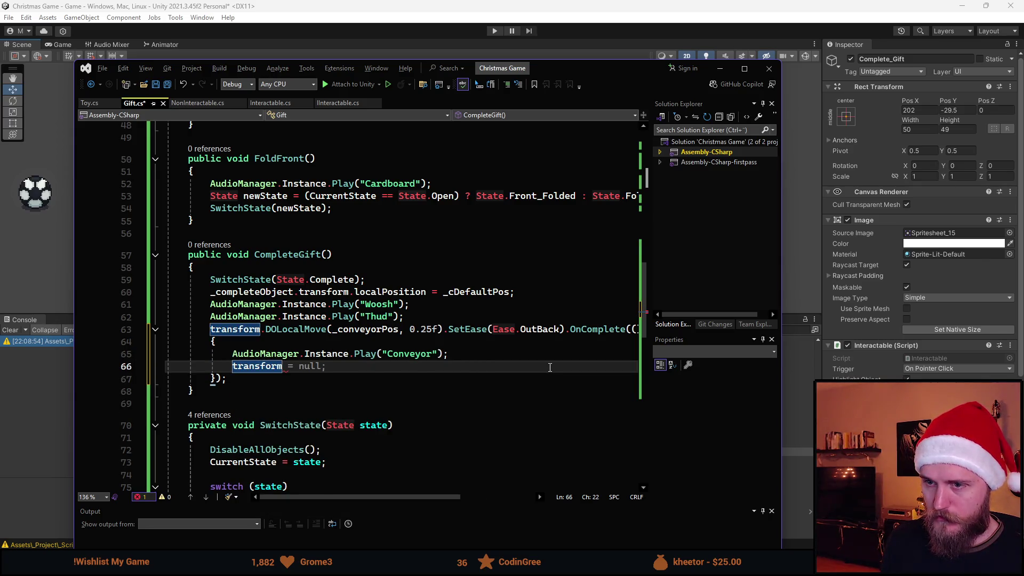
type(".DOLo")
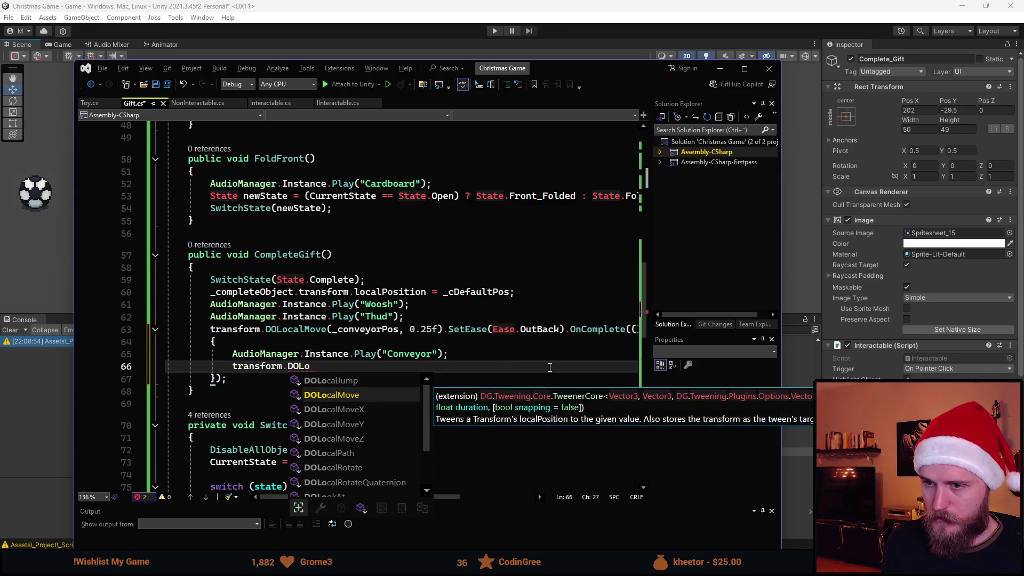
key("Tab")
type("()")
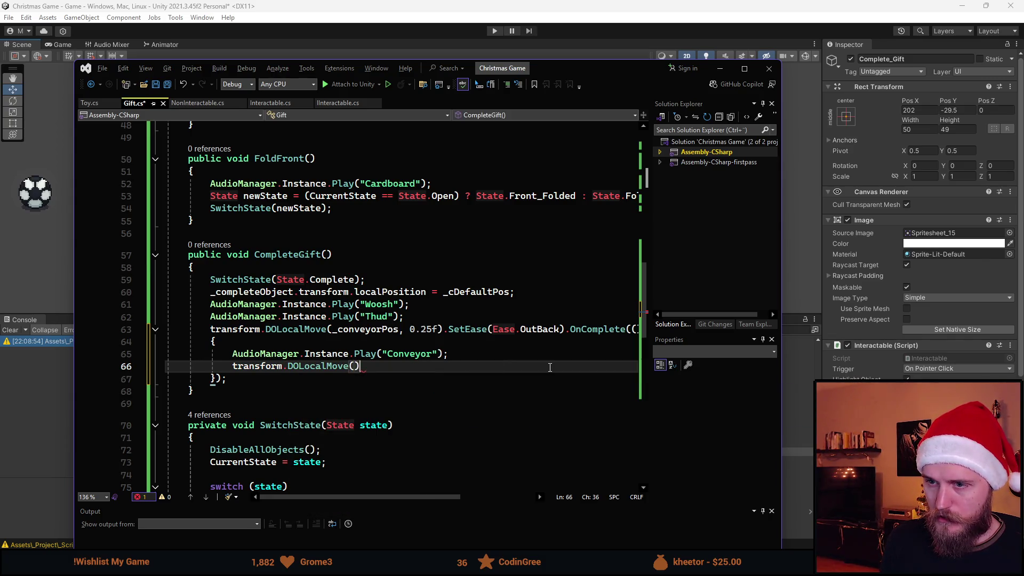
key("Left")
type("_")
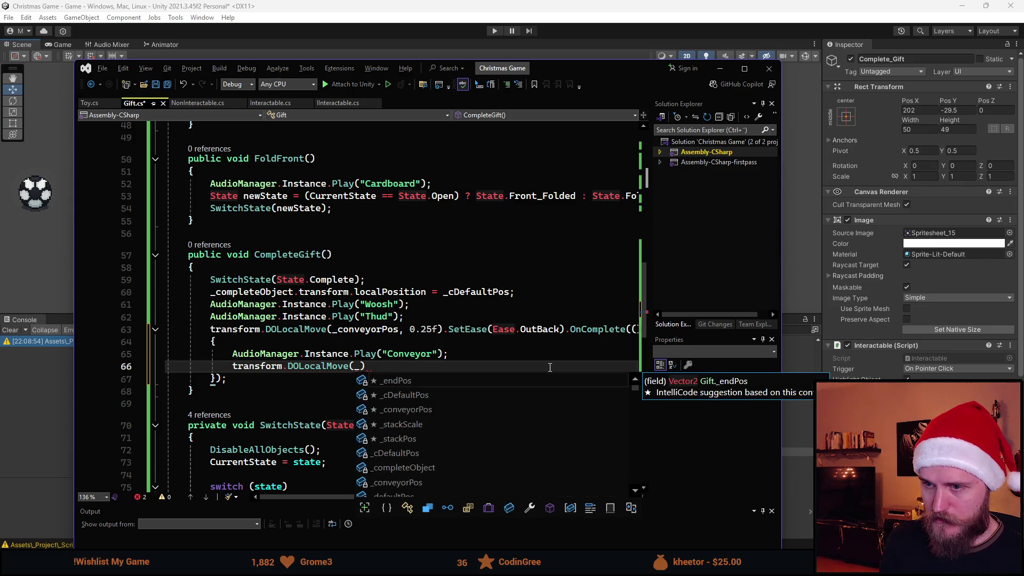
key("Tab")
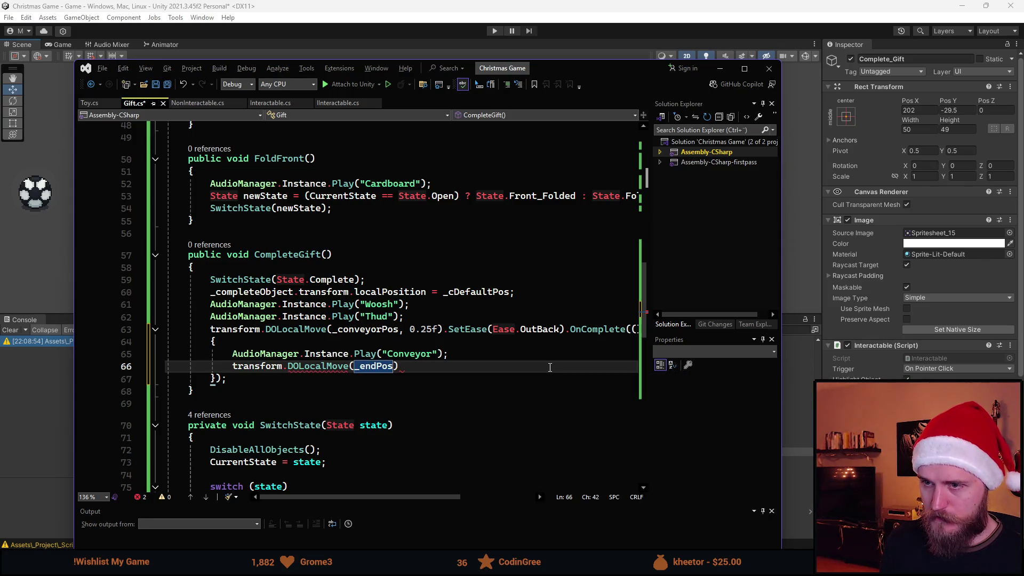
type(",")
left_click(89, 102)
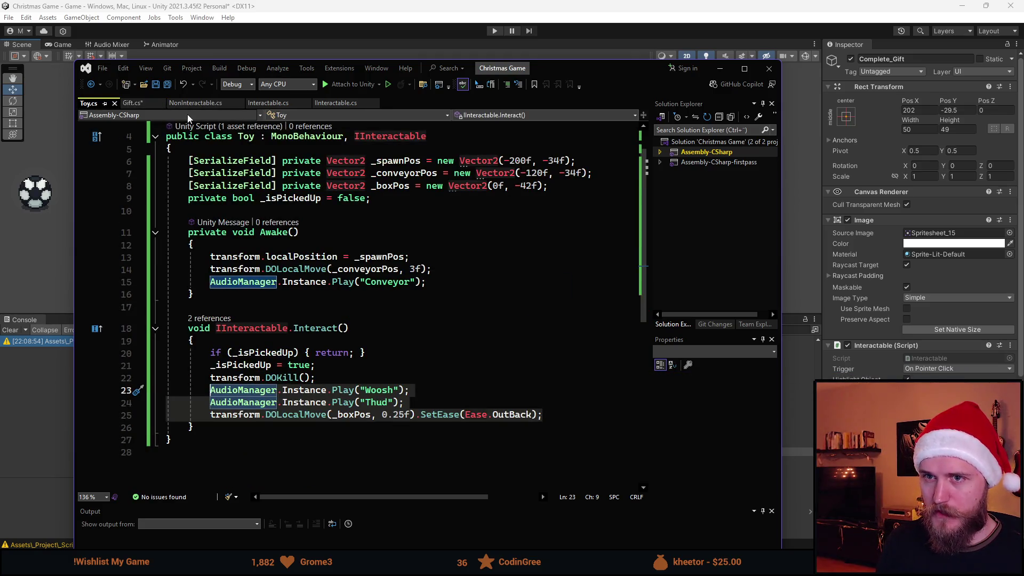
- Finish the move as DOLocalMove(_endPos, 3f) with an empty OnComplete block, starting a _completeObject prefix
left_click(134, 103)
type("3f);")
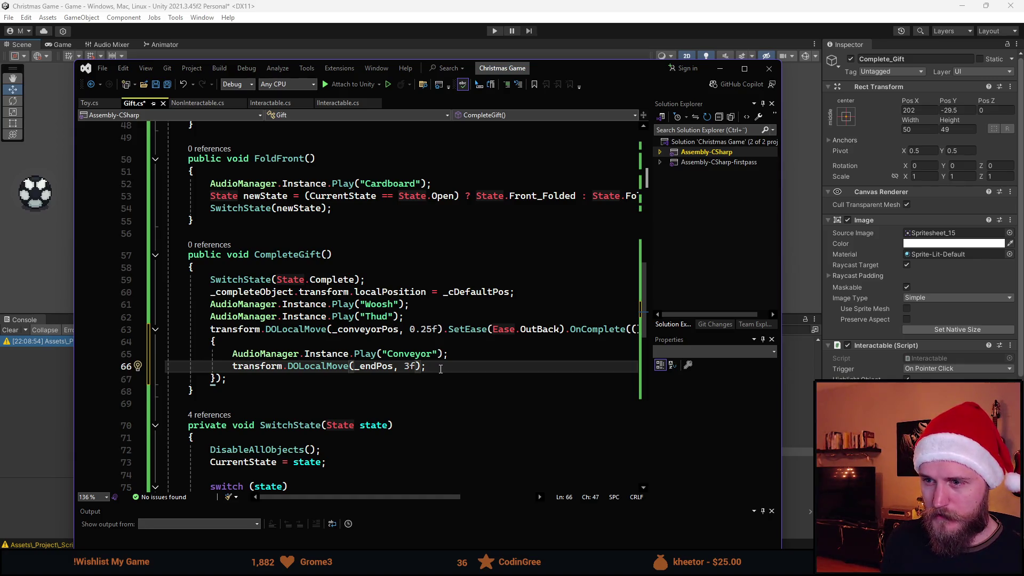
type(".OnCom")
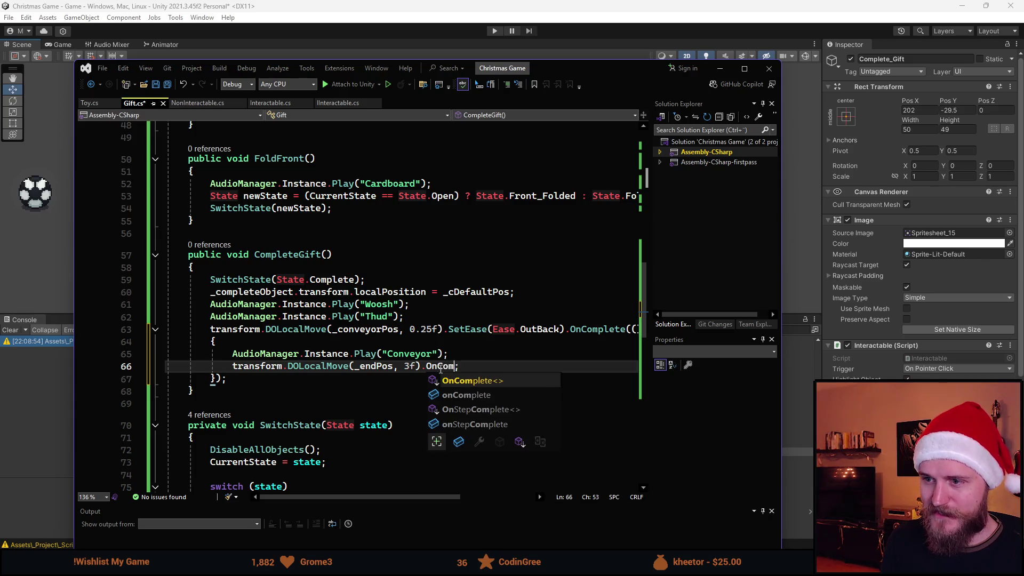
key("Tab")
type("(() ")
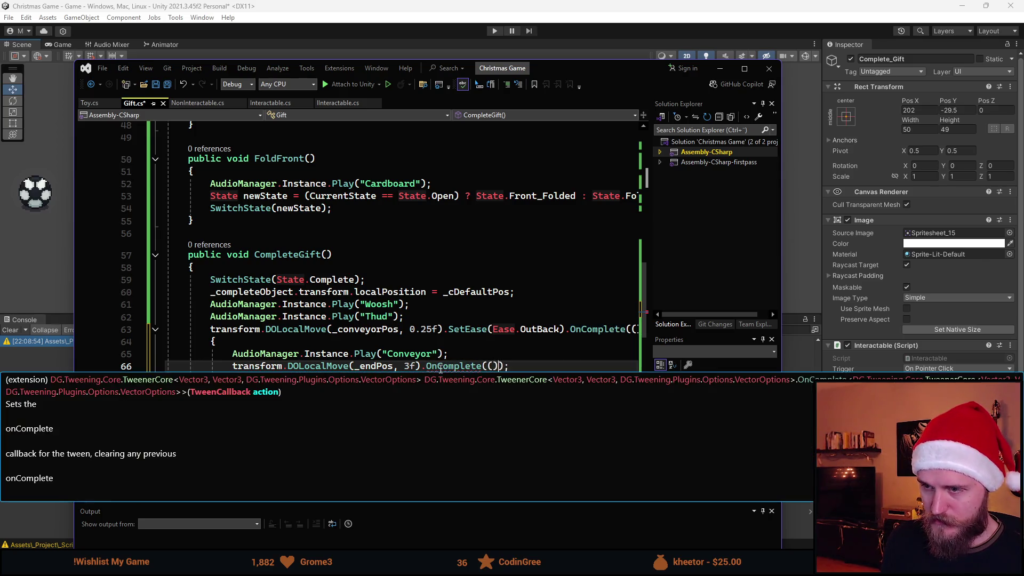
type("=> ")
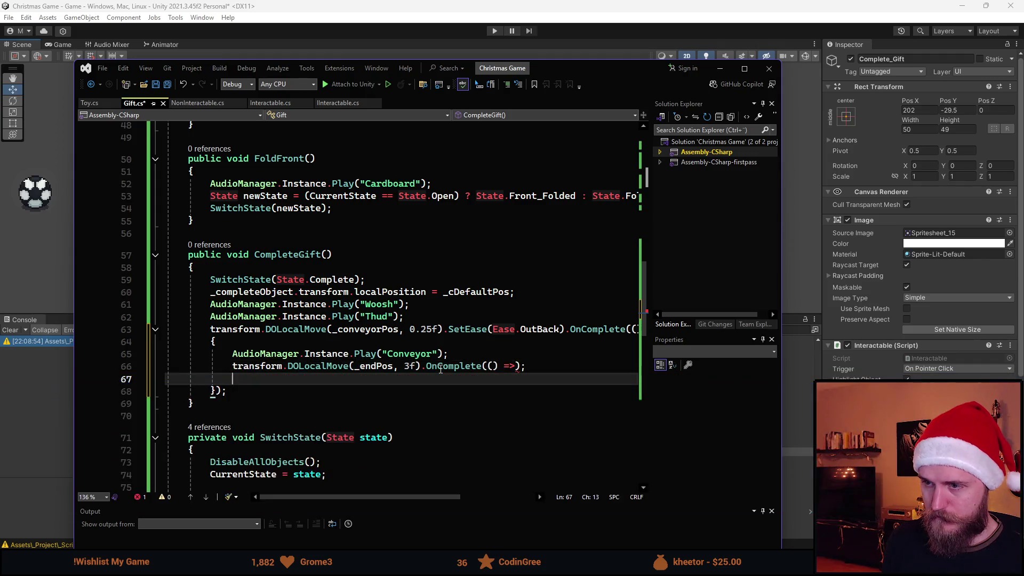
type("{")
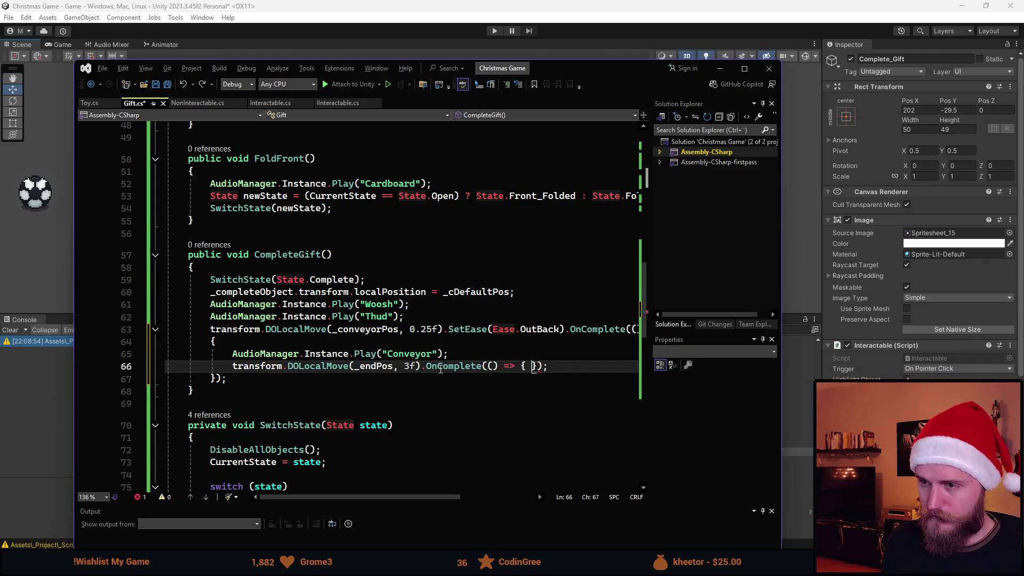
key("Return")
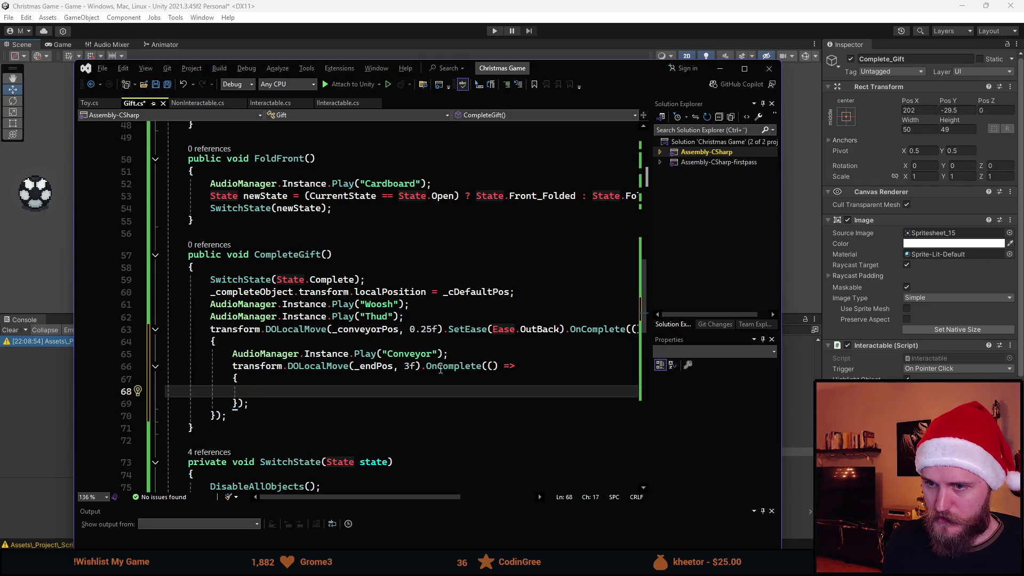
key("Up")
key("Up")
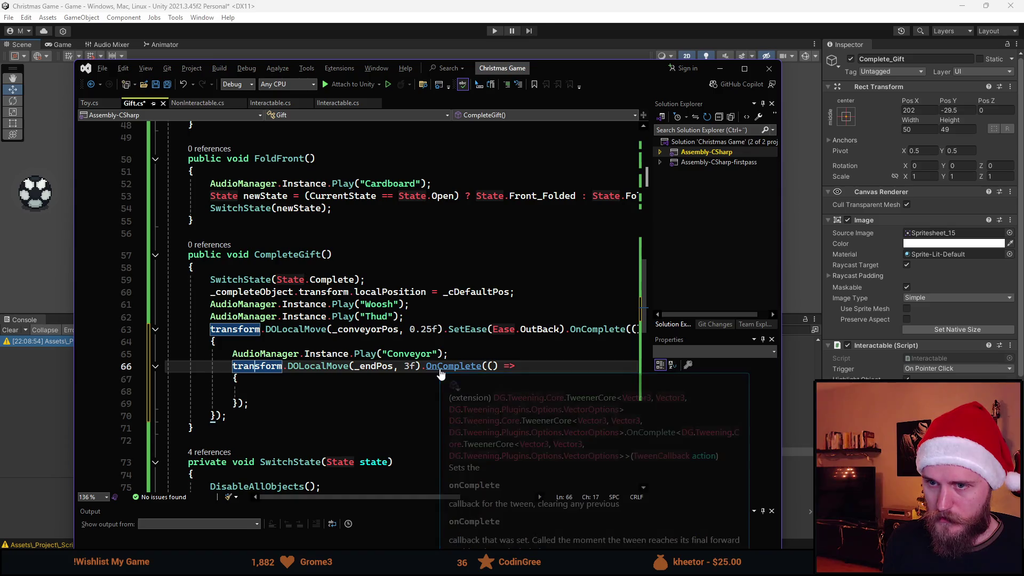
type("_completeObject")
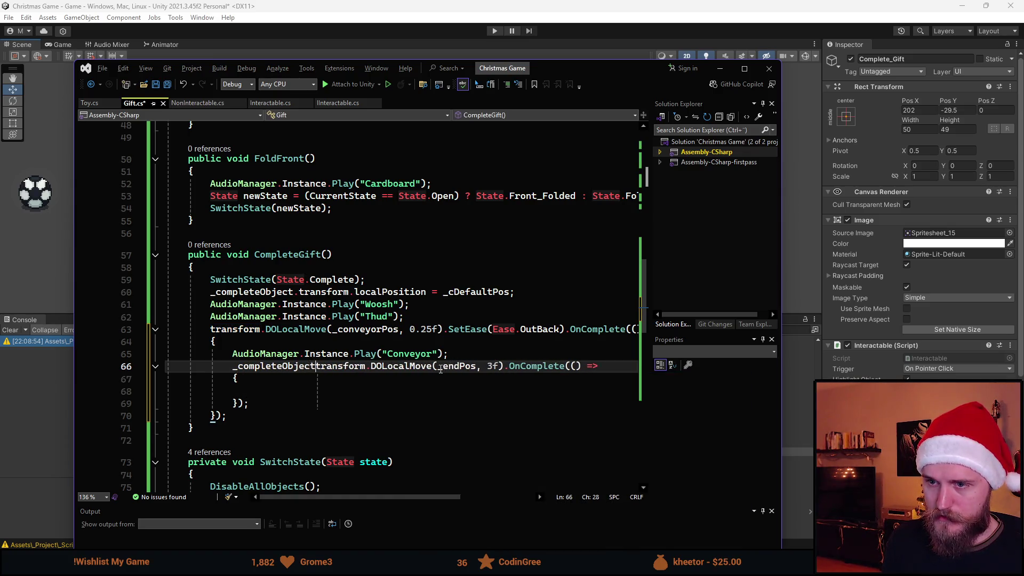
type(".")
- Prefix both DOLocalMove calls with _completeObject and hide it with SetActive(false) on arrival
key("Home")
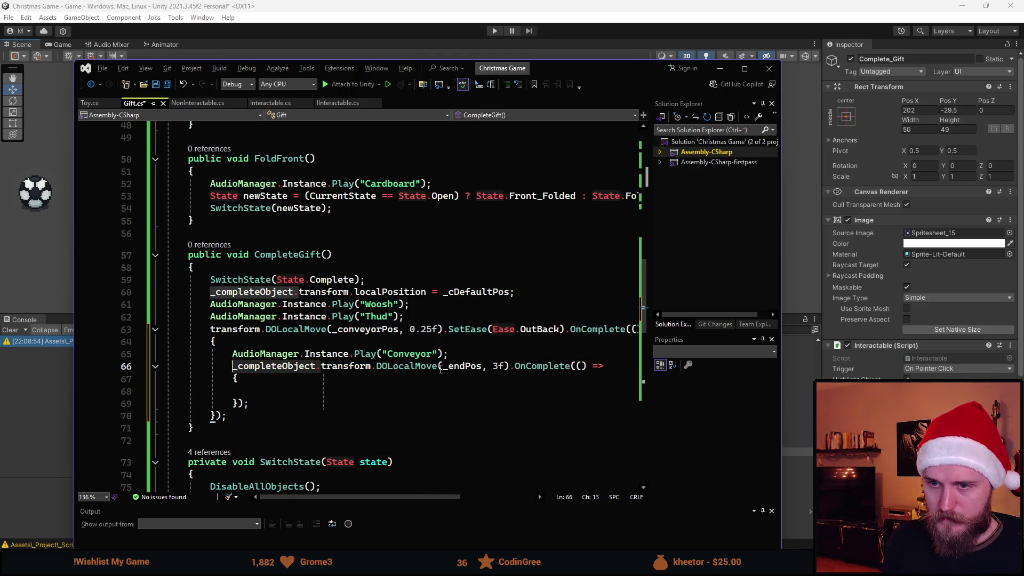
key("Up")
key("Up")
key("Up")
key("Home")
type("_completeObject.")
key("Down")
key("Down")
key("Down")
key("ctrl+s")
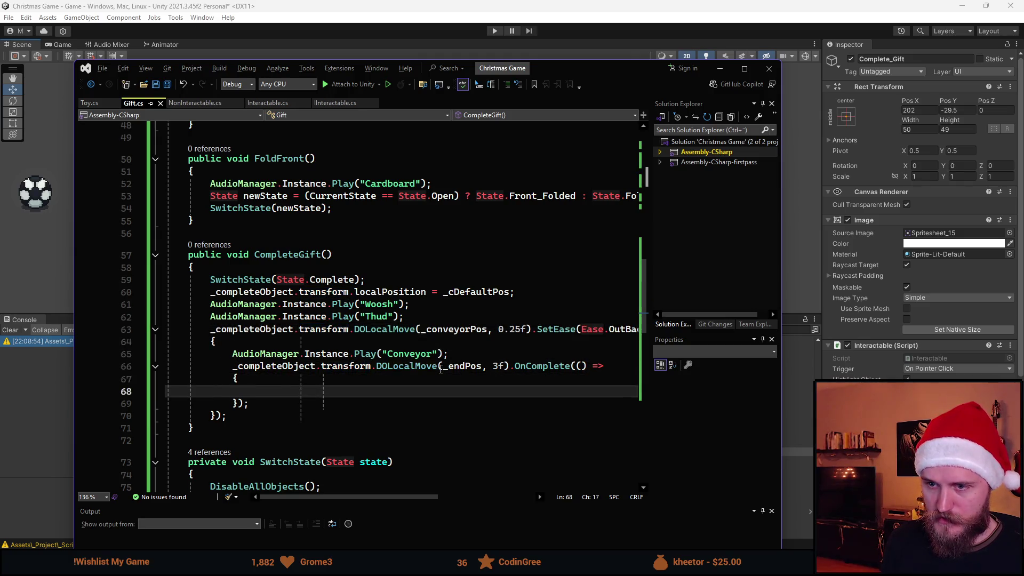
type("_completeObject.")
type("SetAc")
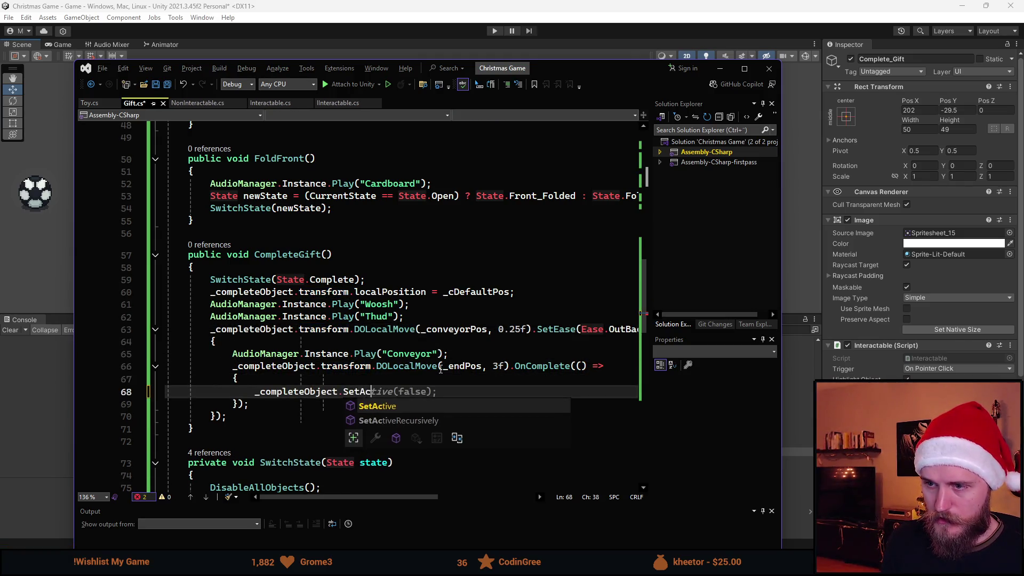
key("Tab")
key("ctrl+s")
- Add SwitchState(State.None); after the move block, then return to Unity
mouse_move(393, 390)
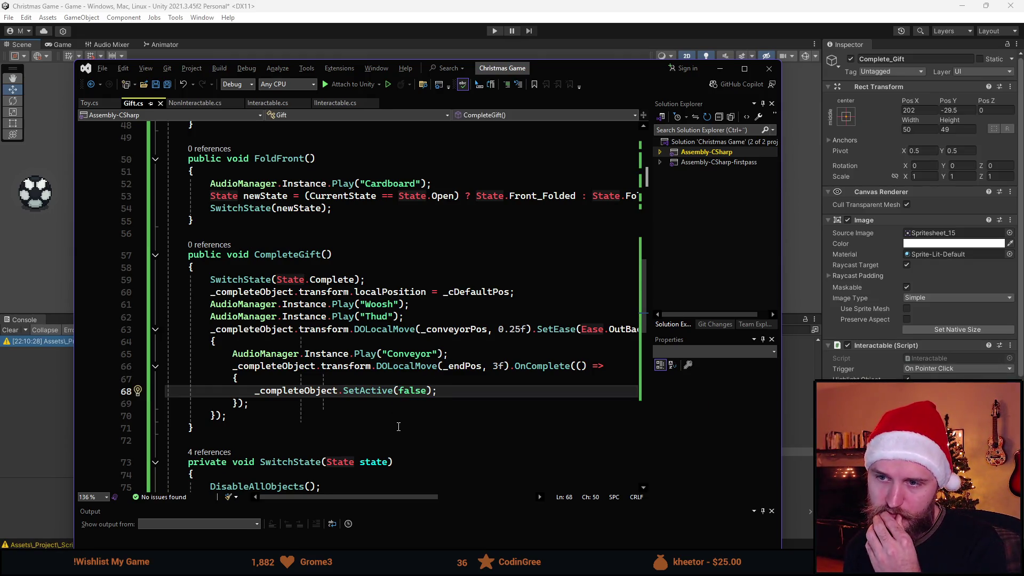
key("Down")
key("Down")
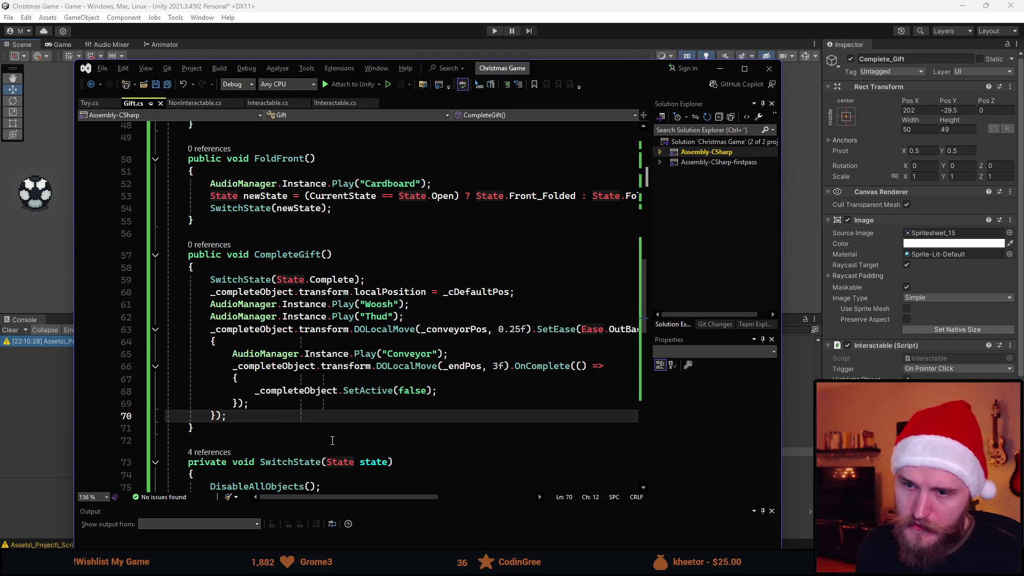
key("Return")
type("switch")
key("Tab")
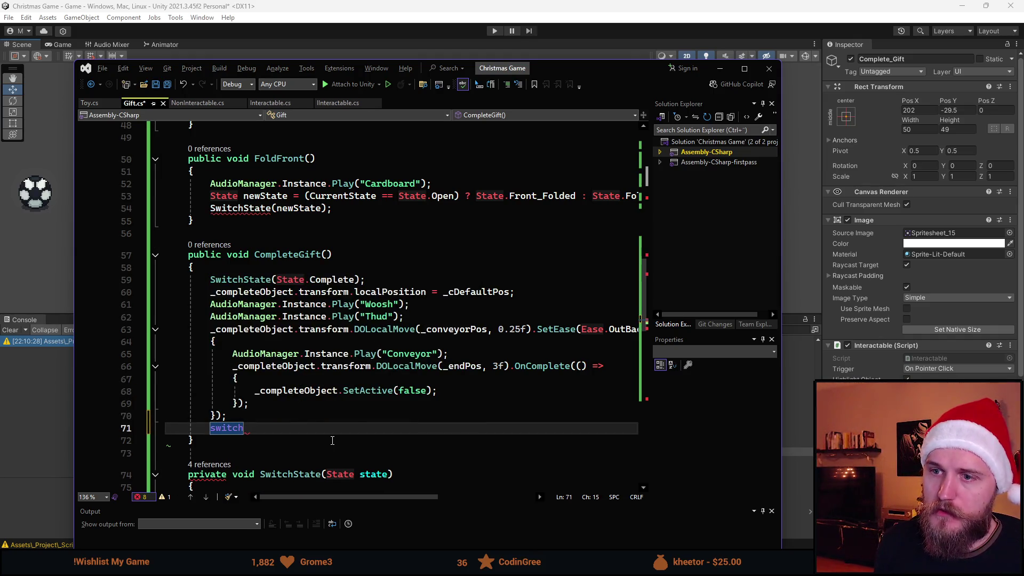
type("Switch")
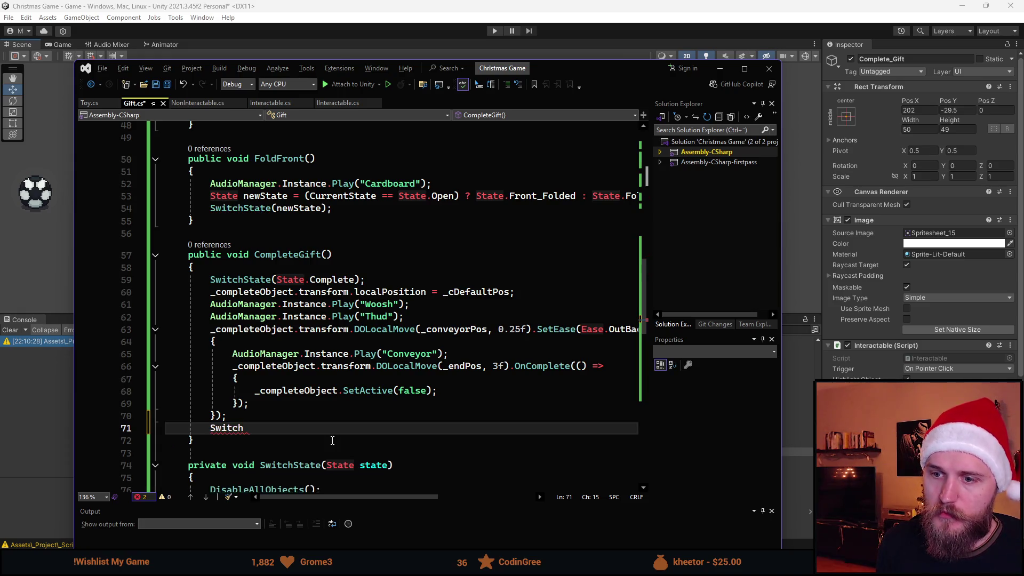
type("State(State.")
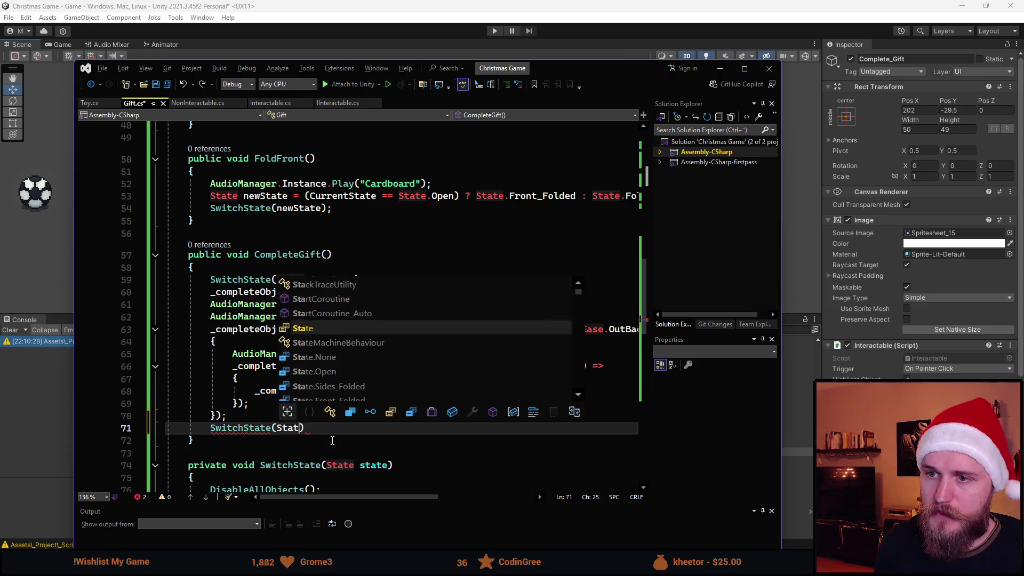
type("None)")
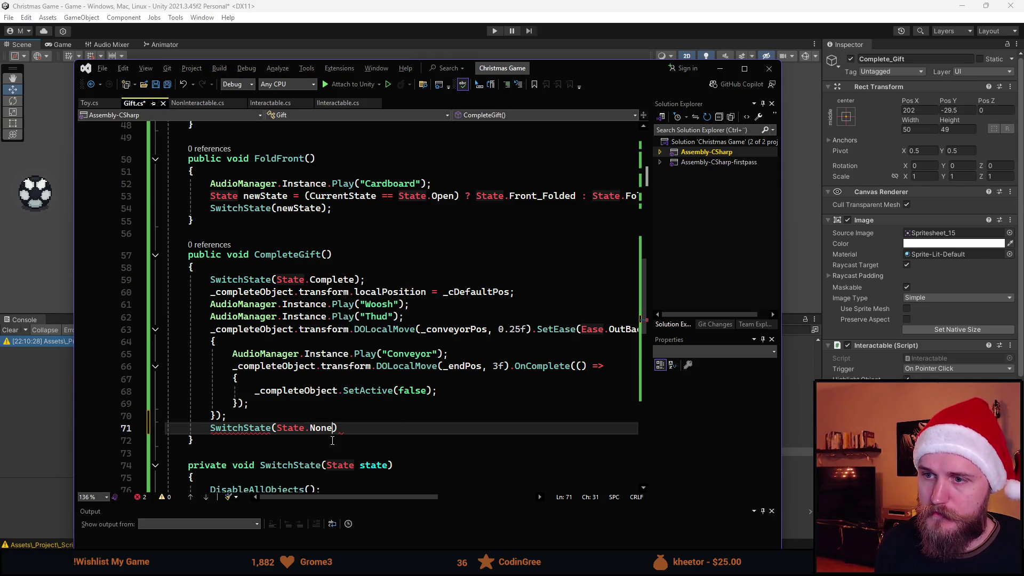
type(";")
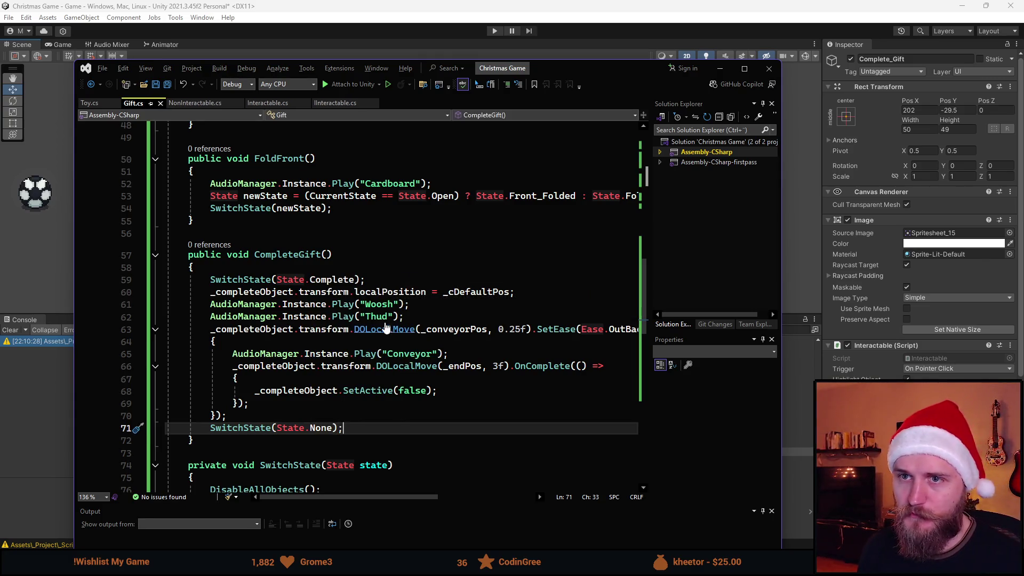
scroll(380, 332, "down", 4)
scroll(382, 333, "up", 1)
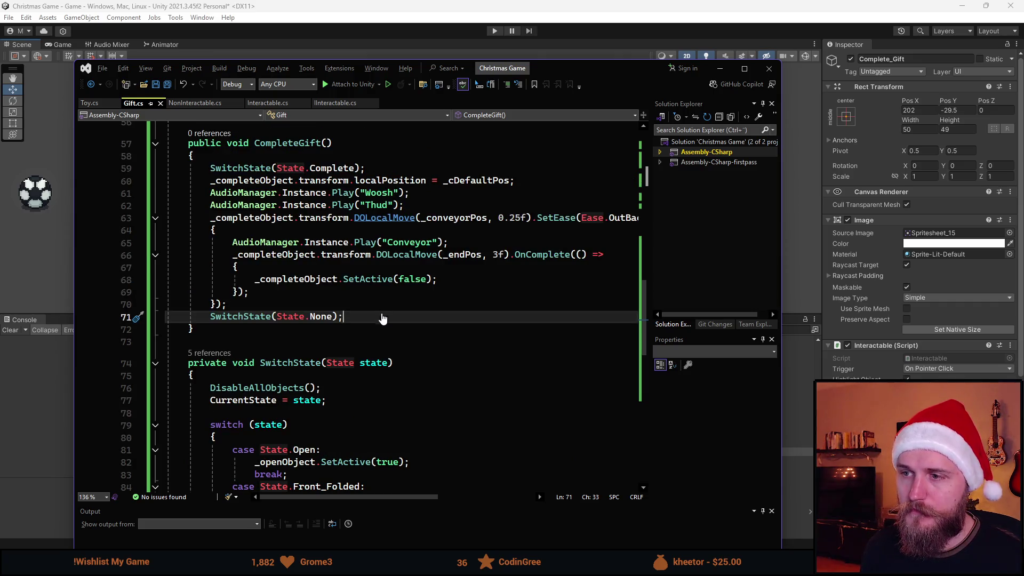
scroll(392, 251, "down", 6)
scroll(396, 251, "up", 10)
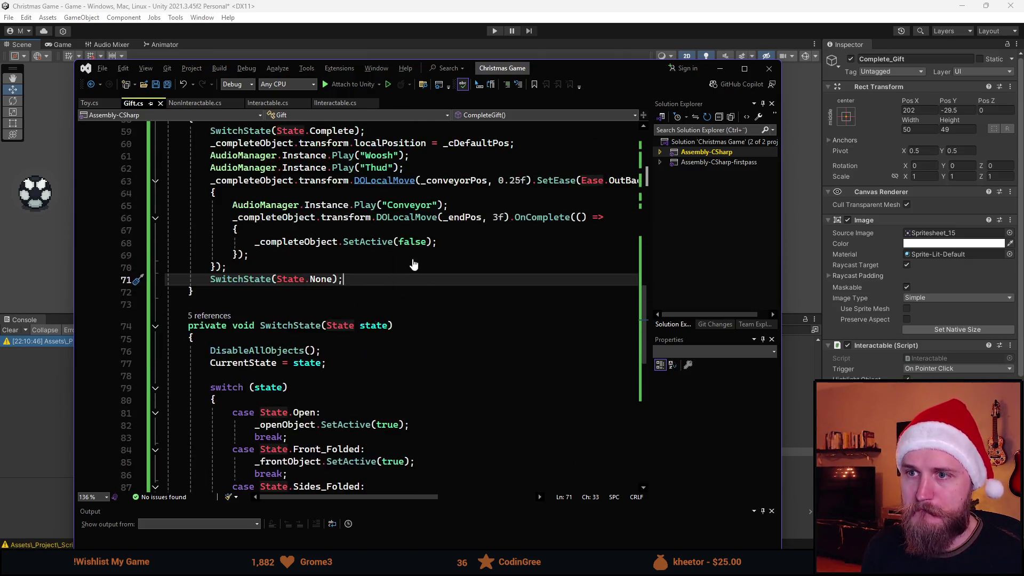
scroll(414, 270, "up", 1)
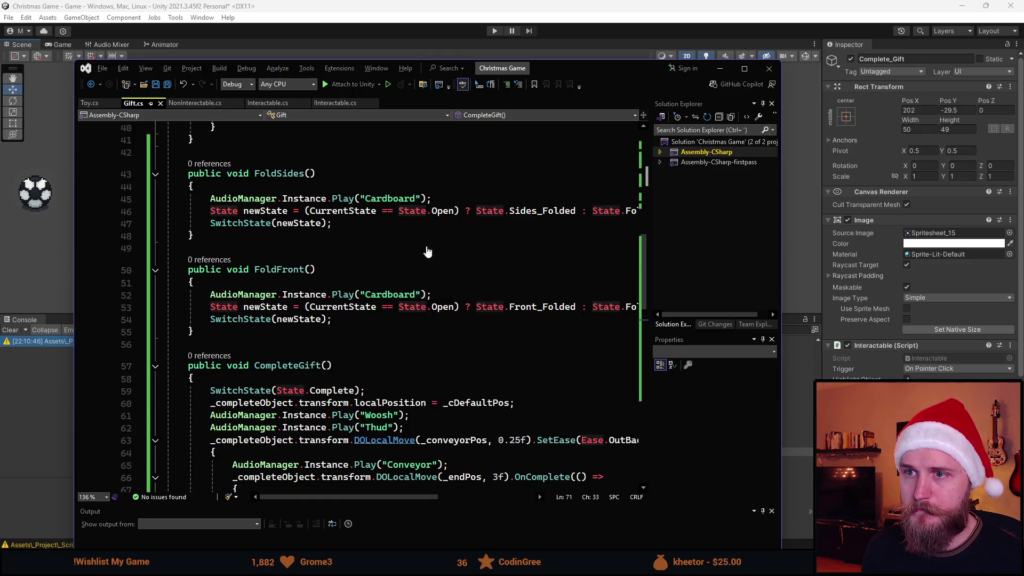
left_click(719, 68)
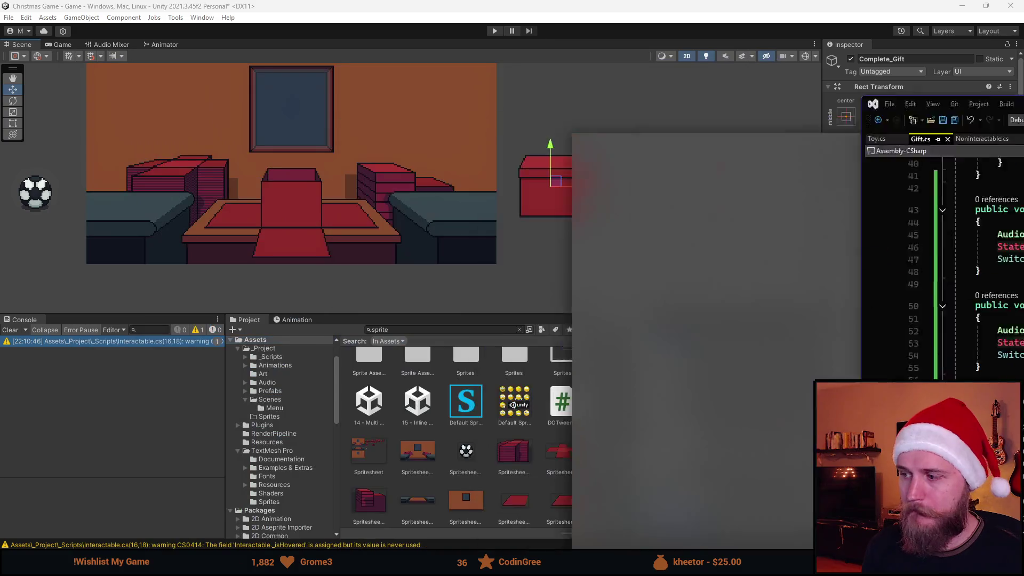
- Set Complete_Gift's position to X 0, Y -38.5 and add an On Click event entry
left_click(927, 110)
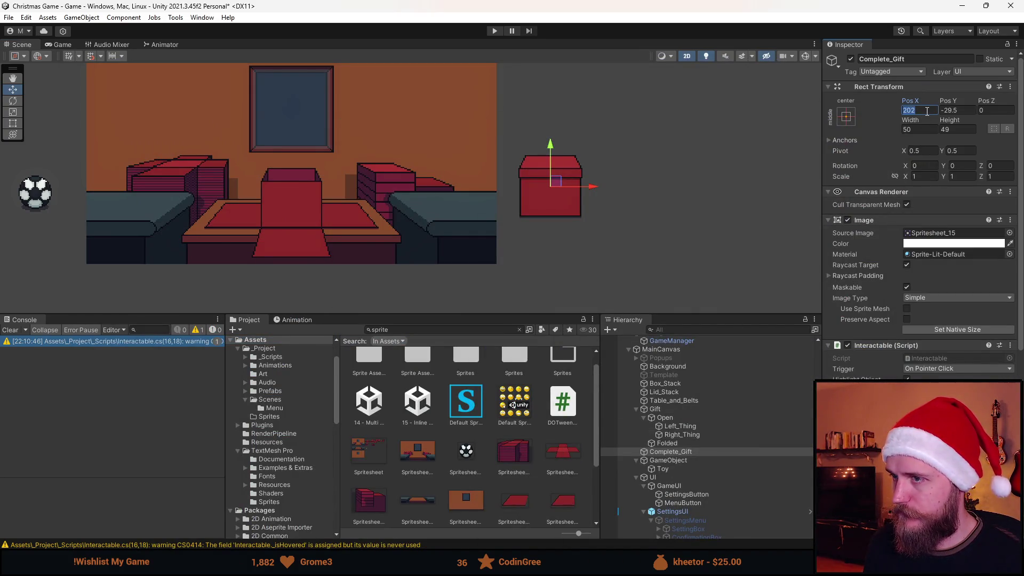
type("0")
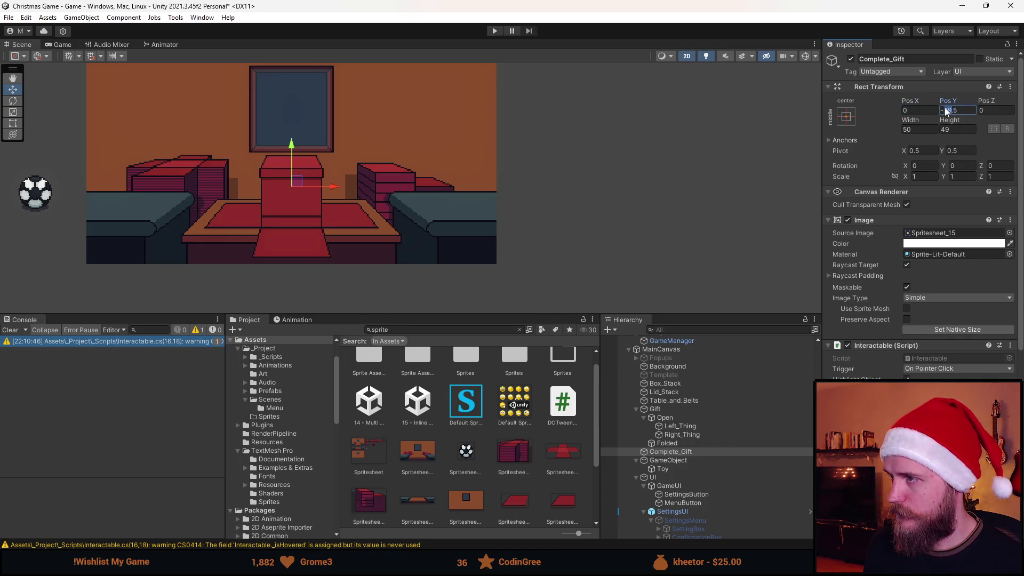
type("38")
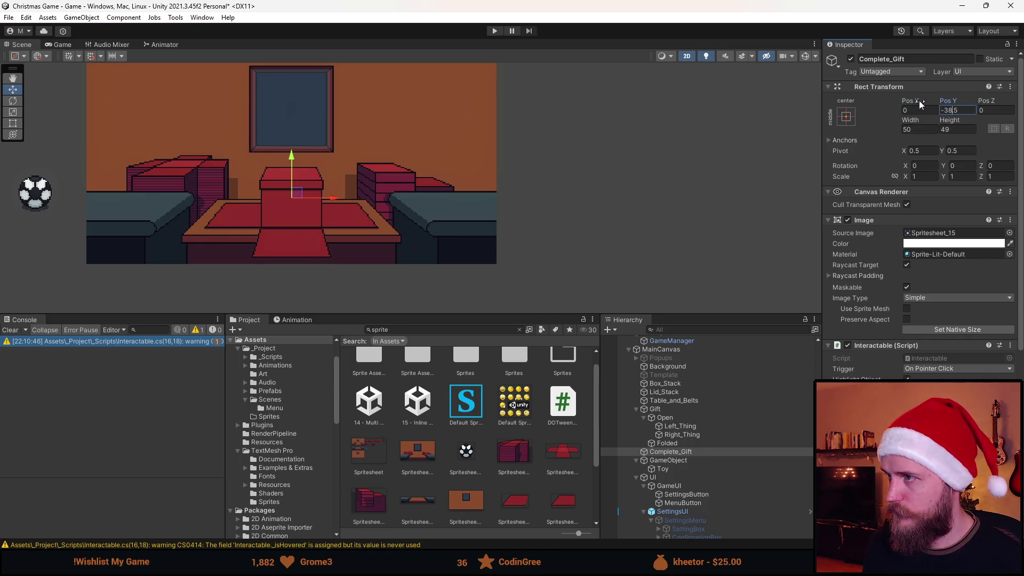
scroll(901, 352, "down", 3)
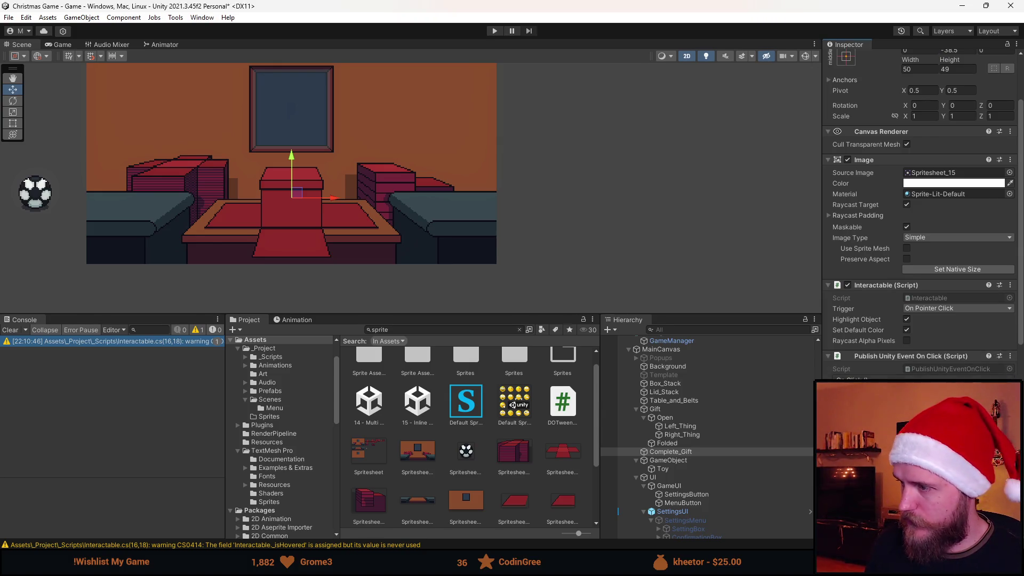
scroll(977, 347, "down", 4)
left_click(987, 339)
- Target Complete_Gift in the On Click entry calling Gift.CompleteGift, then enter Play mode
mouse_move(677, 450)
left_mouse_down()
mouse_move(773, 412)
mouse_move(870, 331)
left_mouse_up()
left_click(920, 314)
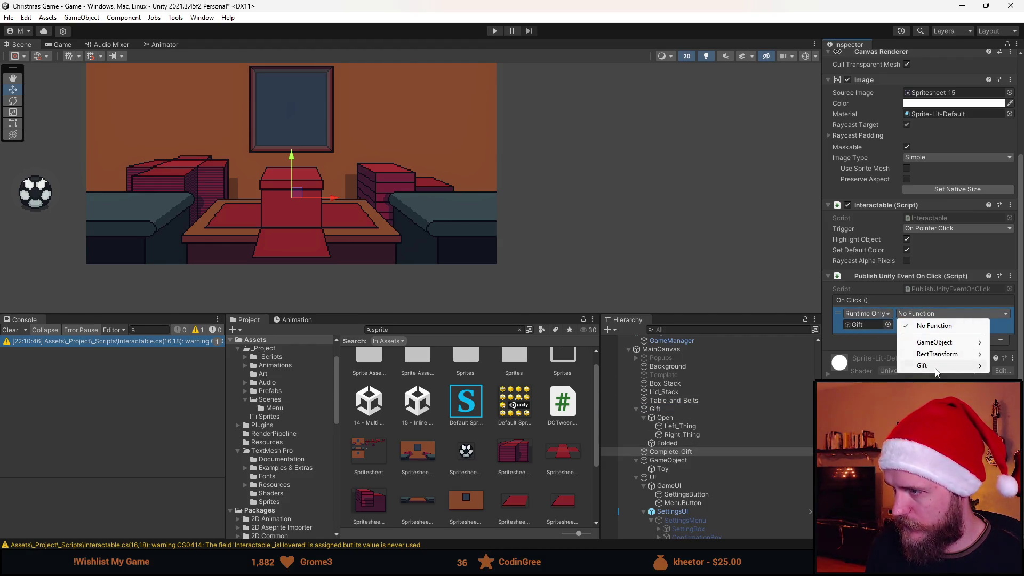
mouse_move(934, 368)
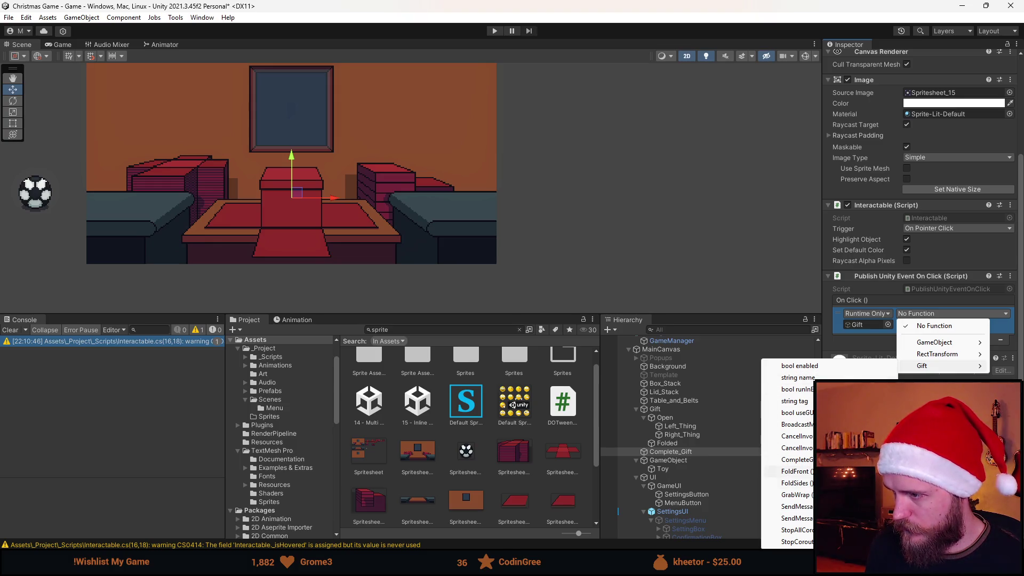
left_click(794, 460)
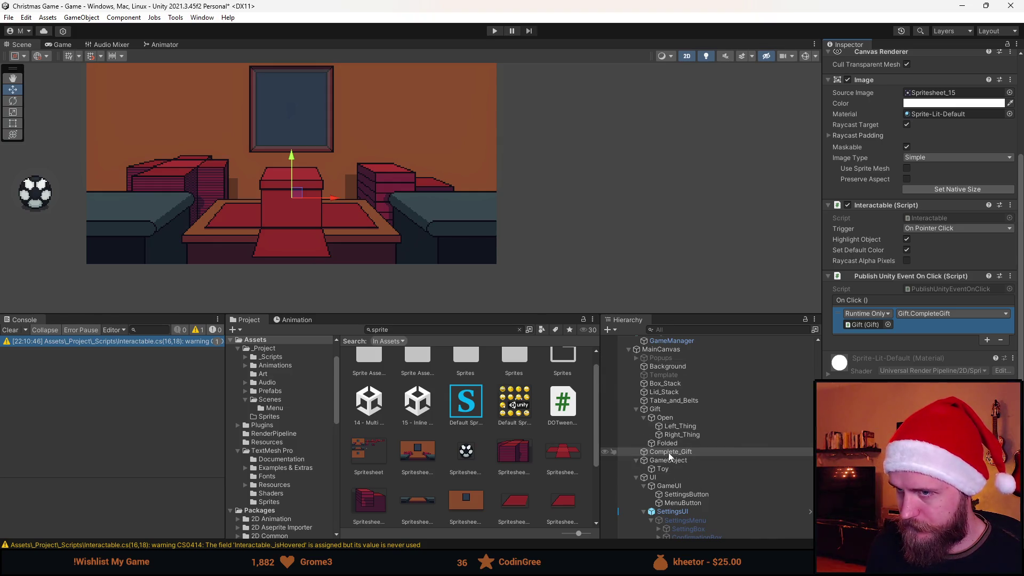
left_click(494, 31)
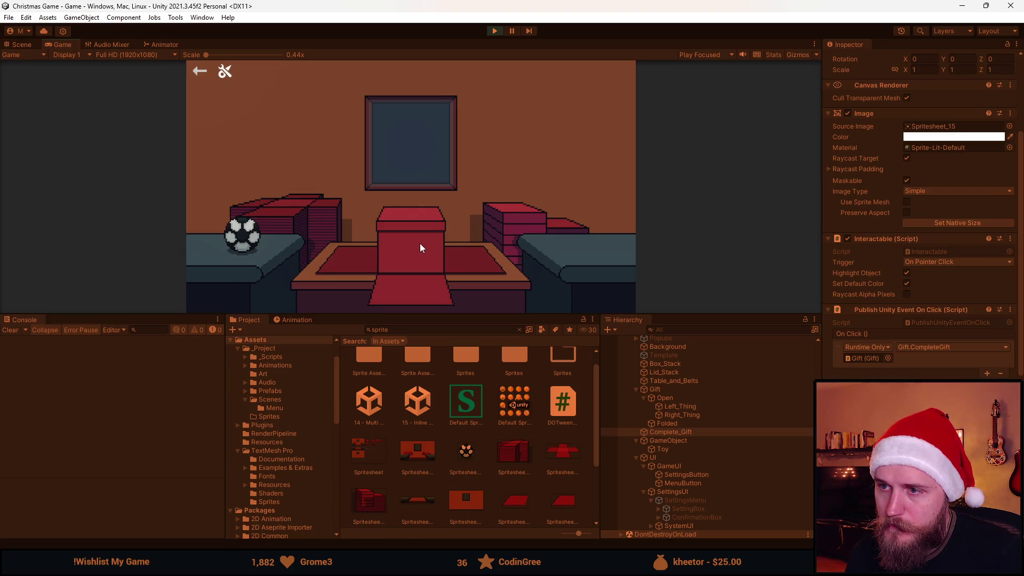
- Click the gift box in the running game to trigger CompleteGift
left_click(421, 244)
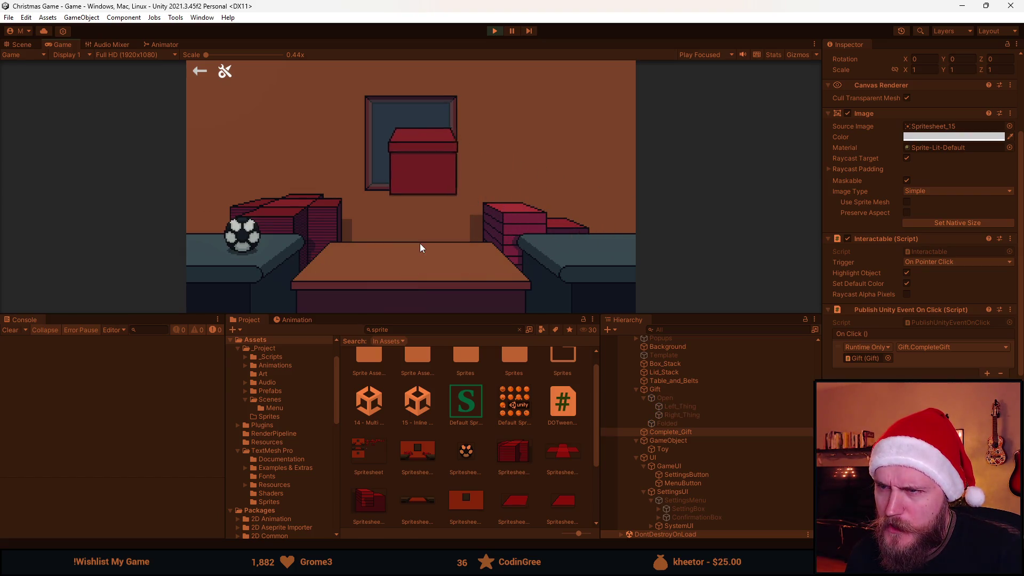
- Stop Play mode and return to Gift.cs to find the _endPos field
left_click(494, 31)
key("alt+Tab")
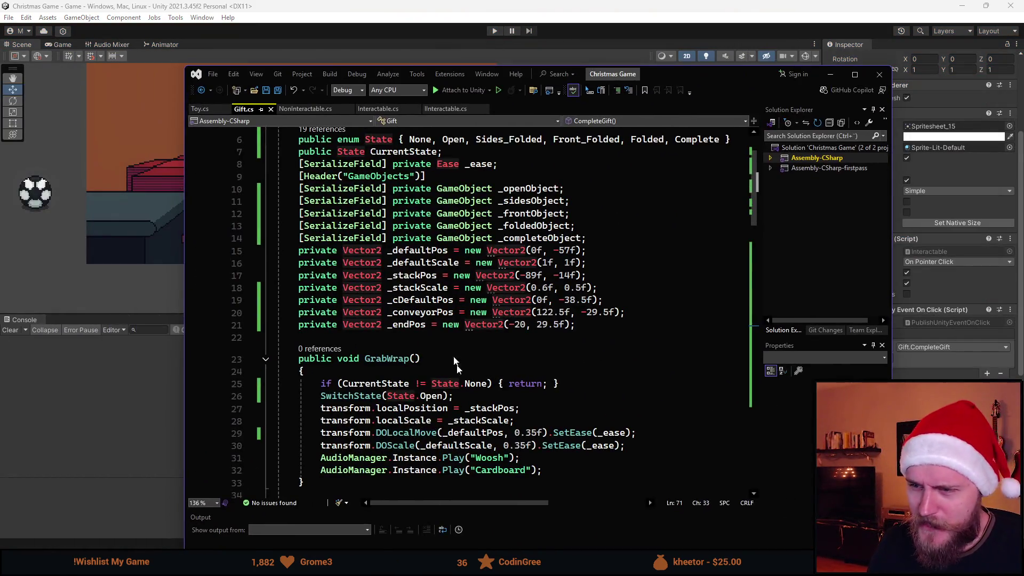
scroll(448, 373, "down", 20)
scroll(448, 373, "up", 3)
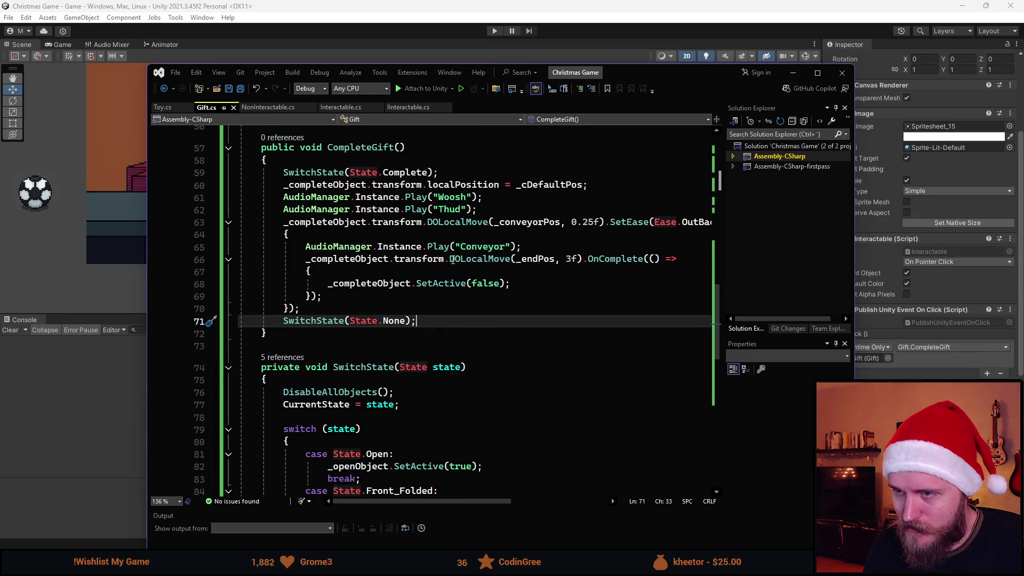
mouse_move(489, 259)
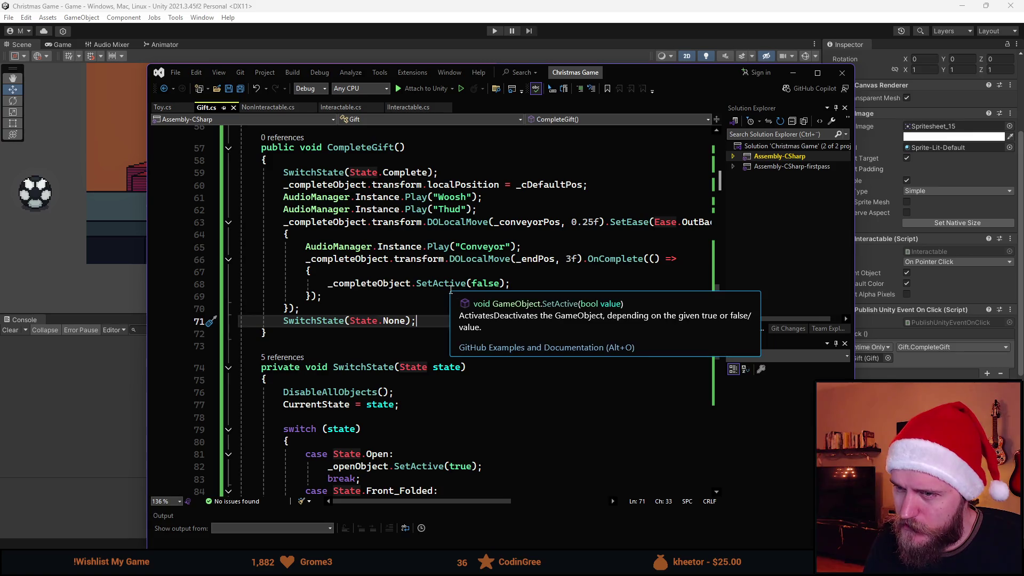
mouse_move(666, 83)
left_mouse_down()
mouse_move(620, 119)
mouse_move(551, 86)
left_mouse_up()
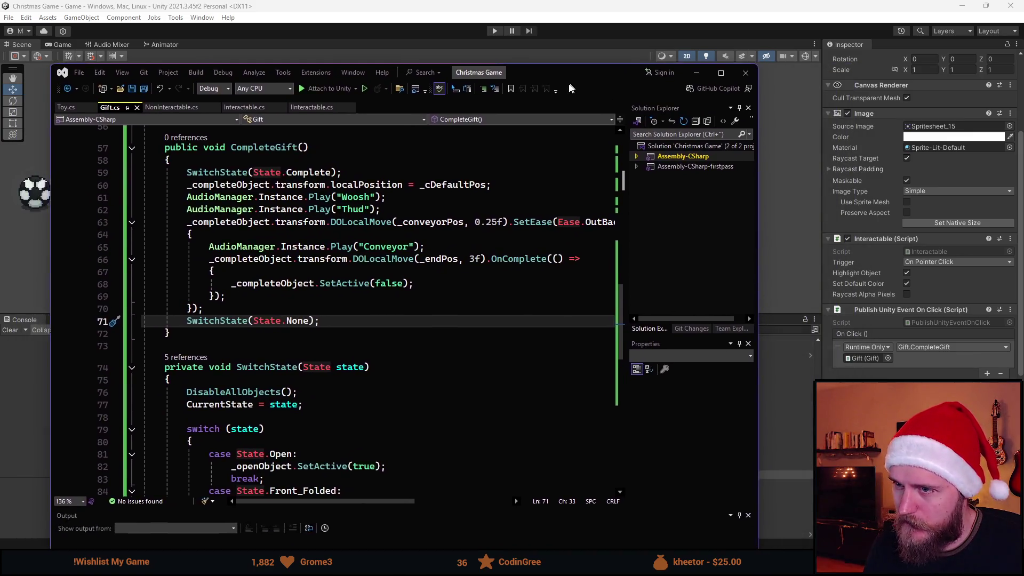
scroll(437, 289, "up", 13)
scroll(437, 290, "up", 6)
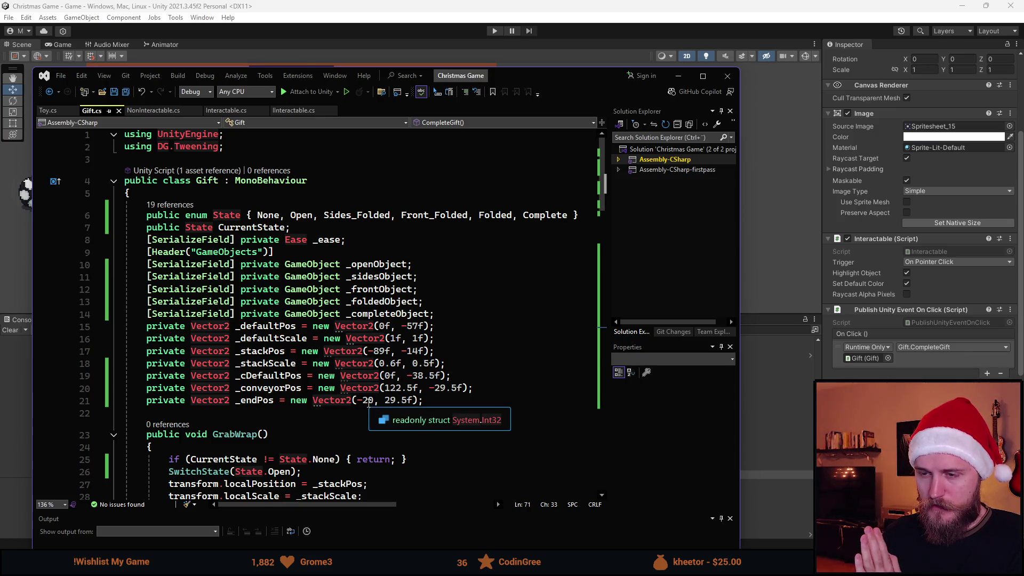
- Change _endPos to new Vector2(200f, -29.5f) and save the script
left_click(364, 402)
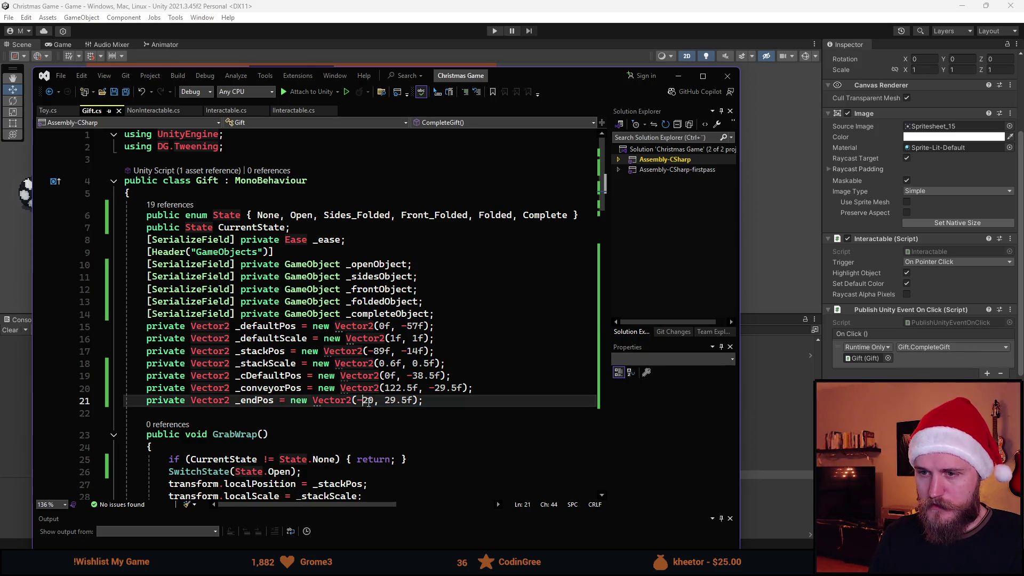
key("BackSpace")
type("0")
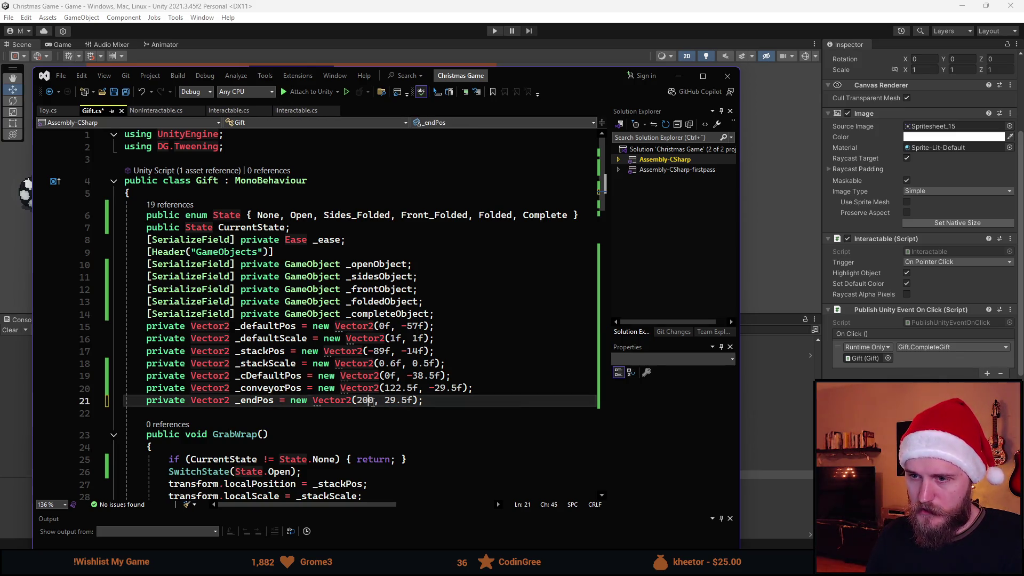
key("Right")
type("f")
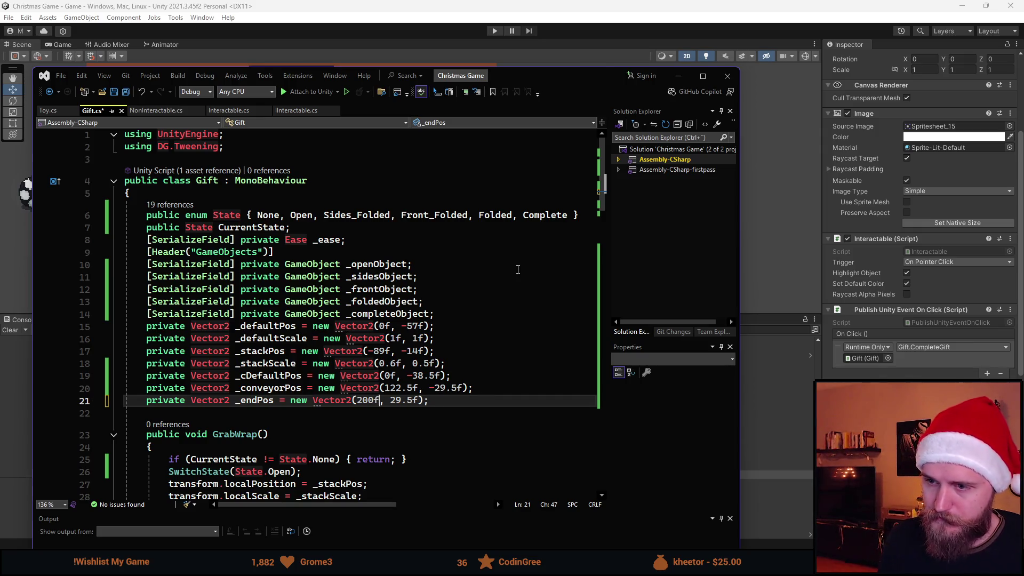
key("ctrl+s")
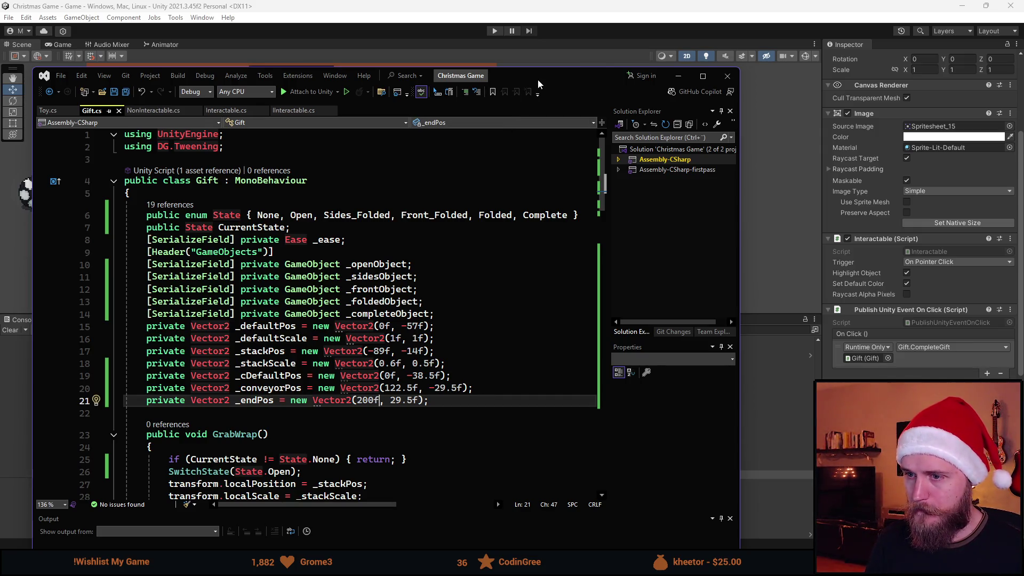
key("alt+Tab")
key("alt+Tab")
key("Right")
key("Right")
type("-")
key("ctrl+s")
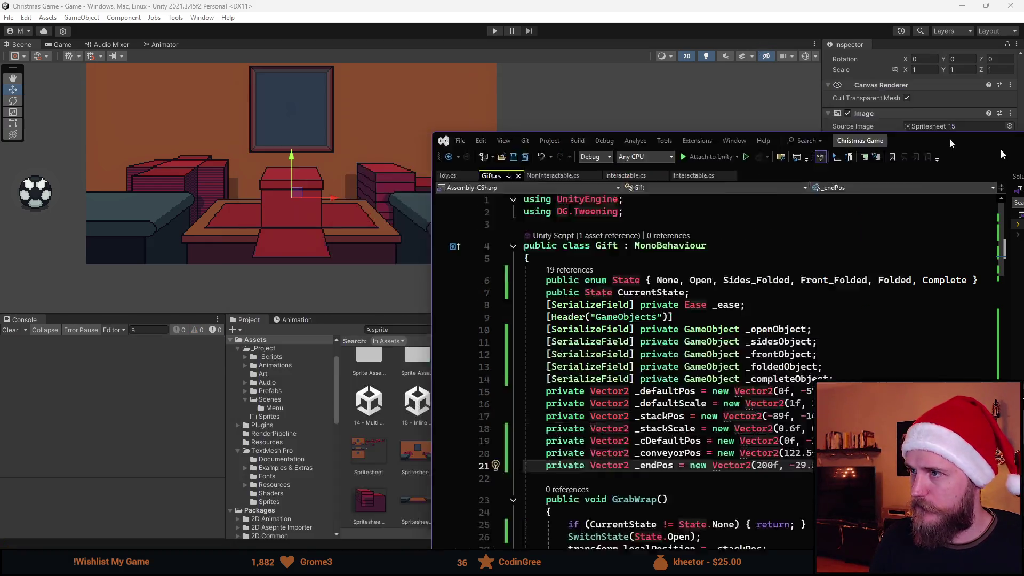
key("alt+Tab")
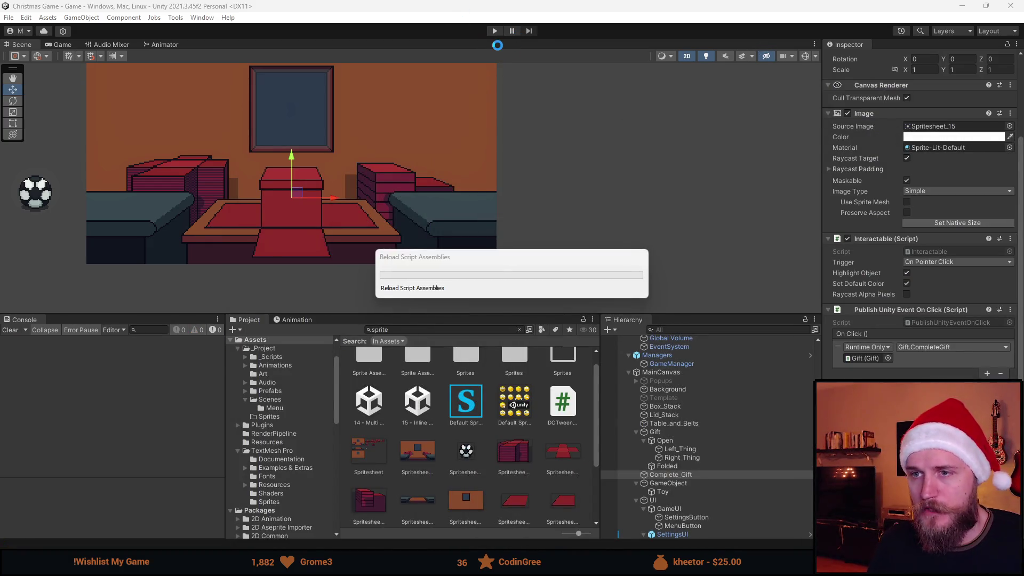
- Play-test and click the gift to watch it slide off to the right, then stop
left_click(495, 31)
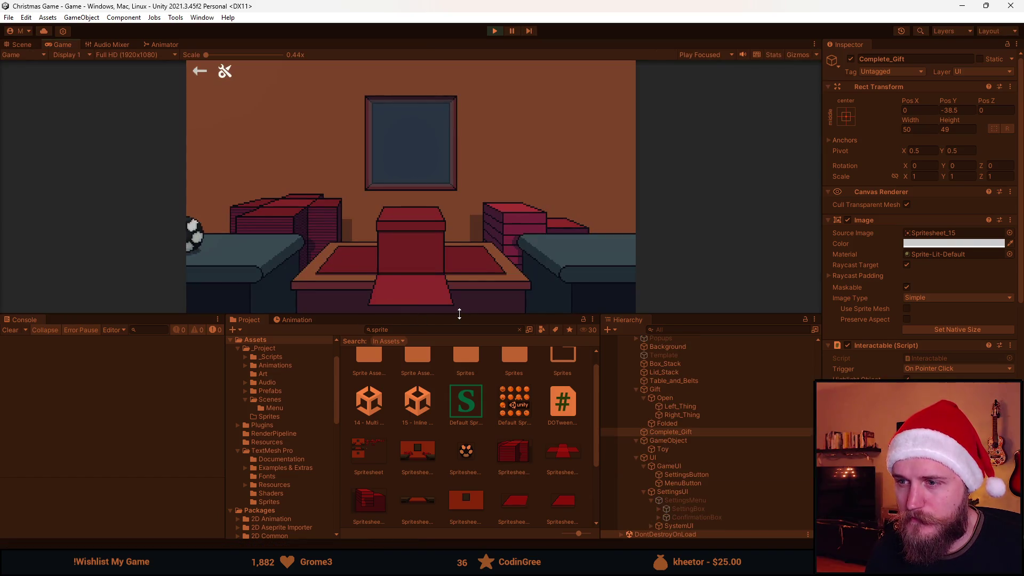
left_click_drag(457, 314, 469, 401)
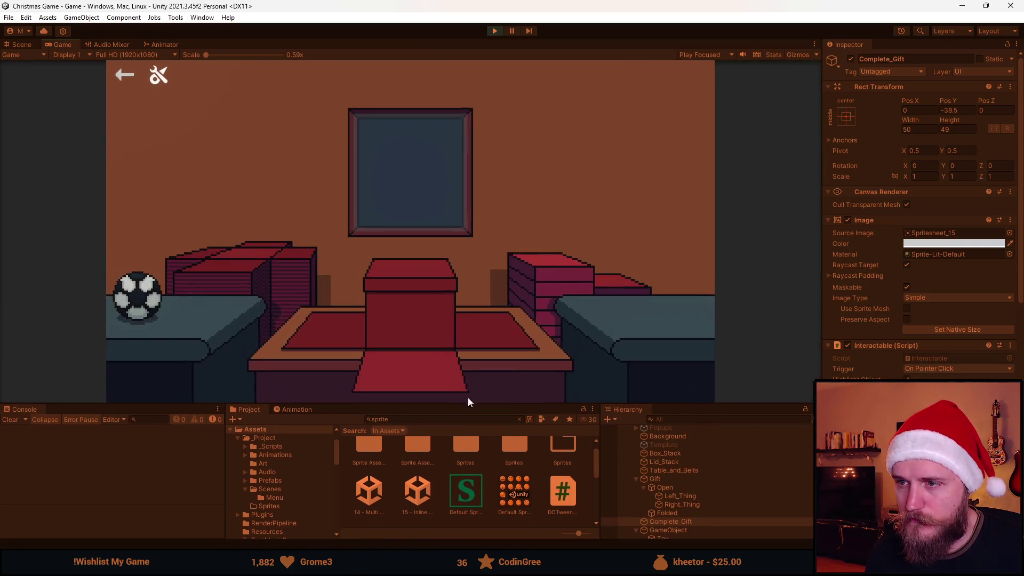
left_click(421, 297)
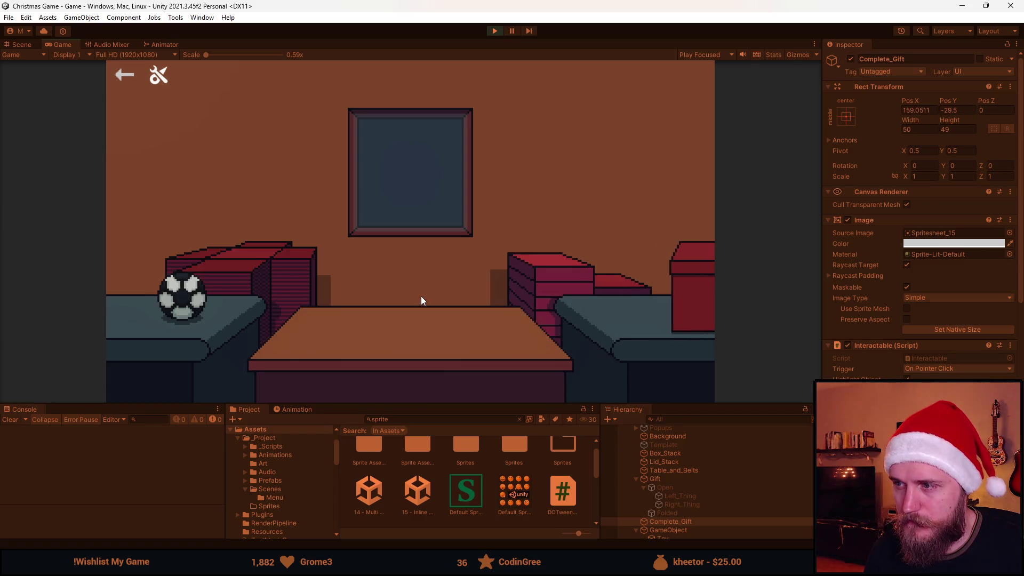
left_click(494, 30)
key("alt+Tab")
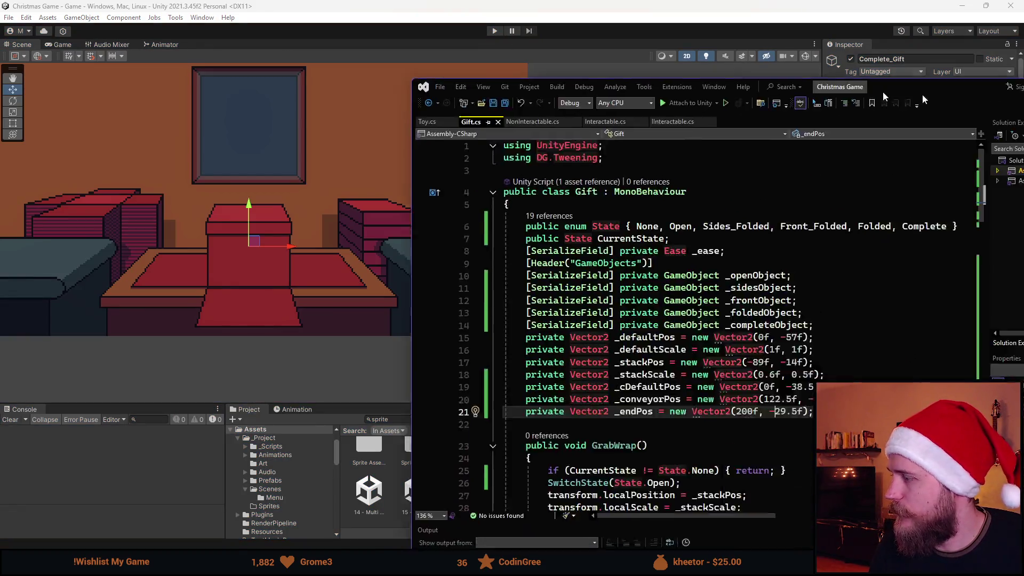
- Switch the conveyor tween's ease from OutBack to Ease.OutCubic, save, and return to Unity
scroll(480, 277, "down", 15)
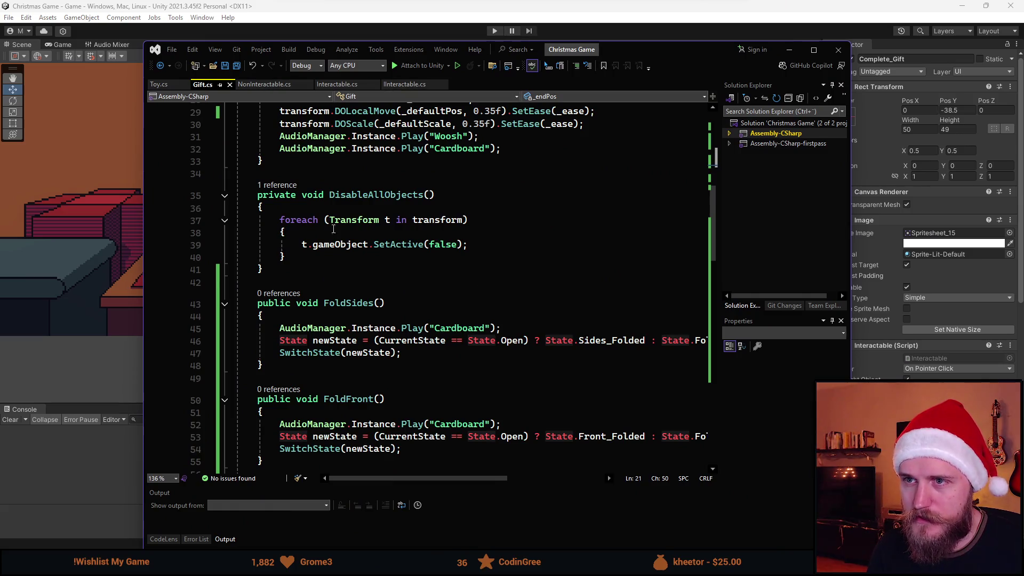
scroll(400, 269, "down", 12)
scroll(401, 270, "up", 10)
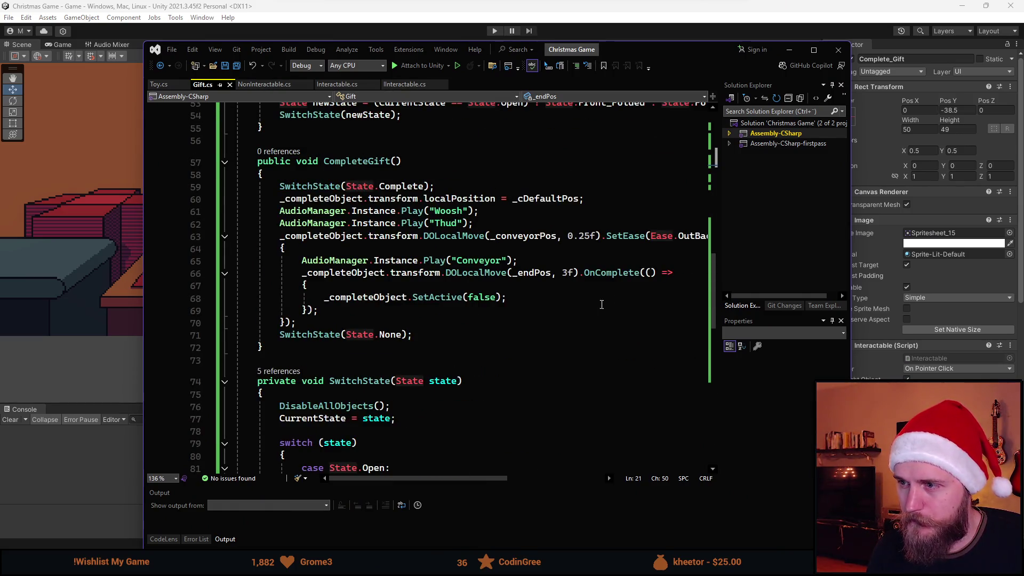
left_click_drag(480, 478, 516, 477)
left_click(618, 235)
key("ctrl+BackSpace")
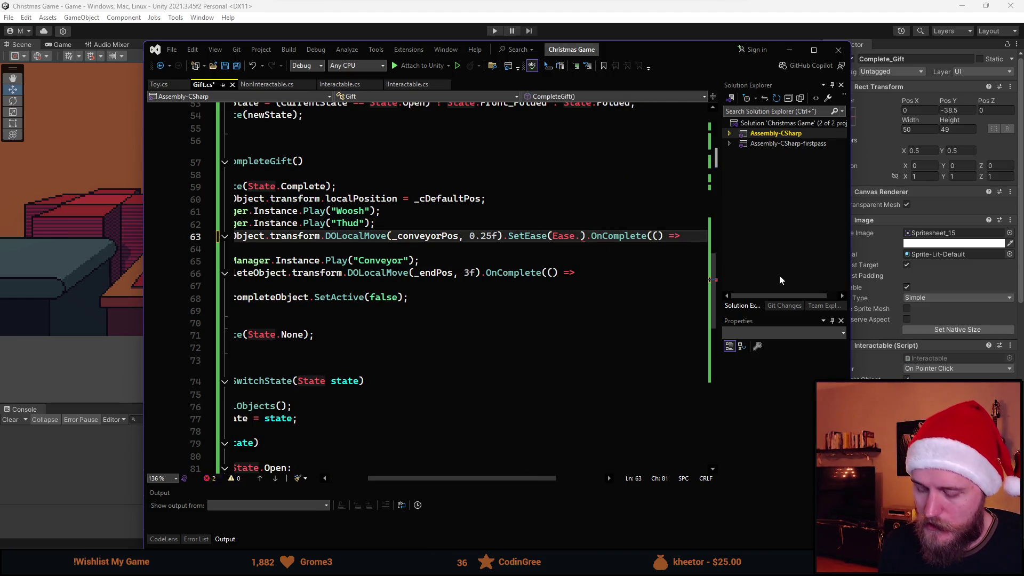
type("InC")
key("BackSpace")
key("BackSpace")
key("BackSpace")
type("Ou")
type("tCu")
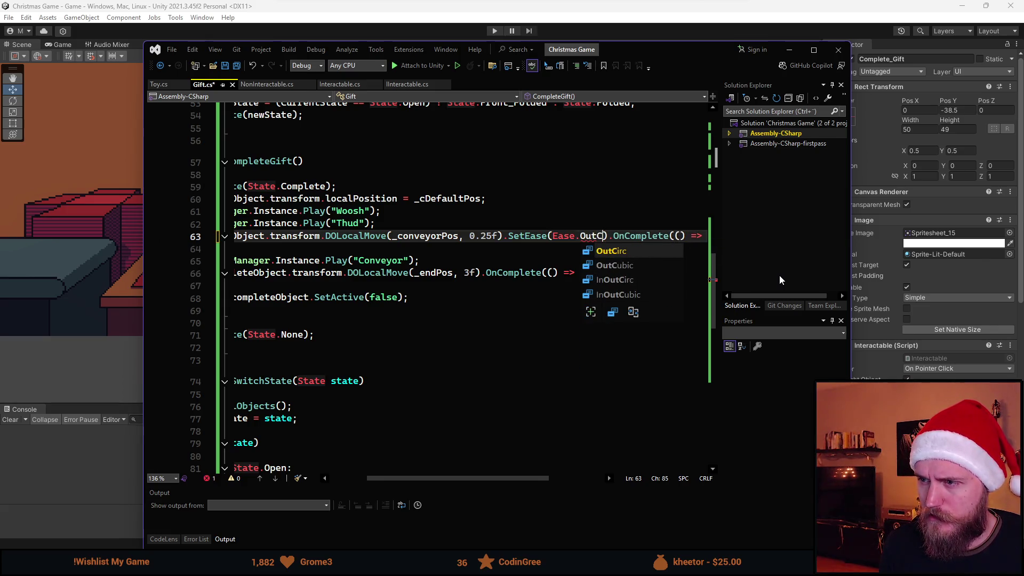
key("Tab")
key("ctrl+s")
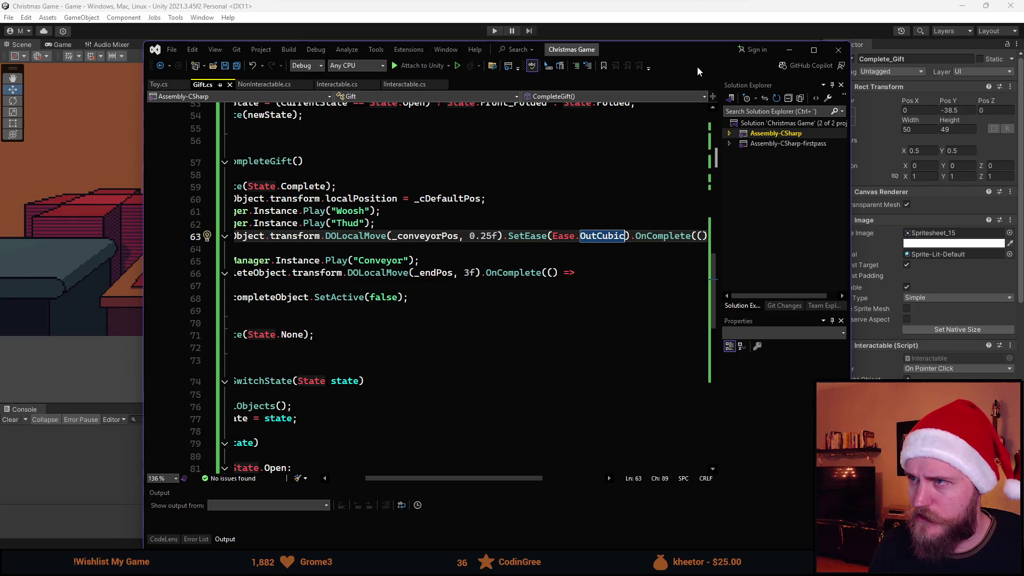
left_click(451, 18)
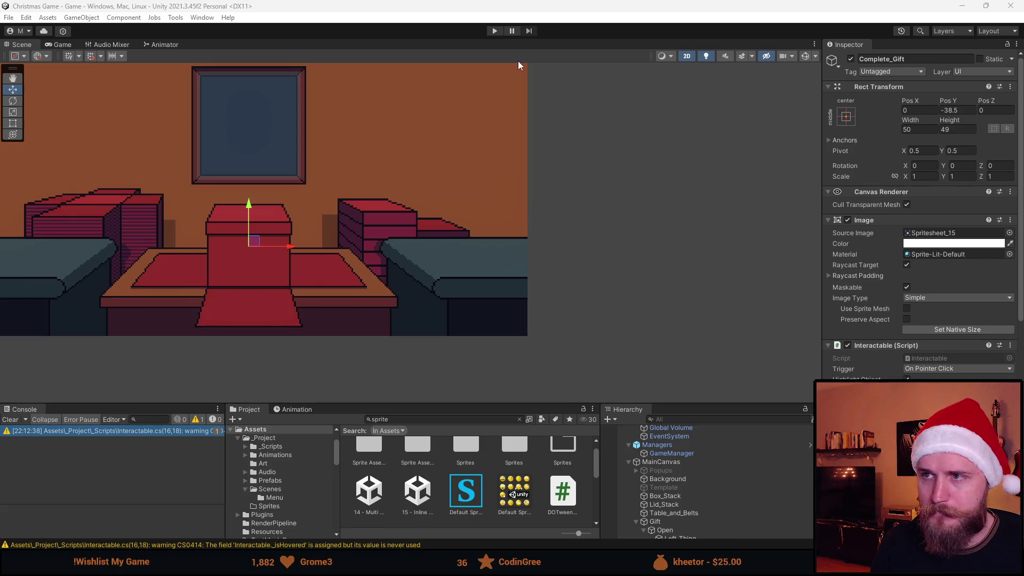
- Play-test the game, hitting an unassigned _sidesObject error, then stop and select Gift
left_click(493, 30)
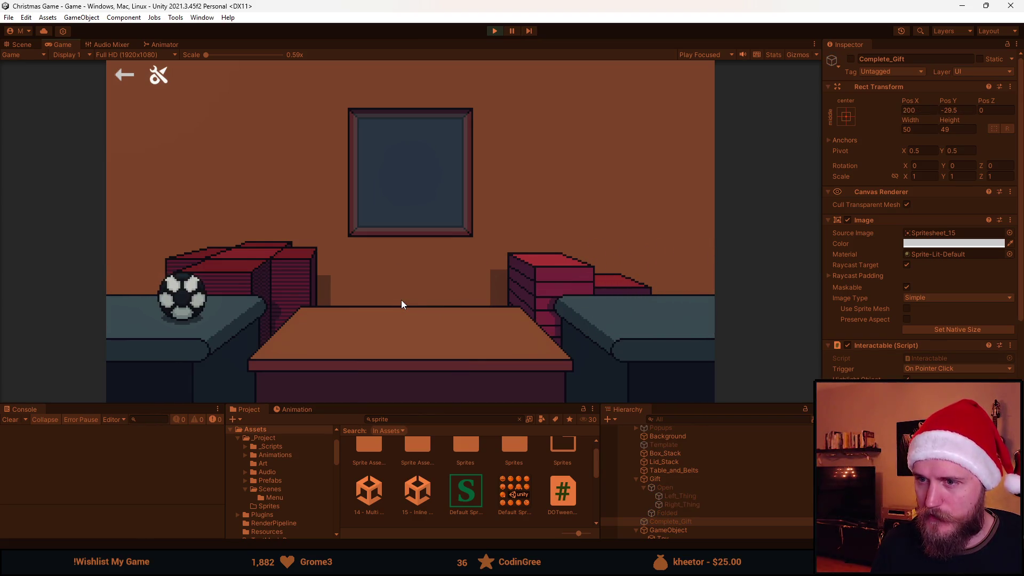
left_click(202, 291)
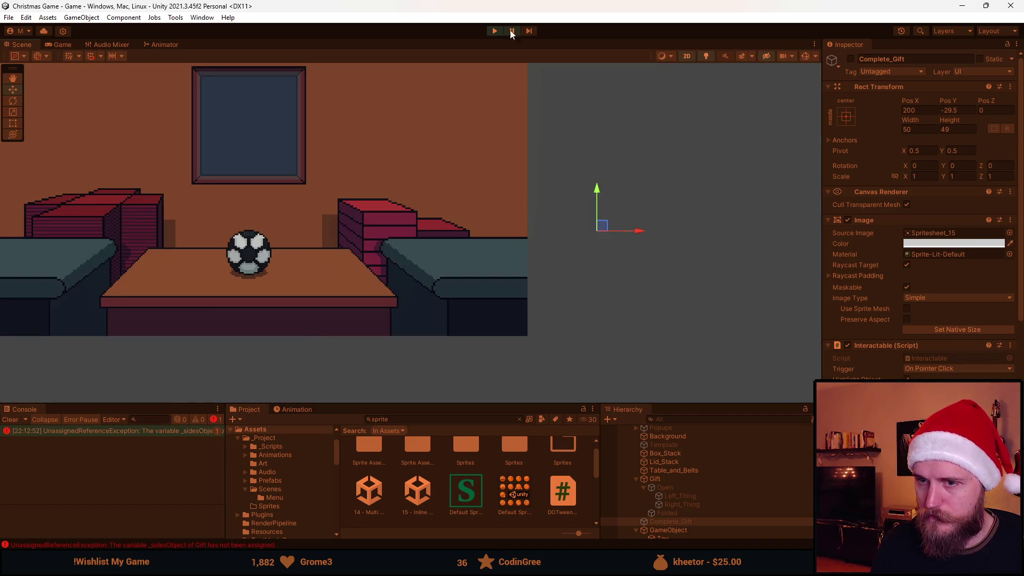
left_click(490, 32)
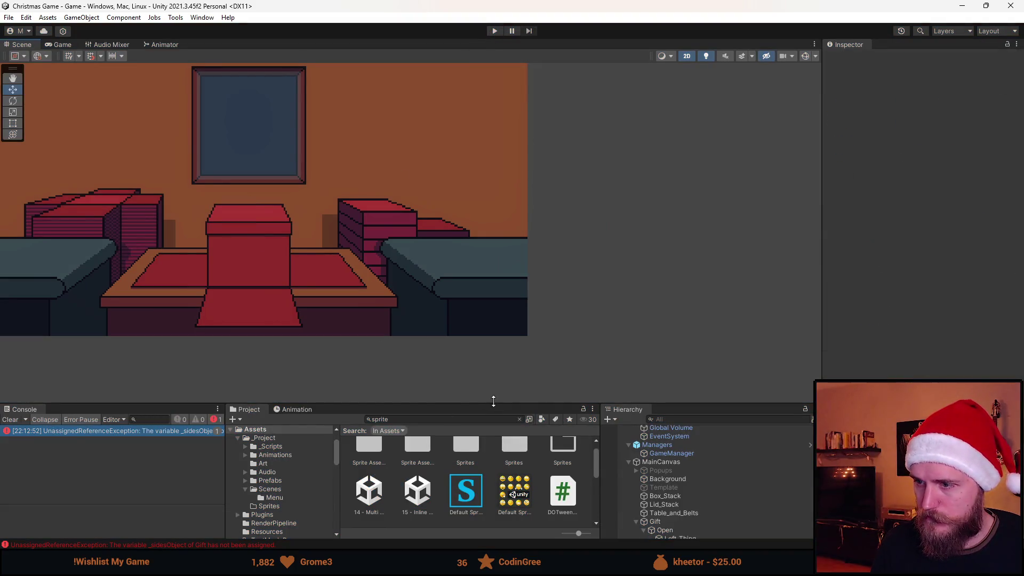
left_click_drag(493, 407, 493, 358)
scroll(693, 456, "down", 2)
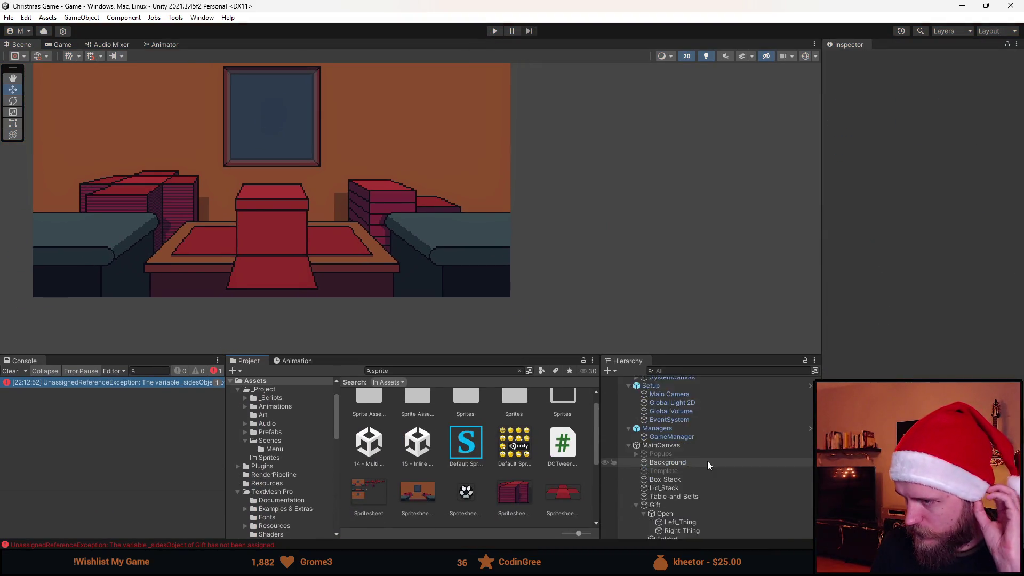
left_click(689, 441)
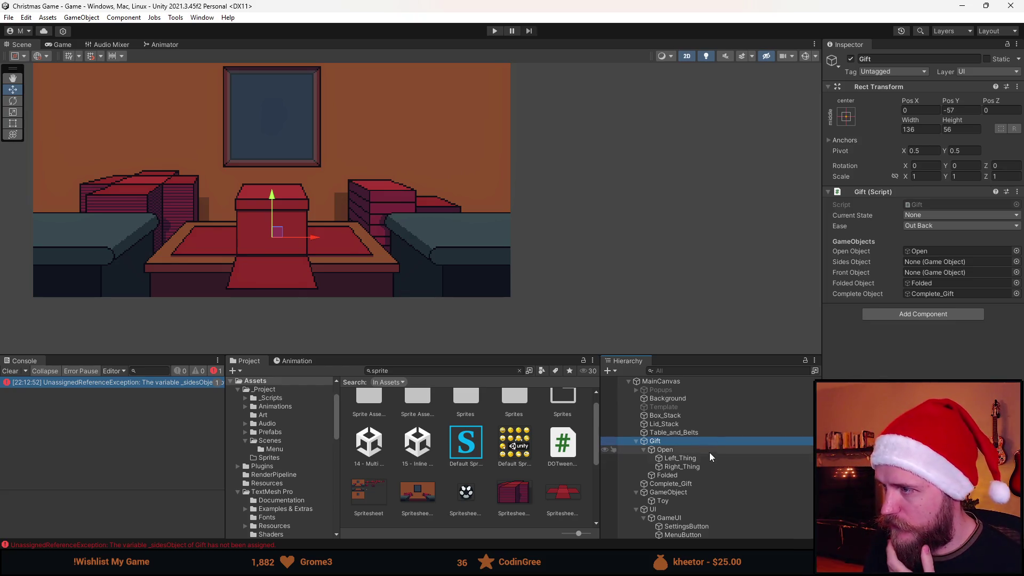
- Duplicate the Open flaps as 'Sides' showing Spritesheet_12 at native size
left_click(642, 449)
left_click(664, 450)
key("ctrl+d")
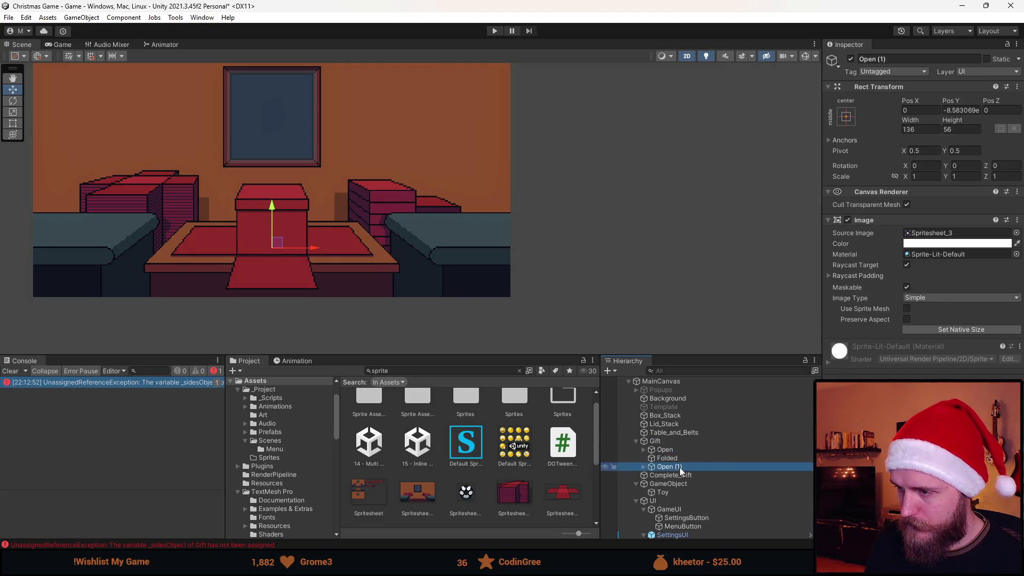
left_click(909, 59)
type("Sides")
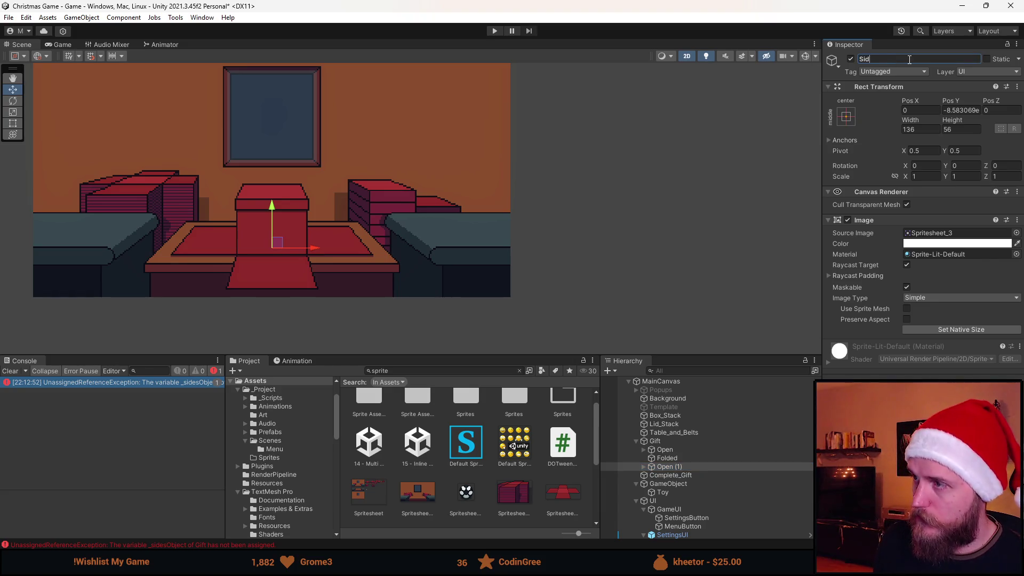
key("Return")
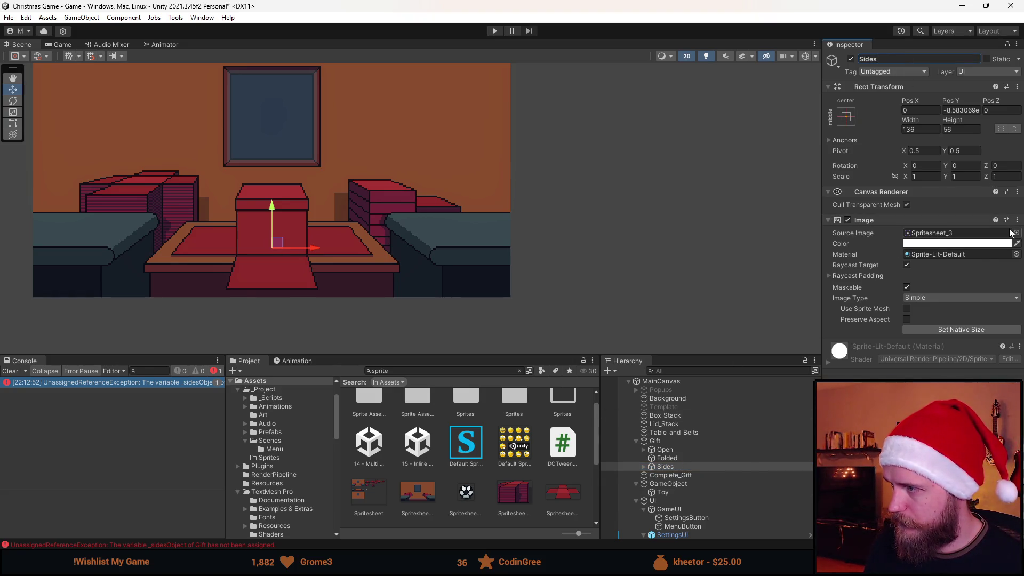
left_click(1015, 233)
double_click(733, 302)
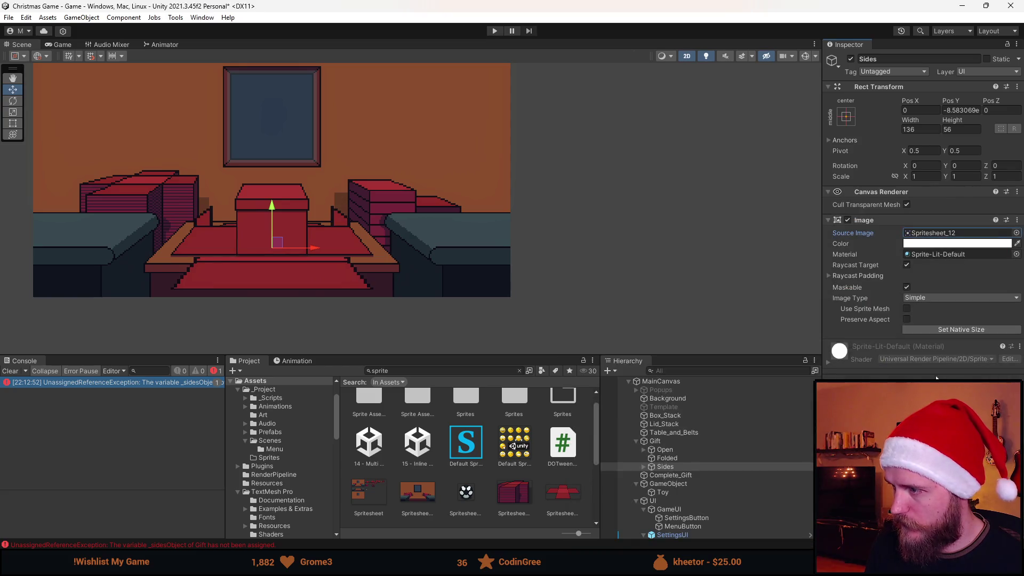
left_click(955, 329)
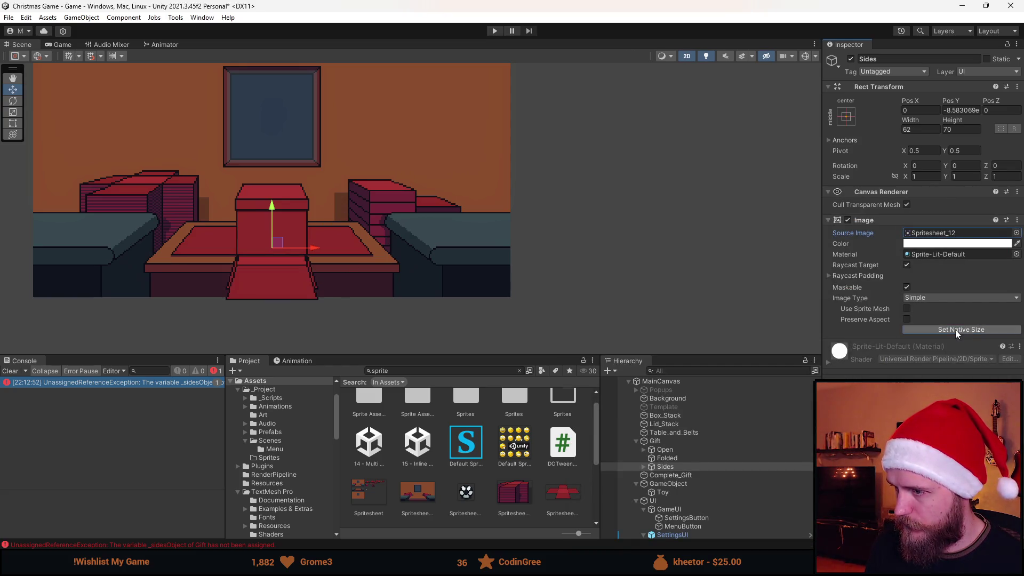
- Deactivate Complete_Gift and drag Sides up and right to about X 73.7, Y 51.2
left_click(677, 478)
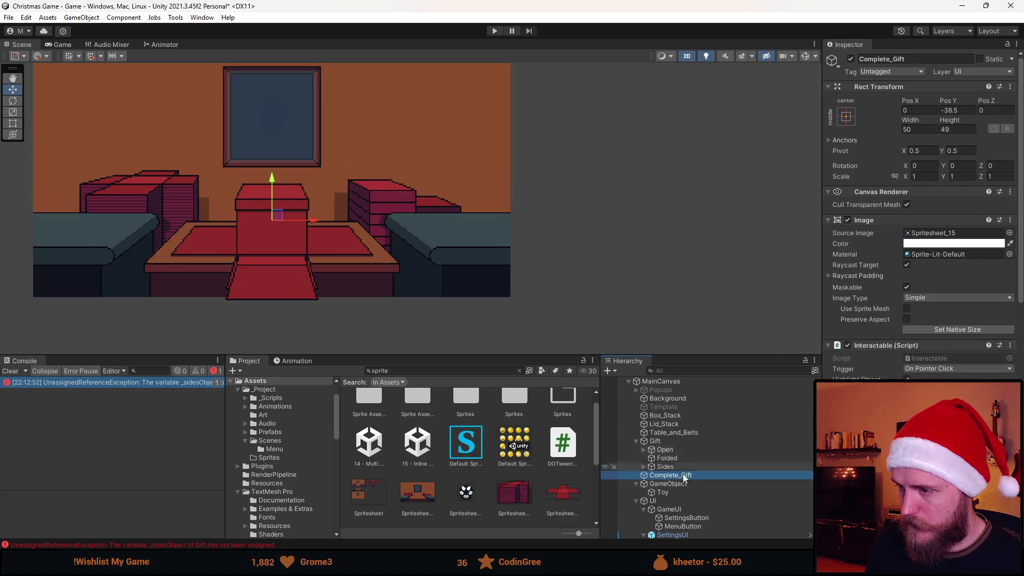
left_click(850, 58)
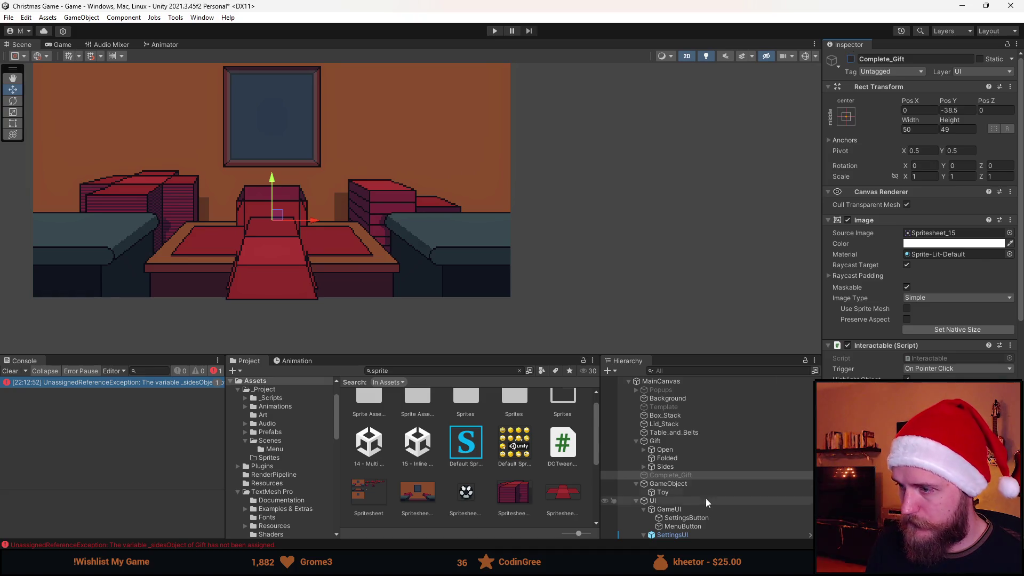
left_click(681, 467)
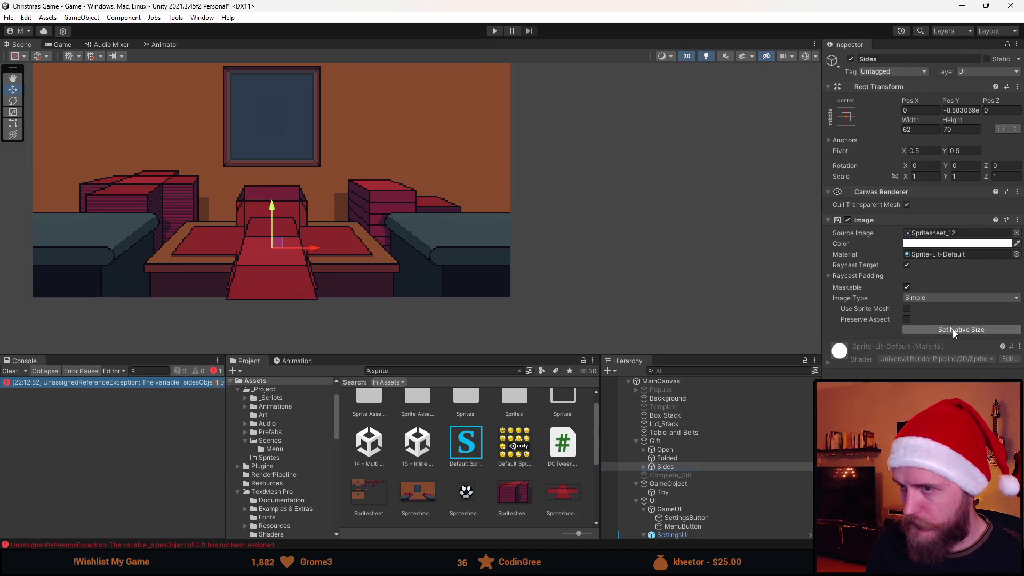
scroll(277, 250, "up", 3)
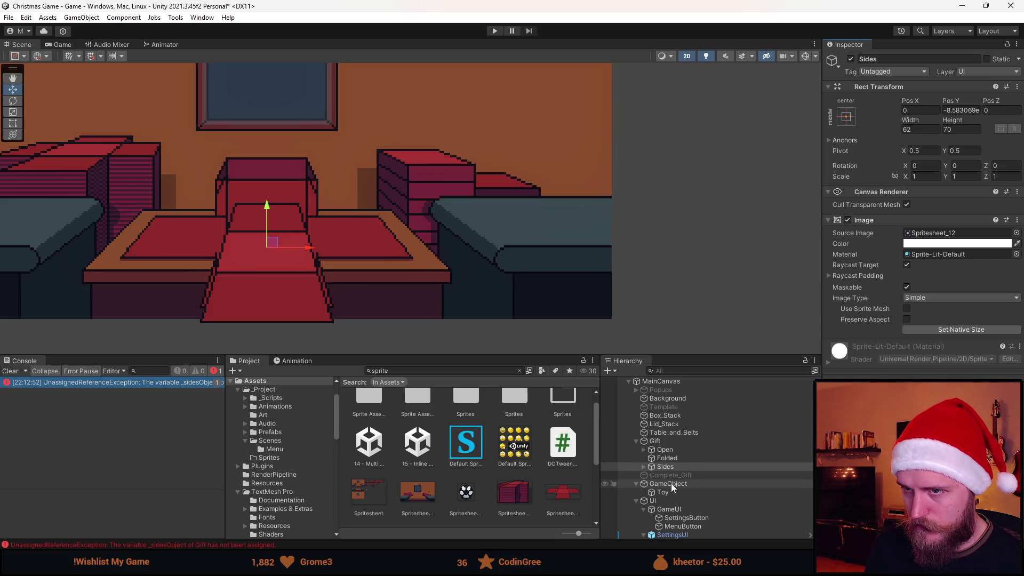
mouse_move(272, 242)
left_mouse_down()
mouse_move(366, 240)
mouse_move(445, 150)
mouse_move(414, 159)
mouse_move(431, 133)
left_mouse_up()
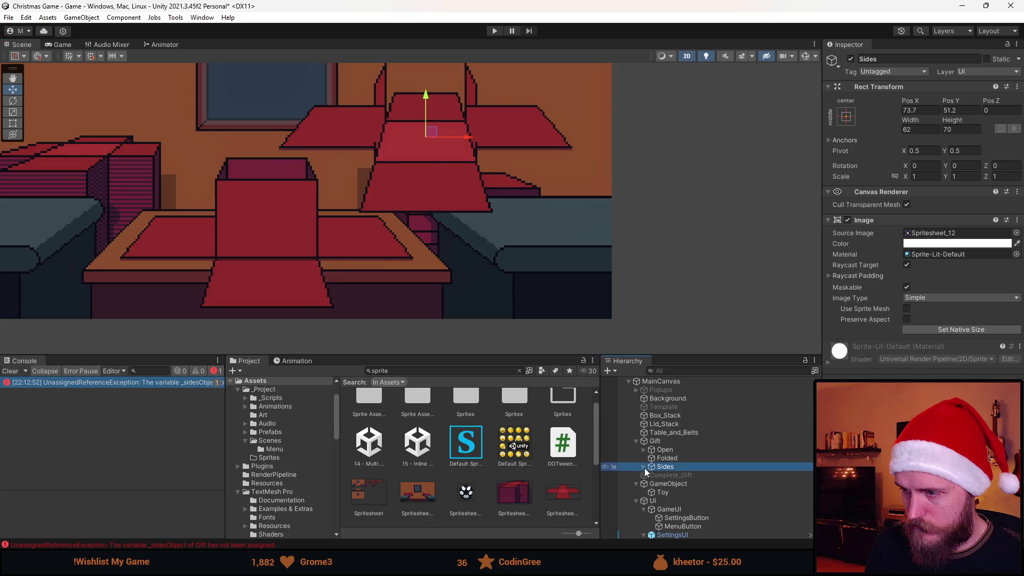
- Delete Left_Thing from Sides and give Right_Thing Spritesheet_9 at native size
left_click(644, 467)
left_click(678, 475)
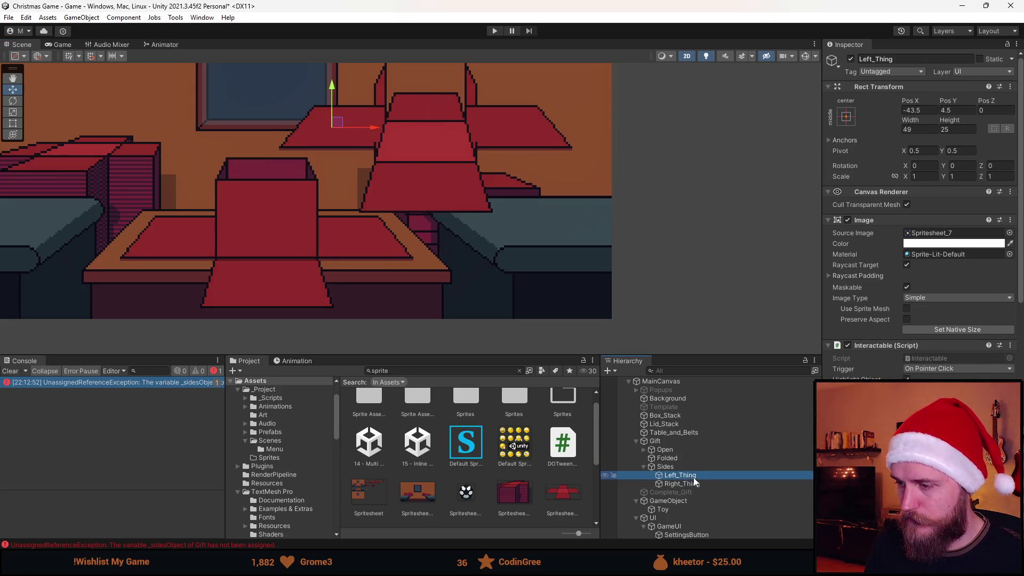
key("Delete")
left_click(697, 475)
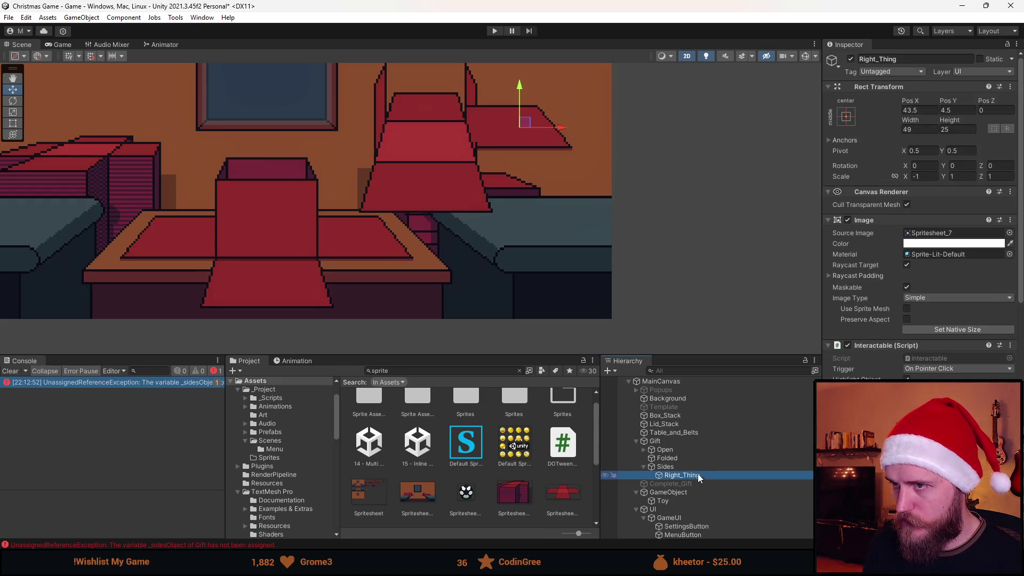
left_click(1009, 236)
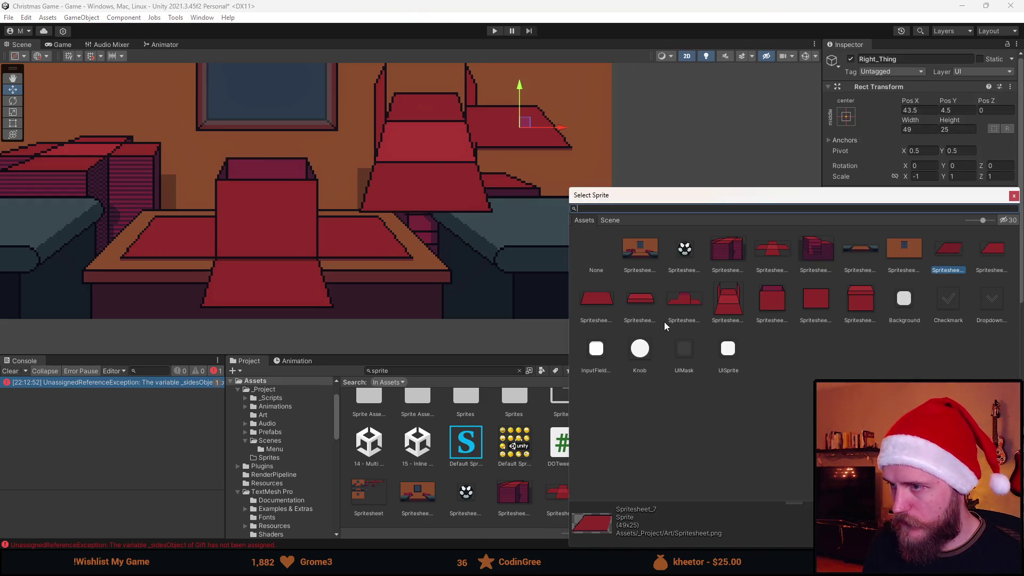
double_click(603, 303)
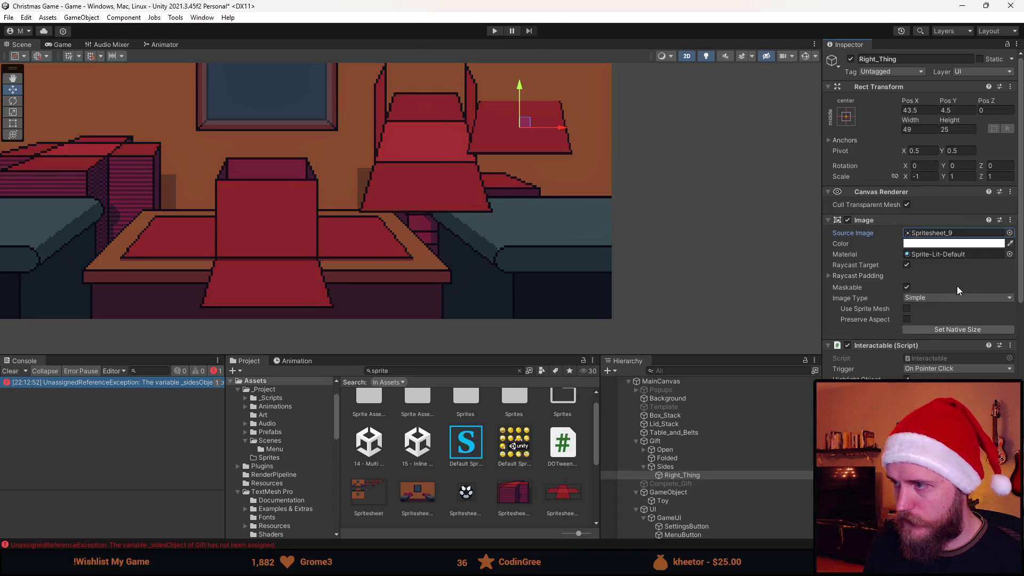
left_click(956, 329)
- Place the remaining flap on the box at X 0, Y -23.5
mouse_move(529, 104)
left_mouse_down()
mouse_move(438, 184)
mouse_move(433, 172)
left_mouse_up()
scroll(421, 184, "up", 3)
scroll(419, 191, "up", 3)
left_click_drag(432, 221, 432, 197)
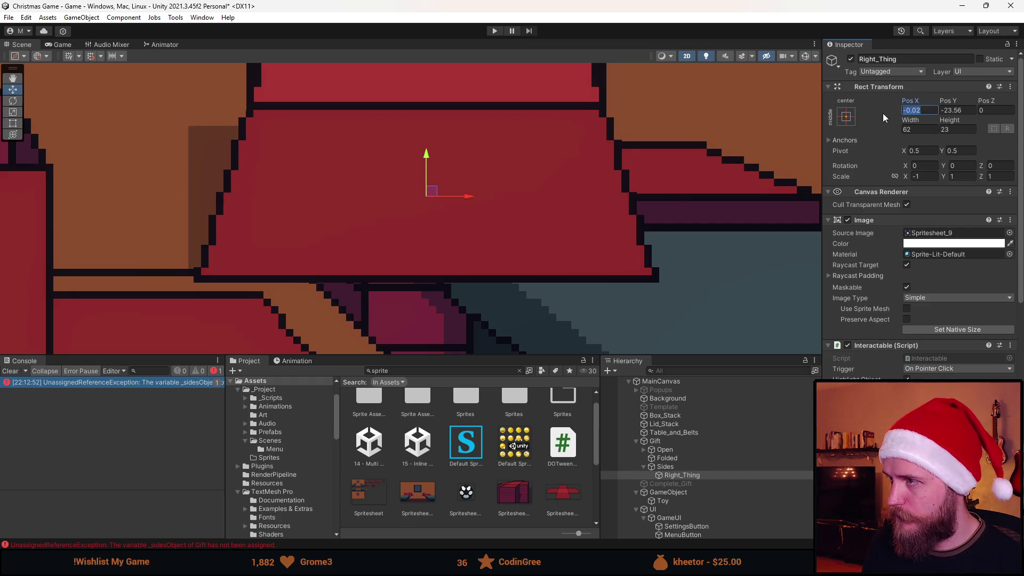
type("0")
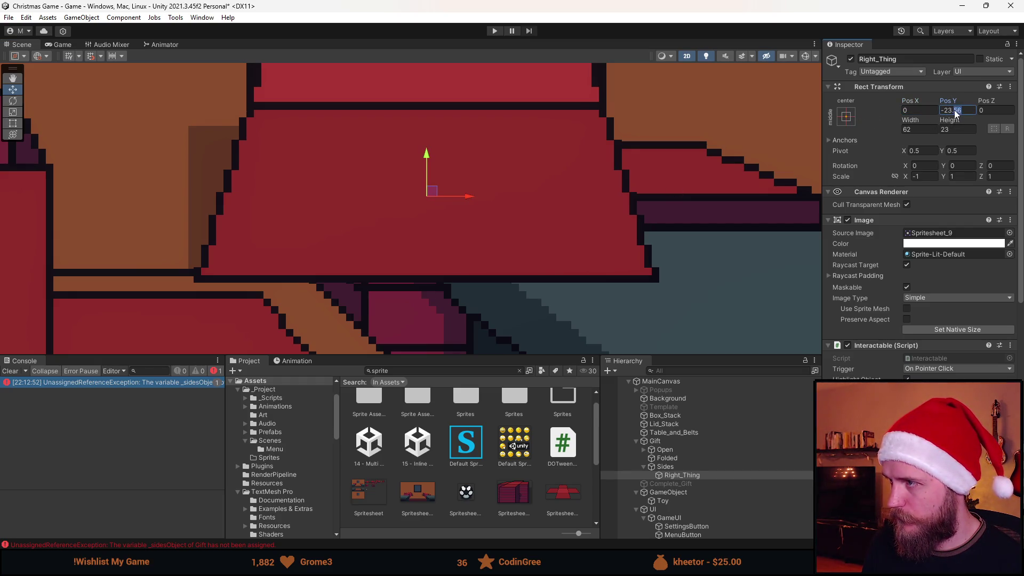
type("5")
scroll(608, 214, "down", 5)
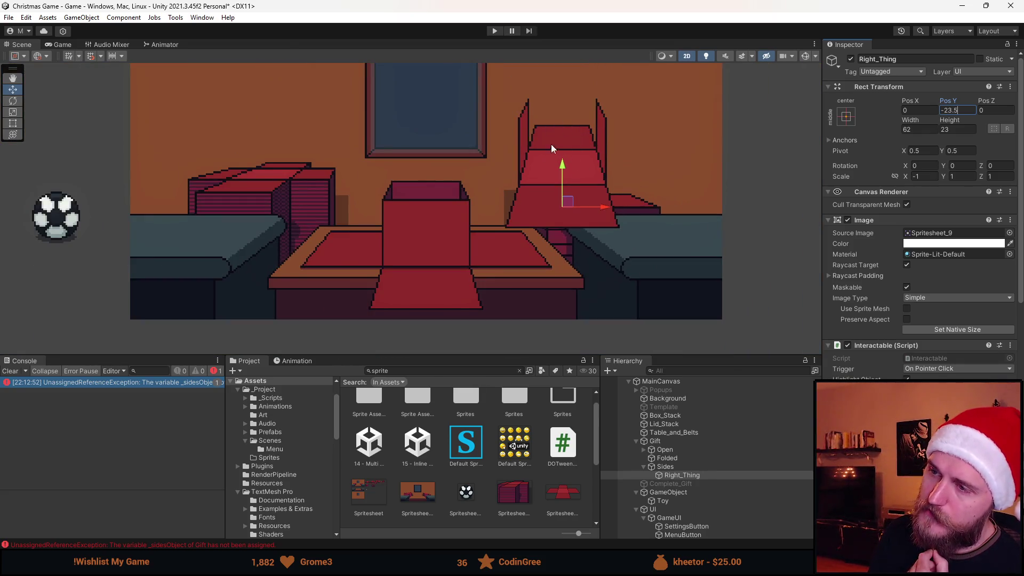
scroll(575, 155, "up", 1)
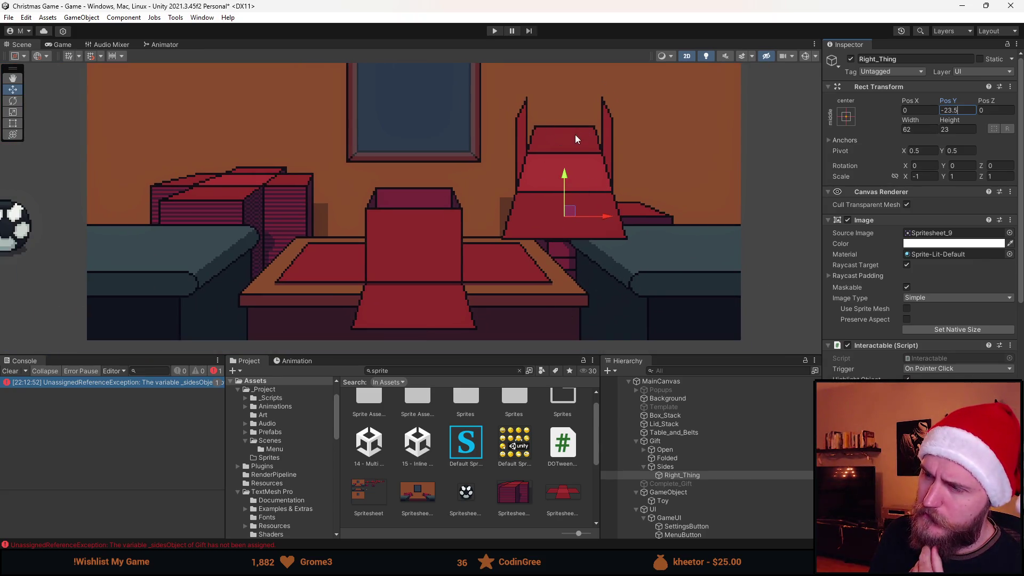
- Reselect Right_Thing under Sides and begin renaming it
left_click(687, 466)
left_click(692, 473)
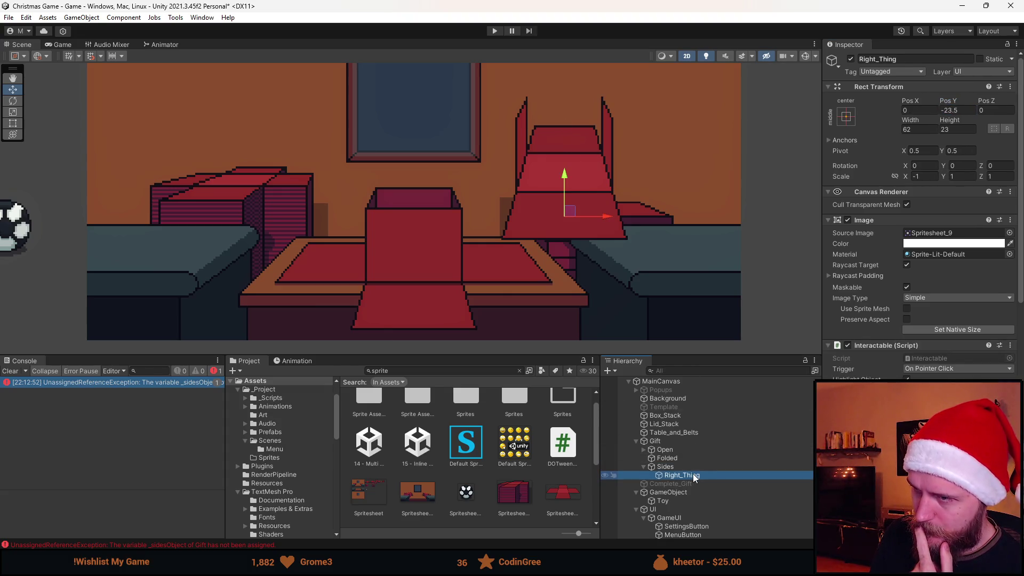
left_click(908, 59)
- Rename the flap Front_Thing and make its On Click call Gift.FoldFront
type("Fropn")
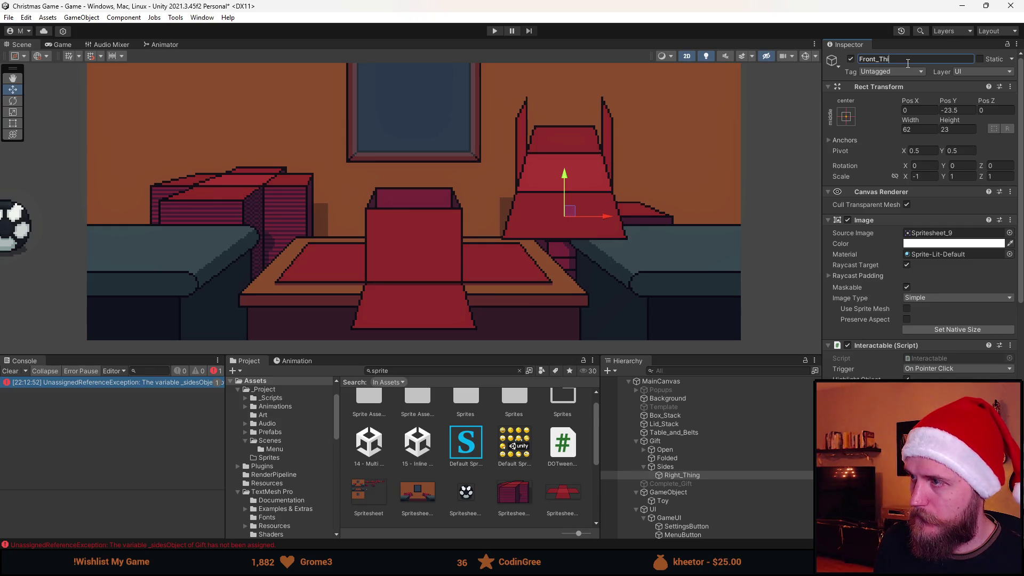
scroll(893, 244, "down", 5)
left_click(944, 312)
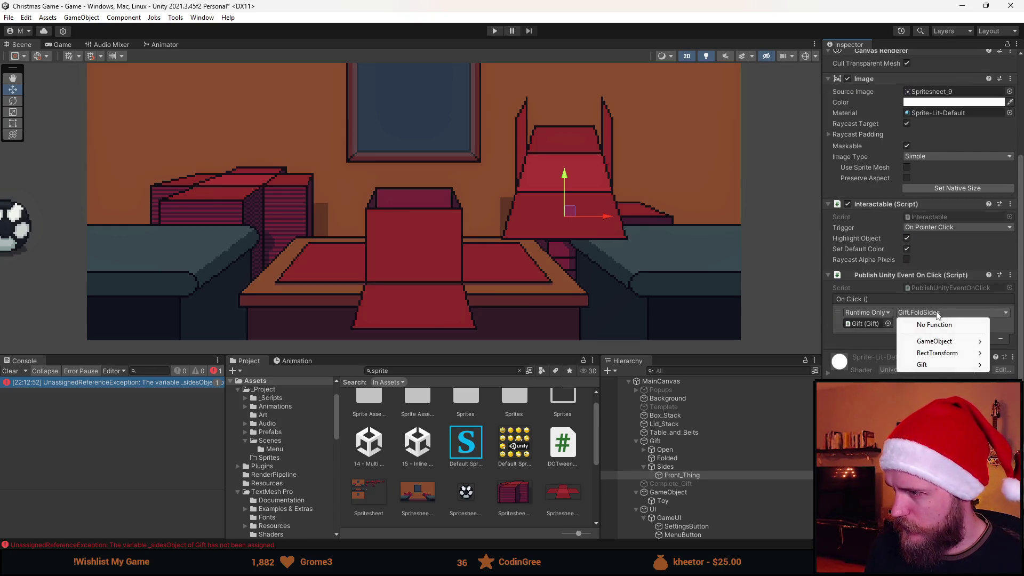
mouse_move(946, 366)
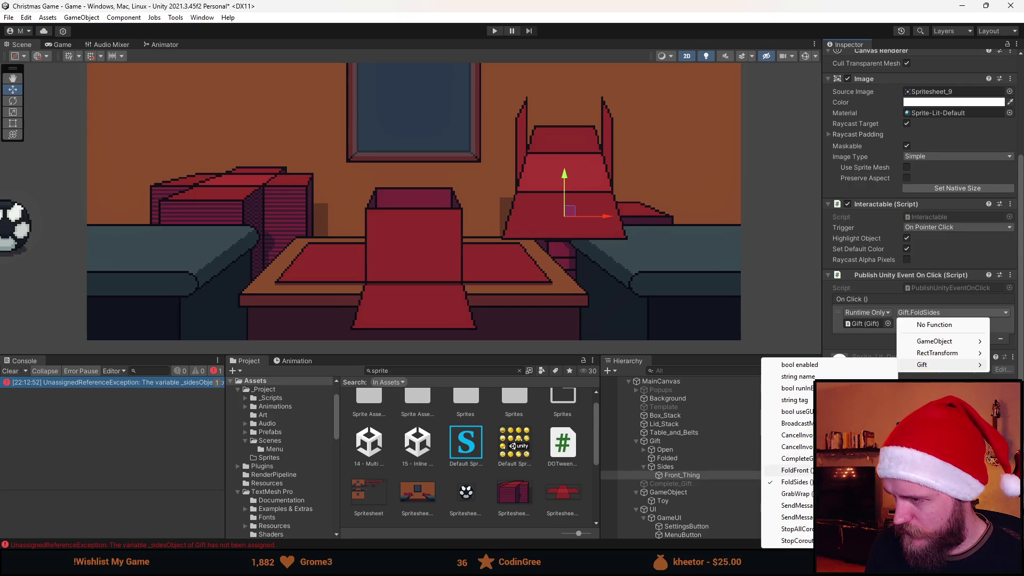
left_click(795, 470)
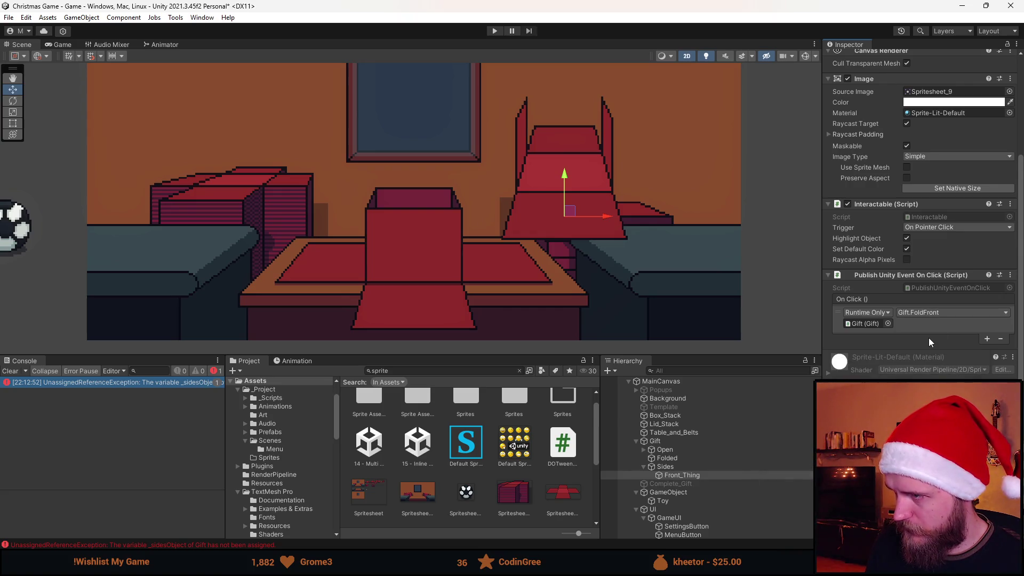
- Save the scene and review Sides, Front_Thing and Open in the Hierarchy
scroll(928, 337, "up", 5)
scroll(929, 261, "down", 3)
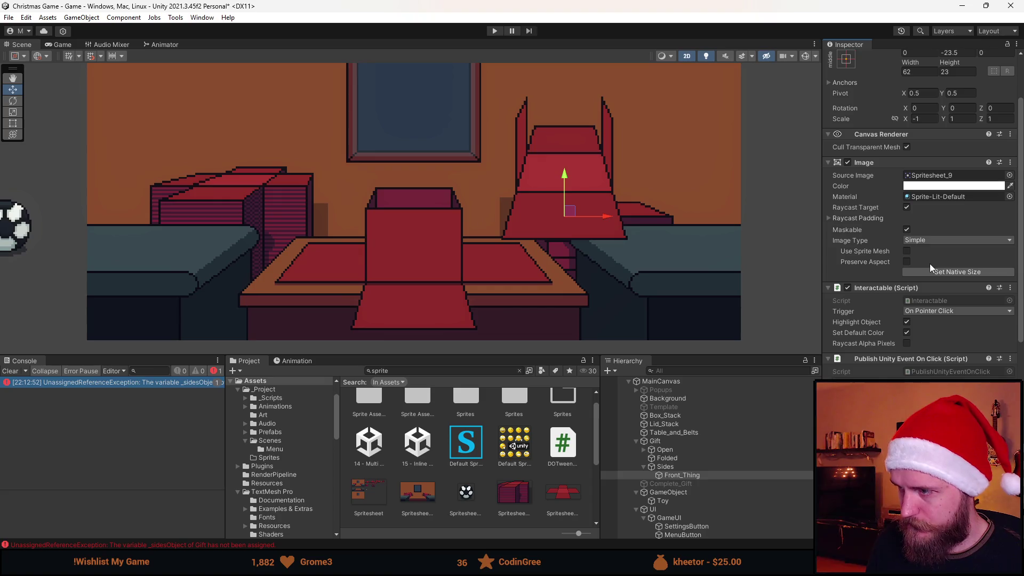
scroll(941, 259, "up", 2)
key("ctrl+s")
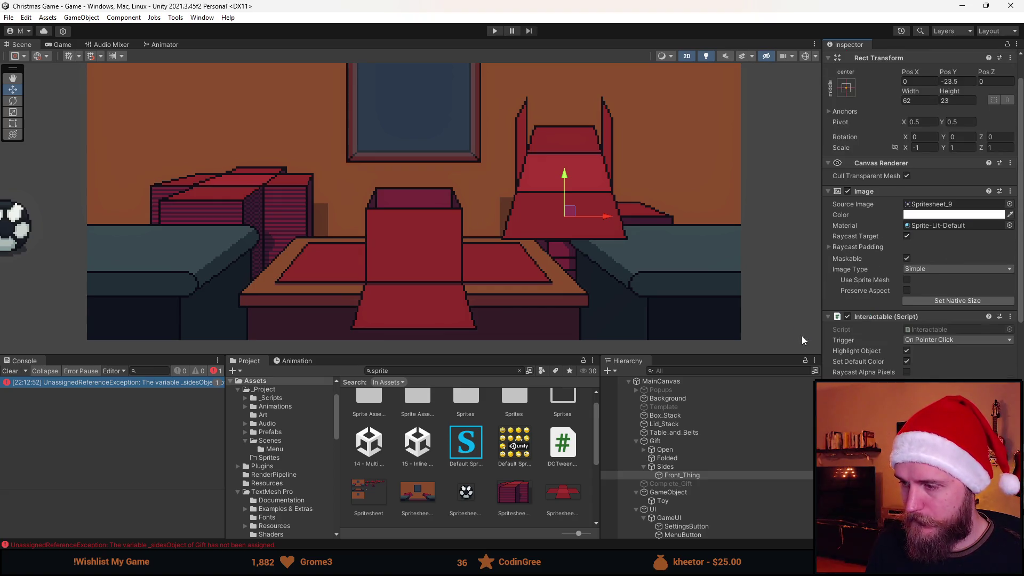
left_click(668, 467)
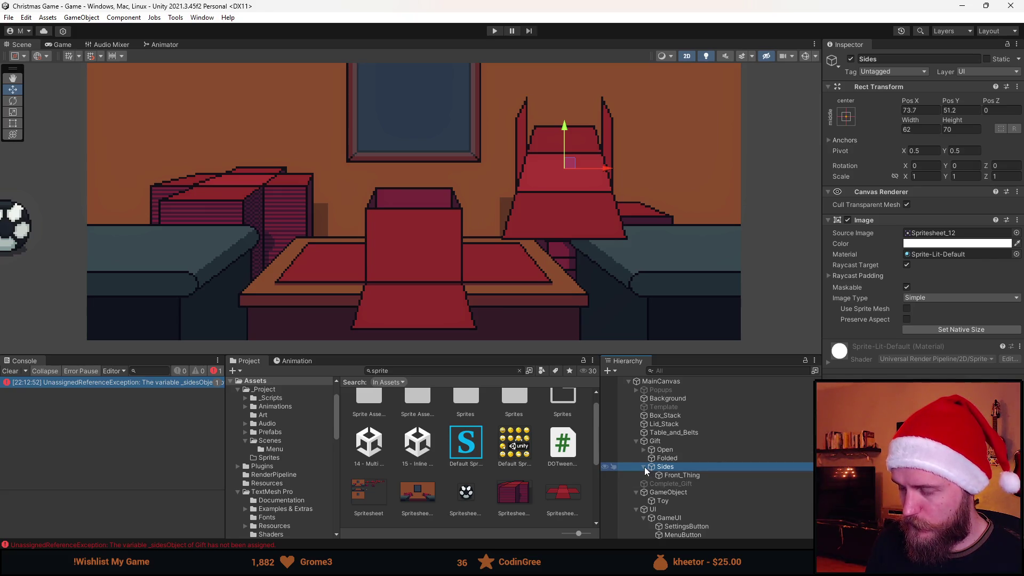
left_click(672, 474)
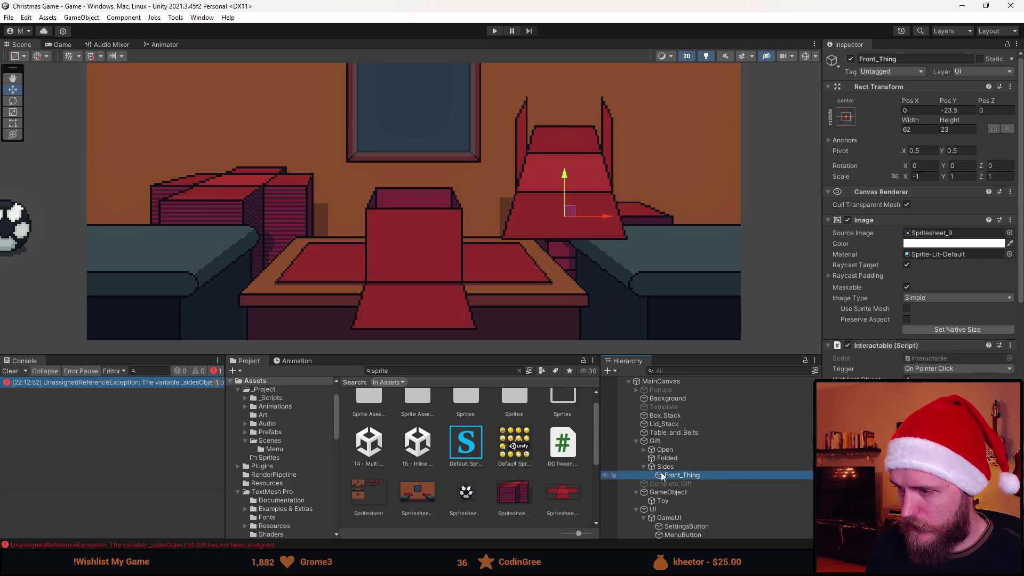
left_click(673, 451)
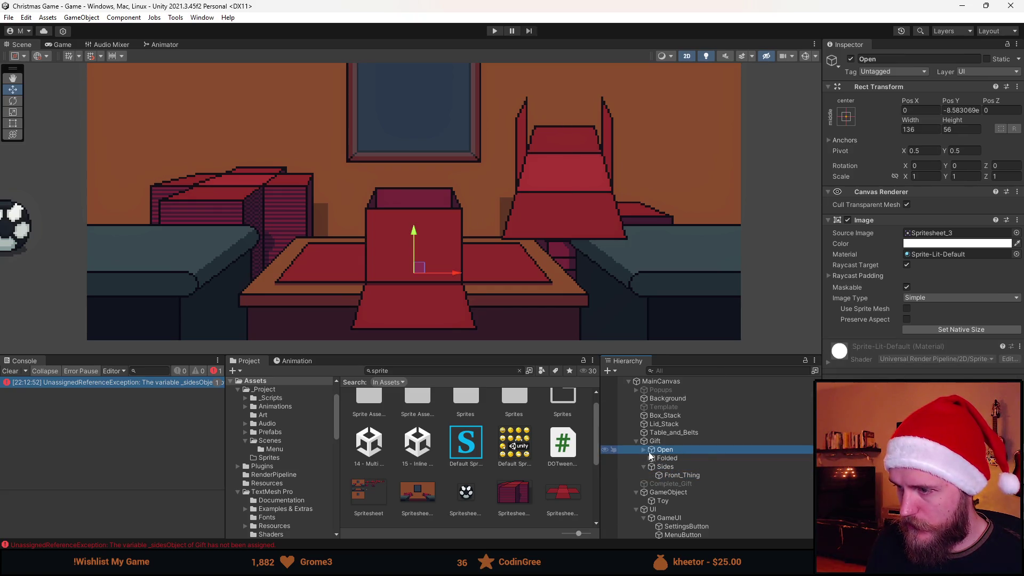
- Copy Front_Thing into Open after Right_Thing and set its X to 0
left_click(645, 450)
key("ctrl+v")
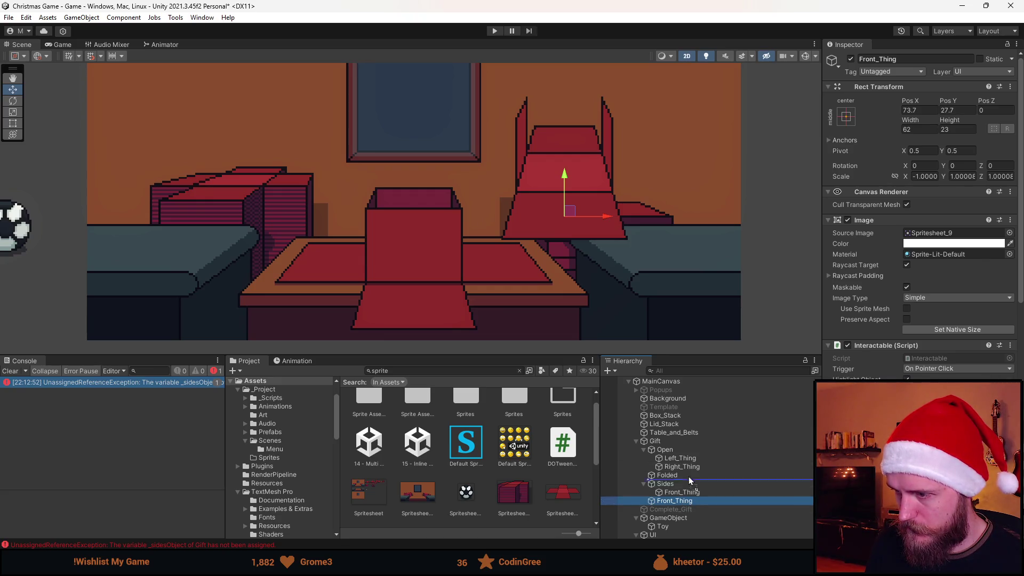
left_click_drag(689, 476, 689, 469)
left_click(933, 109)
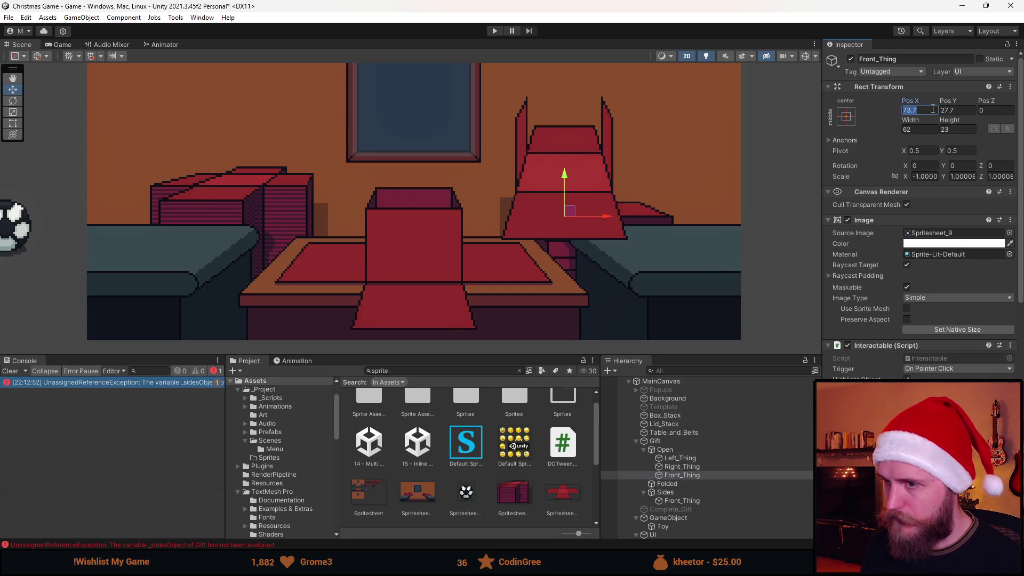
type("0")
key("Return")
- Lower the copied flap to Y -16.5, then check Left_Thing and Right_Thing placement
left_click_drag(410, 178, 419, 286)
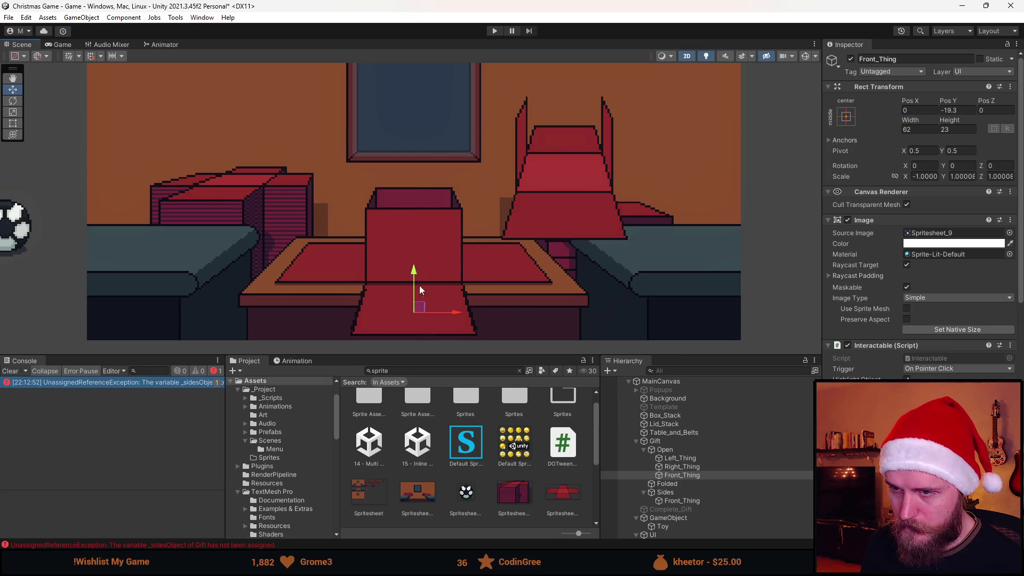
scroll(419, 288, "up", 5)
left_click_drag(463, 199, 463, 183)
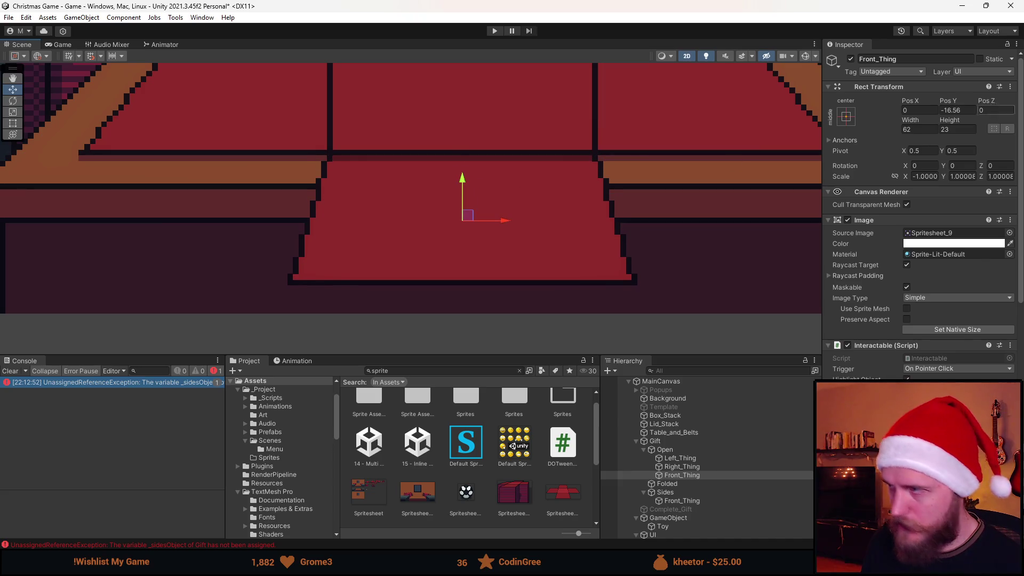
key("Return")
scroll(715, 231, "down", 5)
left_click(723, 232)
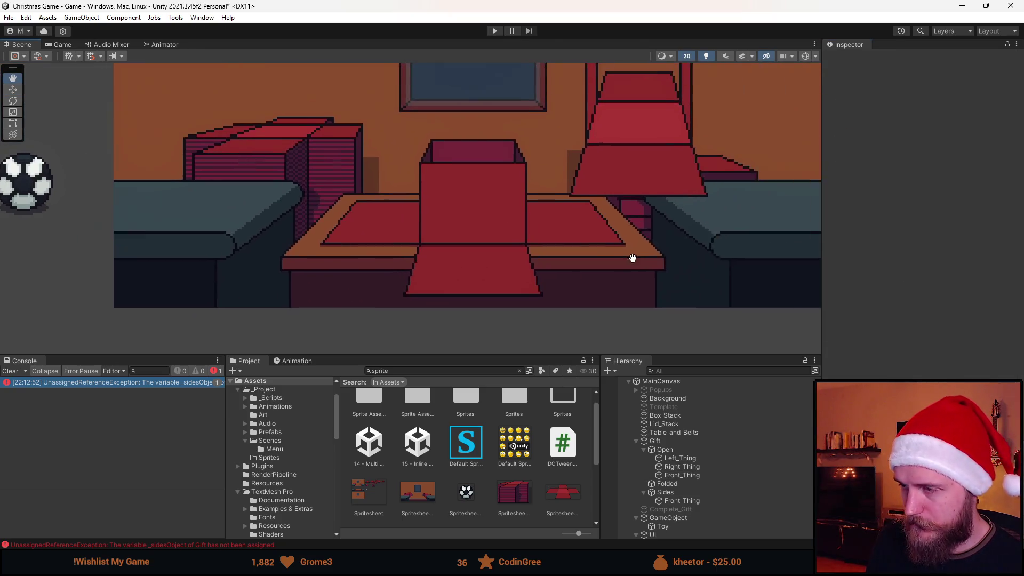
left_click(707, 458)
left_click(701, 467)
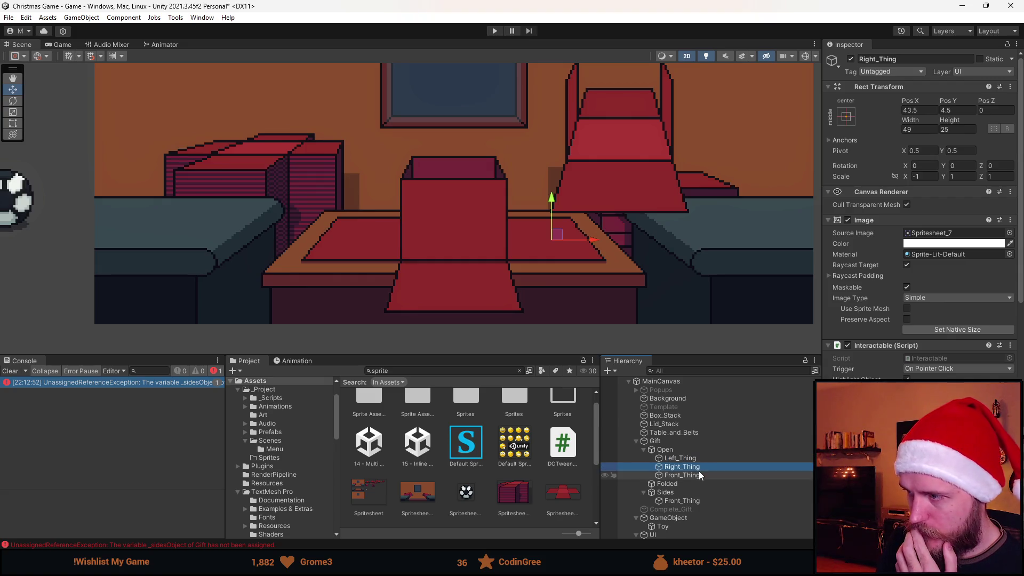
- Deactivate the Folded box
left_click(700, 475)
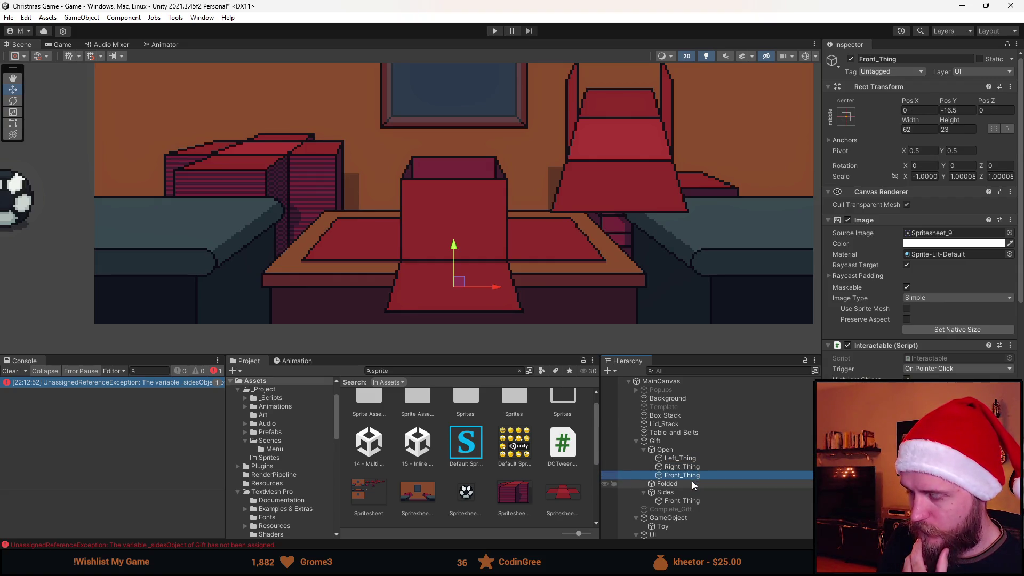
left_click(692, 483)
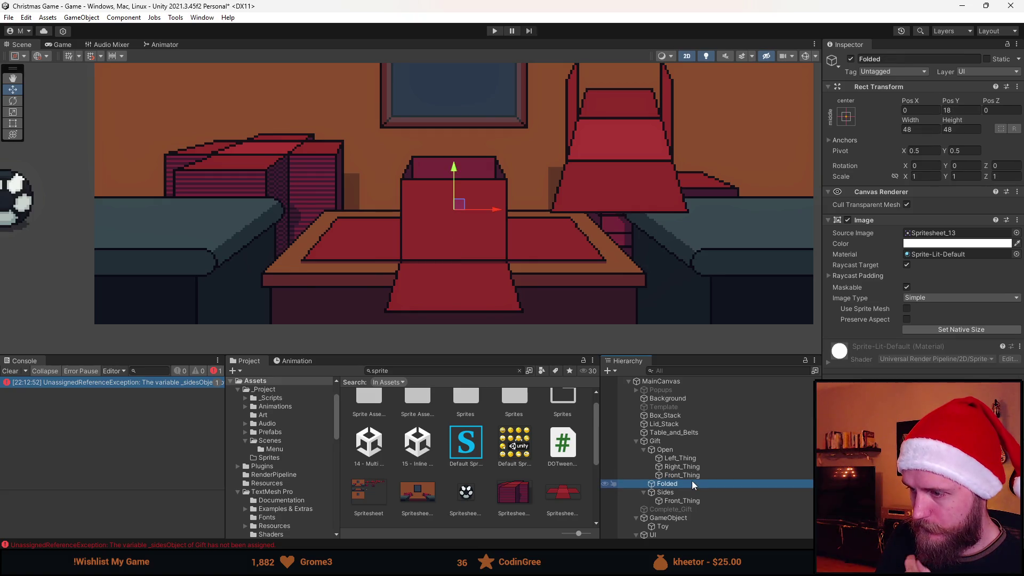
left_click(851, 59)
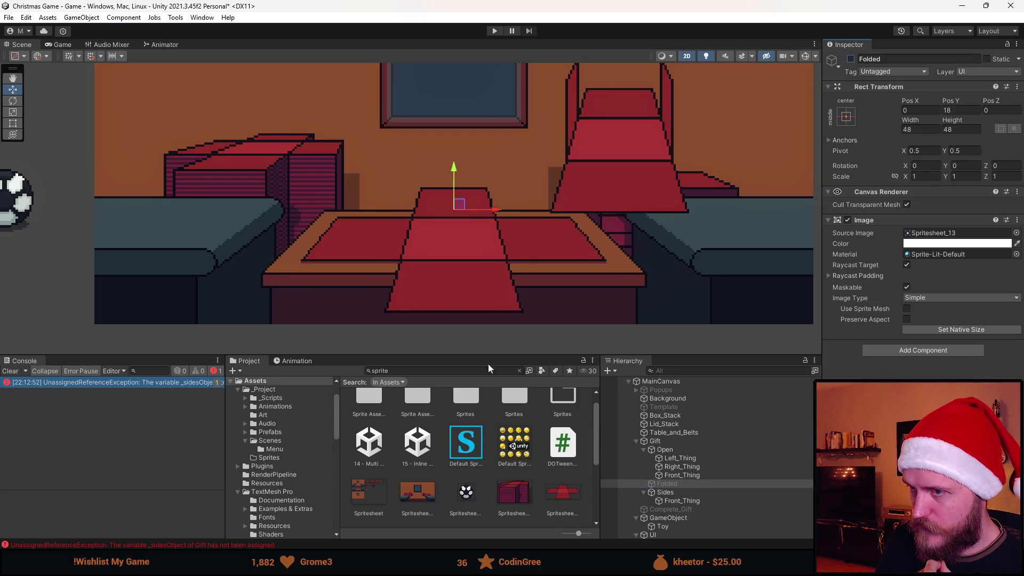
- Centre the Sides flaps on the gift at Pos X 0, Pos Y 7
left_click(679, 493)
left_click(683, 500)
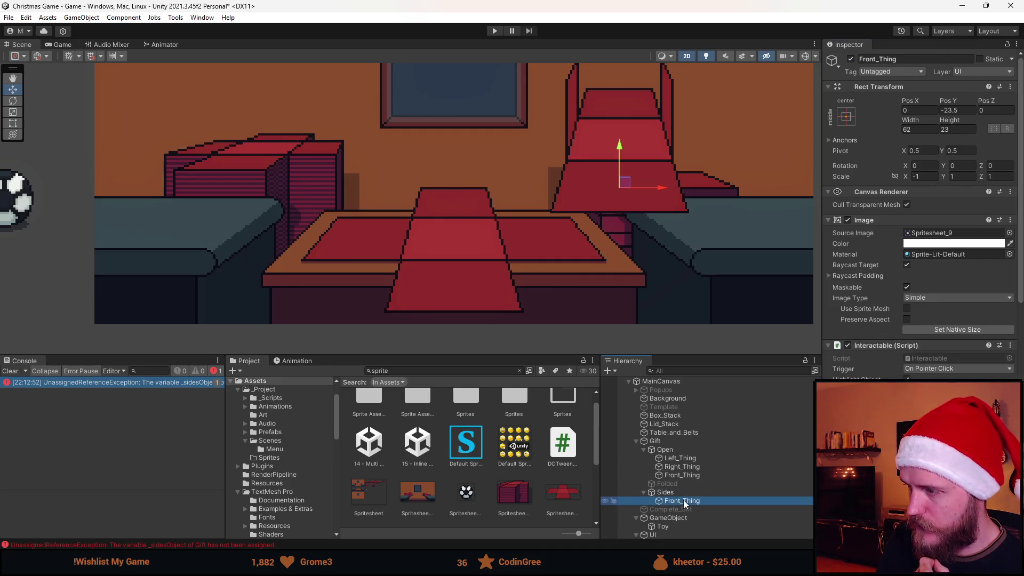
scroll(917, 318, "down", 3)
scroll(917, 319, "up", 5)
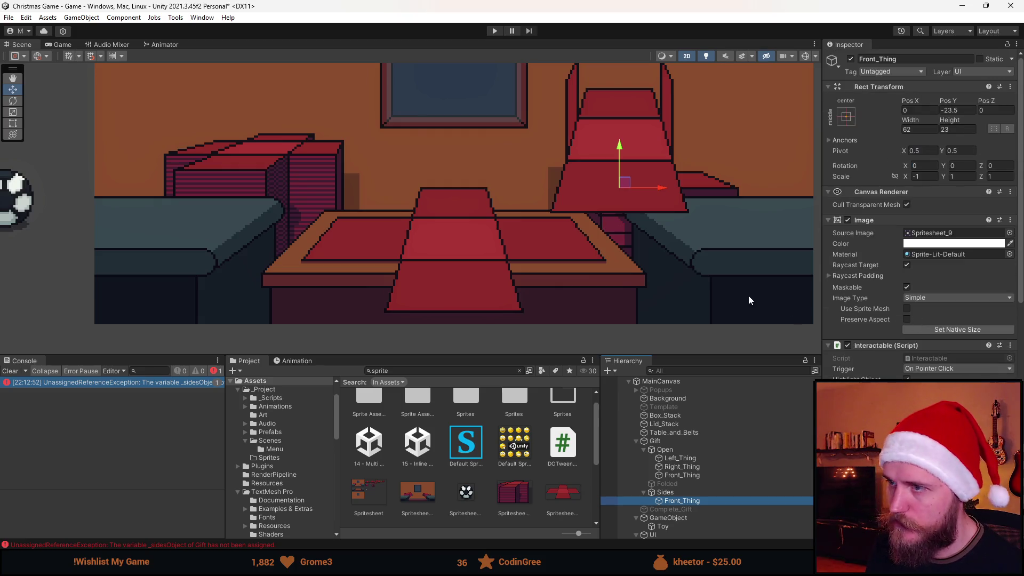
left_click(680, 491)
mouse_move(622, 132)
left_mouse_down()
mouse_move(469, 248)
mouse_move(456, 232)
left_mouse_up()
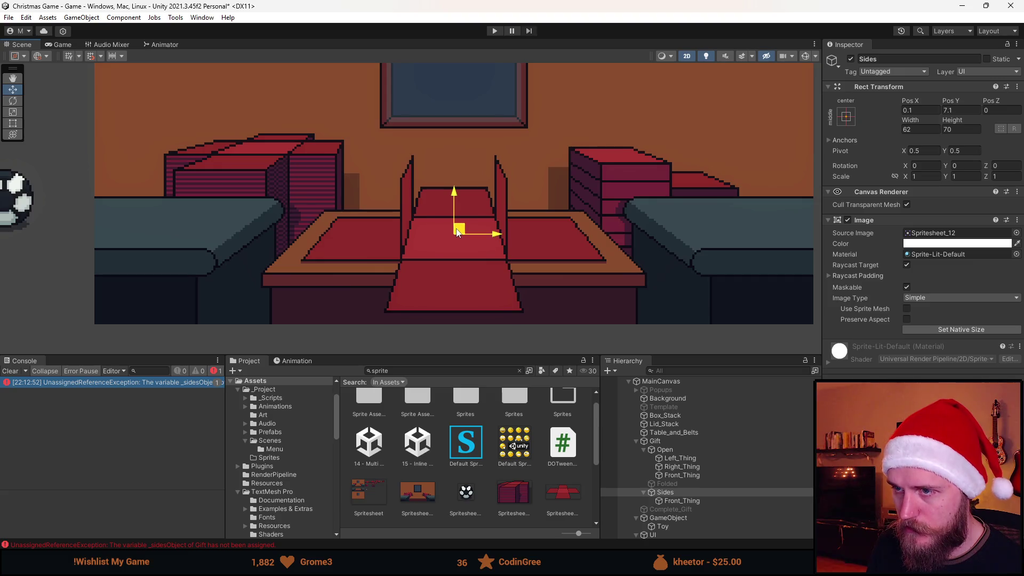
left_click(919, 110)
type("0")
left_click(971, 110)
type("7")
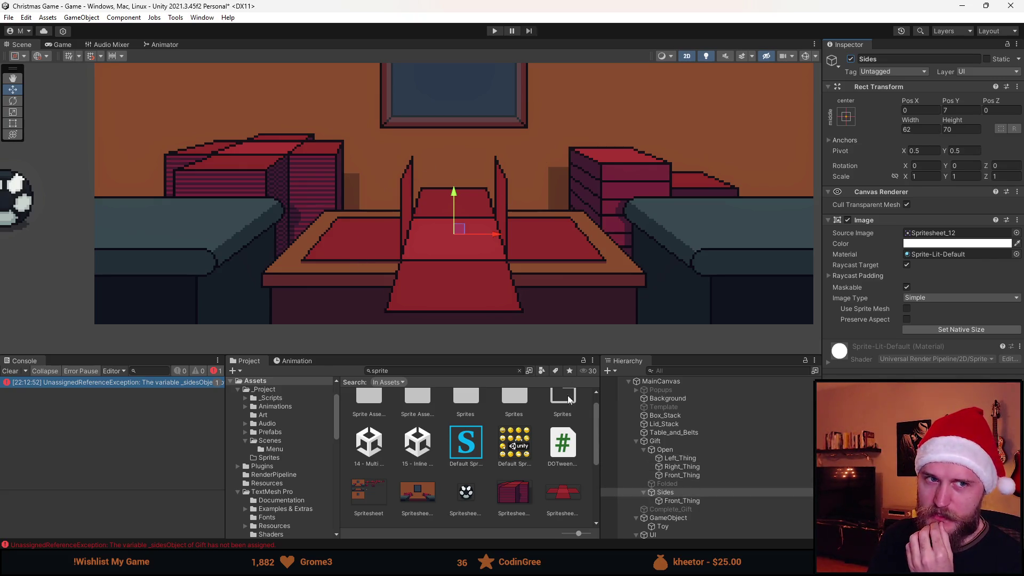
- Clear the Console errors and reorder Sides above Folded inside Gift
left_click(644, 491)
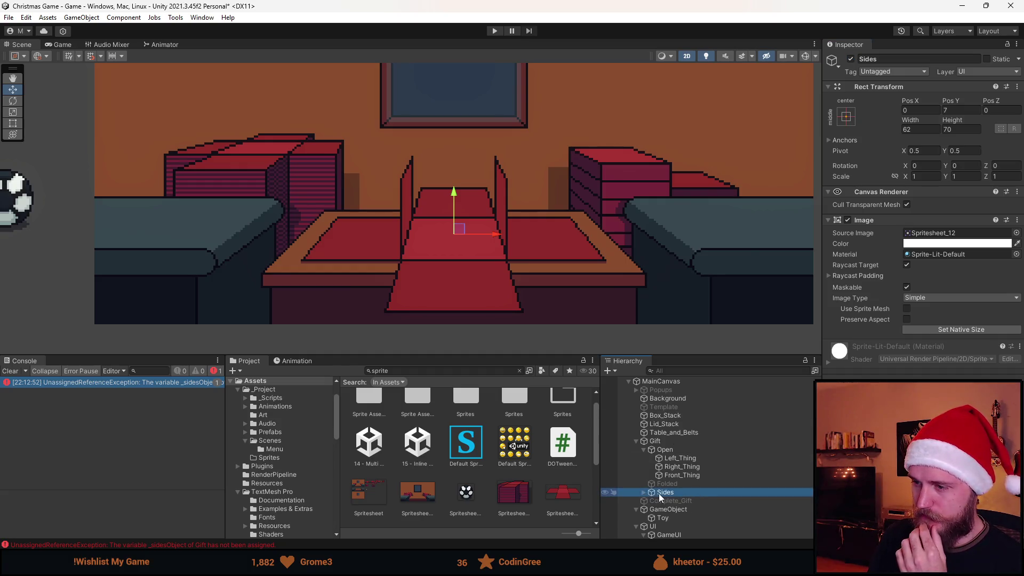
left_click(10, 371)
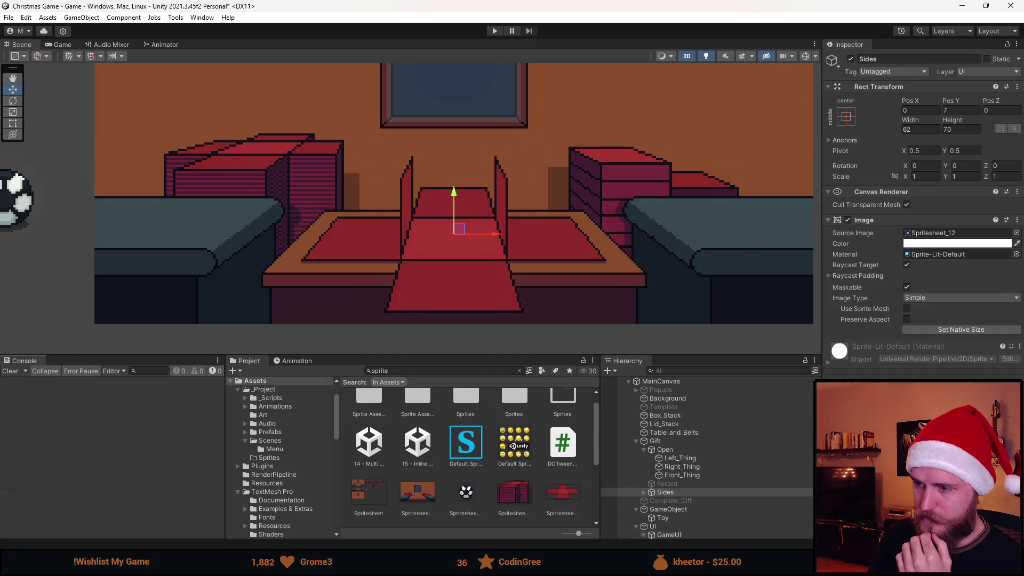
mouse_move(671, 494)
left_mouse_down()
mouse_move(674, 481)
mouse_move(659, 483)
left_mouse_up()
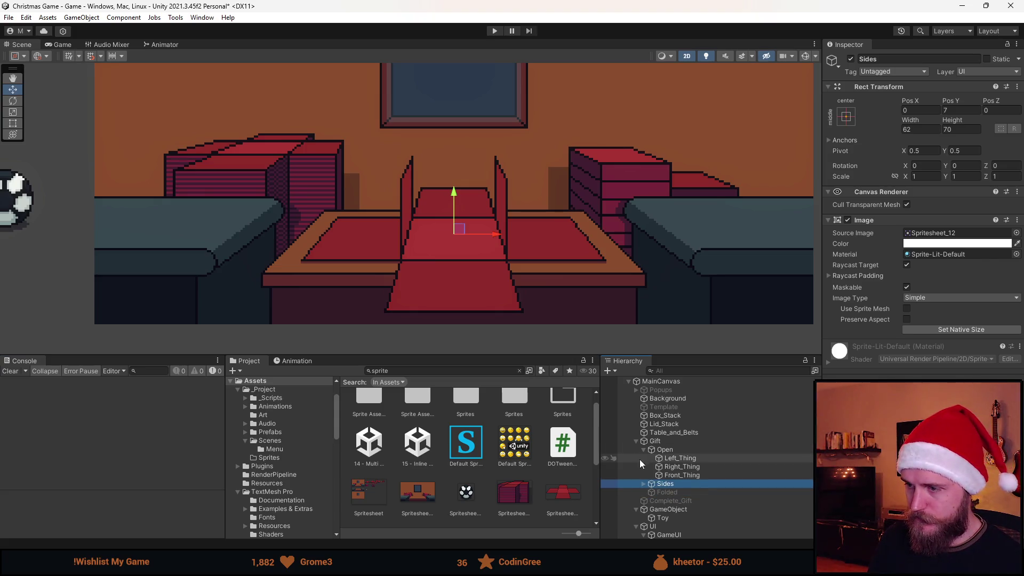
left_click(664, 449)
- Duplicate Open, then deactivate the original Open and the Sides flaps
key("ctrl+d")
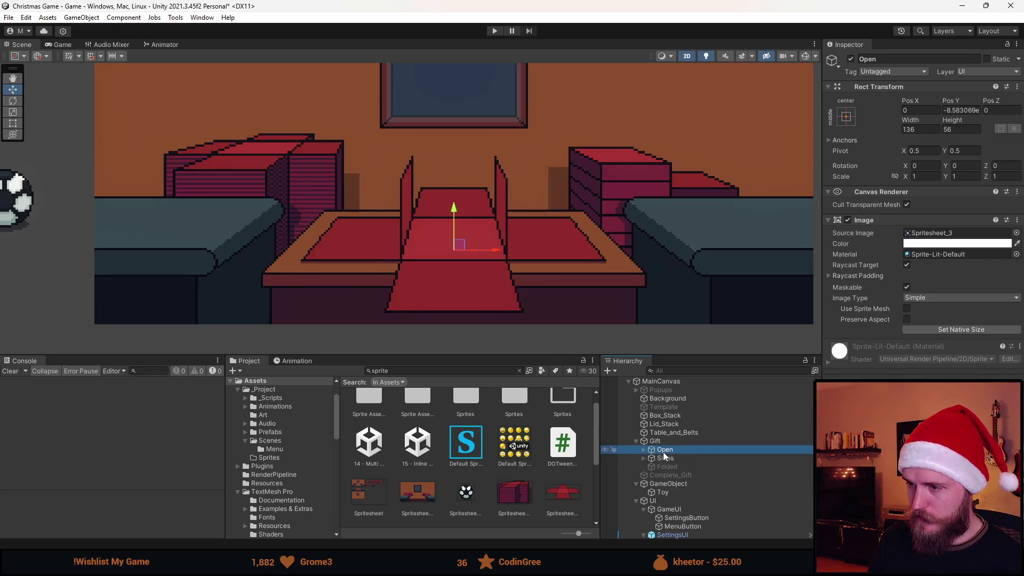
left_click(643, 449)
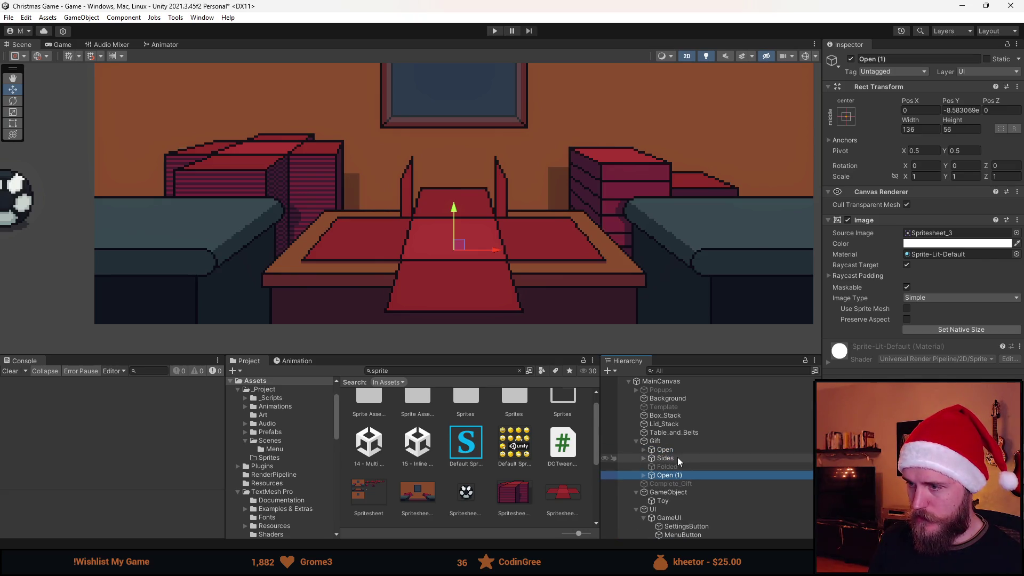
left_click(677, 456)
left_click(673, 450)
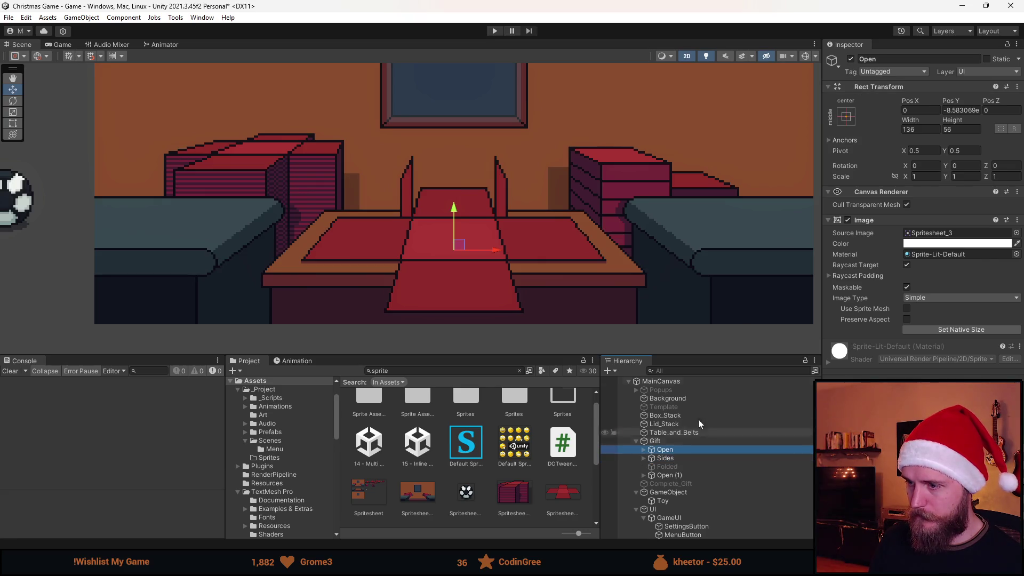
left_click(851, 58)
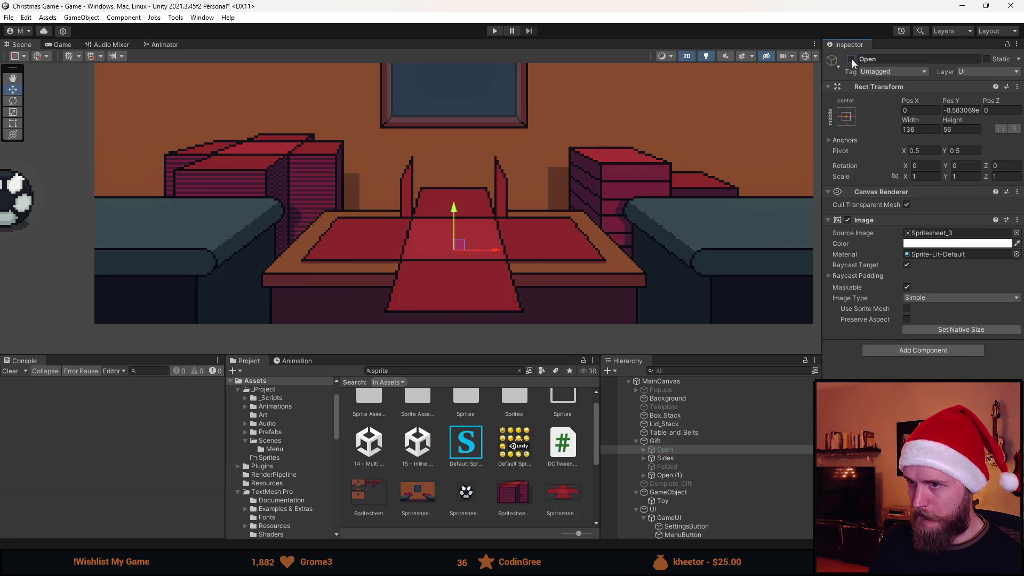
left_click(677, 459)
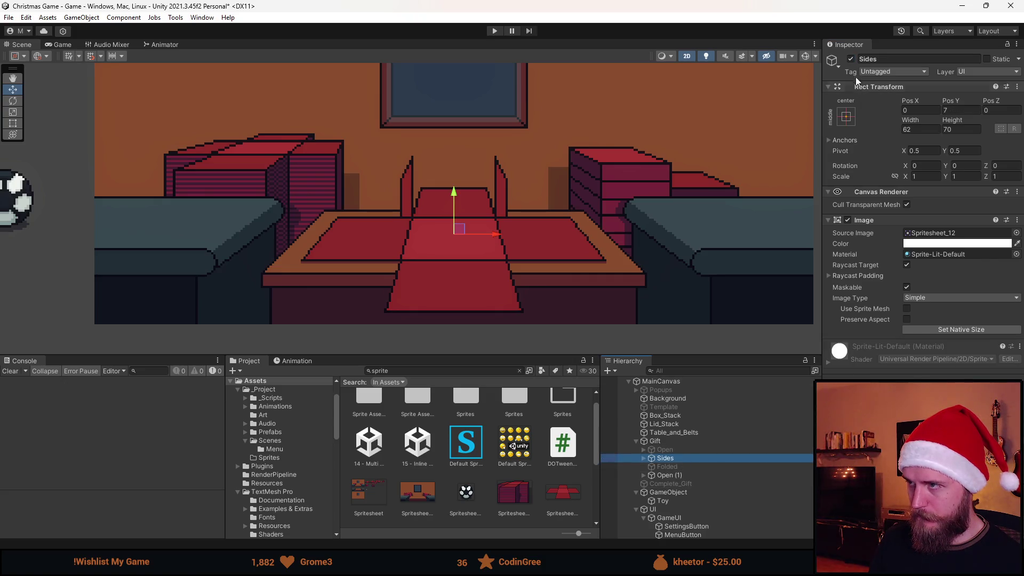
left_click(851, 59)
- Rename the copy 'Front' and give it Spritesheet_11 at native 135×48
left_click(672, 475)
left_click(890, 59)
type("Front")
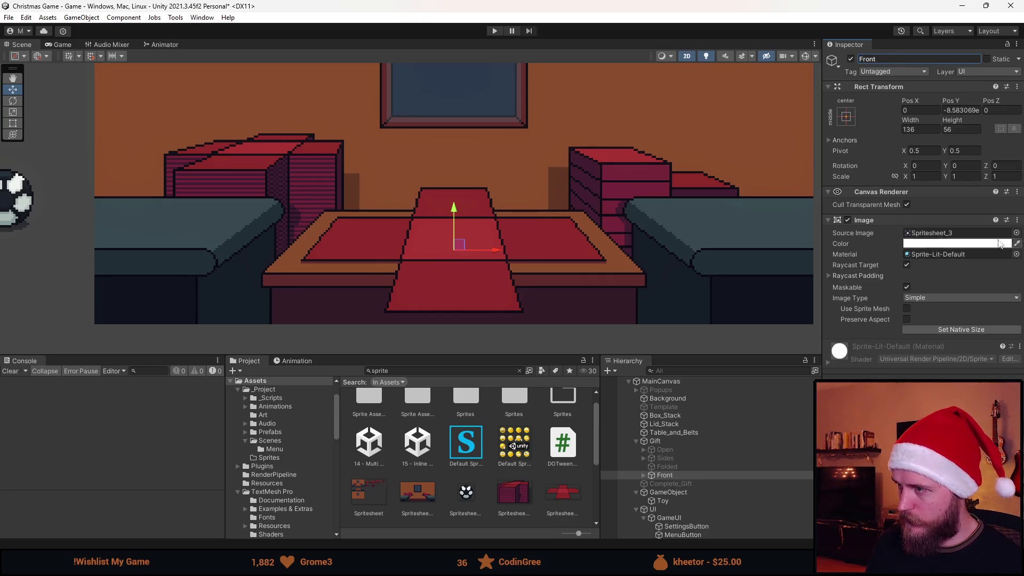
left_click(1016, 233)
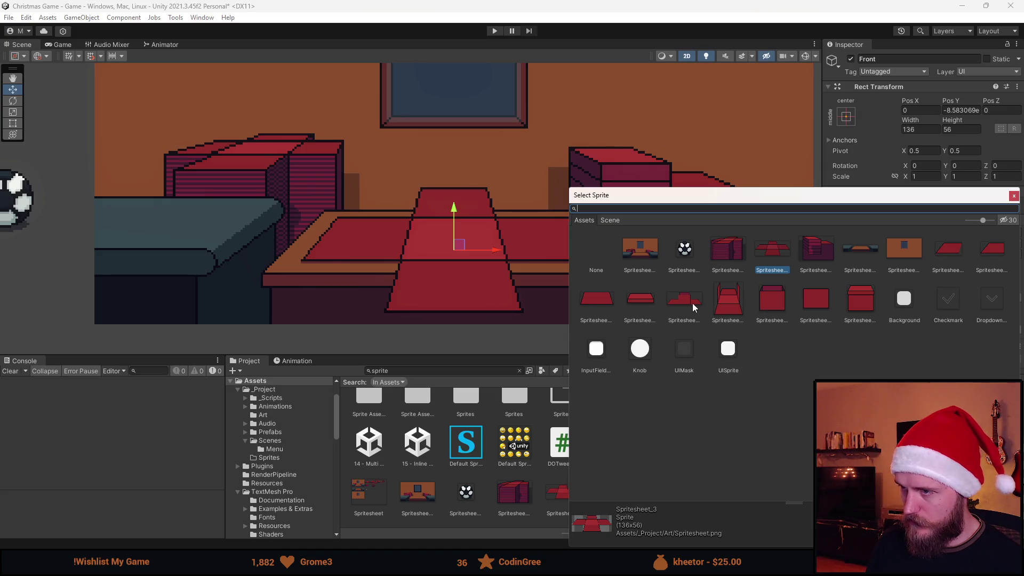
double_click(693, 307)
left_click(961, 329)
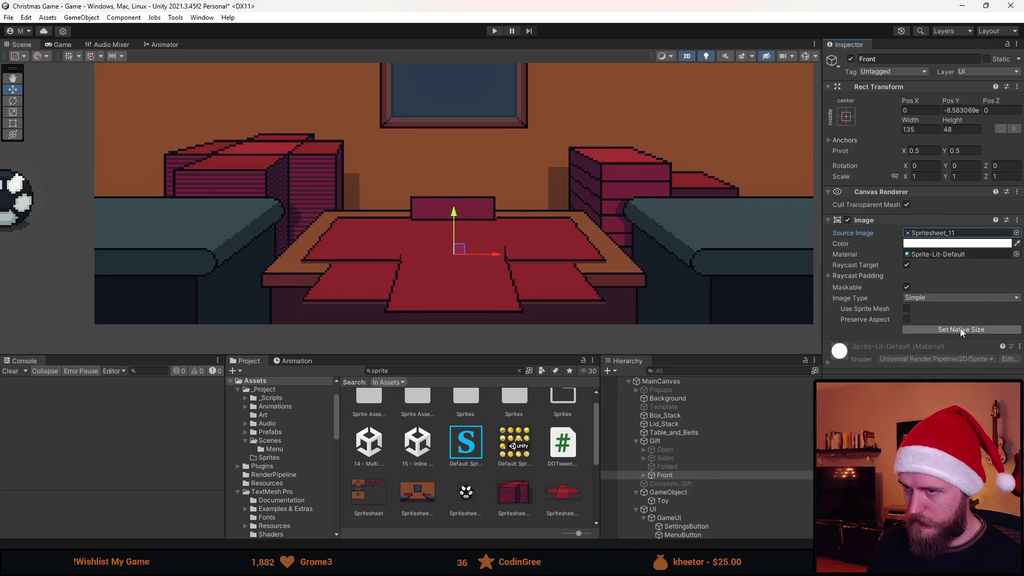
left_click(649, 482)
left_click(643, 474)
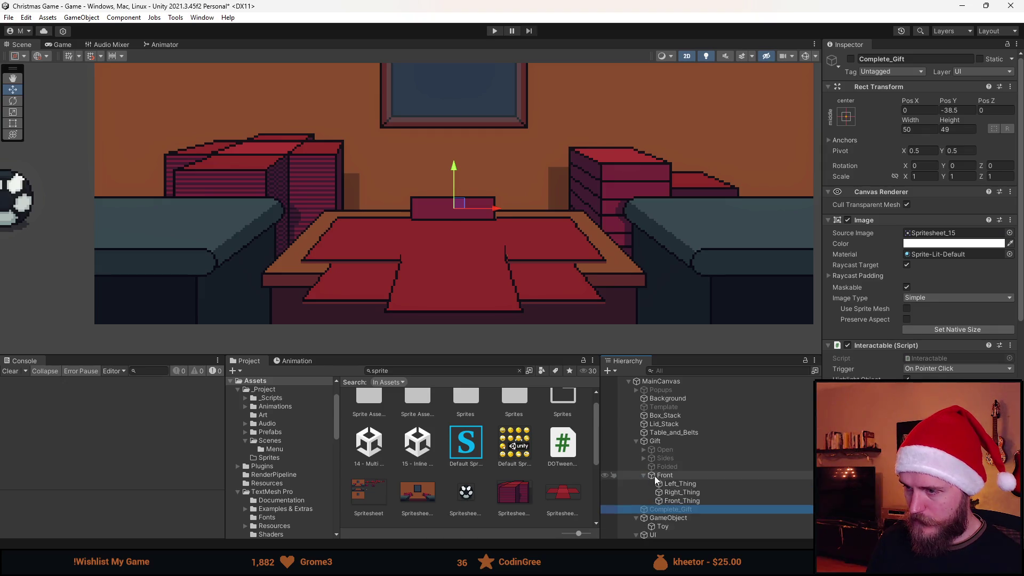
- Delete Front's Front_Thing child
scroll(672, 475, "down", 2)
left_click(696, 468)
key("Delete")
- Give Left_Thing Spritesheet_8 at native size and position it on the gift
left_click(682, 452)
scroll(392, 257, "up", 5)
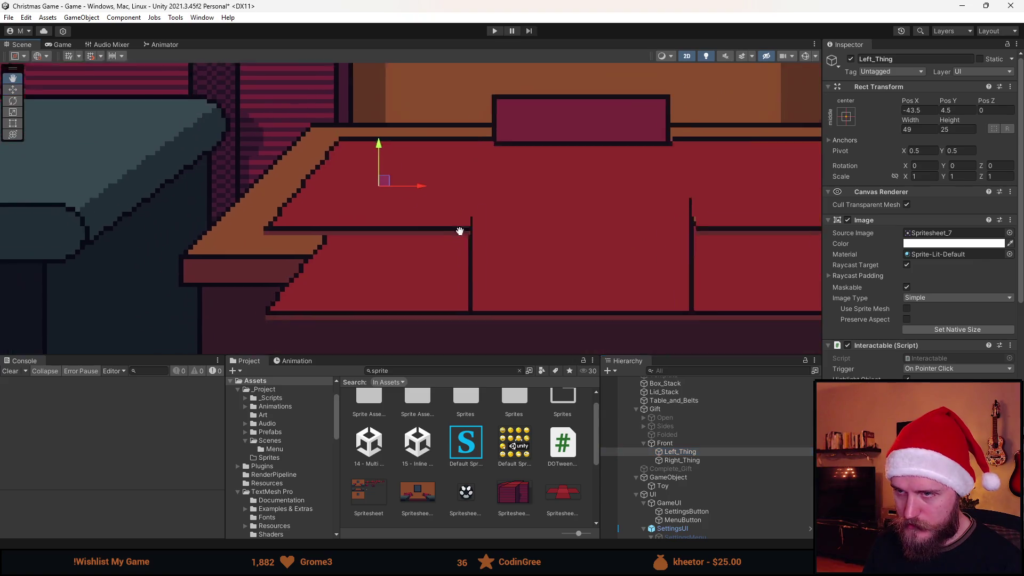
mouse_move(409, 161)
left_mouse_down()
mouse_move(368, 228)
mouse_move(378, 240)
mouse_move(384, 232)
mouse_move(384, 246)
mouse_move(374, 229)
left_mouse_up()
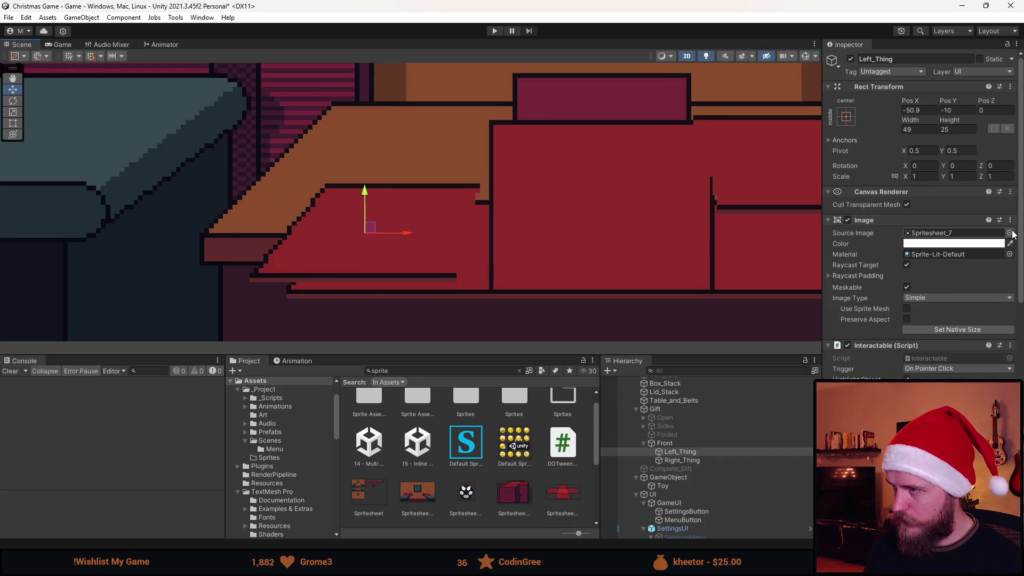
left_click(1009, 232)
double_click(988, 253)
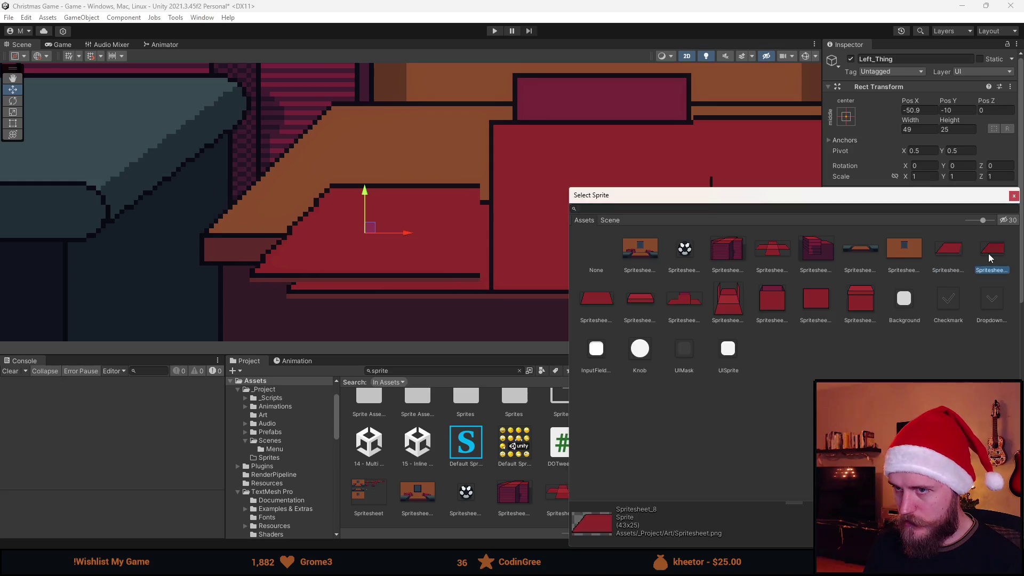
left_click(957, 329)
left_click_drag(370, 230, 392, 248)
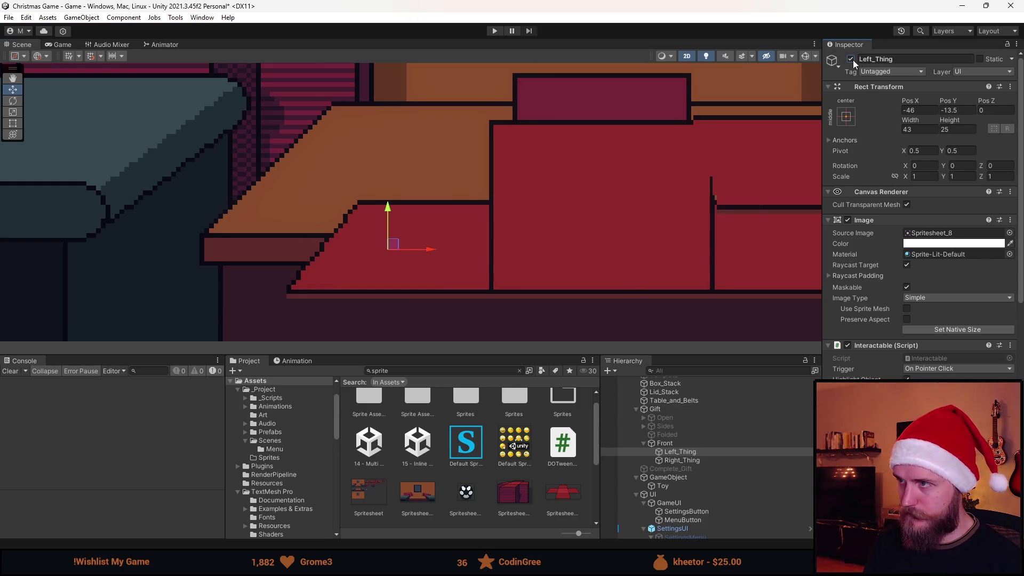
- Give Right_Thing Spritesheet_8 at native 43×25, placed at X 45, Y -13.5
left_click(682, 459)
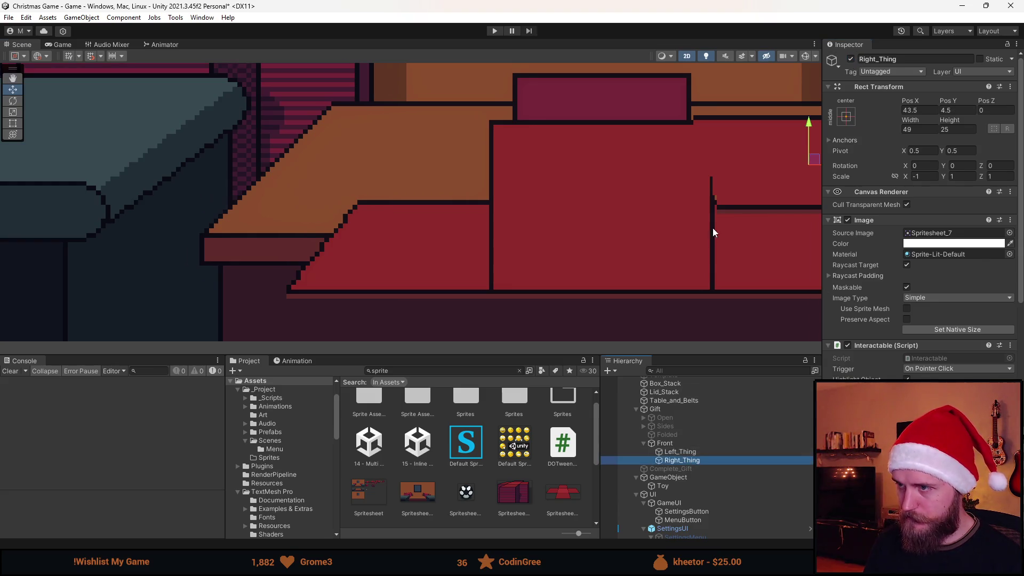
key("f")
left_click(1009, 233)
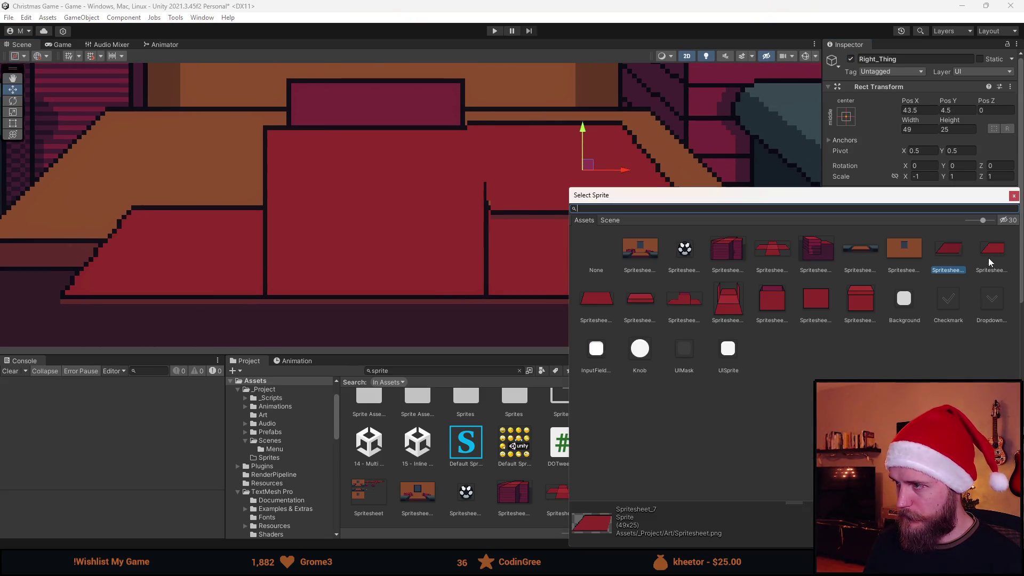
double_click(987, 258)
left_click(964, 329)
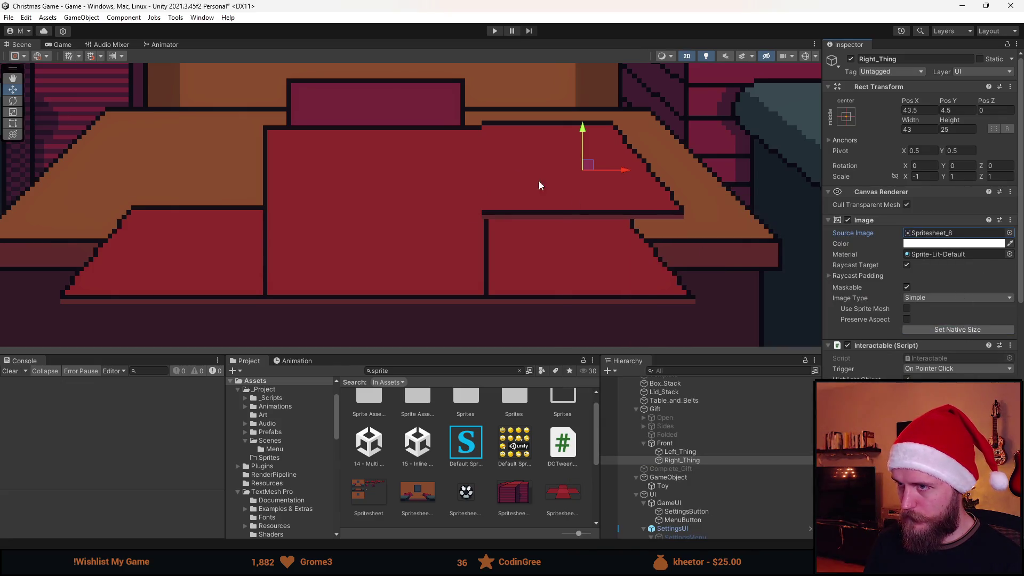
mouse_move(590, 168)
left_mouse_down()
mouse_move(615, 229)
mouse_move(599, 253)
left_mouse_up()
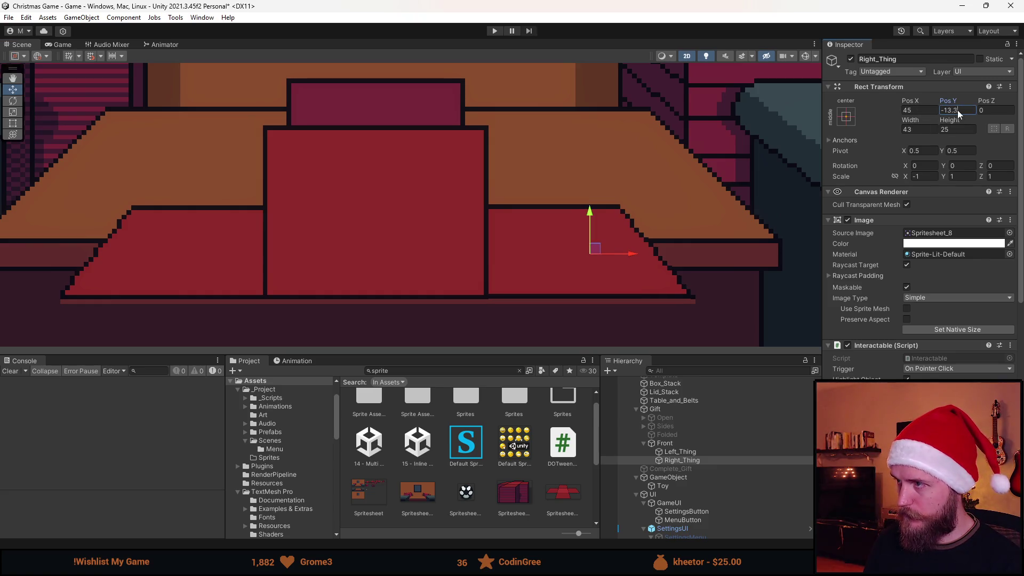
type("5")
key("Return")
scroll(659, 266, "down", 3)
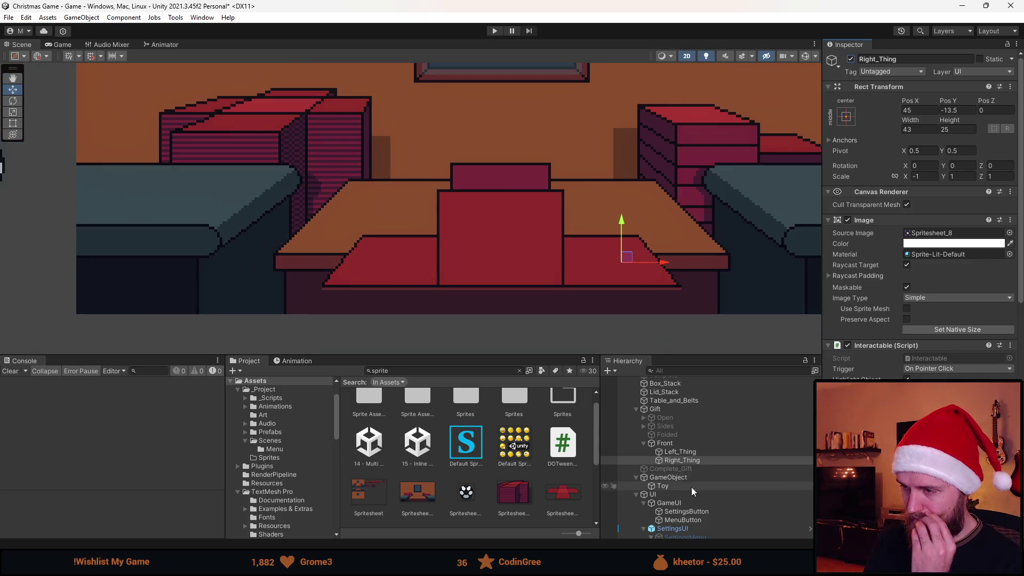
left_click(688, 441)
left_click(676, 418)
- Reactivate the Open lid and move the Front flap to Pos X 0, Pos Y 18
left_click(851, 58)
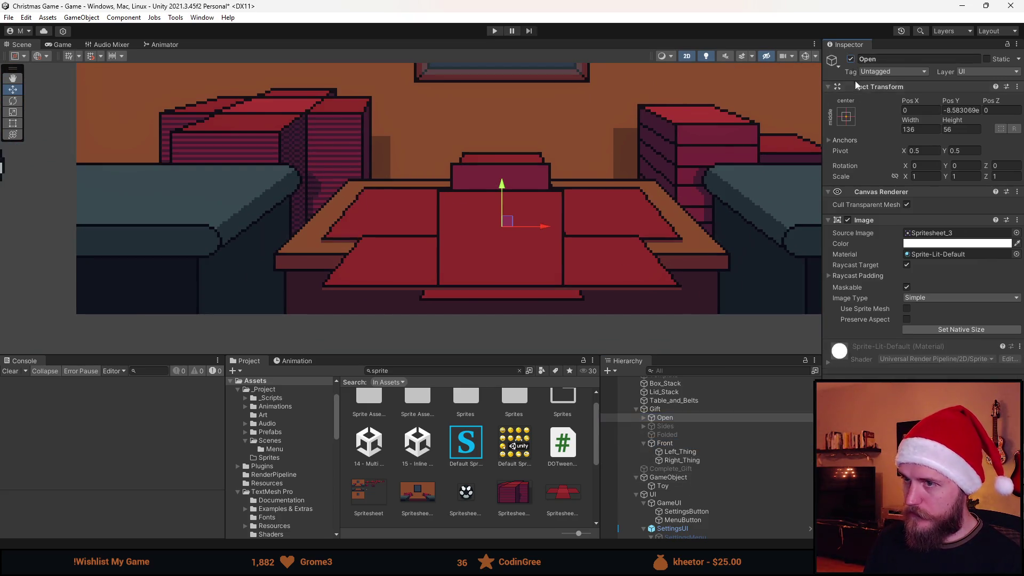
left_click(676, 443)
scroll(458, 221, "up", 3)
mouse_move(530, 230)
left_mouse_down()
mouse_move(651, 231)
mouse_move(585, 179)
mouse_move(527, 165)
left_mouse_up()
left_click(920, 110)
type("0")
left_click(959, 110)
type("18")
left_click(850, 59)
- Toggle the Front flap's visibility repeatedly to compare it against the lid
left_click(850, 59)
left_click(850, 59)
left_click(850, 59)
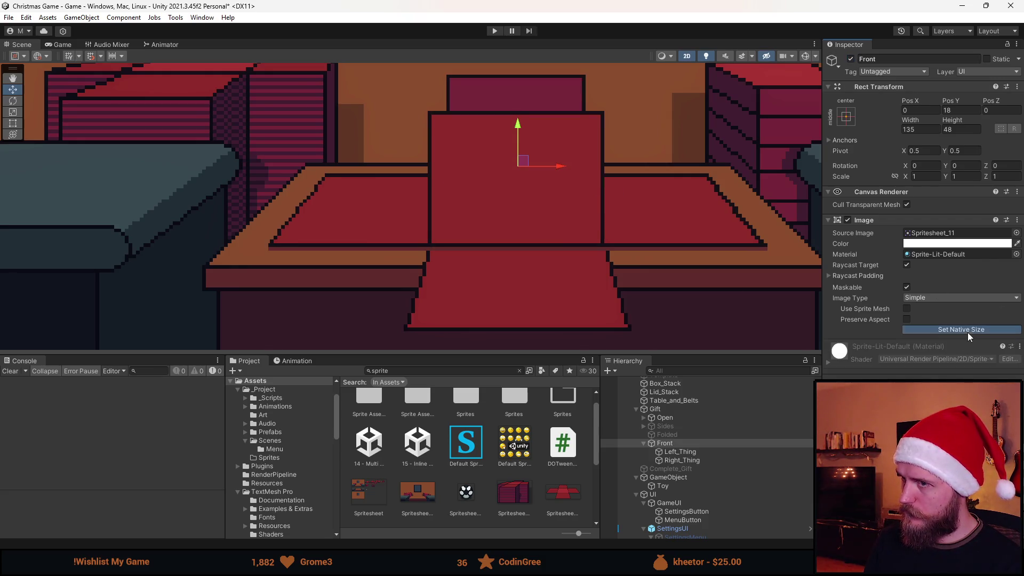
scroll(697, 250, "up", 3)
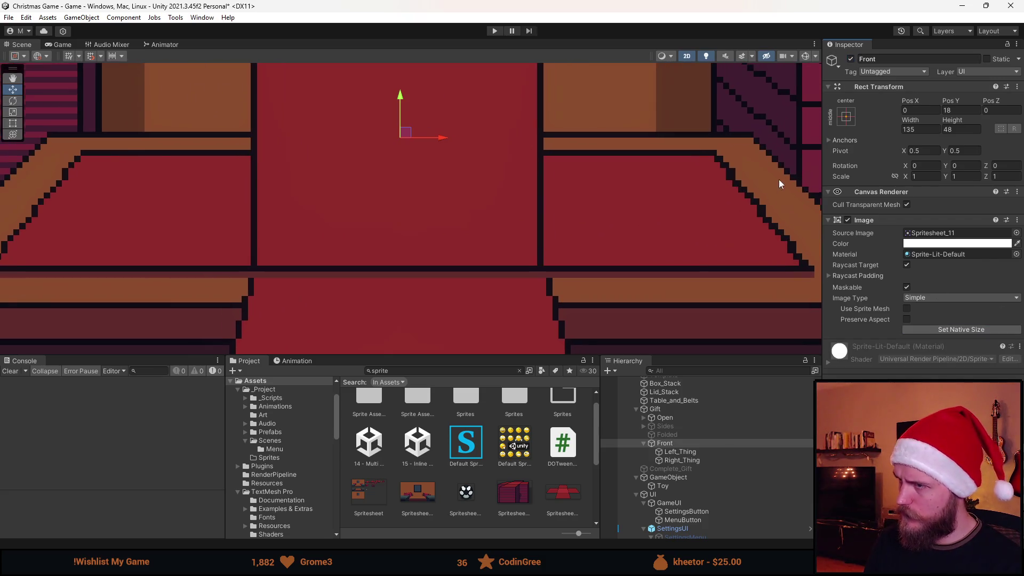
left_click(850, 59)
left_click(850, 58)
left_click(851, 59)
left_click(851, 59)
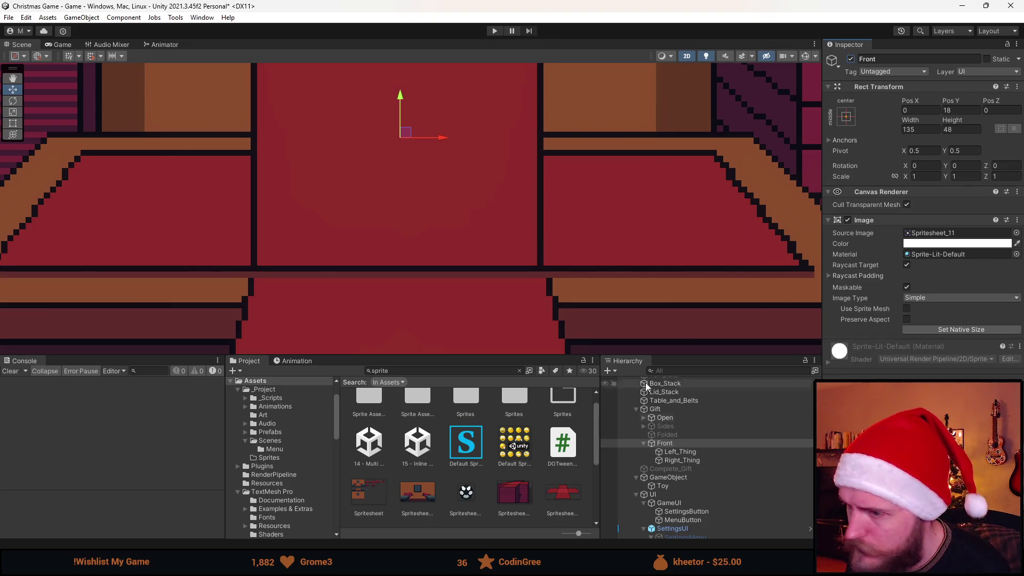
- Set the Open lid's Pos Y to -8.5
left_click(690, 419)
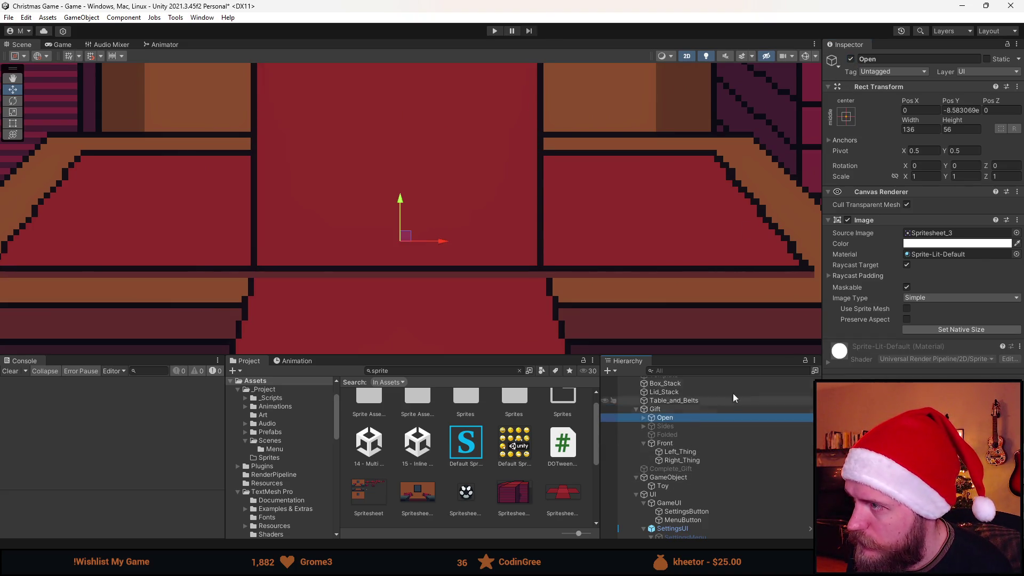
left_click(963, 111)
type("-8,3")
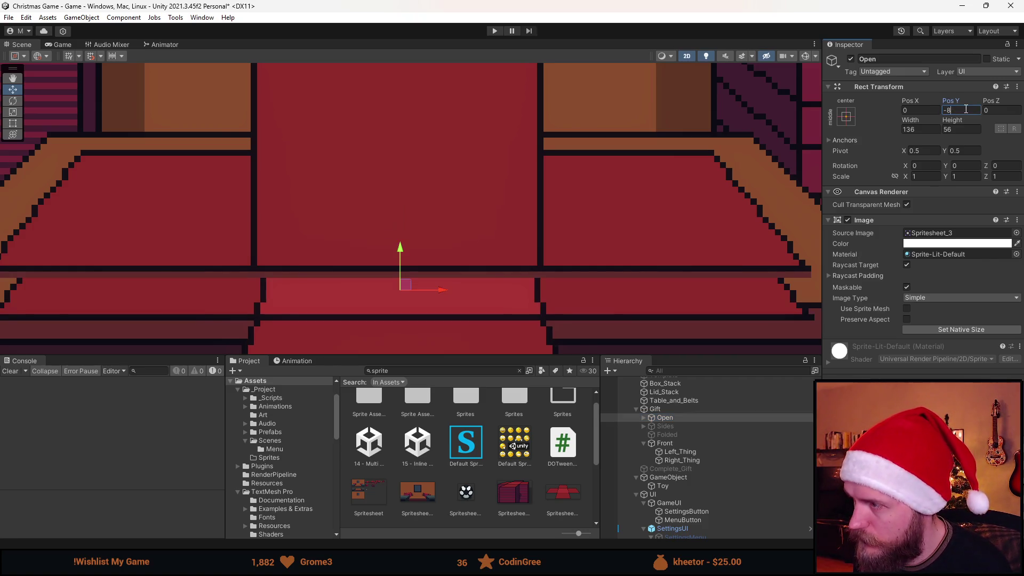
key("BackSpace")
type("5")
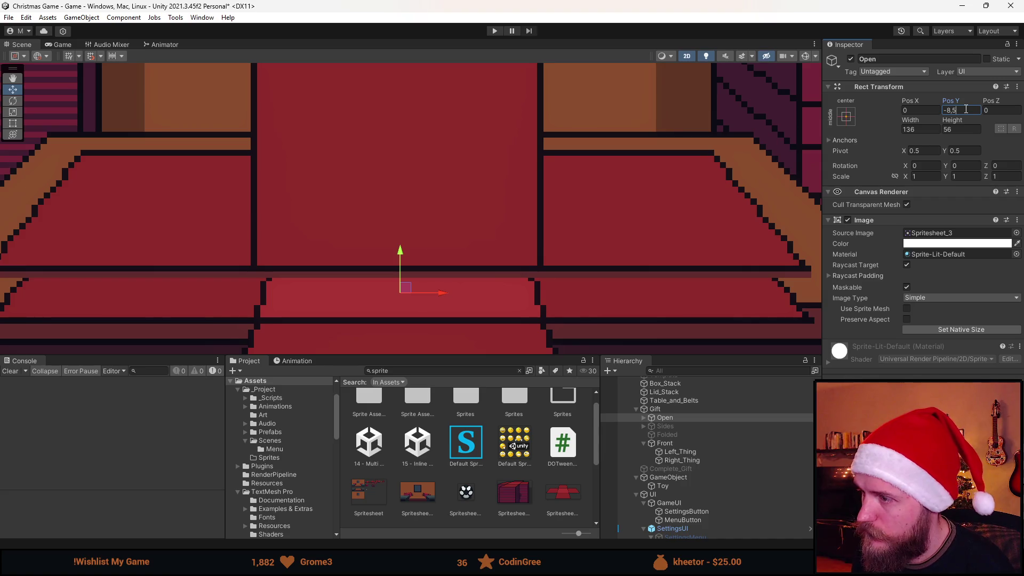
scroll(690, 279, "down", 5)
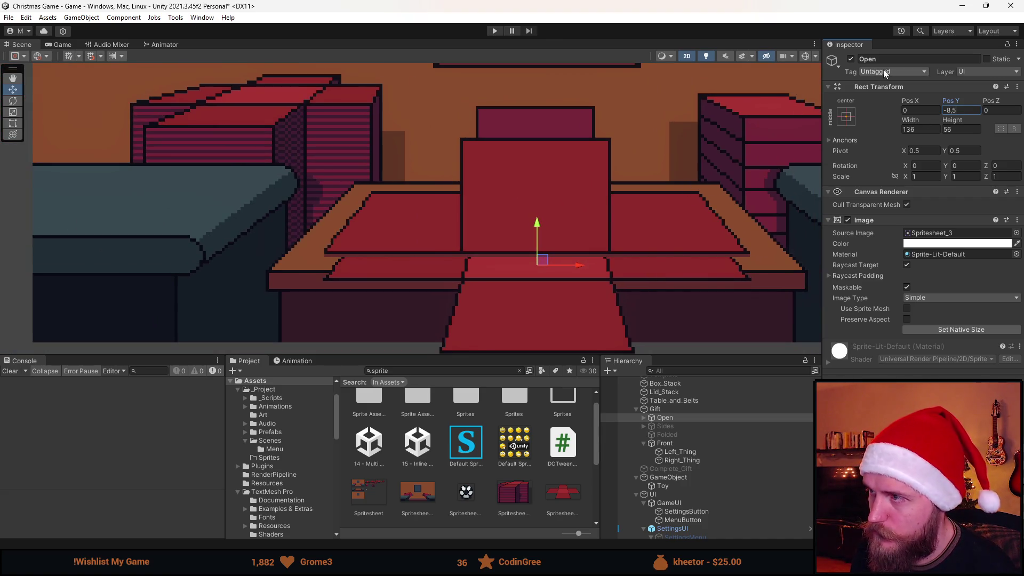
left_click(849, 59)
- Compare the lid hidden and shown, undo the move, and reset it to native size
left_click(849, 60)
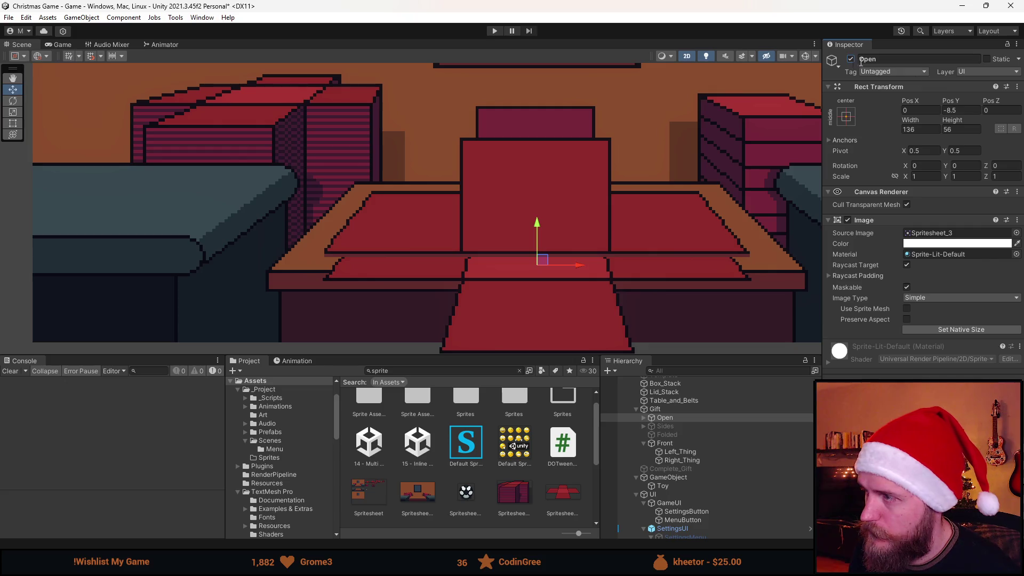
key("alt+shift+a")
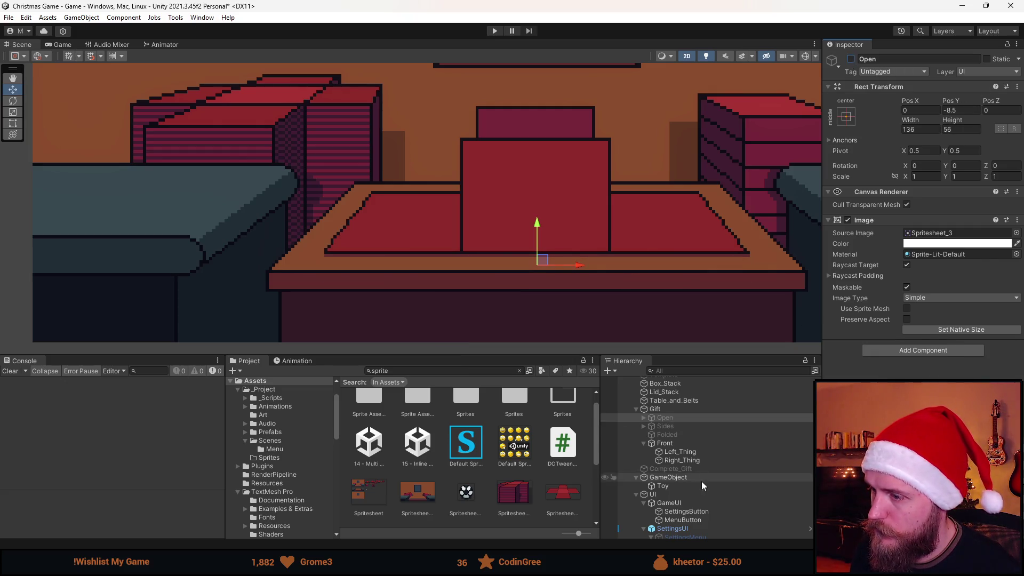
key("alt+shift+a")
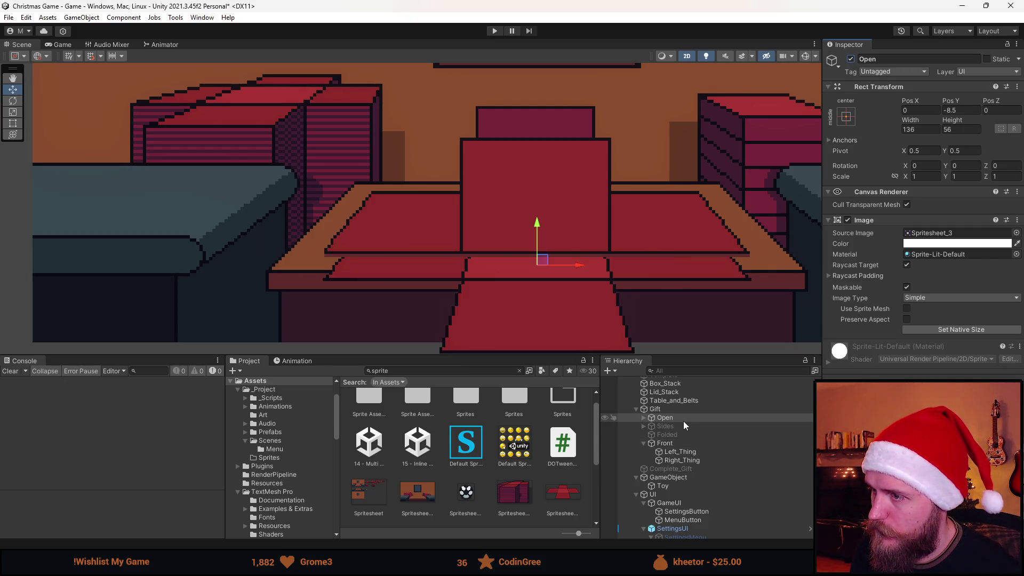
key("ctrl+z")
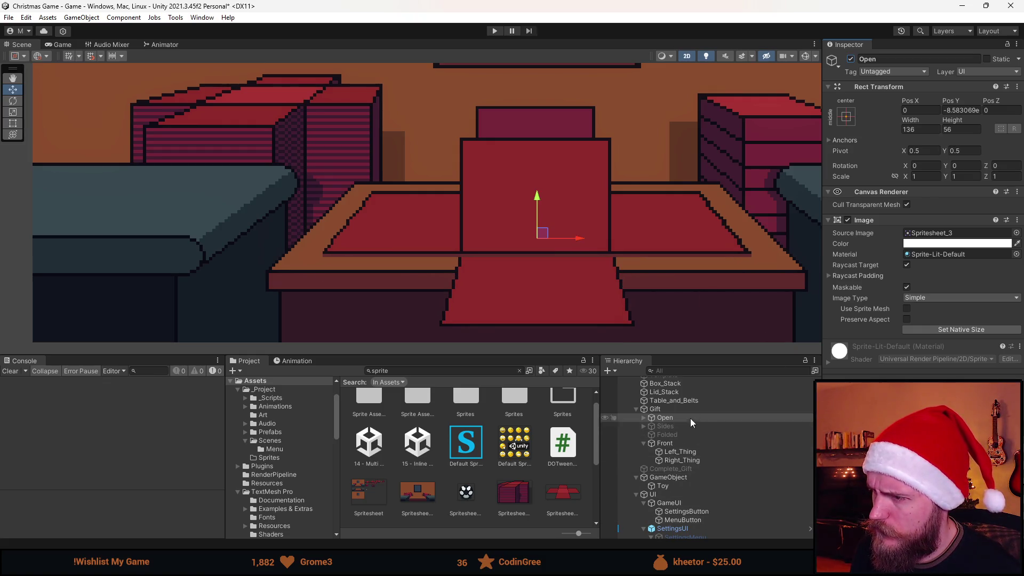
left_click(947, 328)
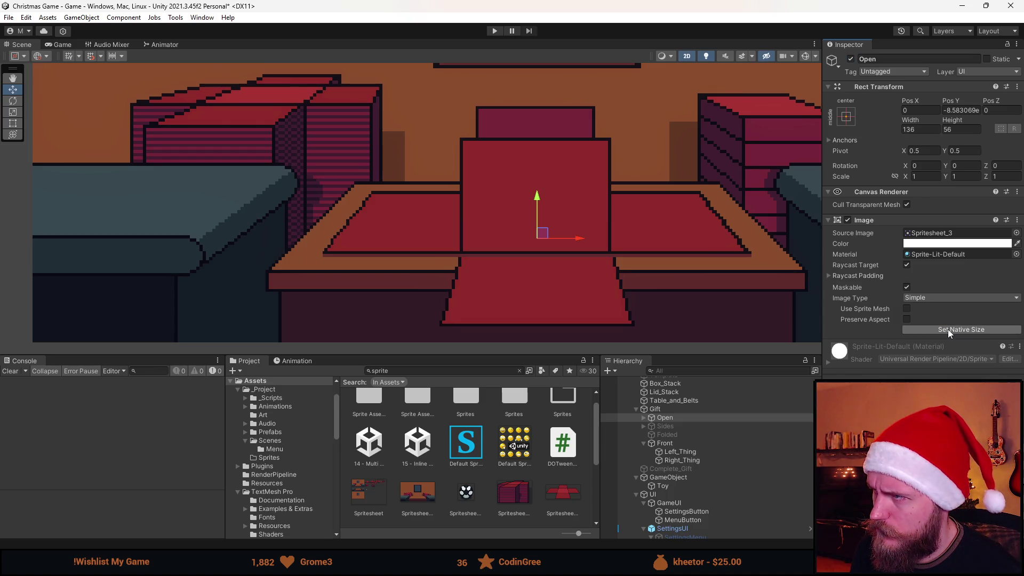
left_click(659, 410)
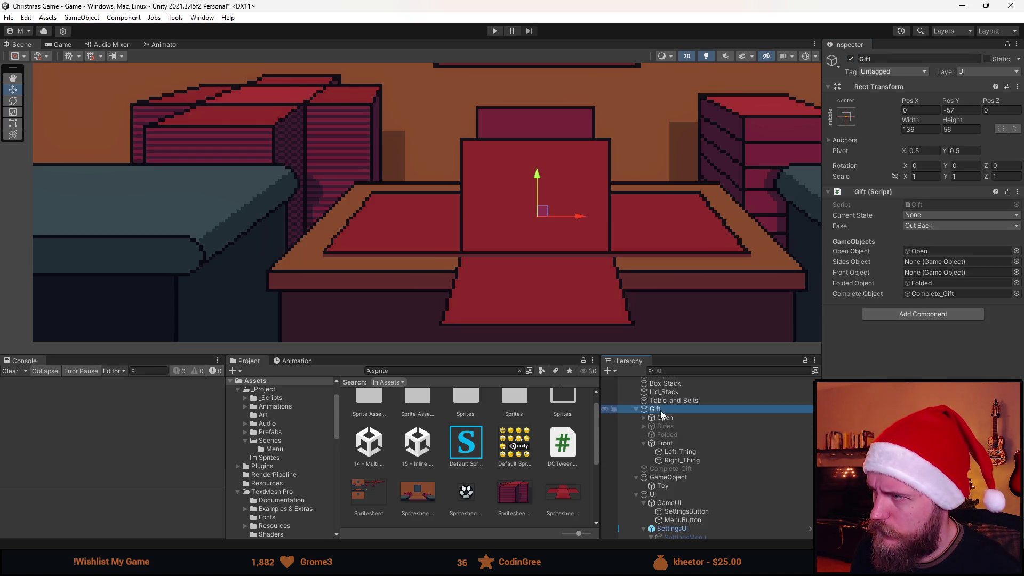
- Toggle the Open lid's visibility on and off to compare it against the gift
left_click(671, 418)
mouse_move(628, 197)
left_mouse_down()
mouse_move(552, 217)
mouse_move(533, 237)
left_mouse_up()
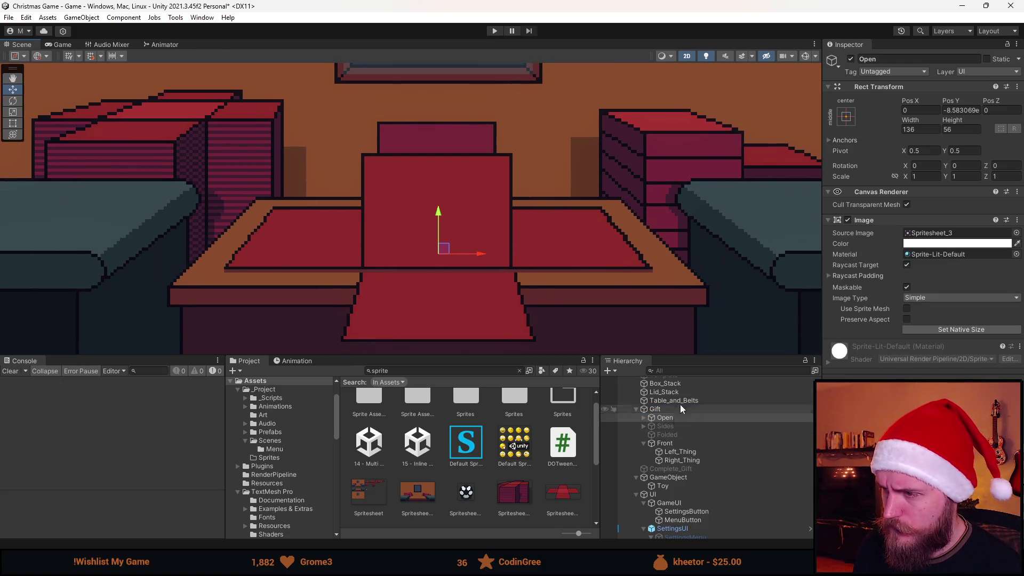
left_click(850, 60)
left_click(851, 59)
left_click(850, 60)
left_click(851, 60)
left_click(852, 61)
left_click(851, 62)
left_click(851, 62)
left_click(851, 61)
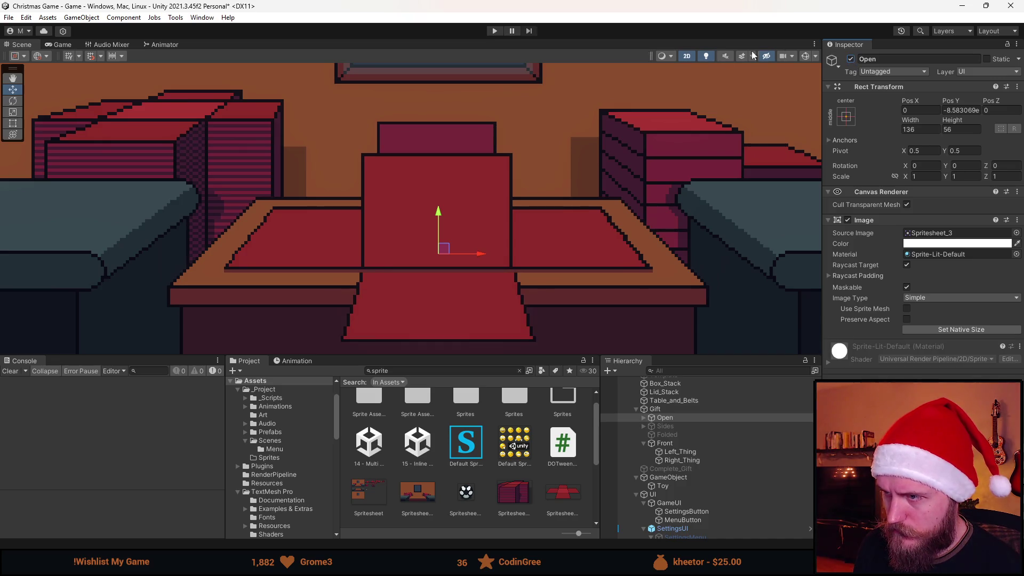
- Drag the Front panel down onto the gift, undoing a stray Left_Thing move
left_click(688, 452)
left_click(689, 442)
mouse_move(453, 192)
left_mouse_down()
mouse_move(450, 119)
mouse_move(443, 124)
left_mouse_up()
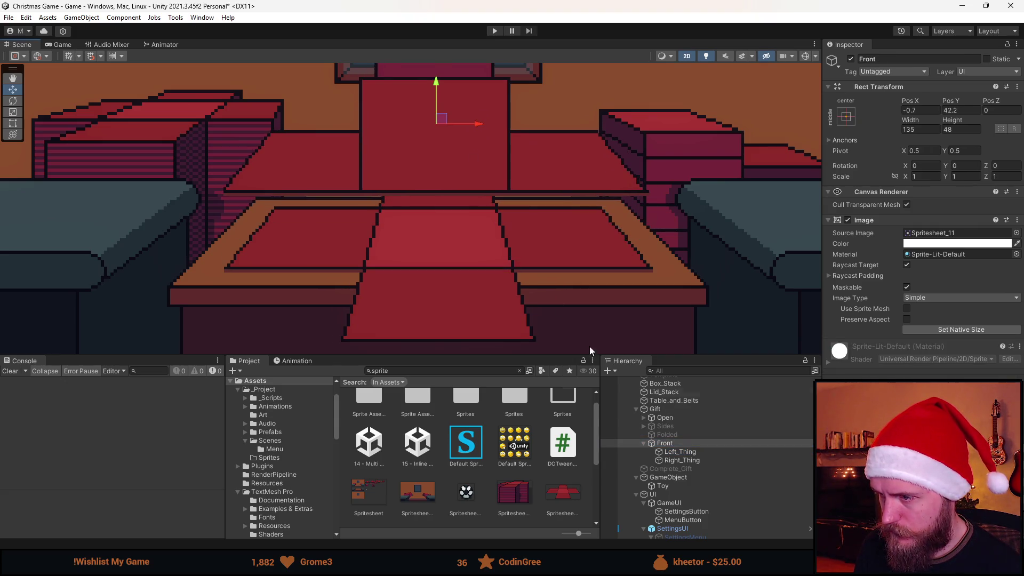
left_click(687, 452)
left_click_drag(291, 162, 296, 169)
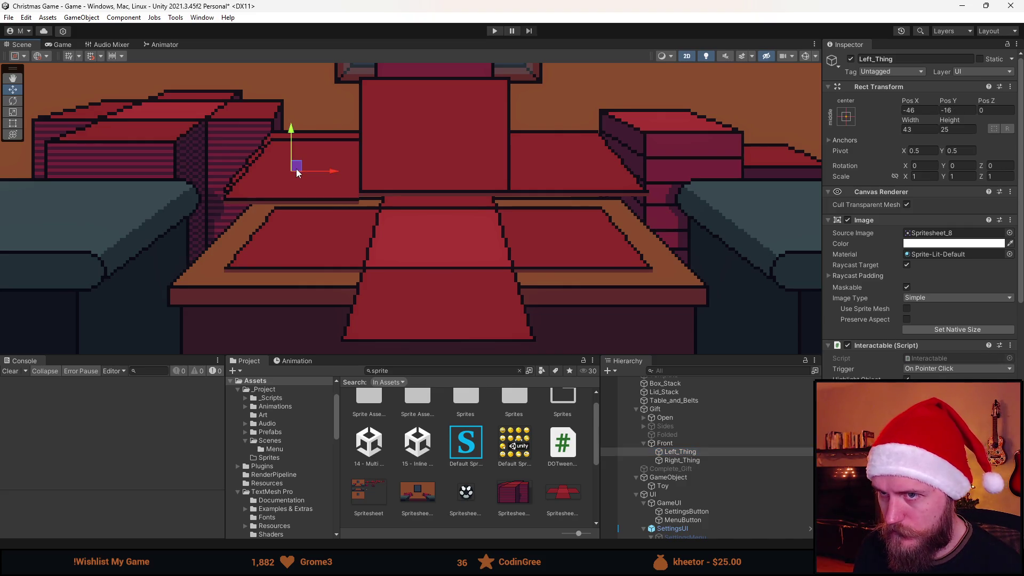
key("ctrl+z")
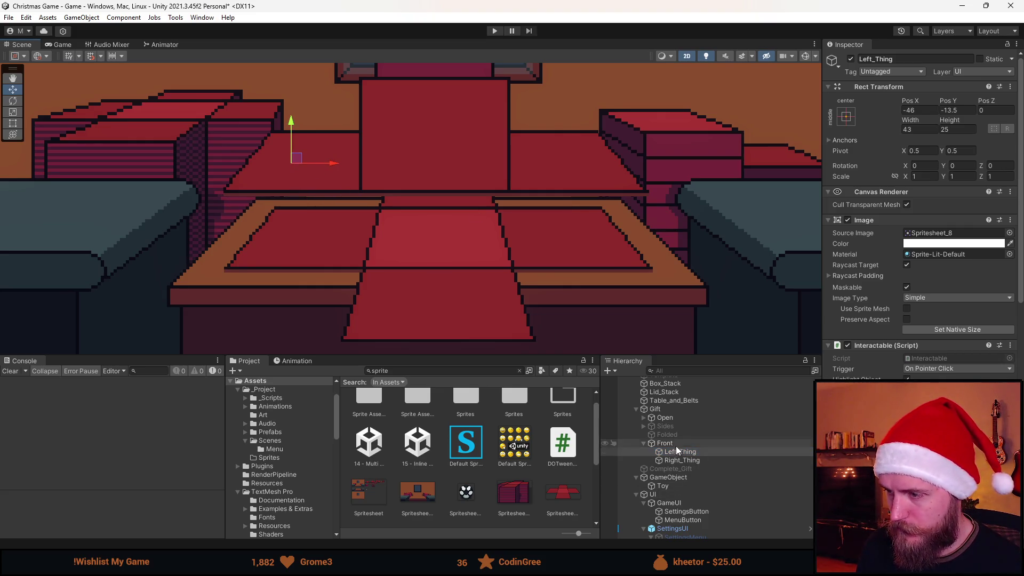
left_click(676, 444)
left_click_drag(441, 120, 442, 207)
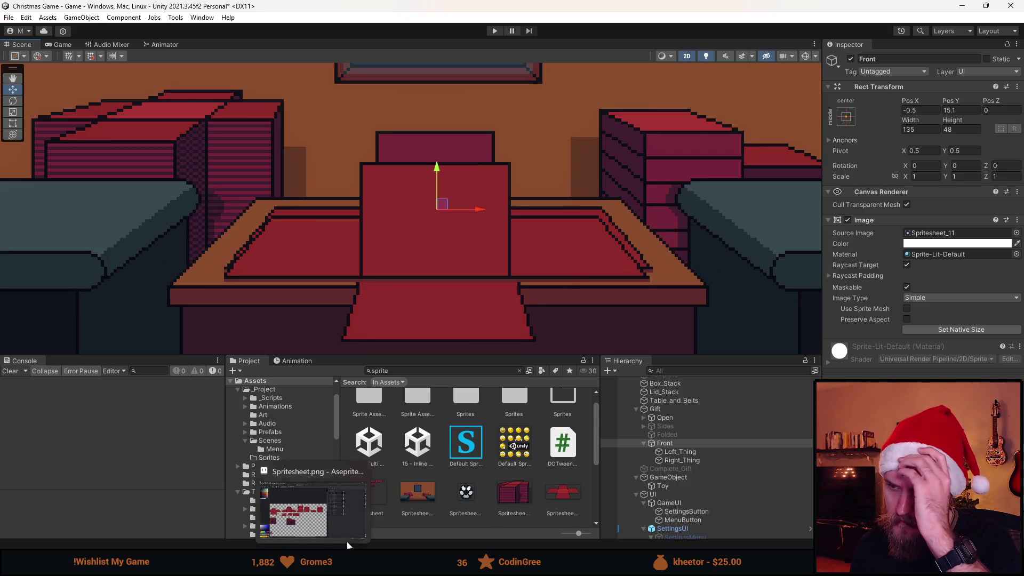
- Inspect Left_Thing and Right_Thing, toggling Right_Thing's visibility to compare
left_click(680, 451)
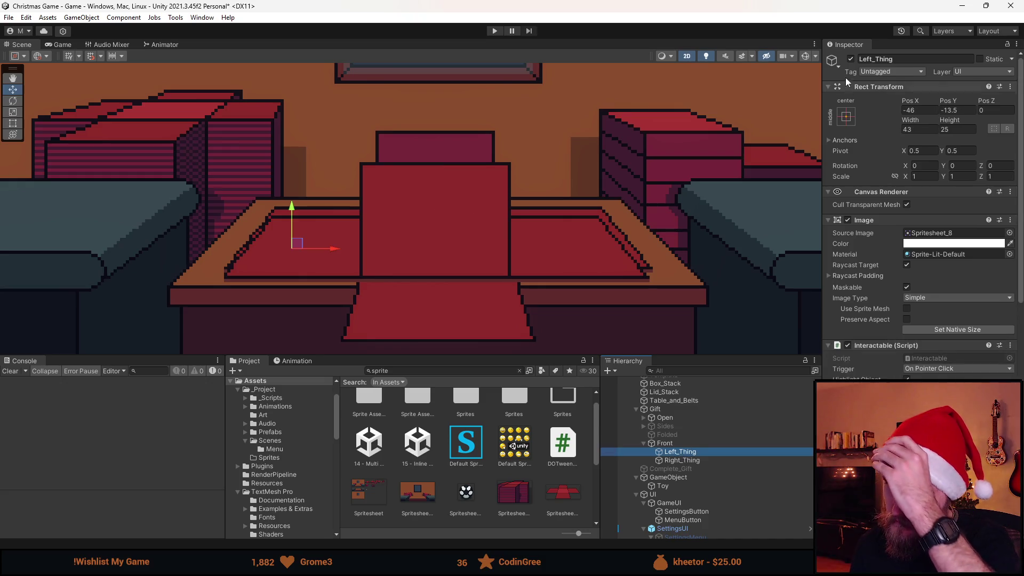
left_click(732, 460)
left_click(850, 59)
left_click(851, 58)
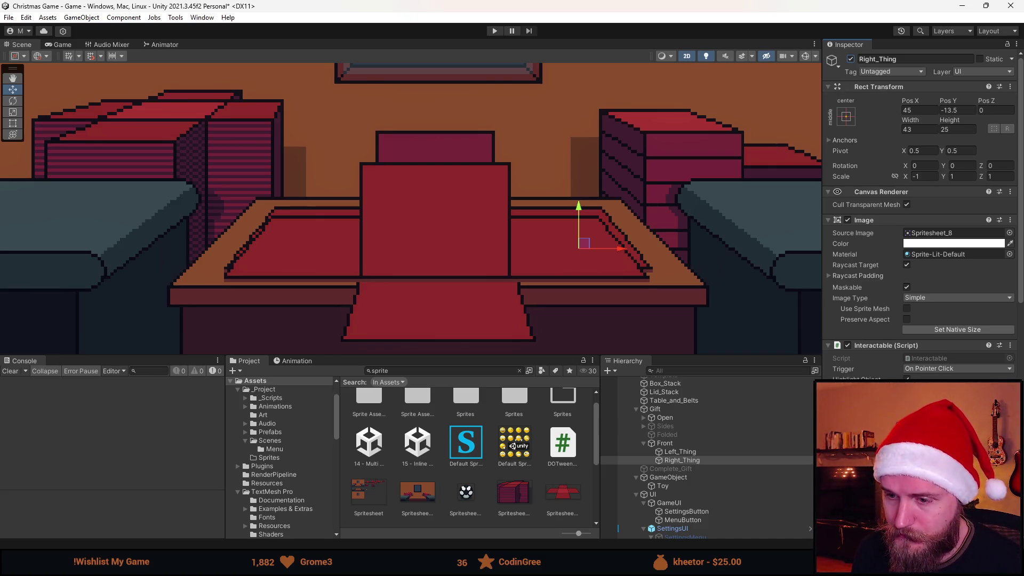
key("alt+Tab")
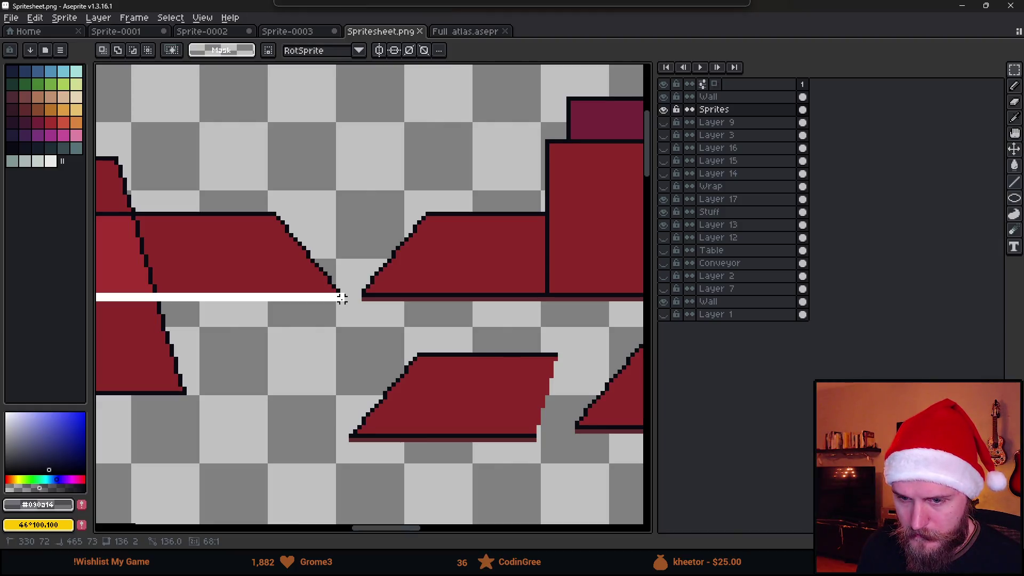
left_click_drag(342, 299, 342, 297)
scroll(288, 320, "right", 3)
mouse_move(224, 302)
left_mouse_down()
mouse_move(571, 307)
mouse_move(286, 302)
mouse_move(356, 302)
left_mouse_up()
scroll(571, 308, "right", 5)
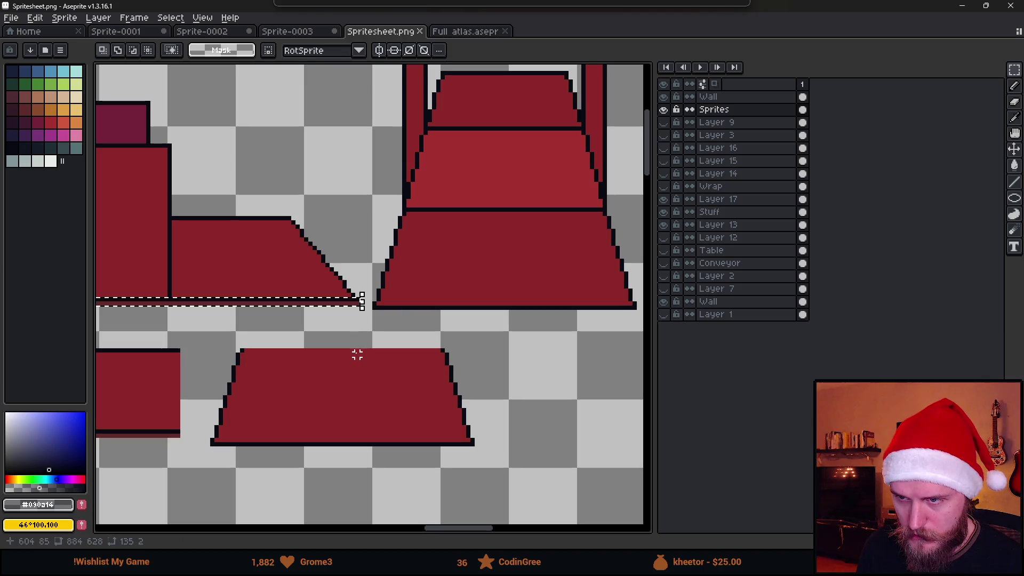
scroll(342, 293, "down", 3)
scroll(339, 297, "up", 1)
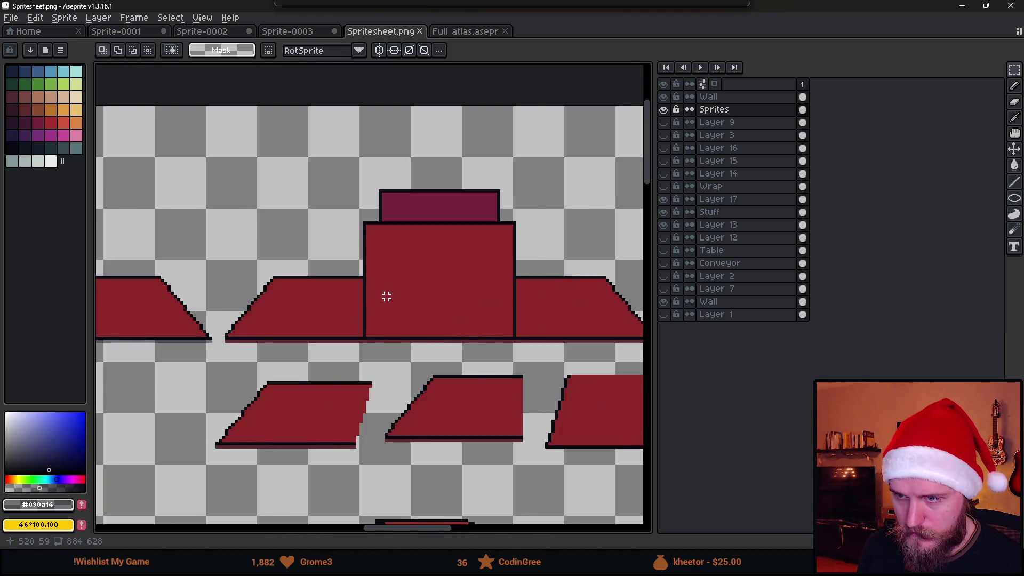
scroll(126, 320, "down", 1)
scroll(238, 320, "up", 1)
scroll(193, 320, "up", 3)
left_click_drag(193, 320, 491, 297)
scroll(528, 292, "up", 1)
scroll(178, 299, "up", 2)
scroll(267, 349, "right", 2)
left_click_drag(255, 347, 555, 276)
scroll(558, 279, "down", 2)
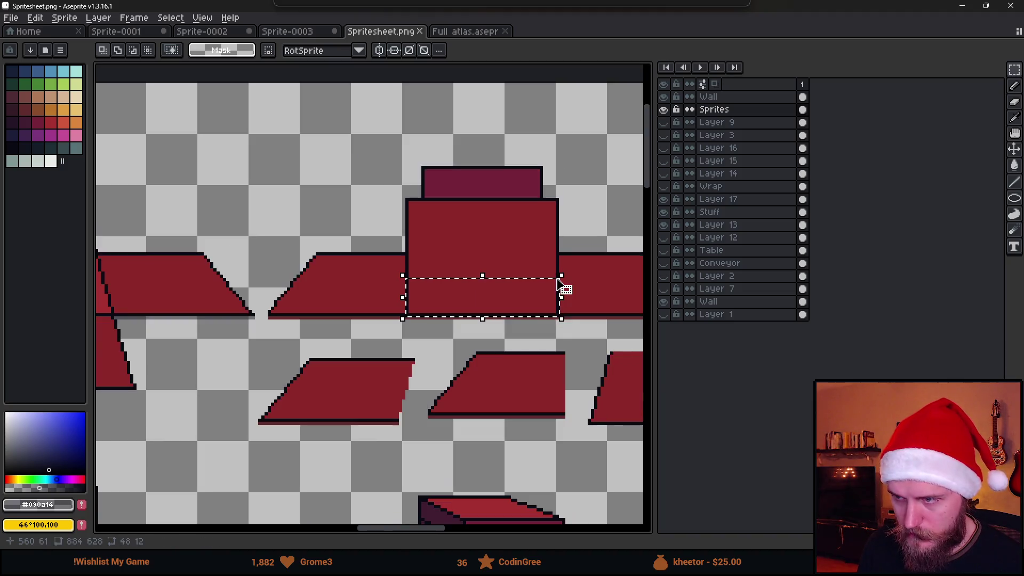
left_click(270, 325)
scroll(269, 326, "up", 2)
mouse_move(269, 327)
left_mouse_down()
mouse_move(506, 279)
mouse_move(495, 279)
left_mouse_up()
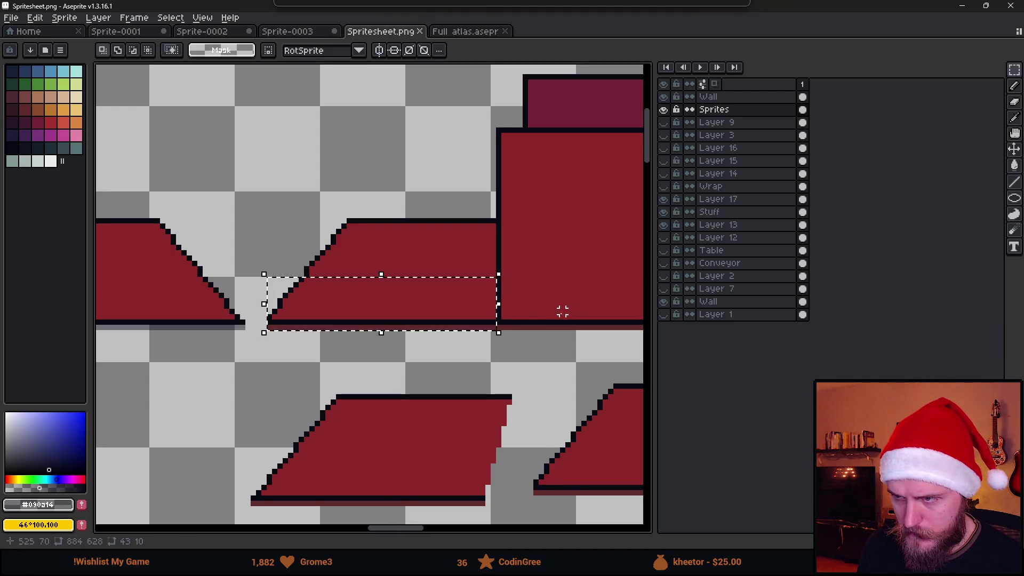
scroll(560, 308, "right", 5)
mouse_move(607, 332)
left_mouse_down()
mouse_move(352, 283)
mouse_move(377, 280)
left_mouse_up()
scroll(376, 298, "down", 3)
scroll(446, 315, "up", 3)
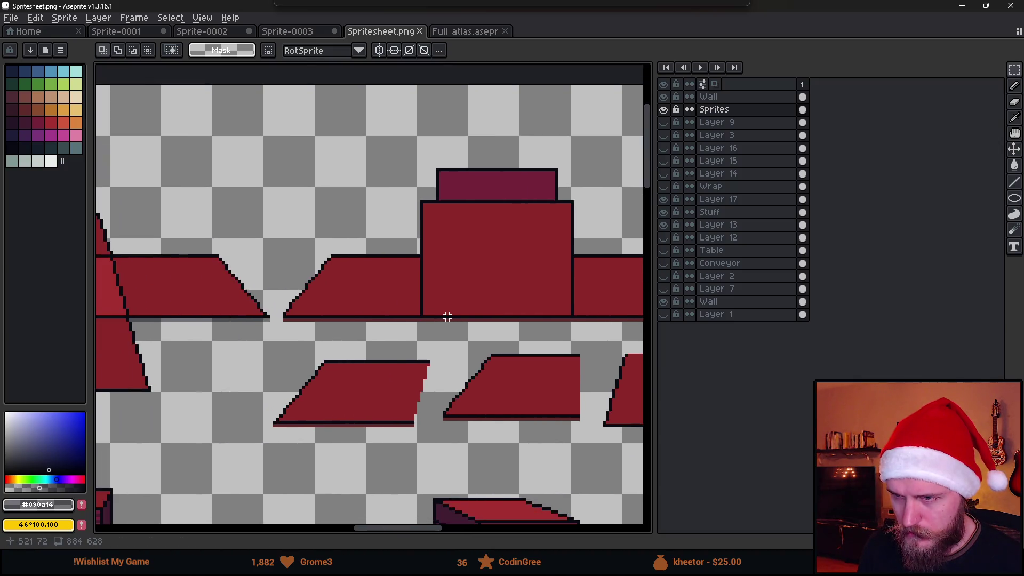
scroll(274, 278, "up", 1)
mouse_move(280, 206)
left_mouse_down()
mouse_move(324, 292)
mouse_move(428, 376)
left_mouse_up()
key("i")
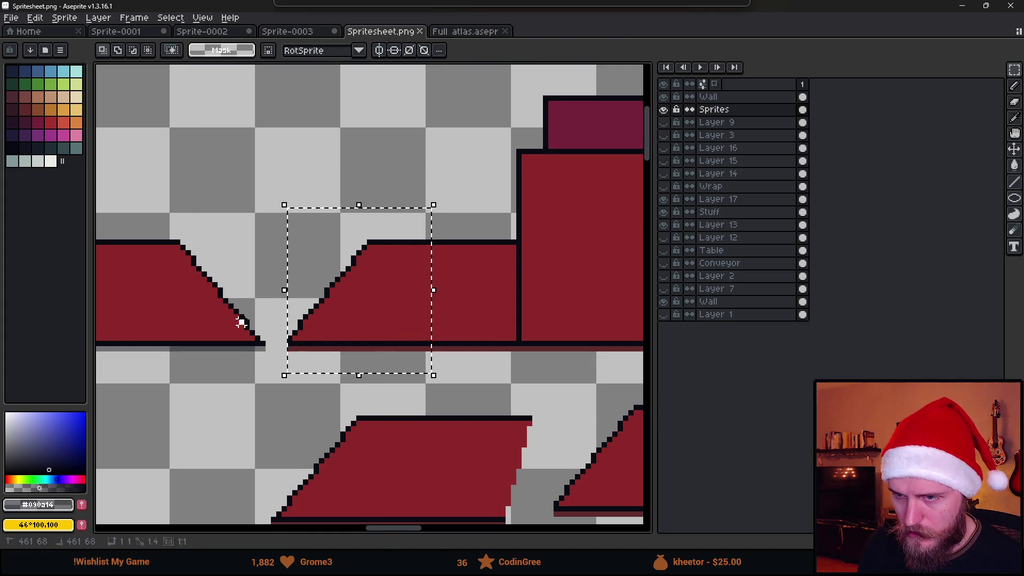
- Redraw the dark outline row along the flap's bottom edge with the picked outline colour
scroll(278, 330, "up", 3)
left_click(322, 262)
key("b")
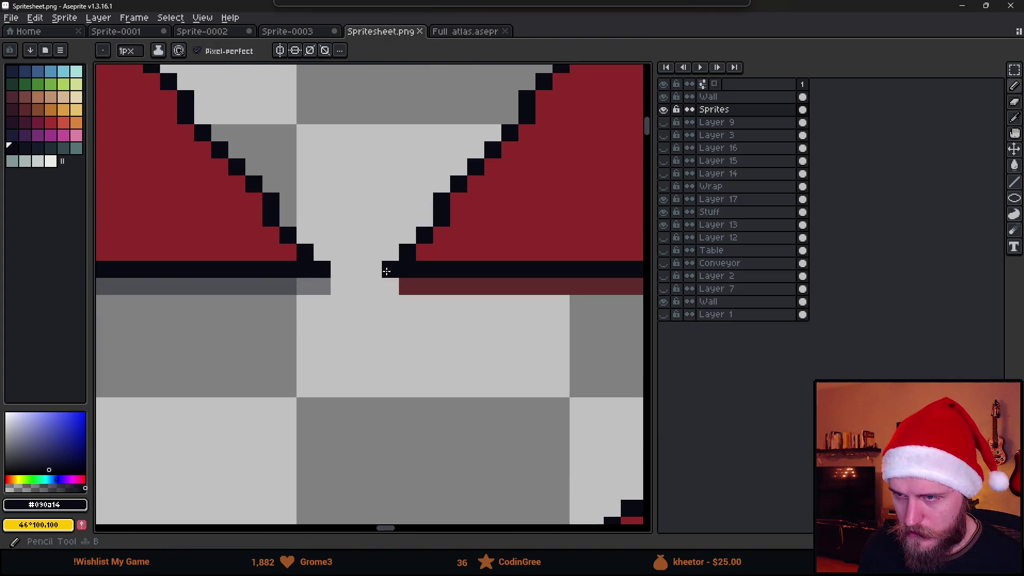
scroll(426, 320, "down", 3)
scroll(250, 342, "up", 1)
left_click_drag(365, 330, 622, 329)
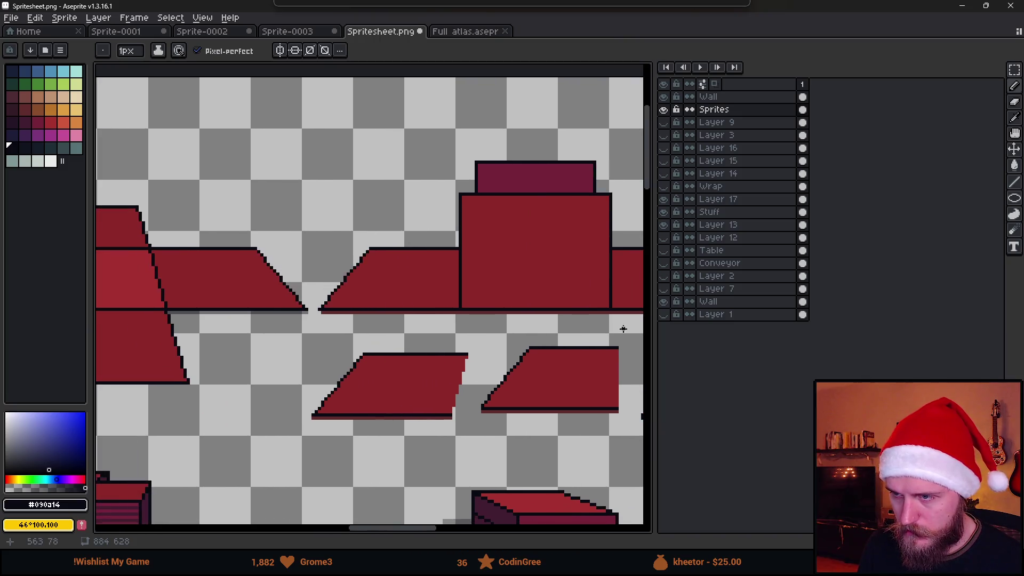
scroll(502, 316, "down", 1)
scroll(491, 279, "up", 3)
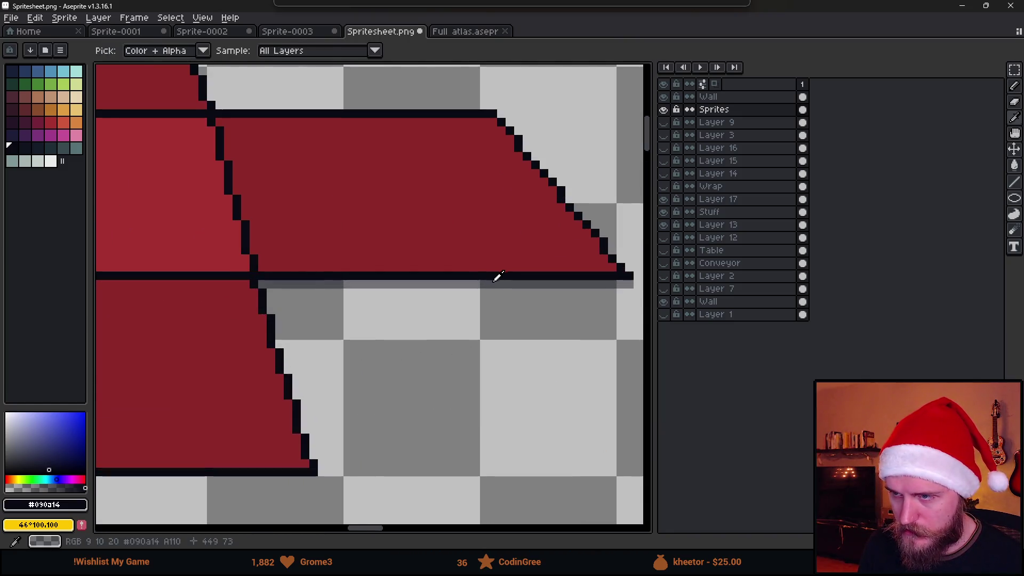
left_click(496, 278, "alt")
scroll(483, 353, "down", 1)
scroll(250, 324, "up", 1)
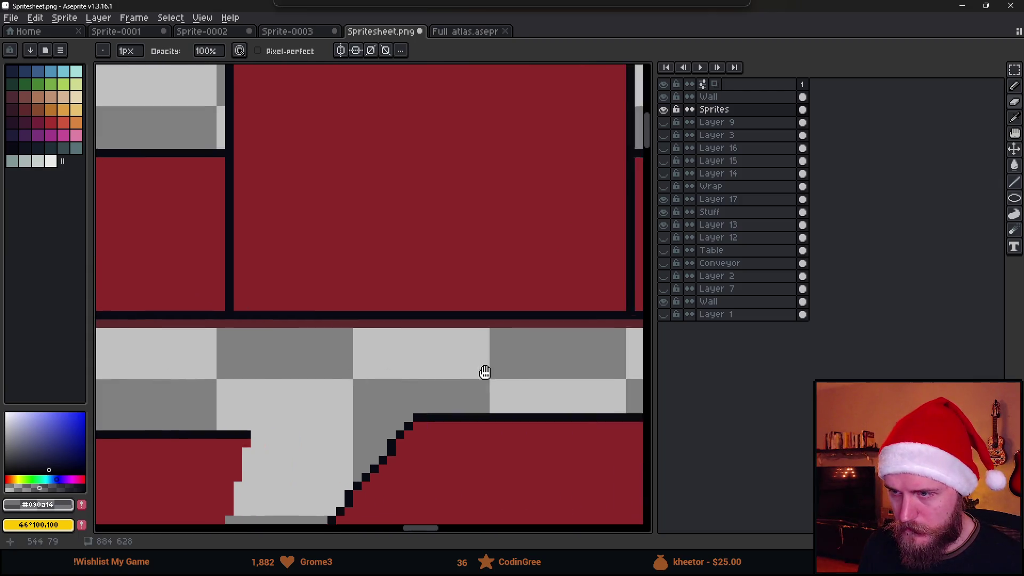
left_click_drag(482, 370, 304, 354)
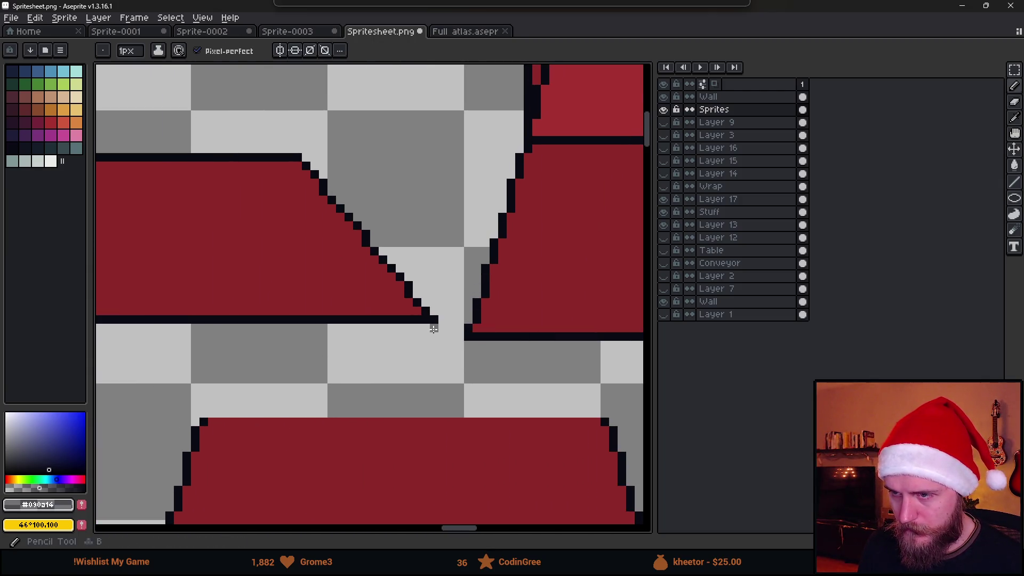
- Erase the faint bottom rows from both flap sprites
scroll(361, 347, "left", 5)
scroll(228, 319, "down", 5)
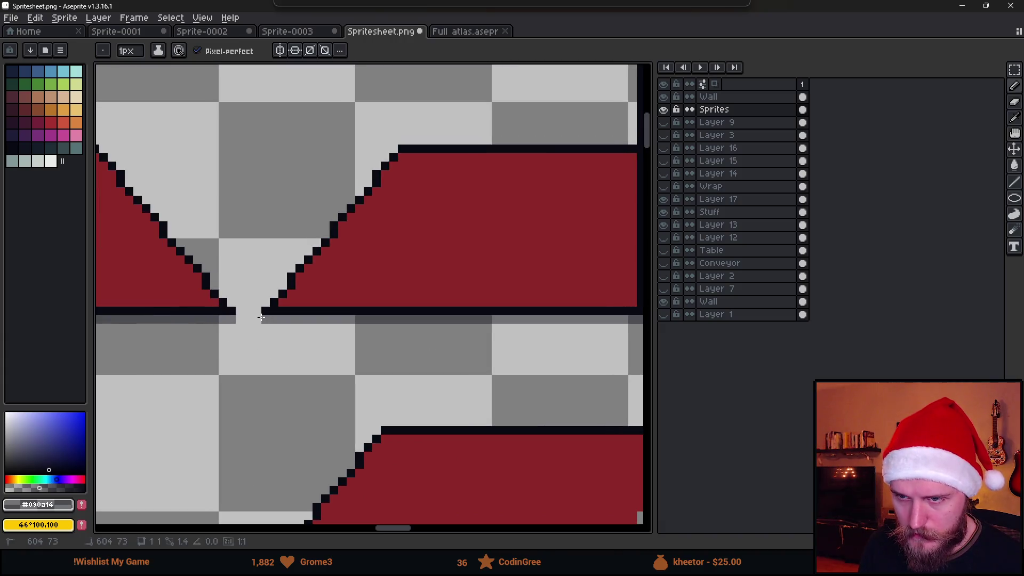
scroll(313, 343, "down", 2)
scroll(385, 366, "right", 2)
scroll(441, 414, "right", 1)
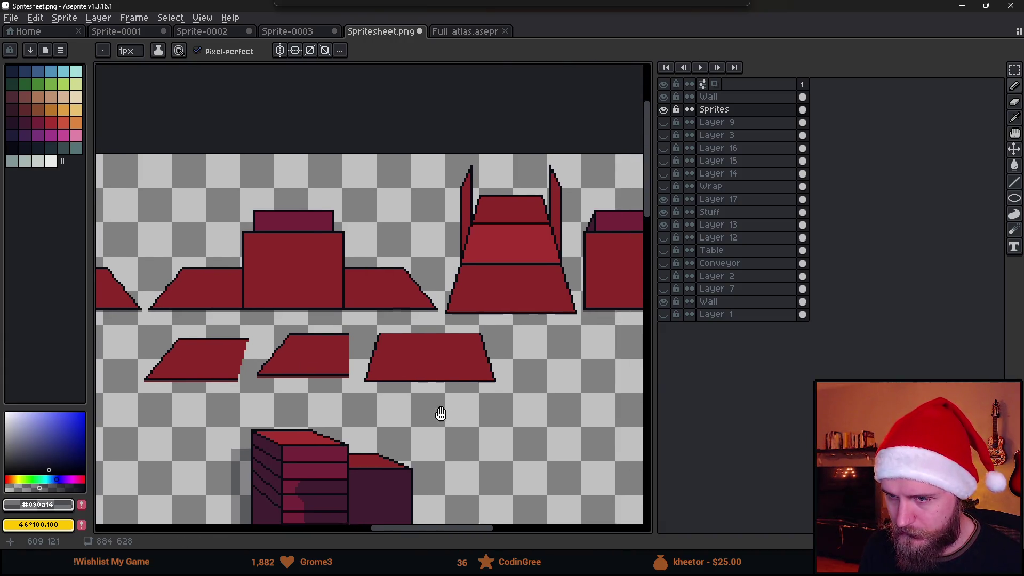
scroll(347, 407, "right", 1)
scroll(233, 384, "up", 5)
key("e")
mouse_move(240, 343)
left_mouse_down()
mouse_move(597, 343)
mouse_move(237, 338)
left_mouse_up()
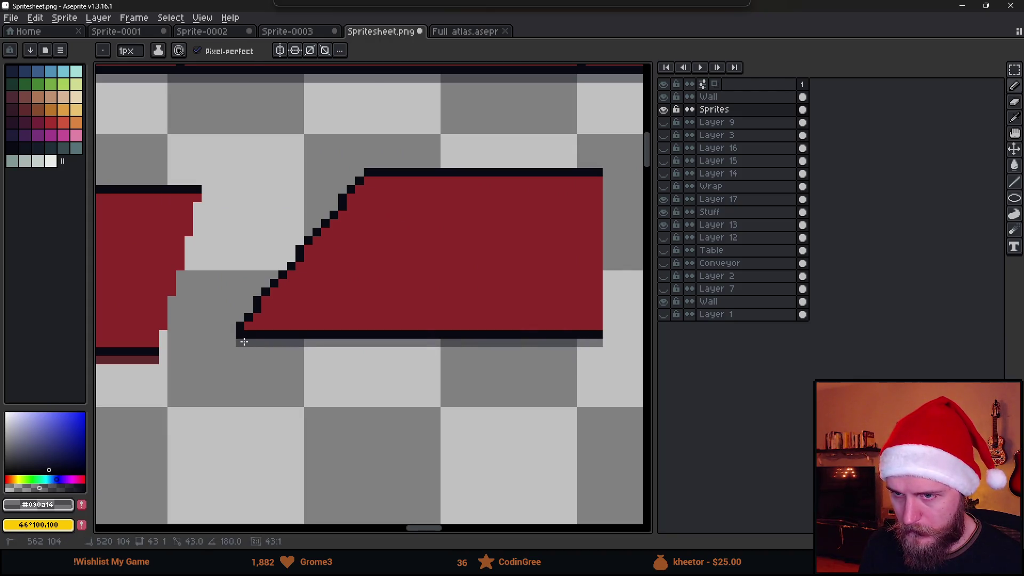
scroll(238, 382, "left", 6)
mouse_move(526, 330)
left_mouse_down()
mouse_move(181, 338)
mouse_move(162, 327)
mouse_move(533, 330)
left_mouse_up()
- Pick the semi-transparent shadow colour and save Spritesheet.png
key("b")
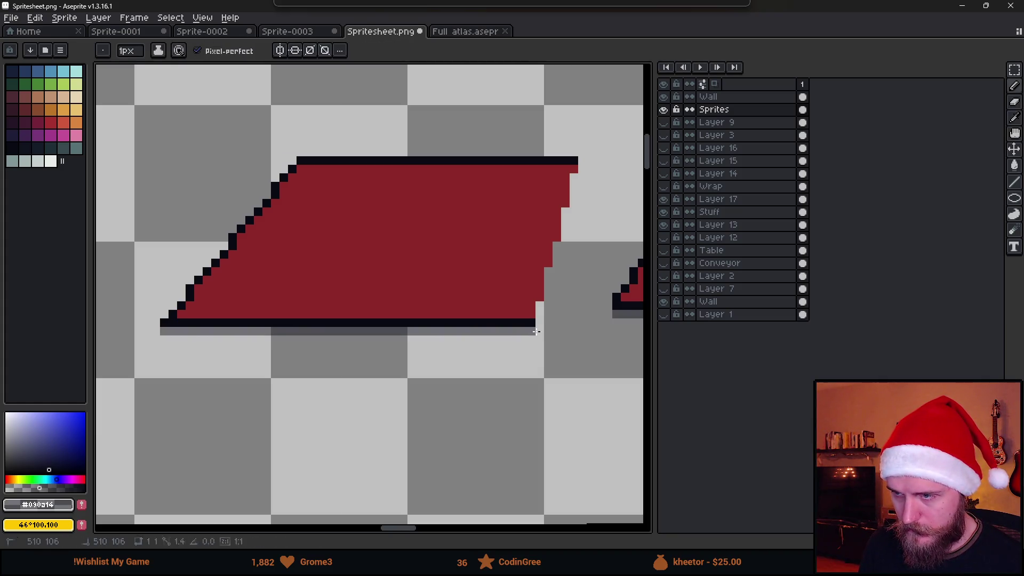
scroll(533, 330, "right", 5)
key("alt")
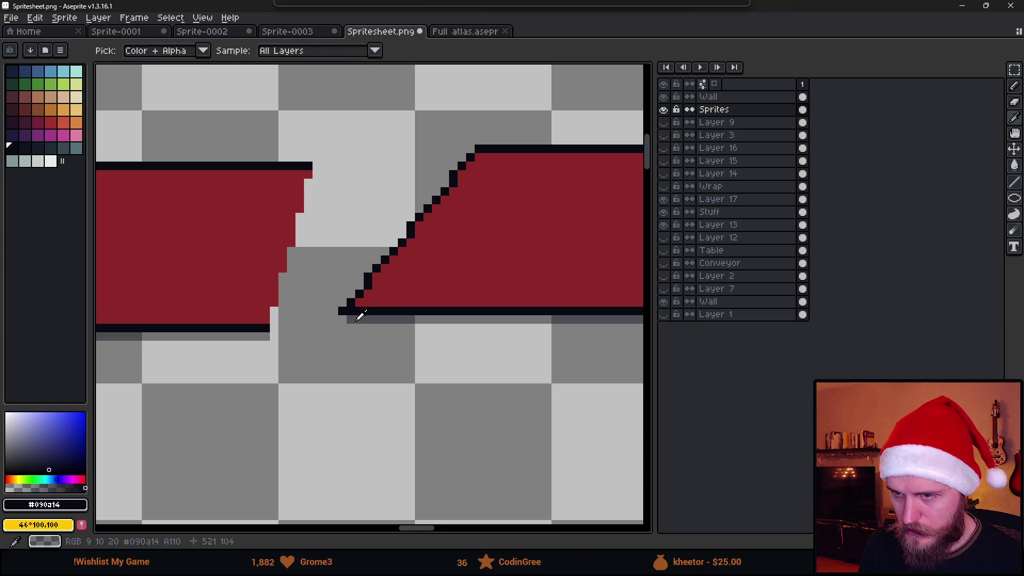
left_click(354, 319, "alt")
scroll(370, 378, "down", 2)
scroll(371, 378, "right", 5)
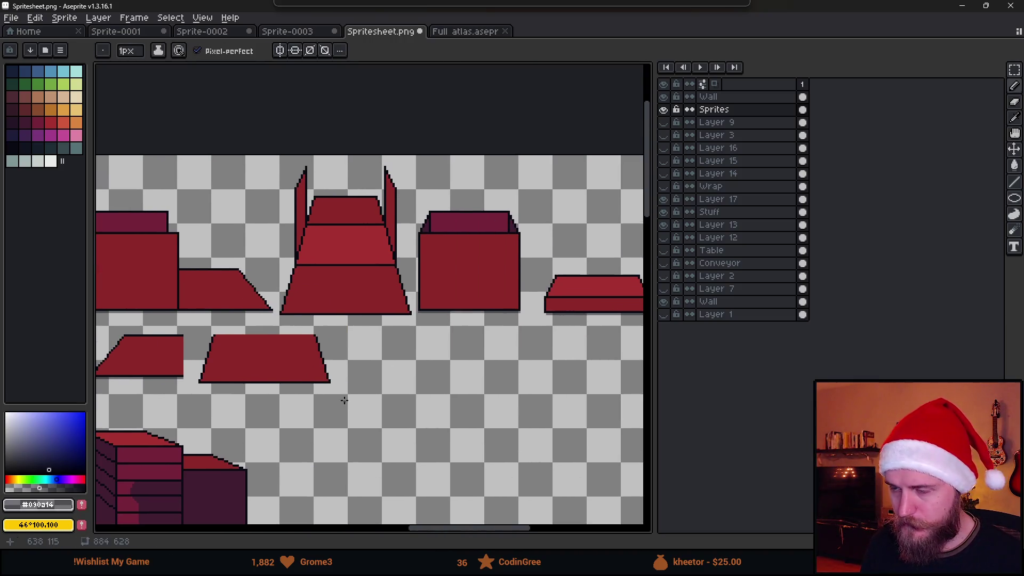
scroll(466, 377, "right", 5)
scroll(373, 373, "down", 3)
key("ctrl+s")
left_click(961, 5)
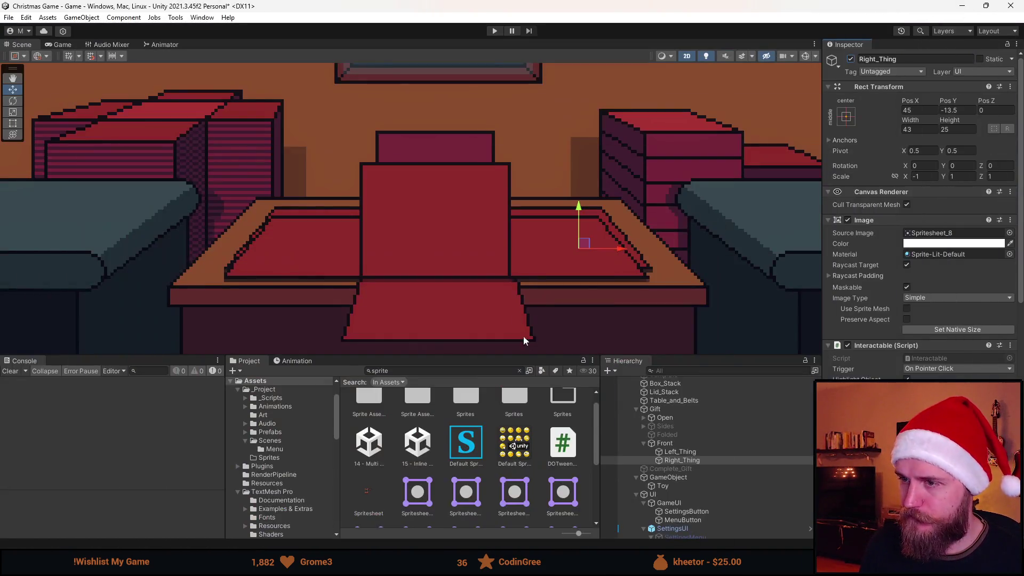
- In the Spritesheet's Sprite Editor, extend Spritesheet_8's left edge by one pixel
left_click(367, 511)
left_click(993, 178)
scroll(511, 191, "up", 6)
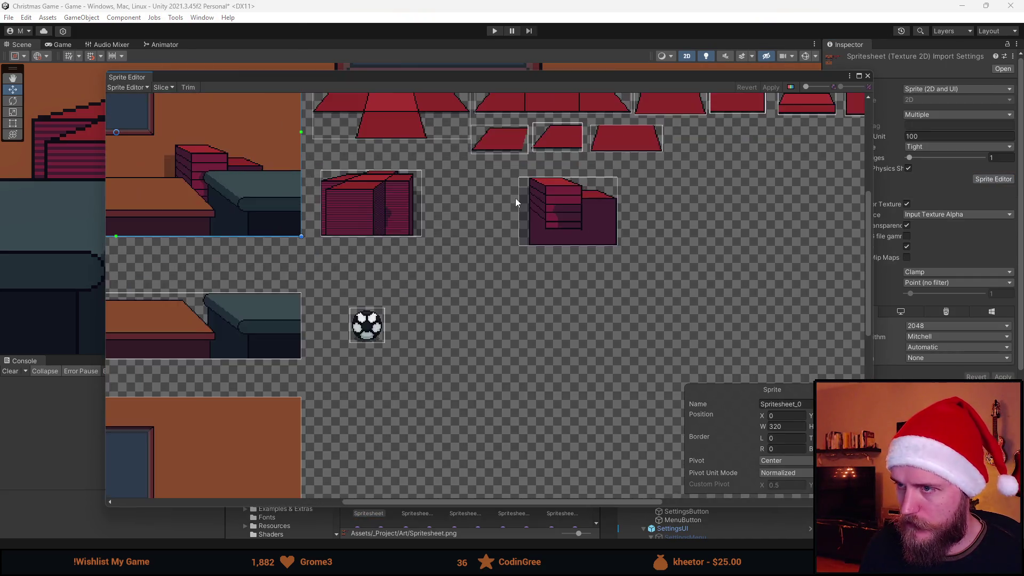
scroll(411, 322, "up", 5)
scroll(480, 310, "right", 3)
left_click(588, 267)
left_click_drag(554, 256, 547, 255)
- Extend Spritesheet_11's left edge to X 469 (width 136) and apply the slices
scroll(576, 274, "down", 3)
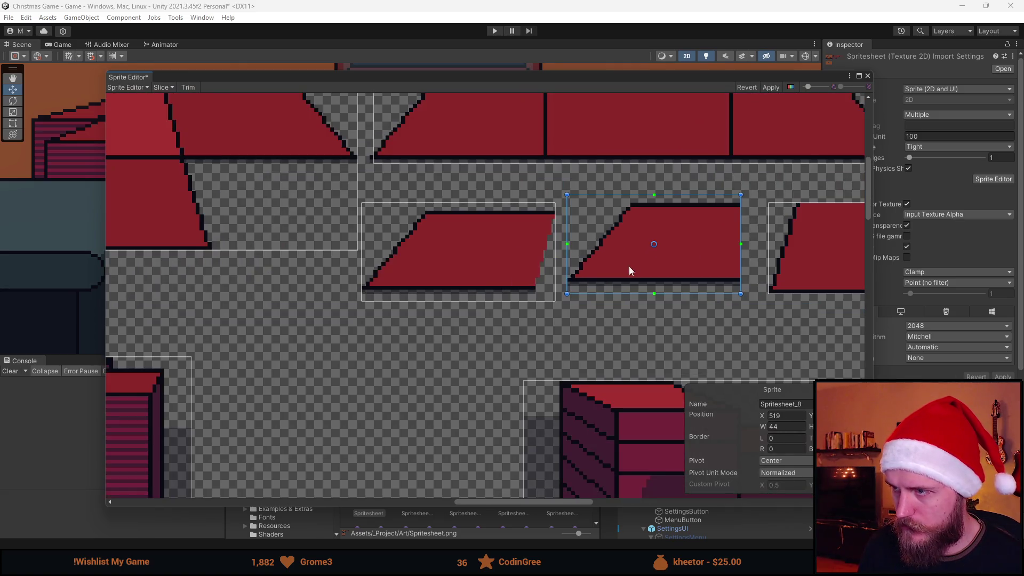
scroll(532, 225, "up", 2)
left_click(258, 253)
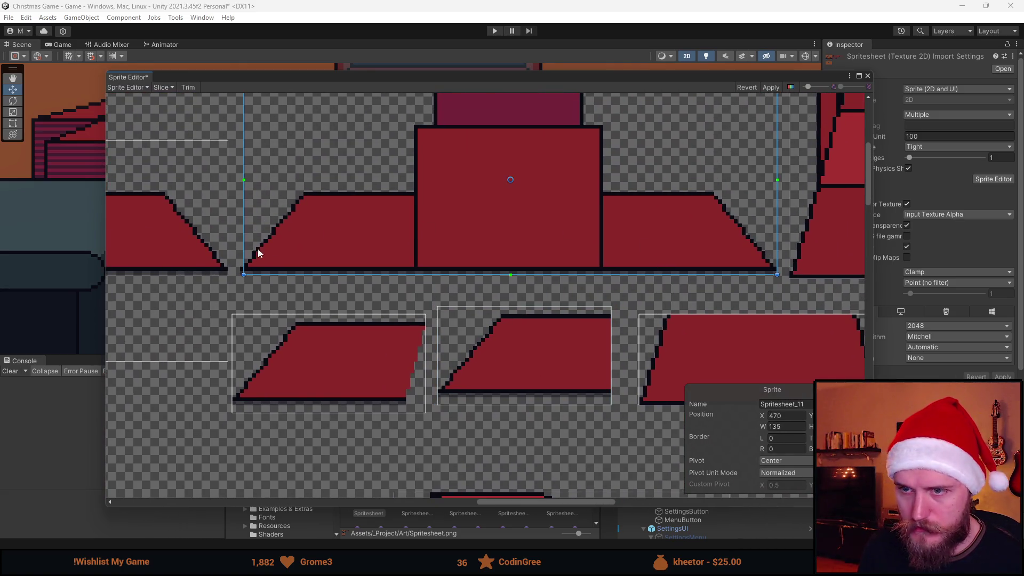
scroll(418, 267, "up", 5)
left_click_drag(467, 266, 461, 266)
left_click(770, 86)
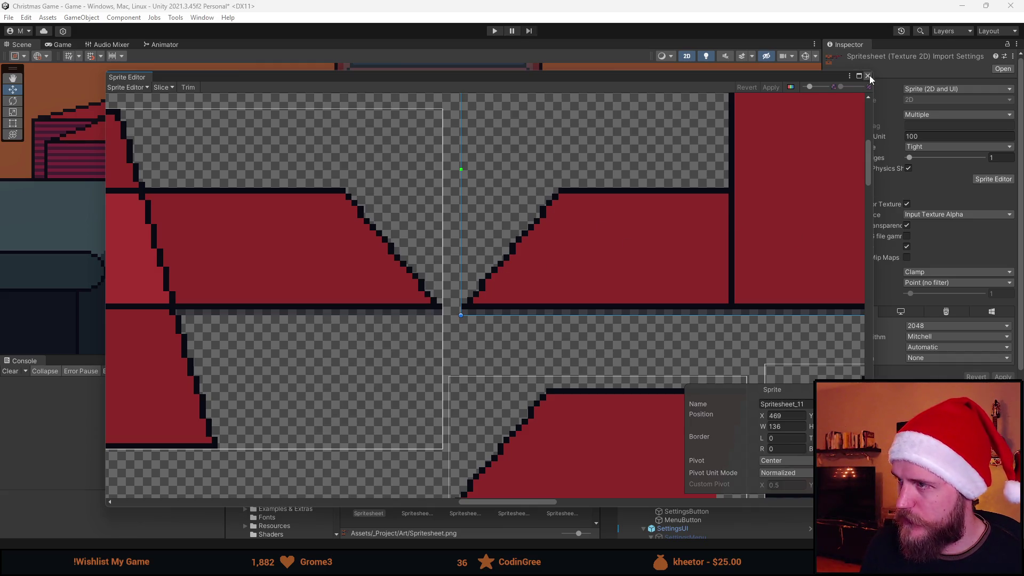
left_click(868, 75)
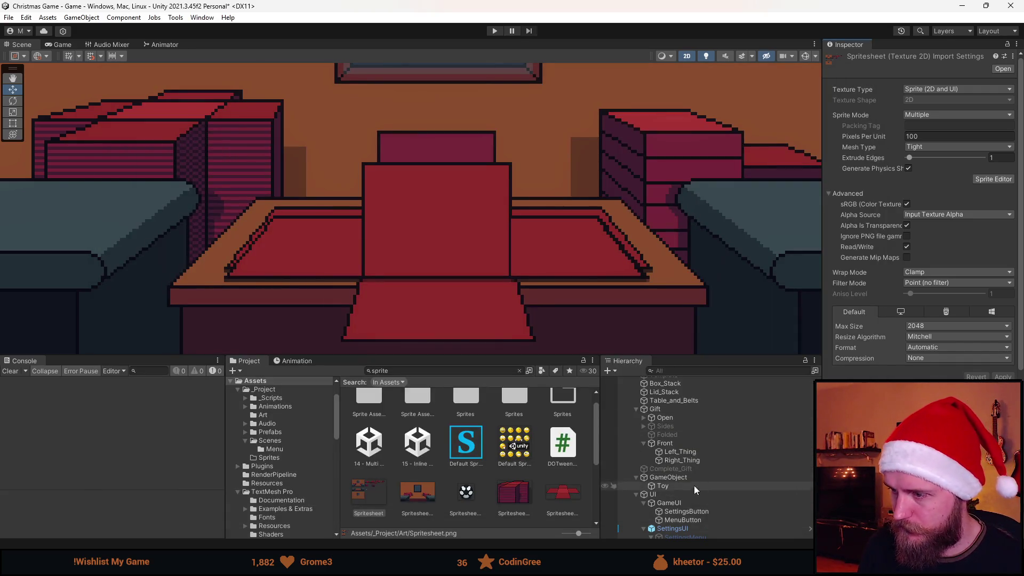
- Reset the Front panel and both side flaps to their sprites' native size
left_click(692, 452)
left_click(690, 443)
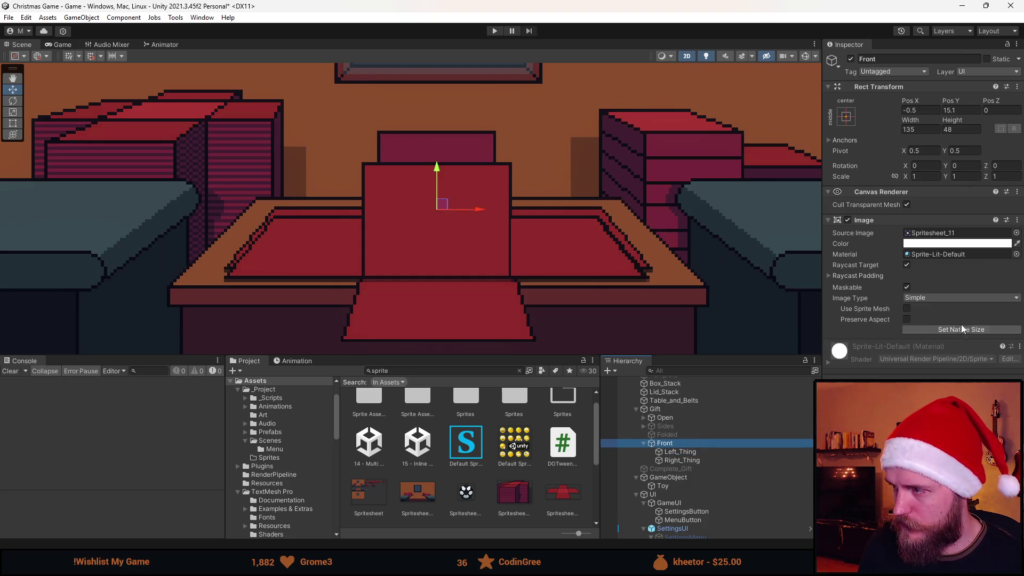
left_click(957, 330)
left_click(697, 452)
left_click(697, 460, "shift")
left_click(944, 329)
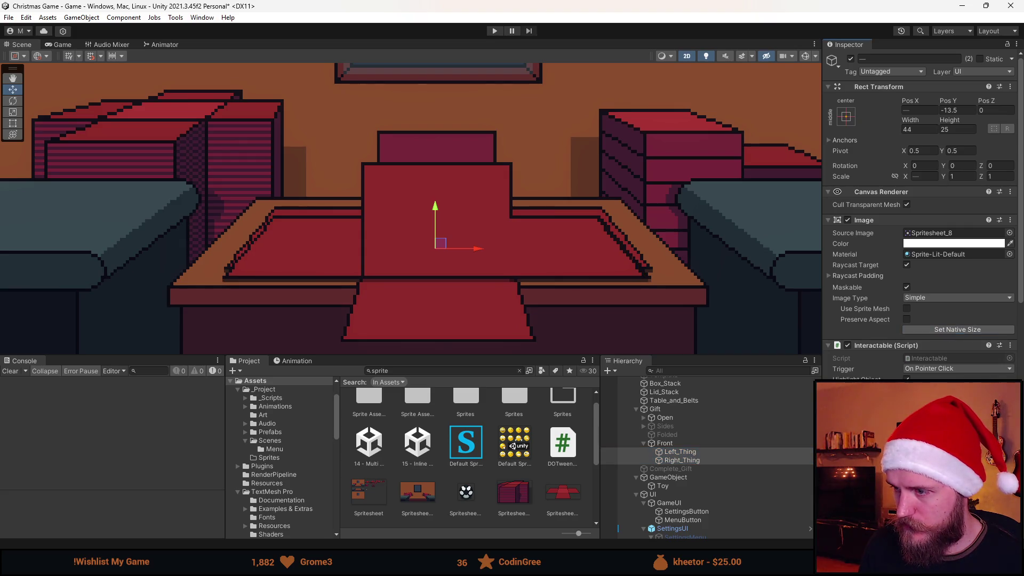
- Set Left_Thing's X position to -46
left_click(694, 453)
scroll(301, 251, "up", 3)
mouse_move(299, 247)
left_mouse_down()
mouse_move(291, 235)
mouse_move(300, 246)
left_mouse_up()
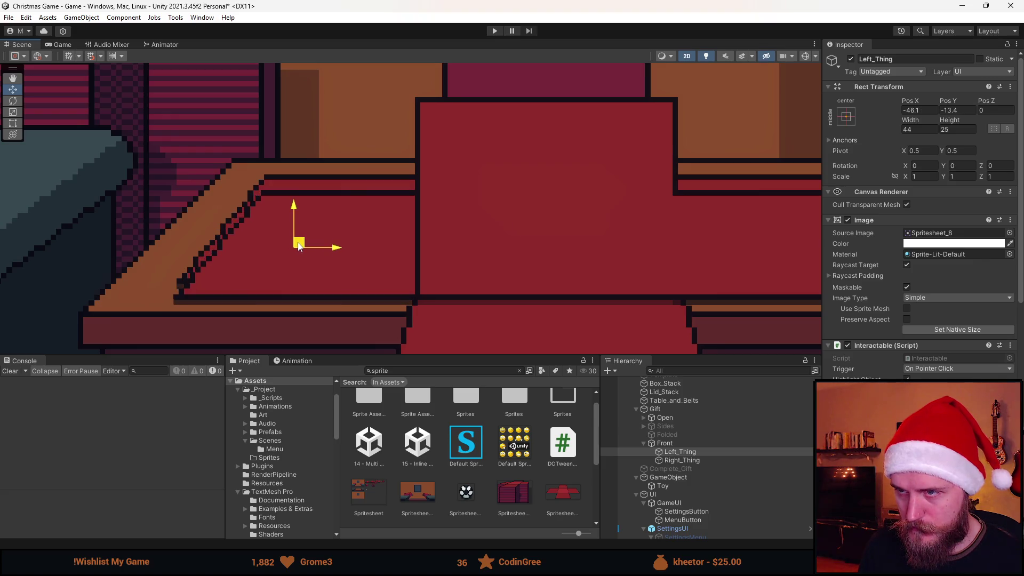
left_click(916, 110)
key("BackSpace")
key("BackSpace")
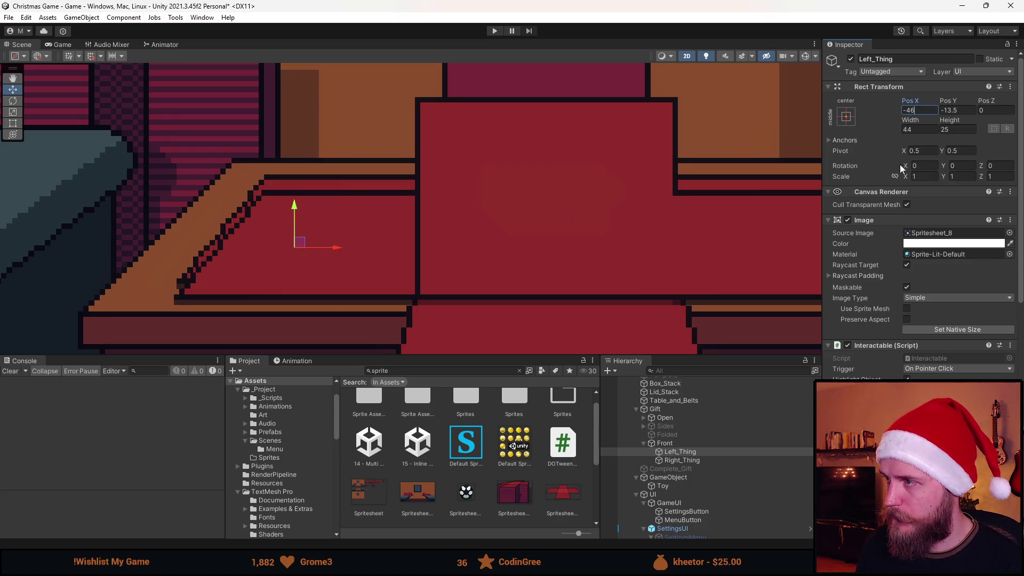
left_click(699, 454)
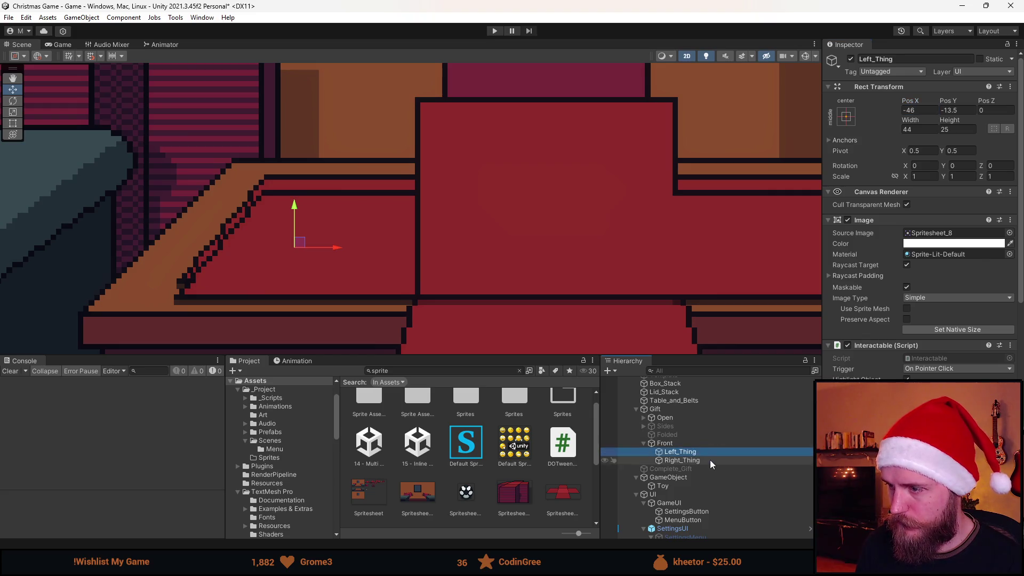
- Position Right_Thing at X 46, Y -13.5
double_click(709, 461)
mouse_move(523, 255)
left_mouse_down()
mouse_move(539, 255)
mouse_move(522, 255)
left_mouse_up()
left_click(926, 111)
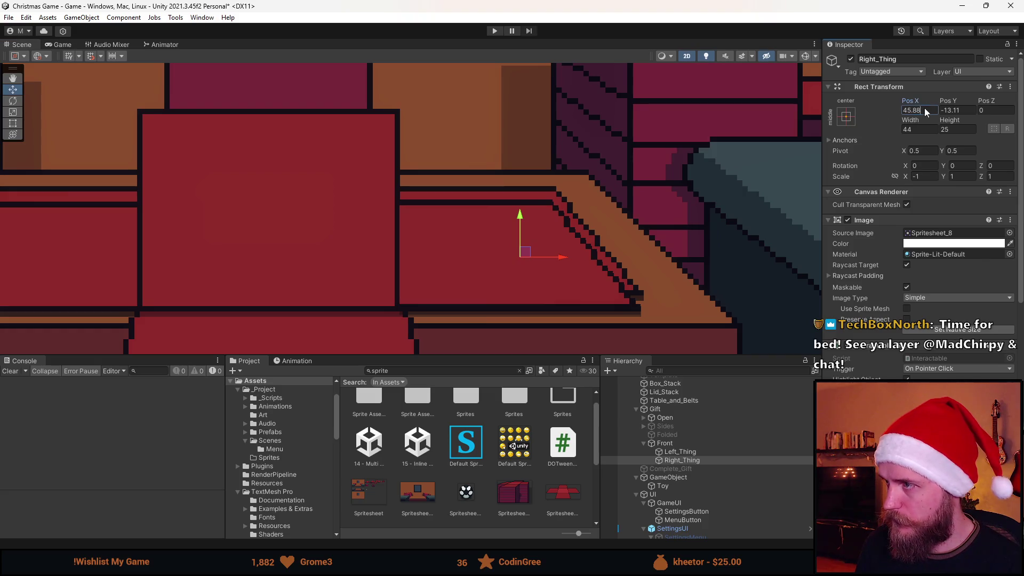
type("48")
left_click(956, 111)
type("-13")
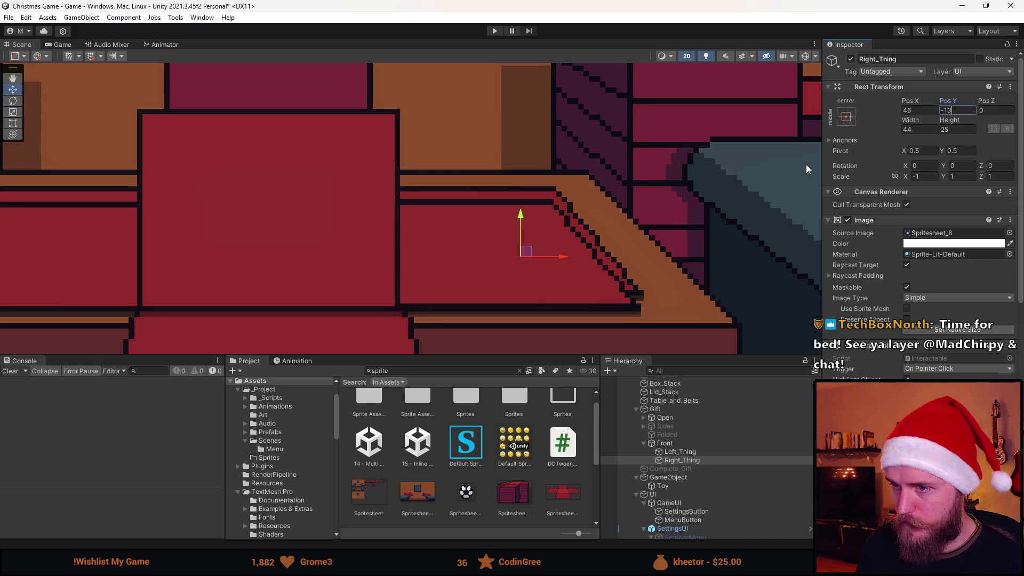
type(",5")
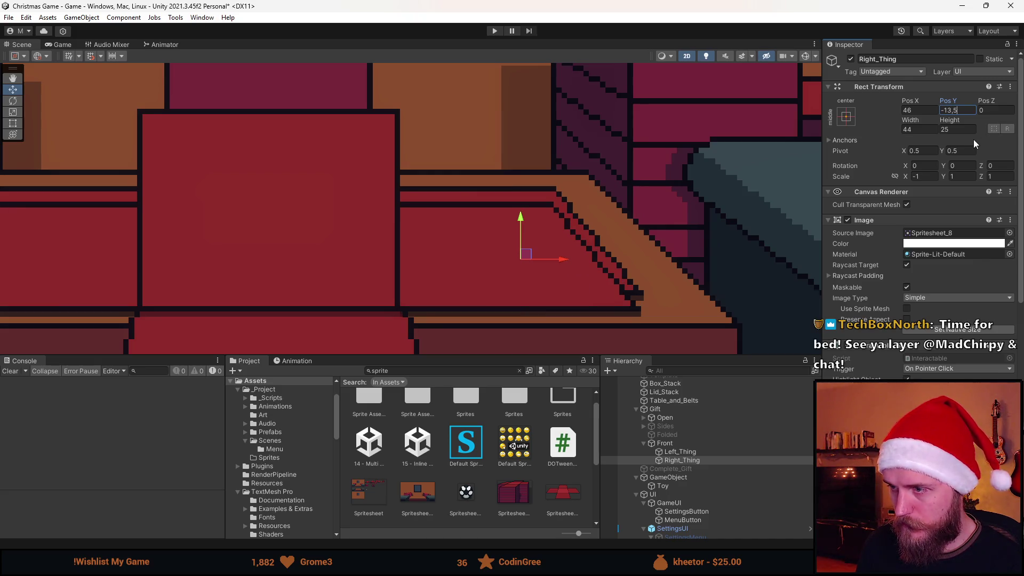
scroll(424, 301, "down", 3)
scroll(373, 306, "down", 2)
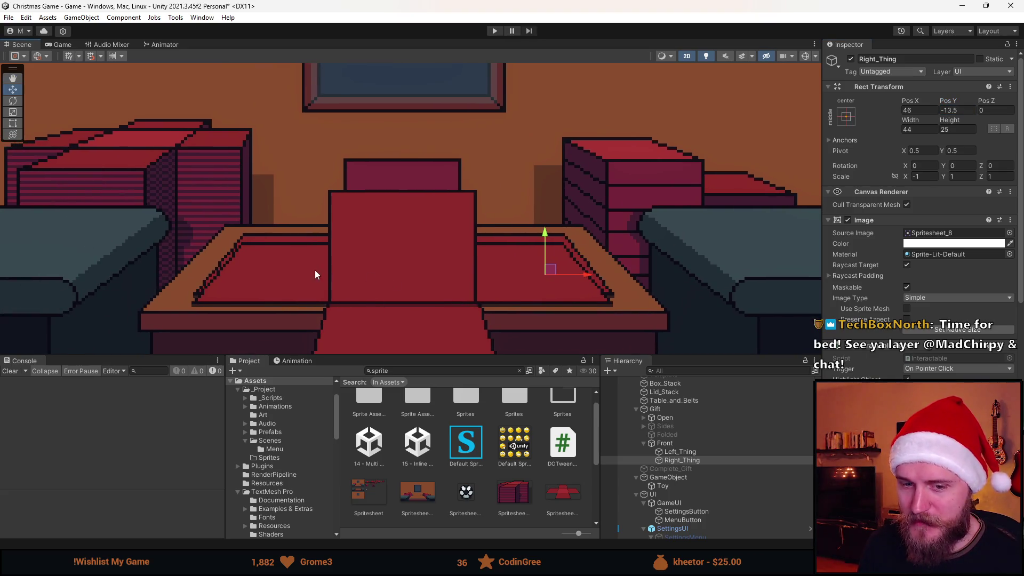
scroll(367, 270, "up", 2)
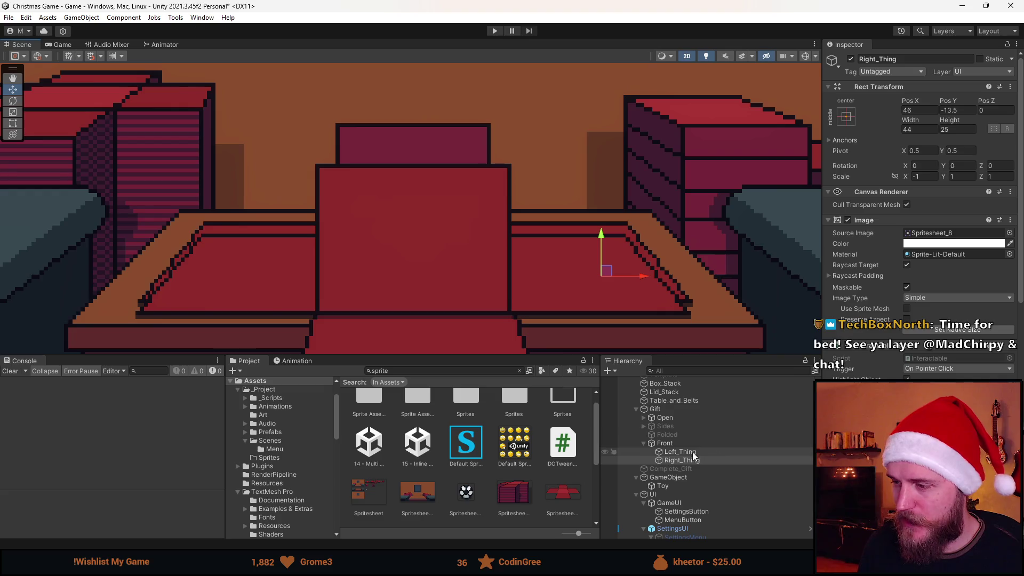
- Move the Front flap up onto the gift at X 0, Y 18
left_click(690, 444)
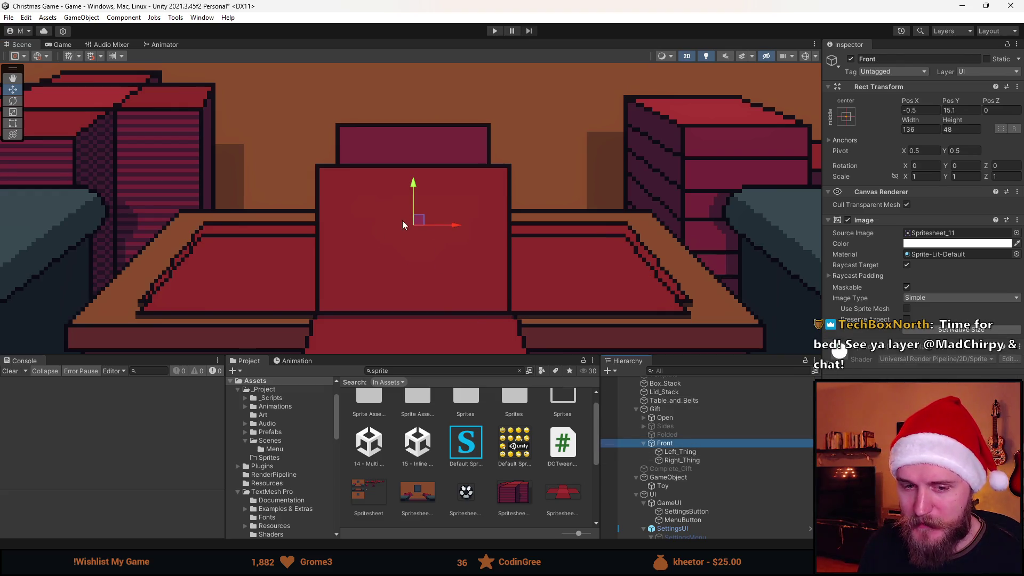
left_click_drag(417, 219, 420, 212)
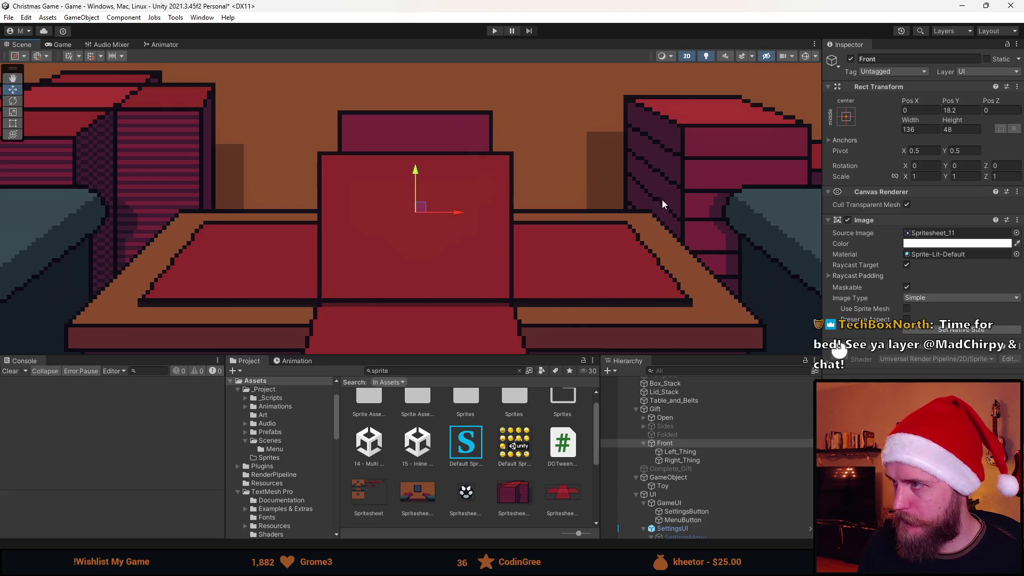
type("5")
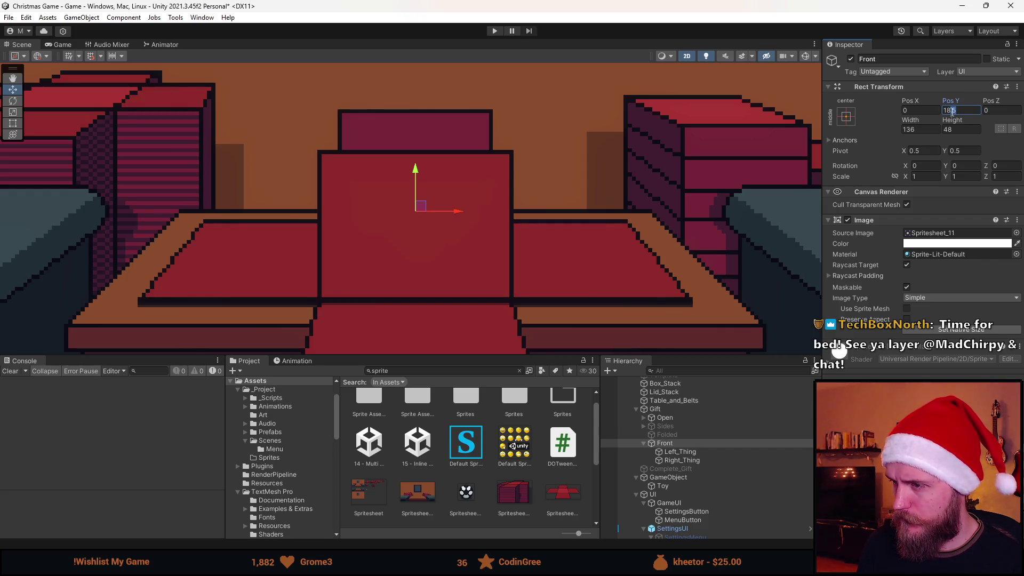
key("BackSpace")
key("BackSpace")
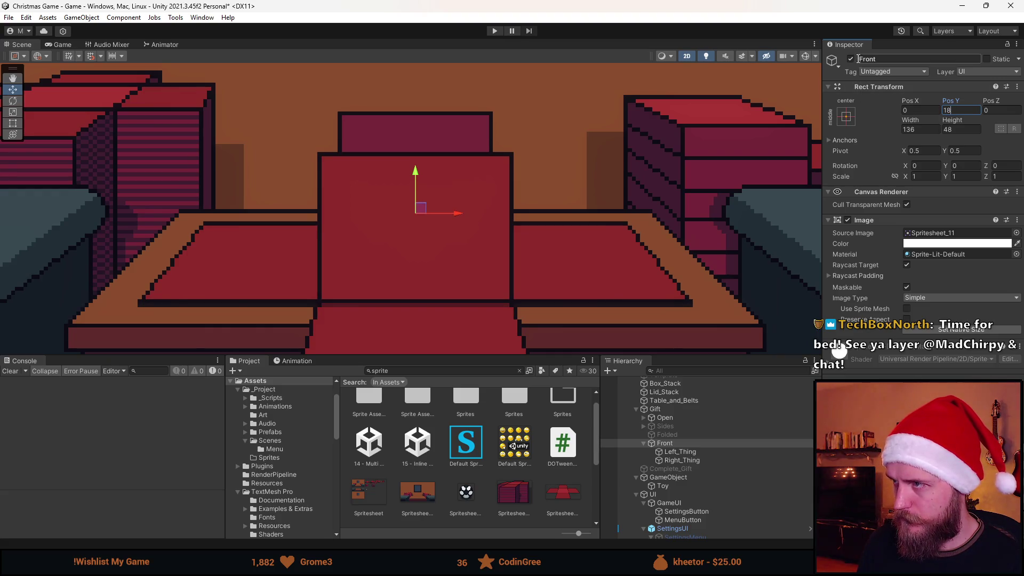
- Toggle the Front flap's visibility to compare, leaving it hidden
left_click(851, 58)
left_click(851, 59)
left_click(851, 59)
left_click(850, 59)
left_click(851, 58)
left_click(851, 58)
left_click(851, 58)
scroll(528, 245, "down", 3)
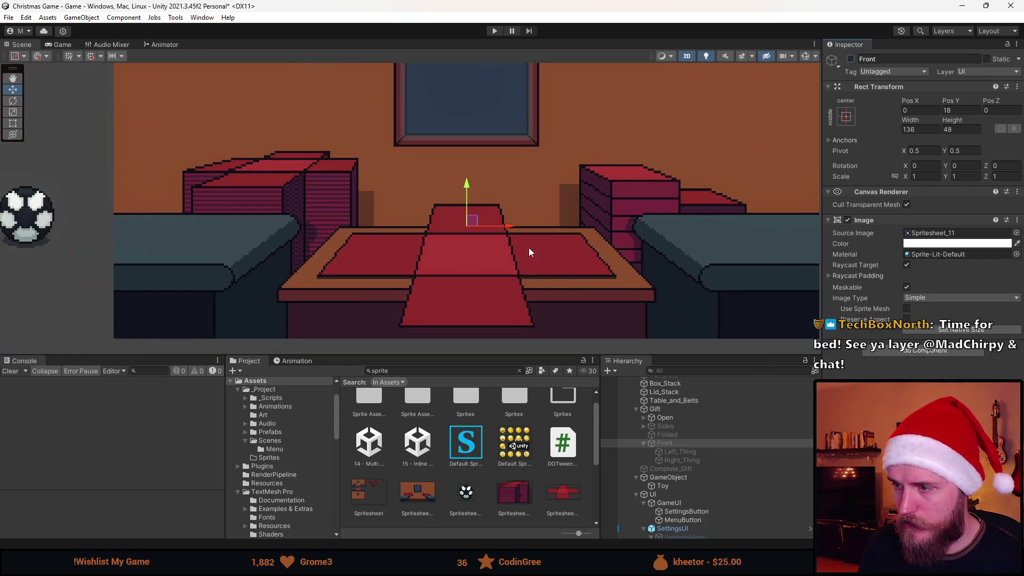
- Review the Front, Left_Thing and Right_Thing objects, then deactivate the Open gift wrap
left_click(676, 443)
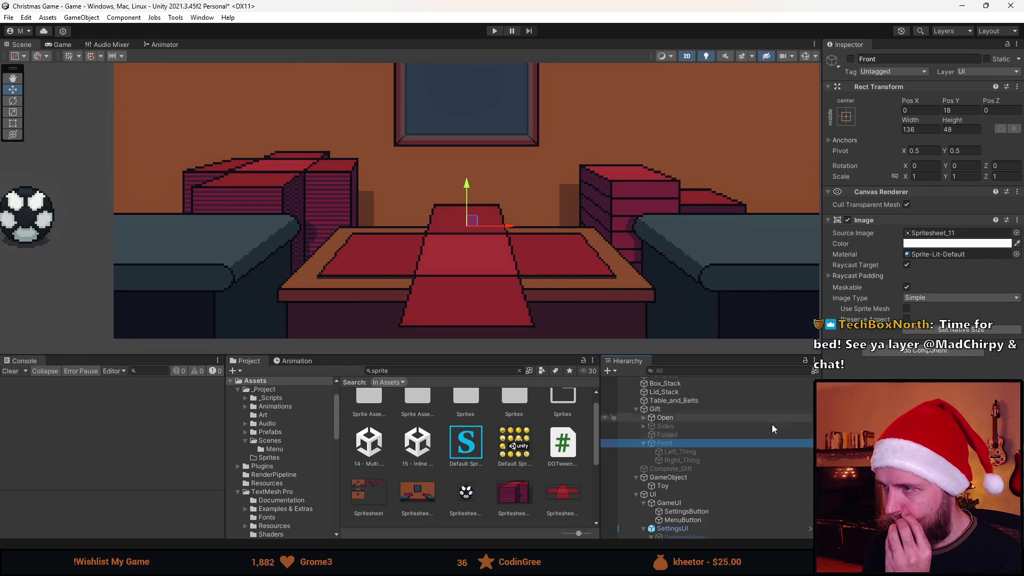
left_click(721, 453)
left_click(709, 461)
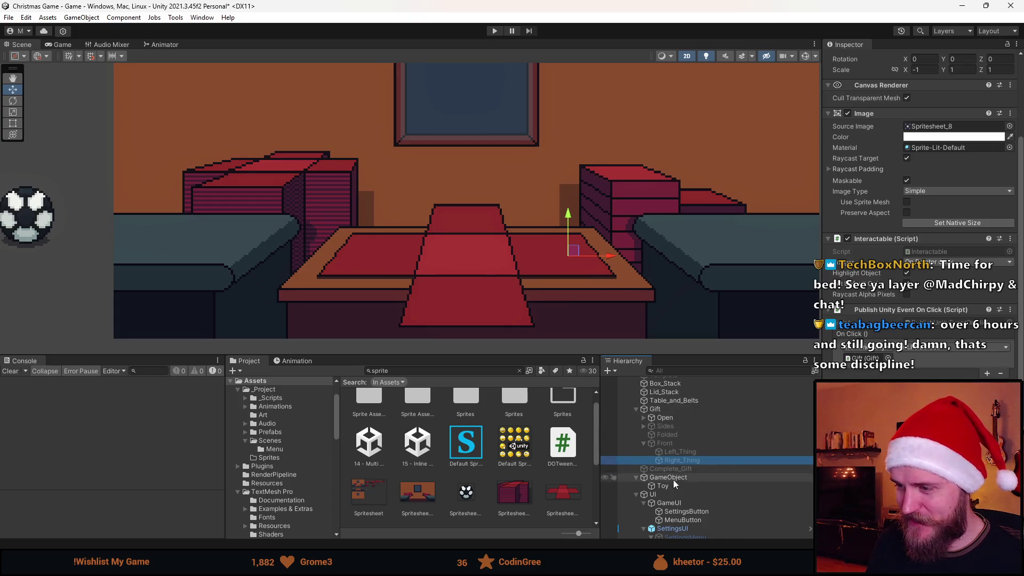
left_click(644, 445)
left_click(672, 451)
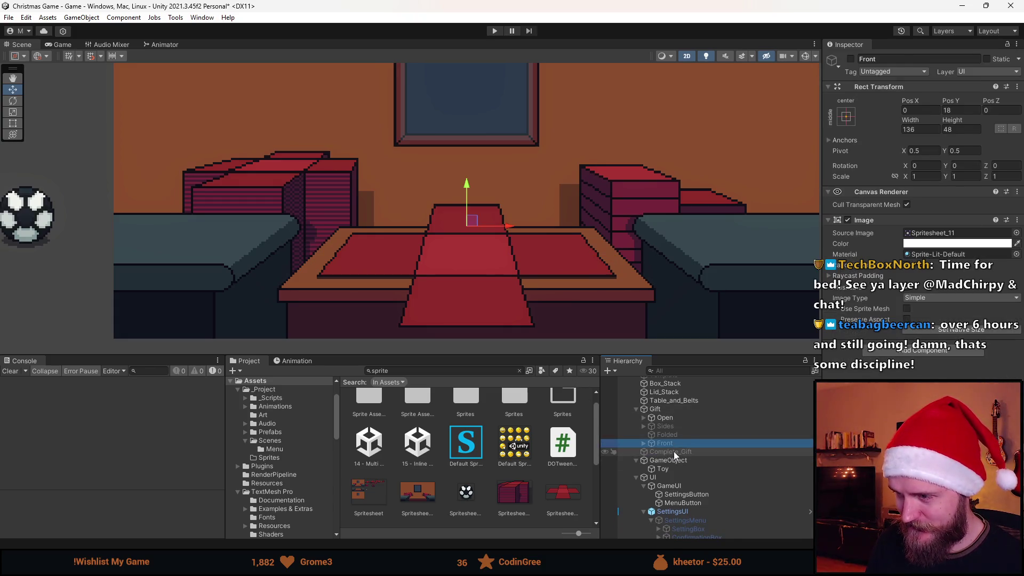
left_click(670, 419)
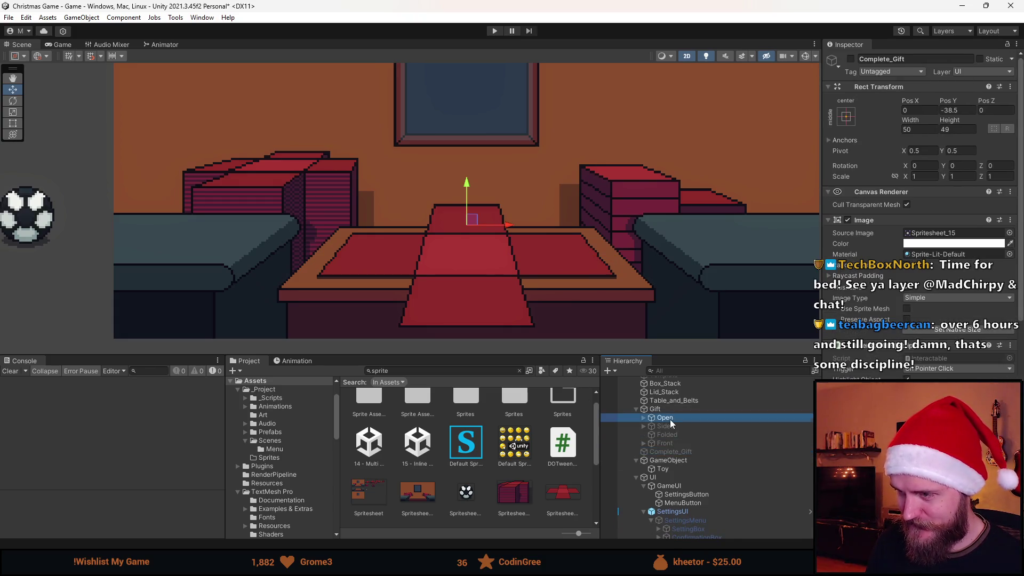
left_click(851, 60)
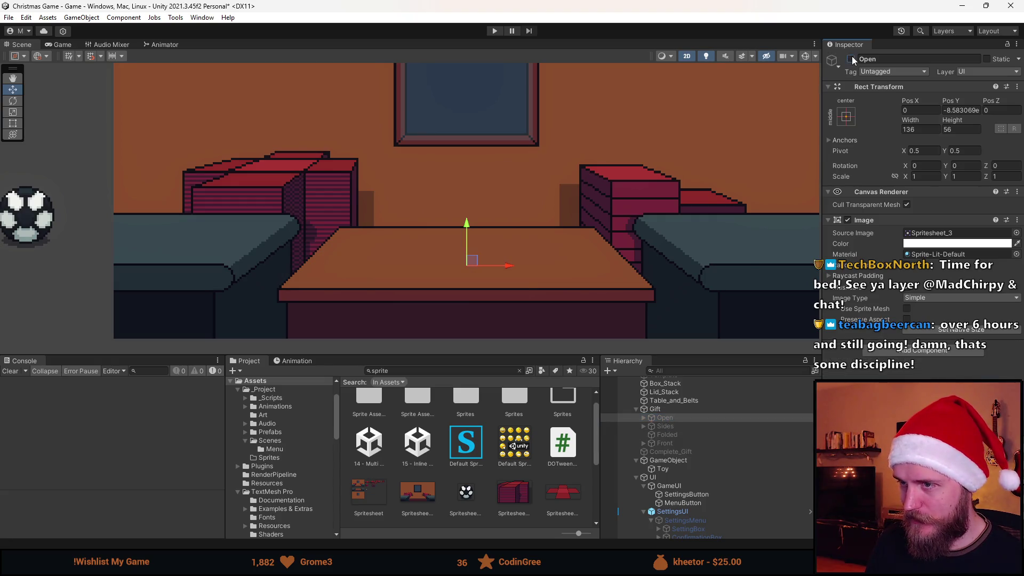
scroll(594, 266, "down", 3)
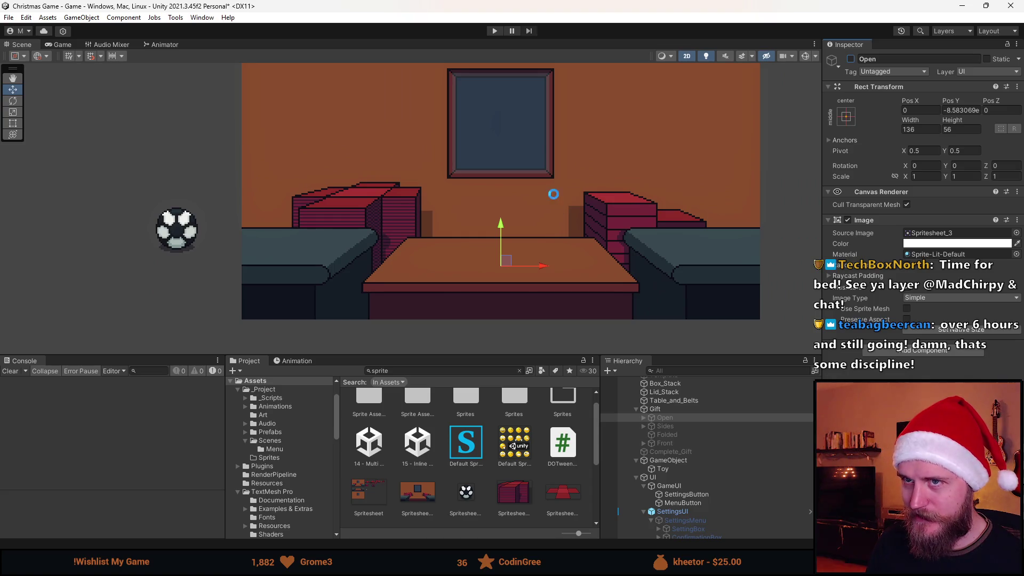
- Assign Sides and Front to the Gift script's object fields
left_click(677, 410)
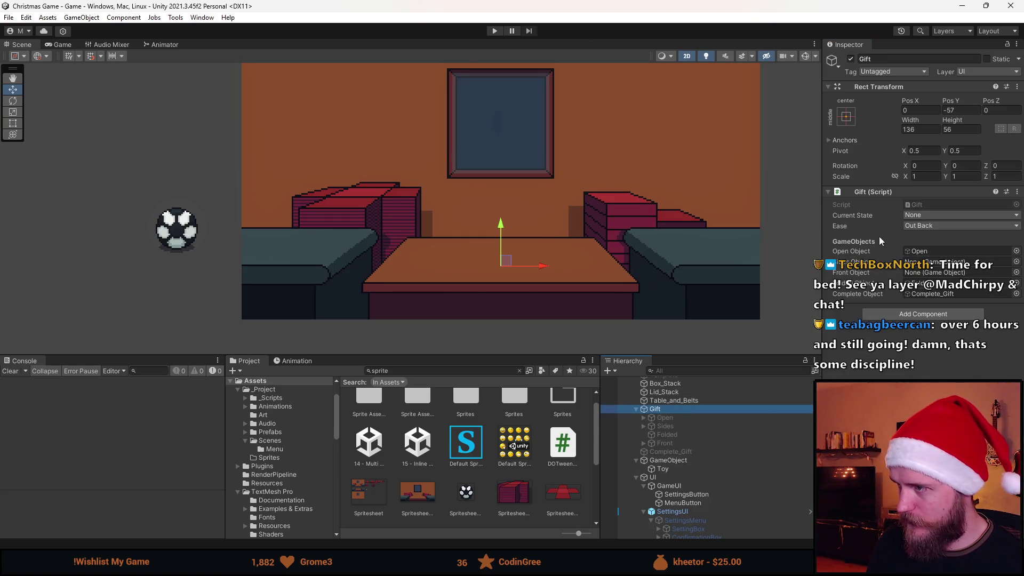
left_click_drag(691, 426, 947, 272)
mouse_move(676, 442)
left_mouse_down()
mouse_move(839, 310)
mouse_move(946, 272)
left_mouse_up()
left_click_drag(673, 445, 674, 431)
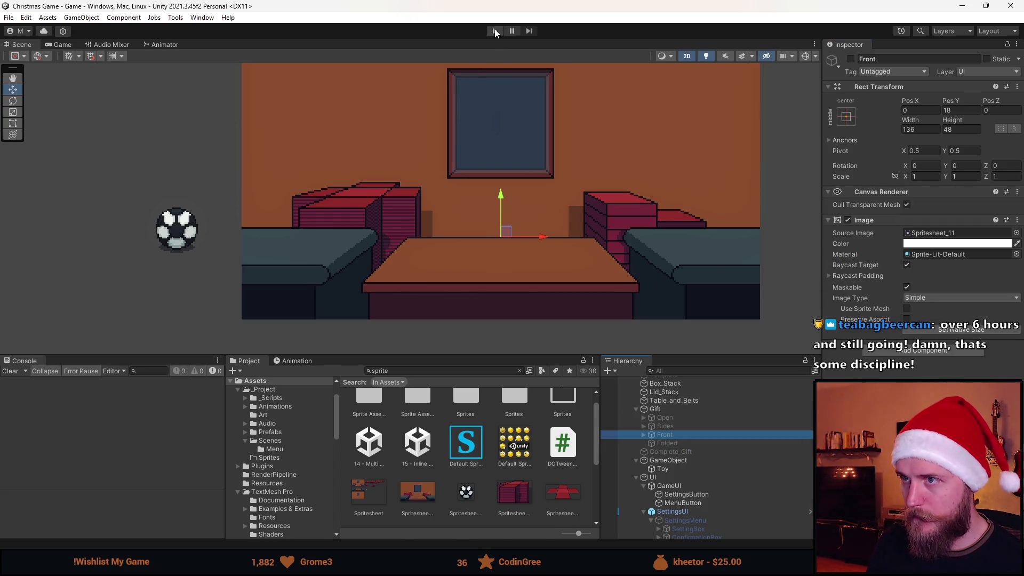
- Play-test dropping the ball on the wrap and folding the side and front flaps closed
left_click(494, 31)
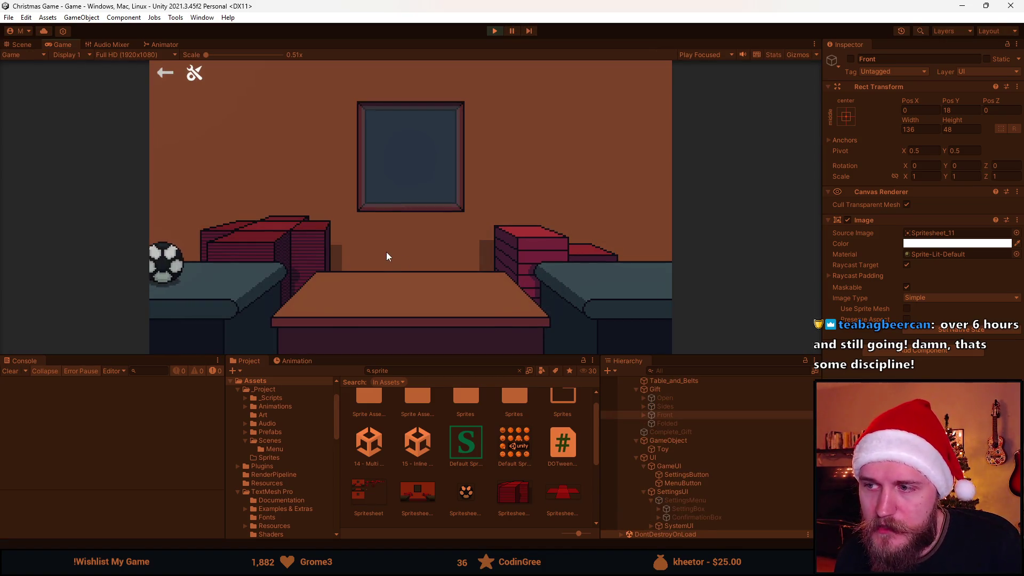
left_click_drag(440, 357, 441, 468)
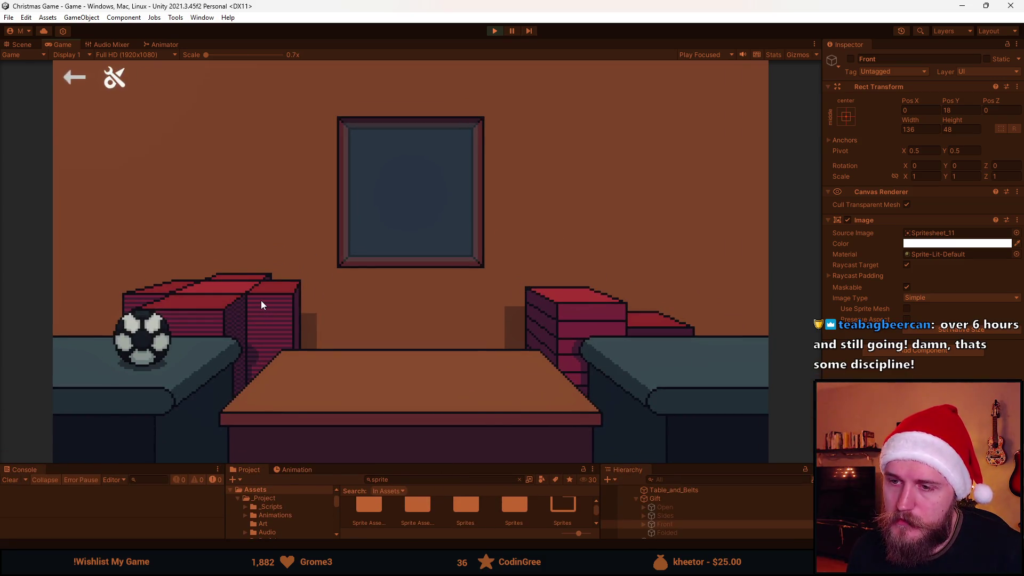
left_click(155, 340)
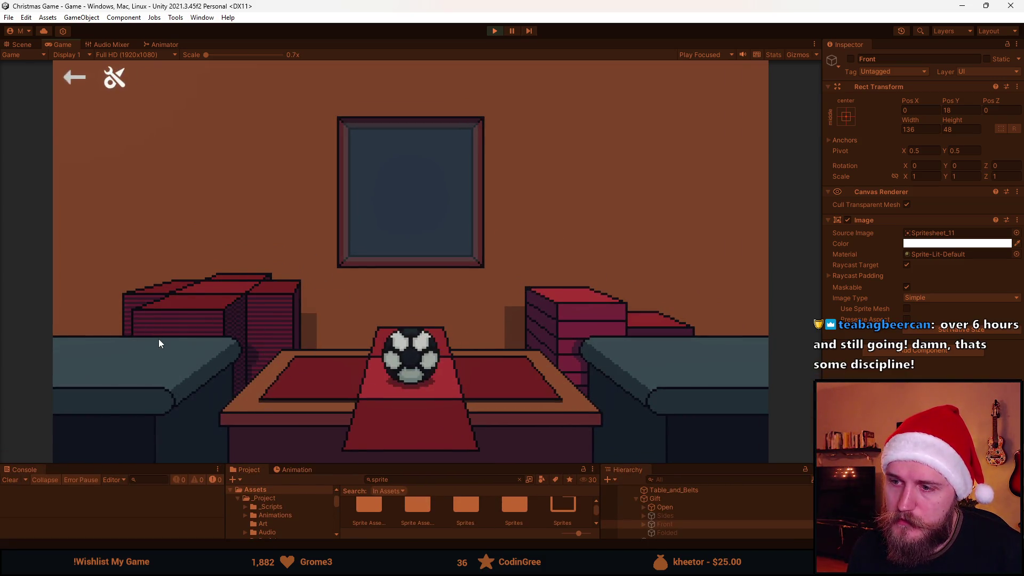
left_click(306, 379)
left_click(375, 419)
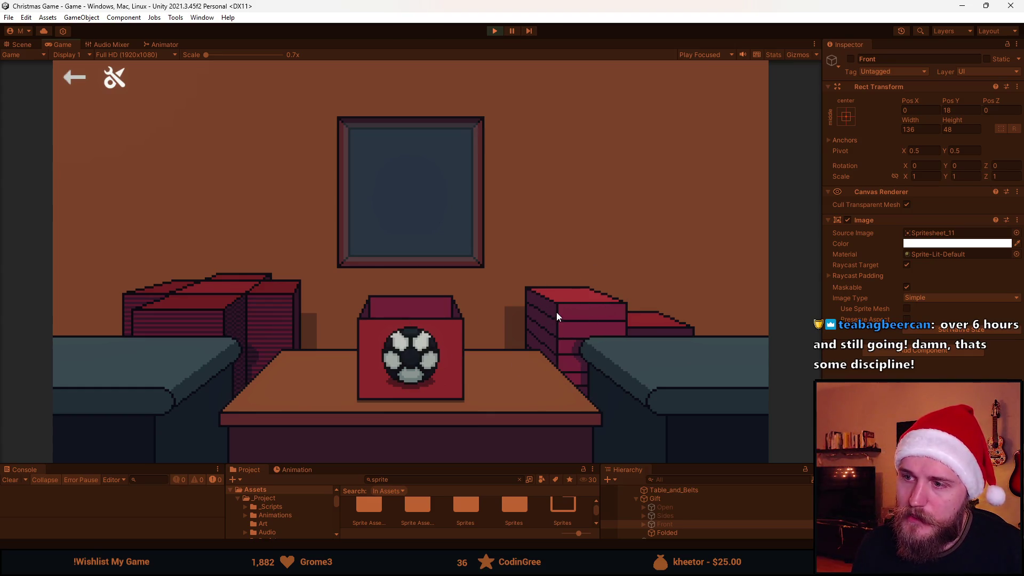
left_click(494, 31)
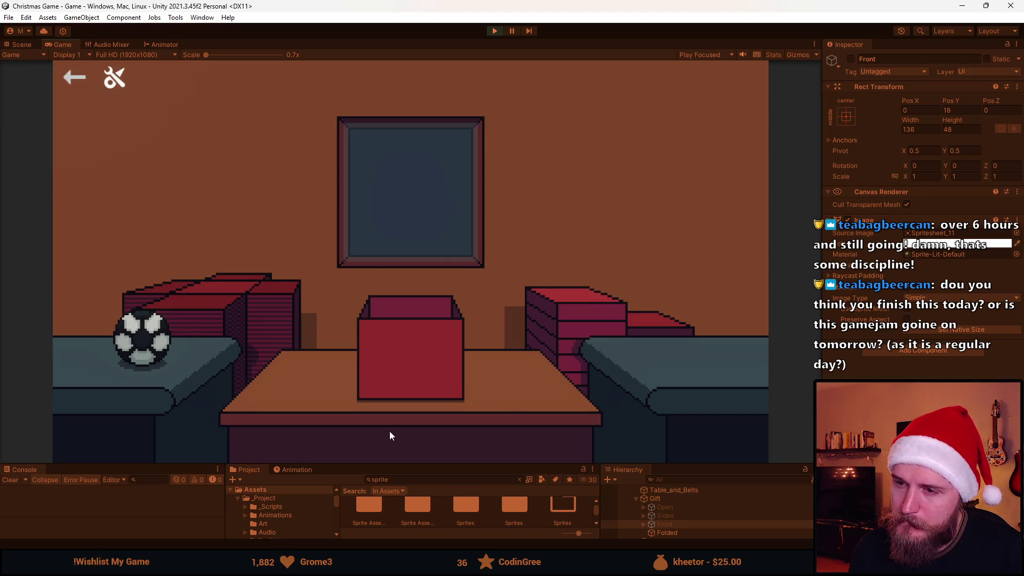
left_click(141, 328)
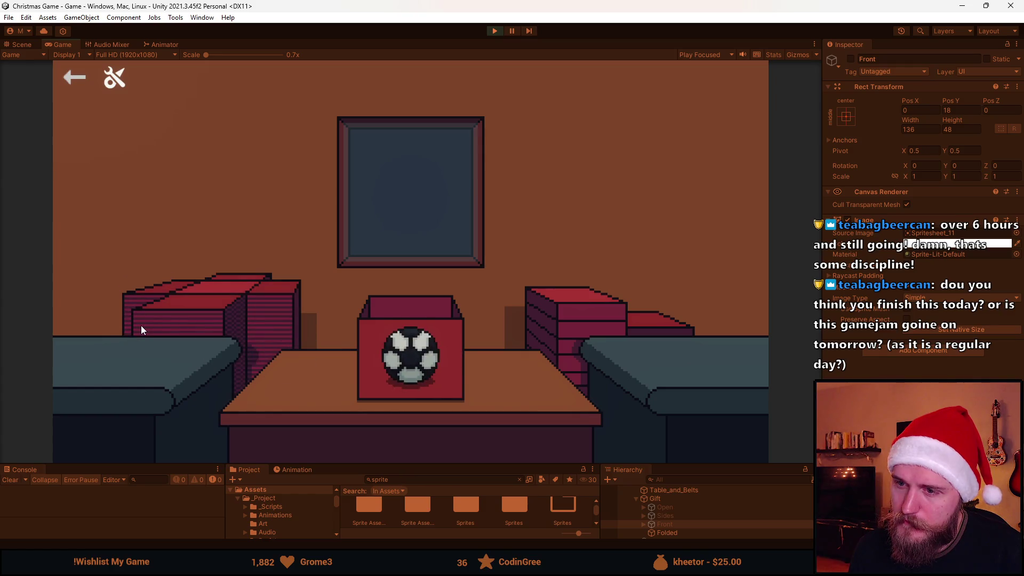
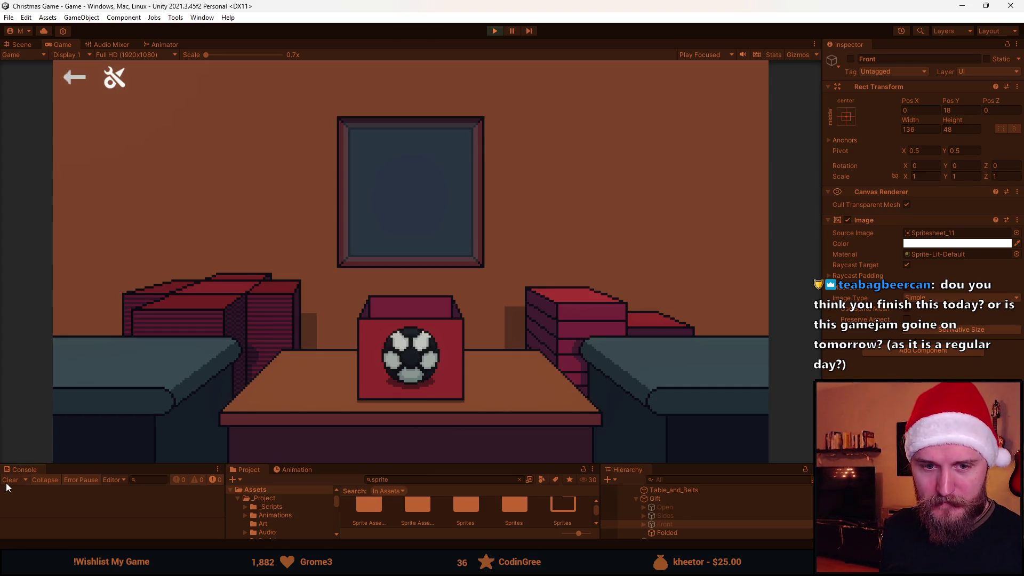
- Restart Play mode, click the ball to drop it into the gift box, then stop playing
left_click(494, 30)
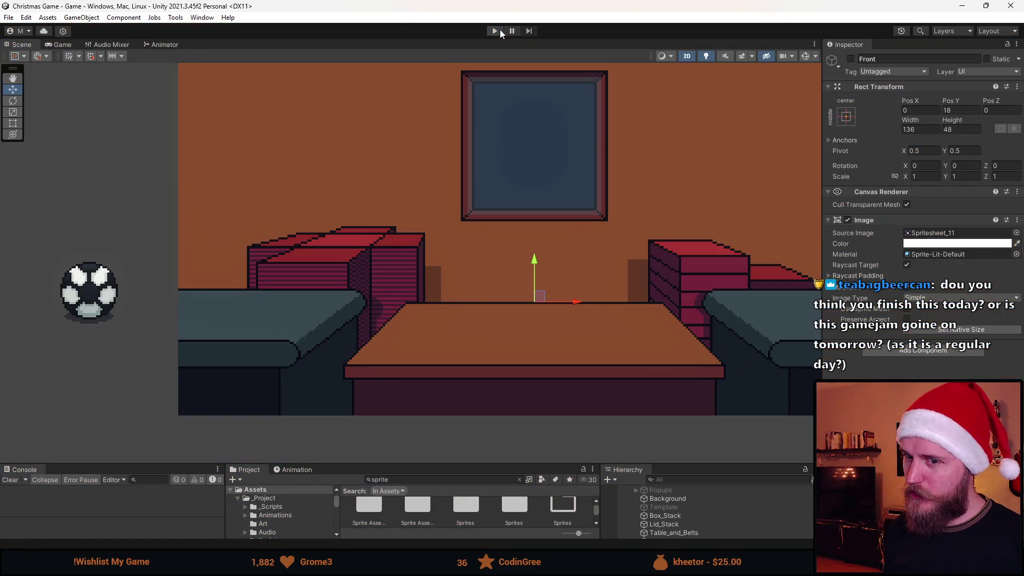
left_click(500, 30)
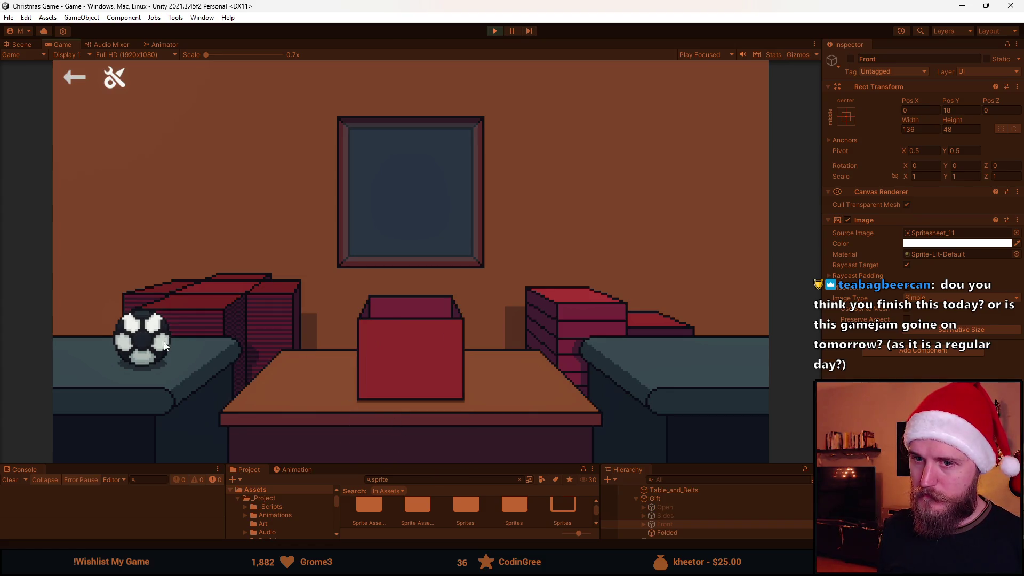
left_click(137, 349)
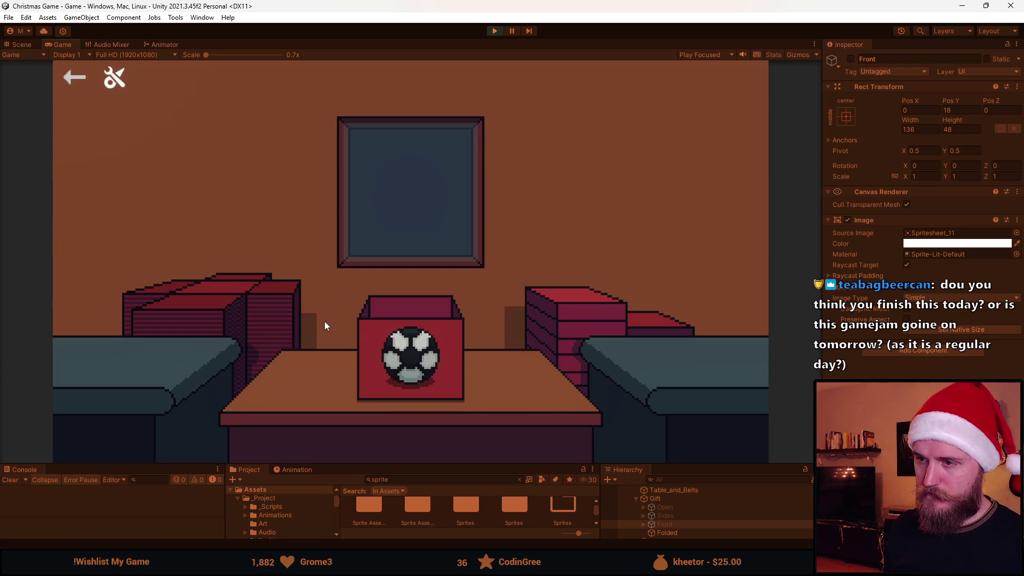
left_click(491, 36)
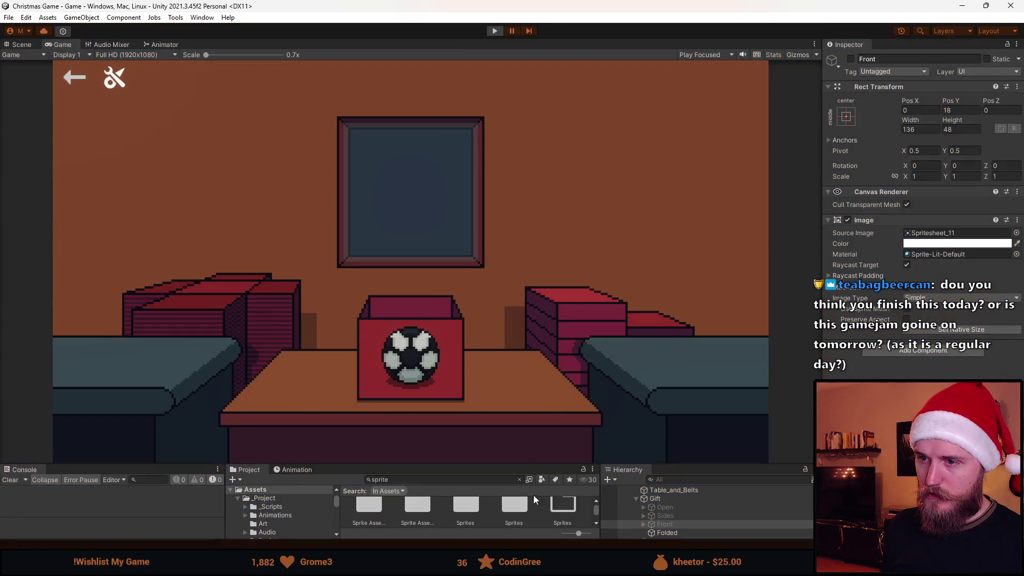
- Enlarge the bottom panels and inspect the Toy and Gift objects in the Hierarchy
left_click_drag(533, 464, 533, 322)
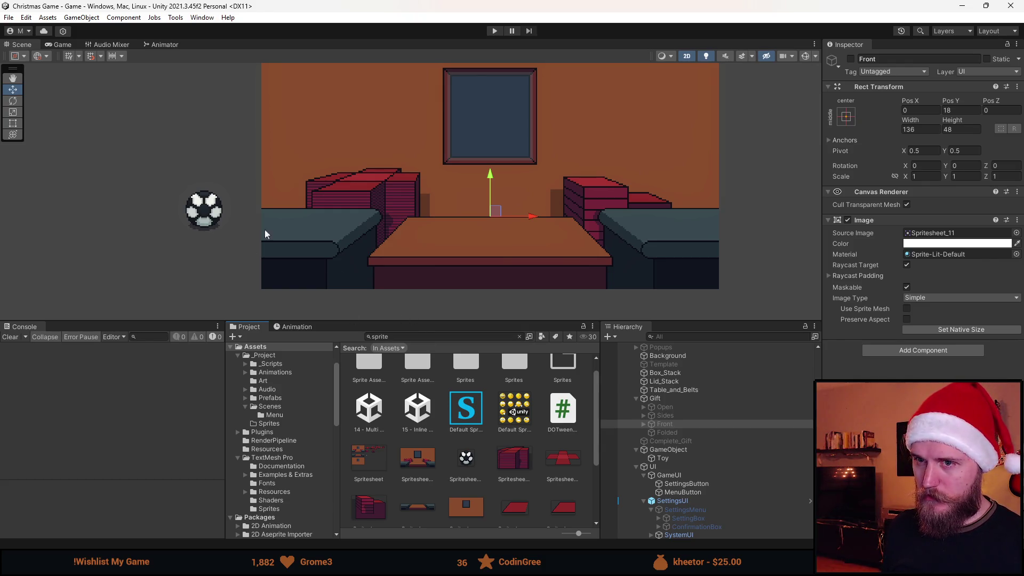
left_click(711, 461)
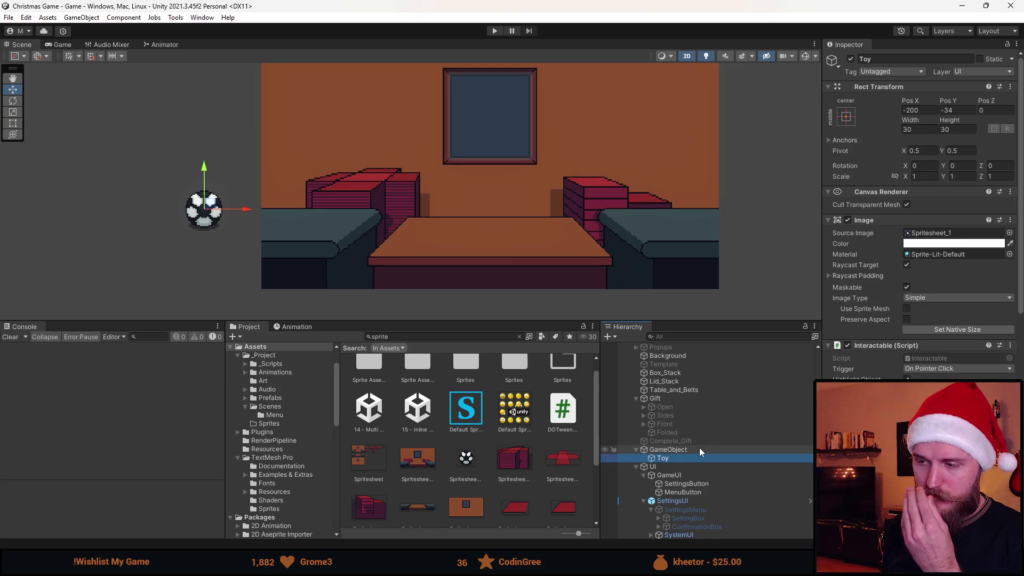
left_click(690, 399)
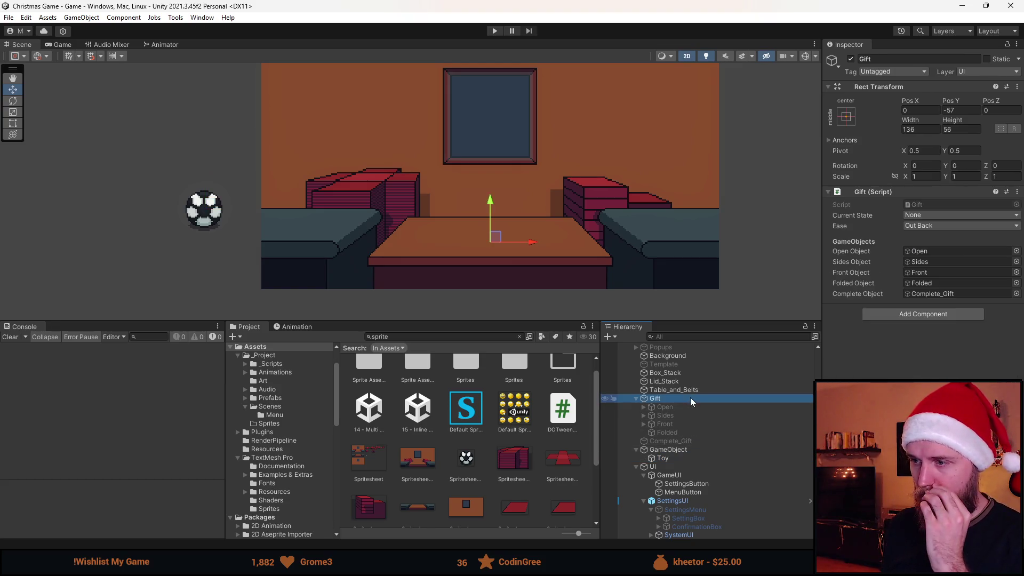
- Add a Filled state after Open in Gift.cs's State enum and save
key("alt+Tab")
scroll(330, 357, "up", 15)
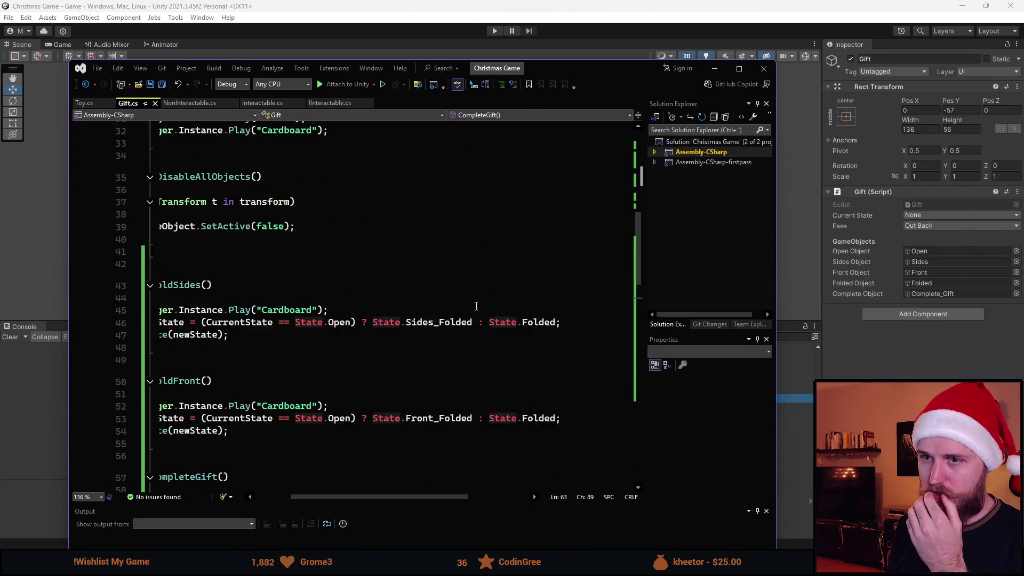
scroll(330, 356, "left", 5)
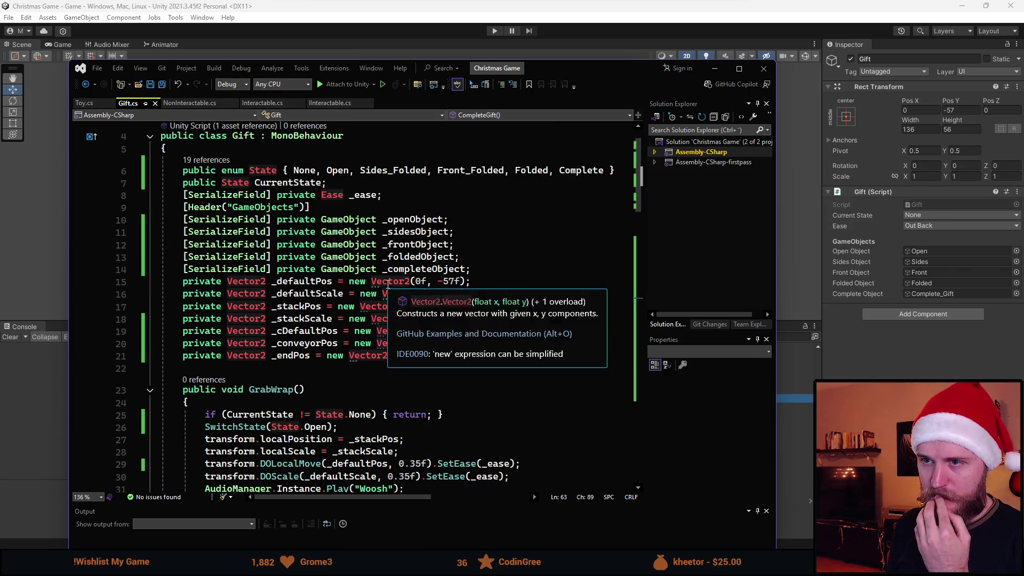
left_click(357, 170)
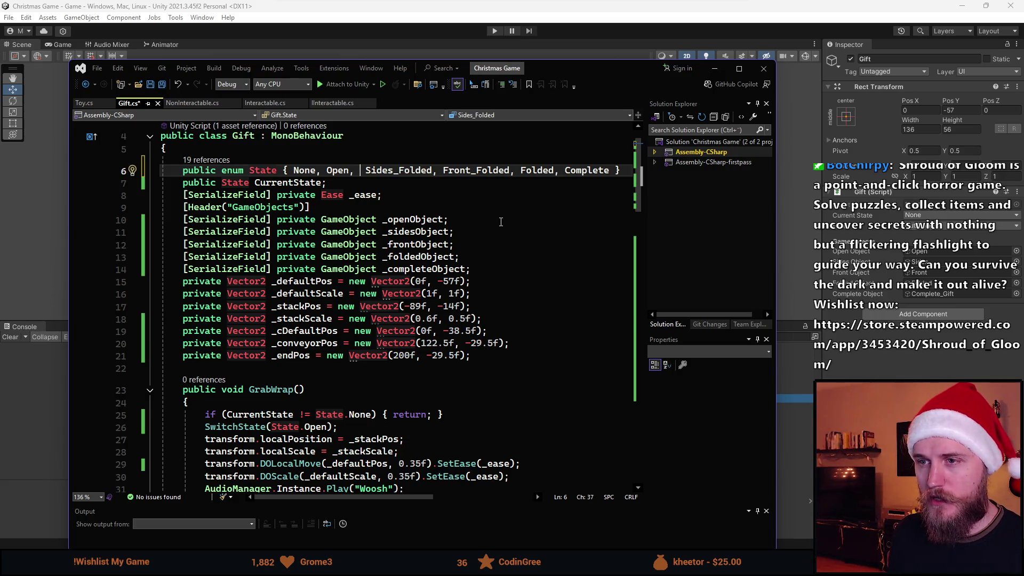
type("Filled,")
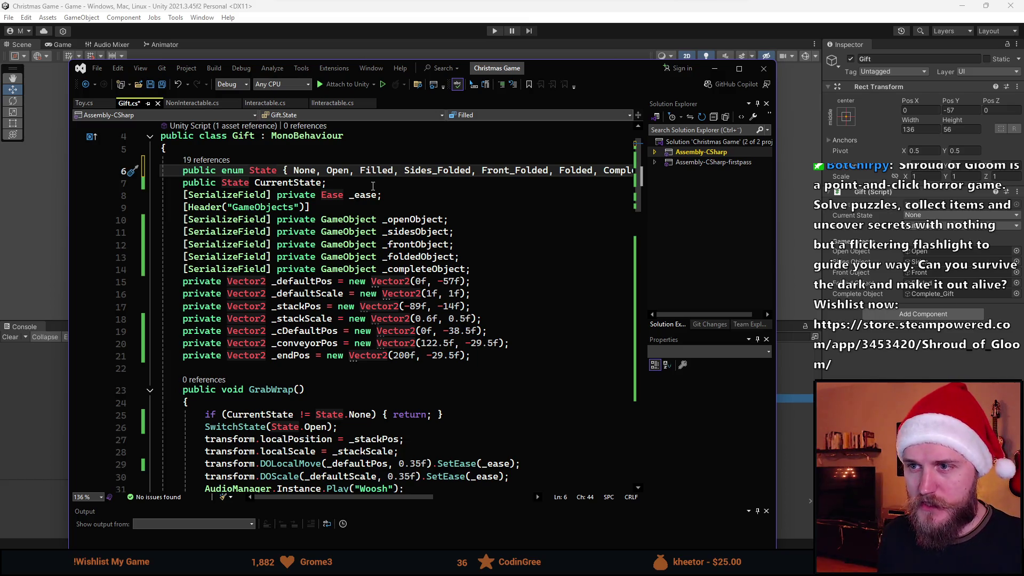
key("ctrl+s")
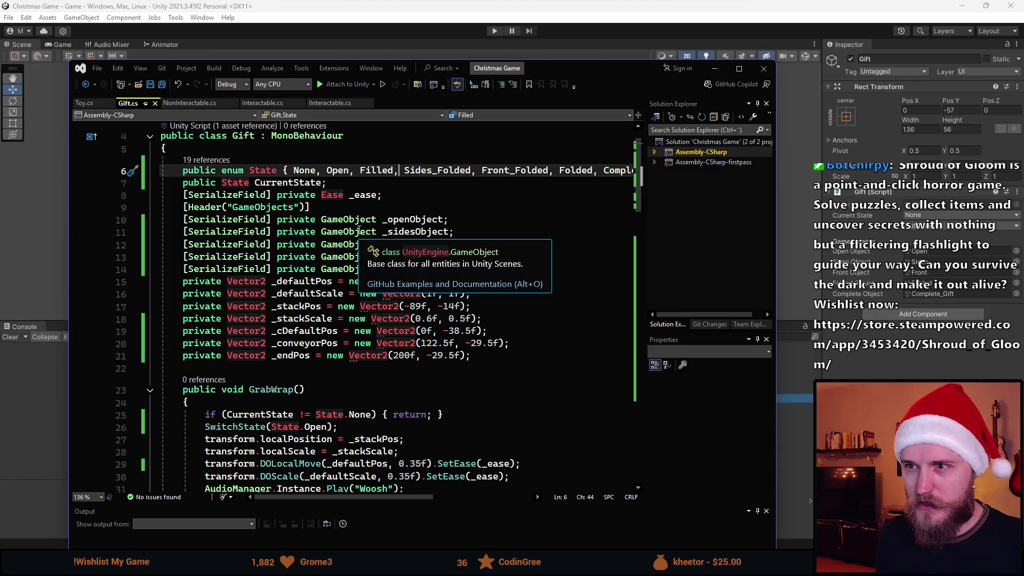
key("BackSpace")
key("BackSpace")
key("BackSpace")
key("ctrl+s")
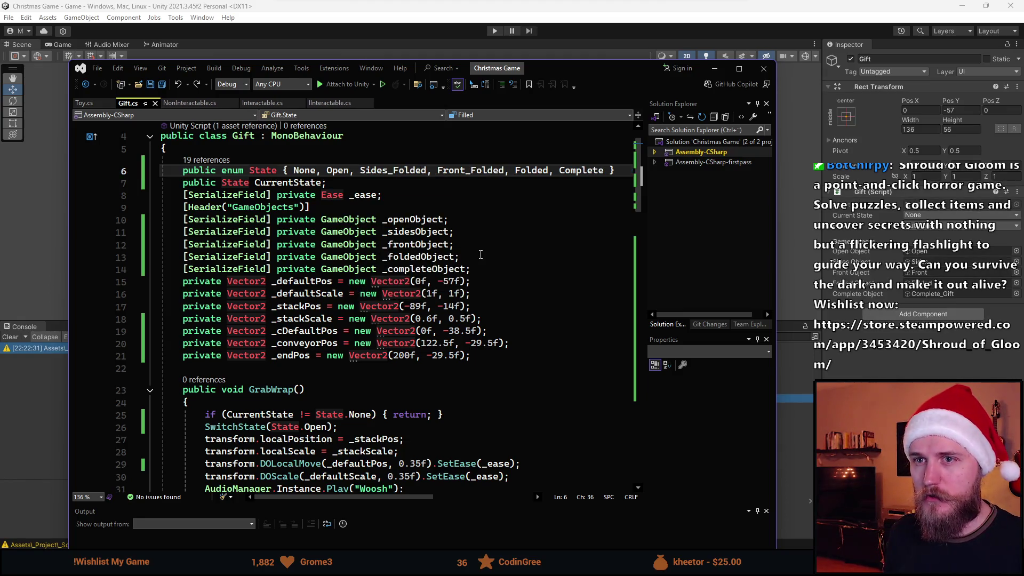
scroll(412, 263, "down", 3)
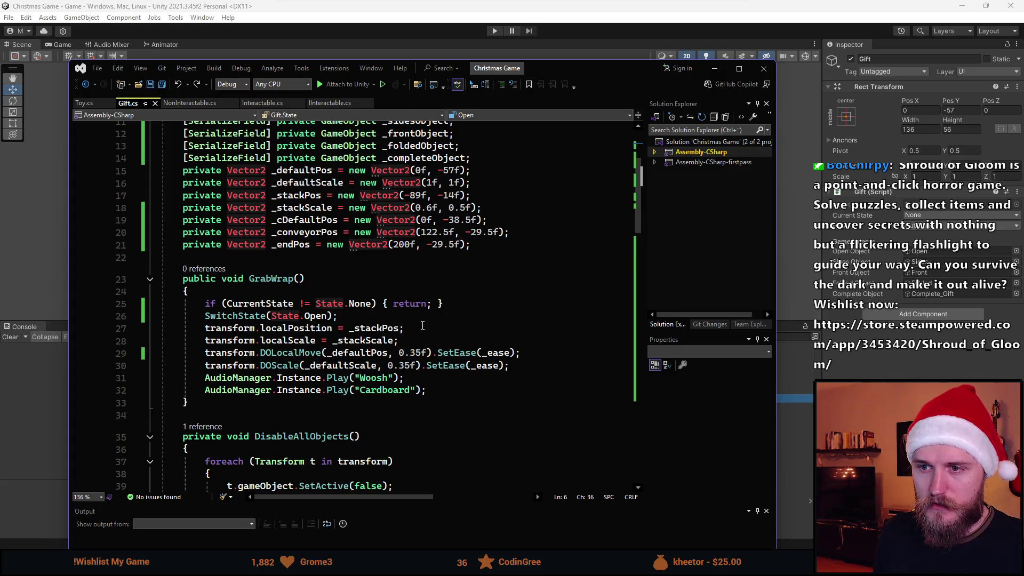
scroll(446, 346, "up", 4)
key("ctrl+z")
key("ctrl+s")
- Scroll through Gift.cs and look over the Toy script's code
scroll(379, 315, "down", 6)
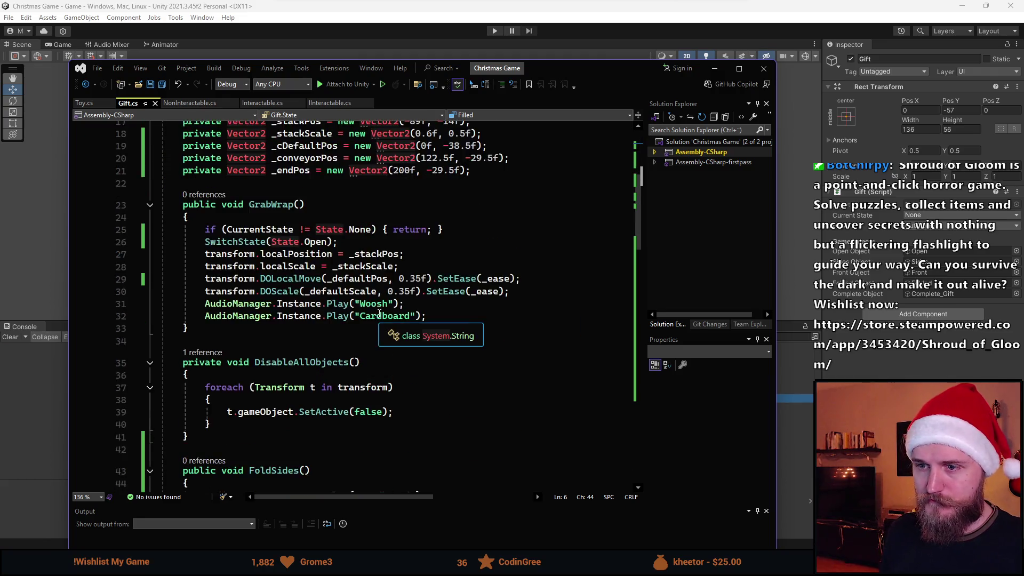
scroll(379, 314, "down", 3)
scroll(379, 311, "down", 4)
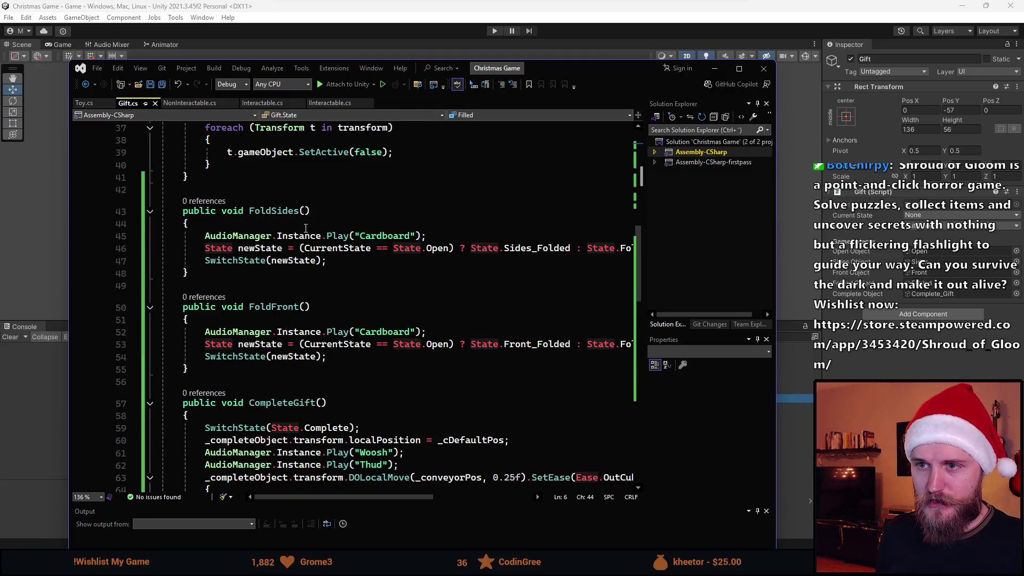
scroll(333, 271, "down", 4)
scroll(332, 271, "up", 4)
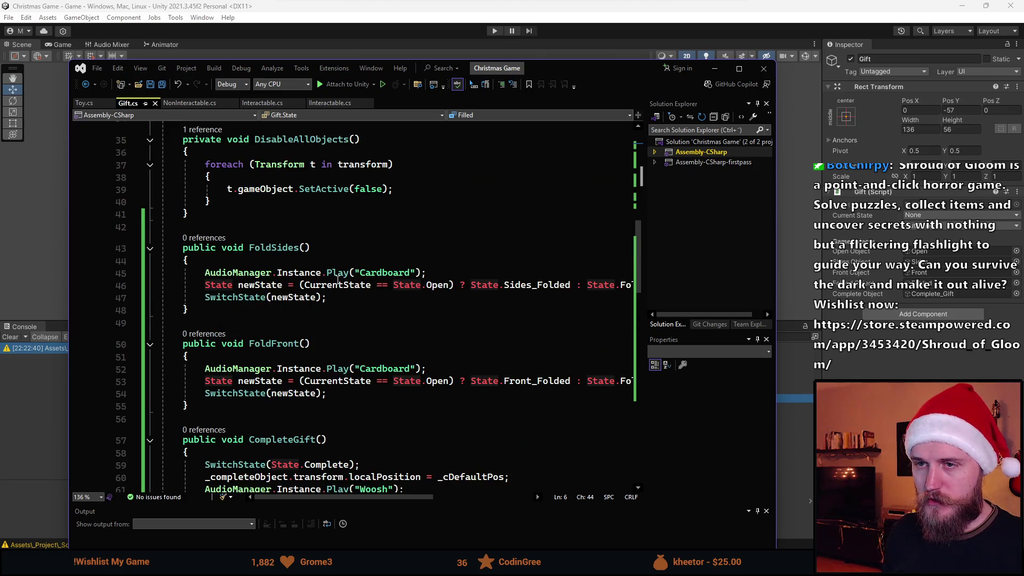
scroll(337, 283, "up", 2)
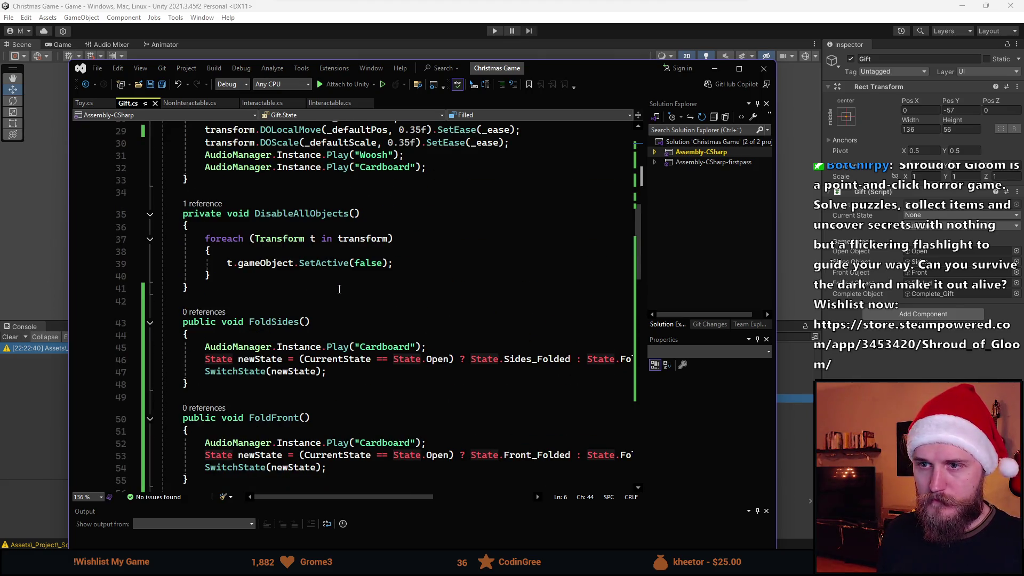
left_click(89, 104)
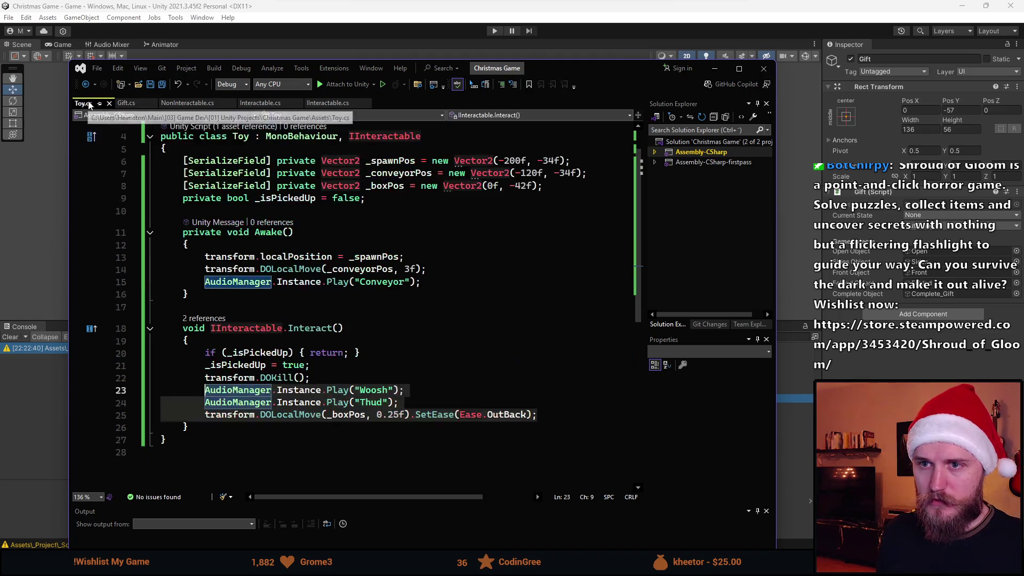
left_click(310, 309)
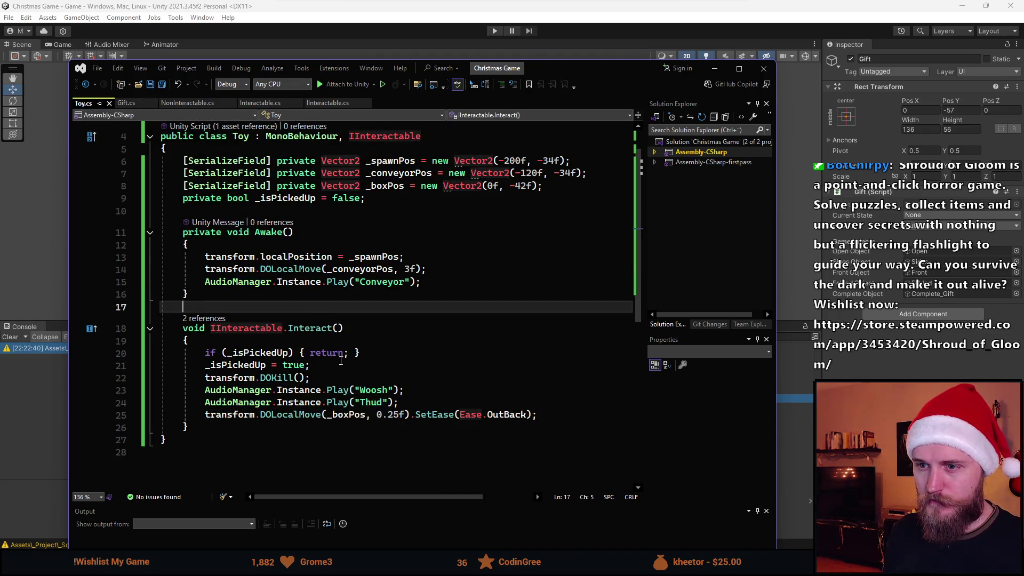
- Return to Gift.cs and briefly check the Unity editor behind it
mouse_move(451, 416)
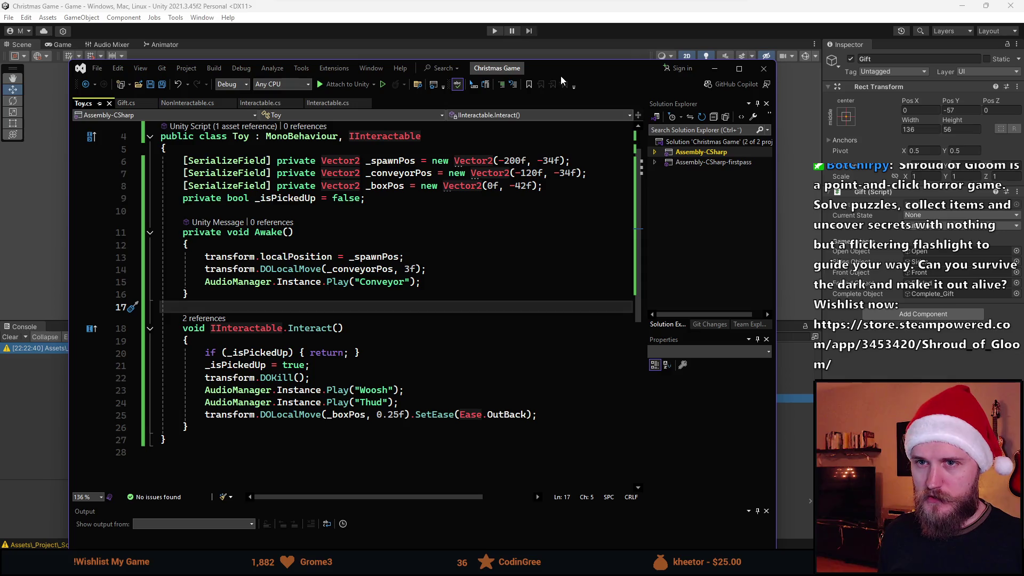
left_click(127, 108)
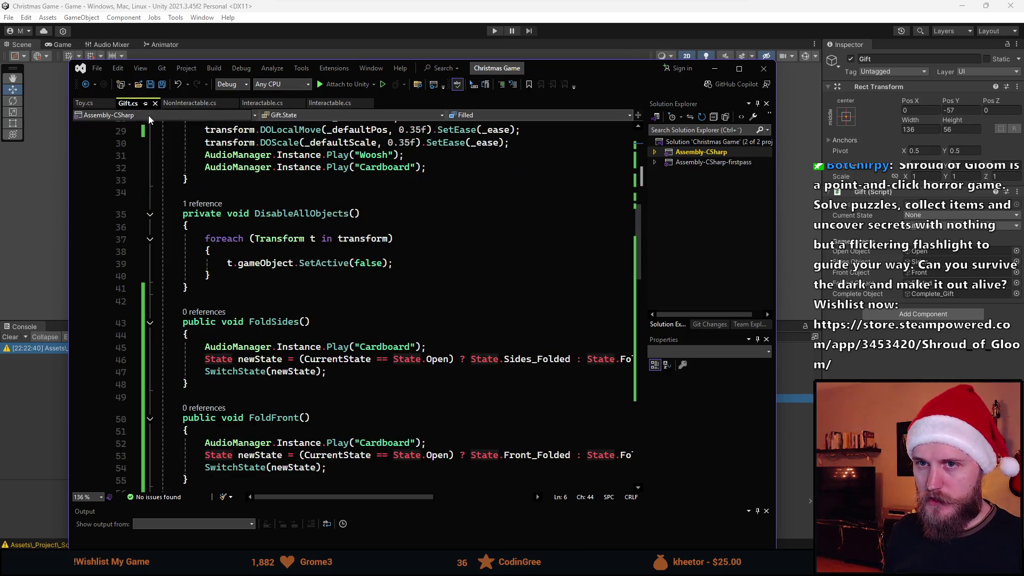
scroll(304, 303, "up", 2)
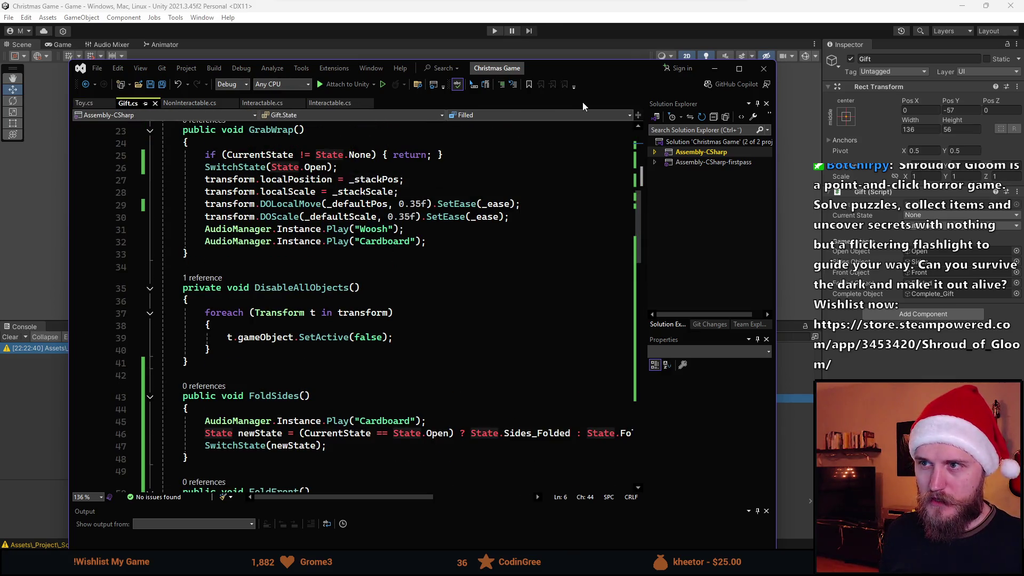
key("super+shift+Right")
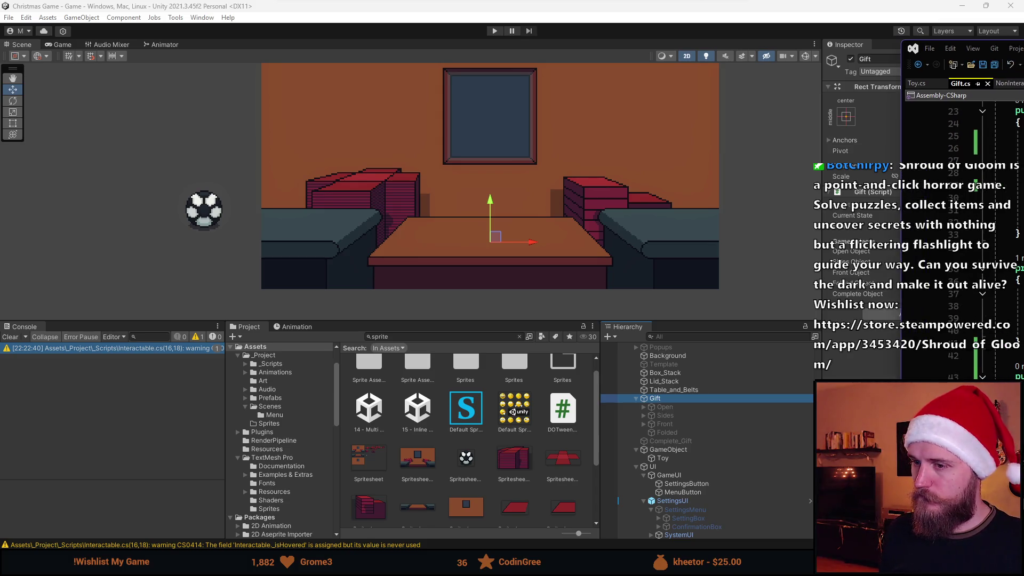
left_click_drag(1023, 53, 670, 56)
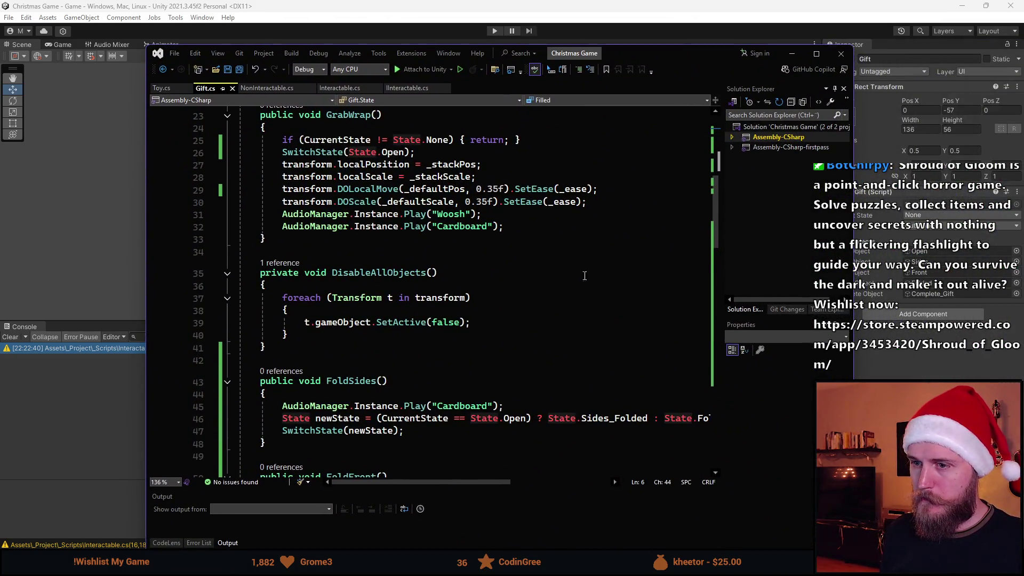
scroll(535, 322, "down", 17)
scroll(535, 323, "up", 20)
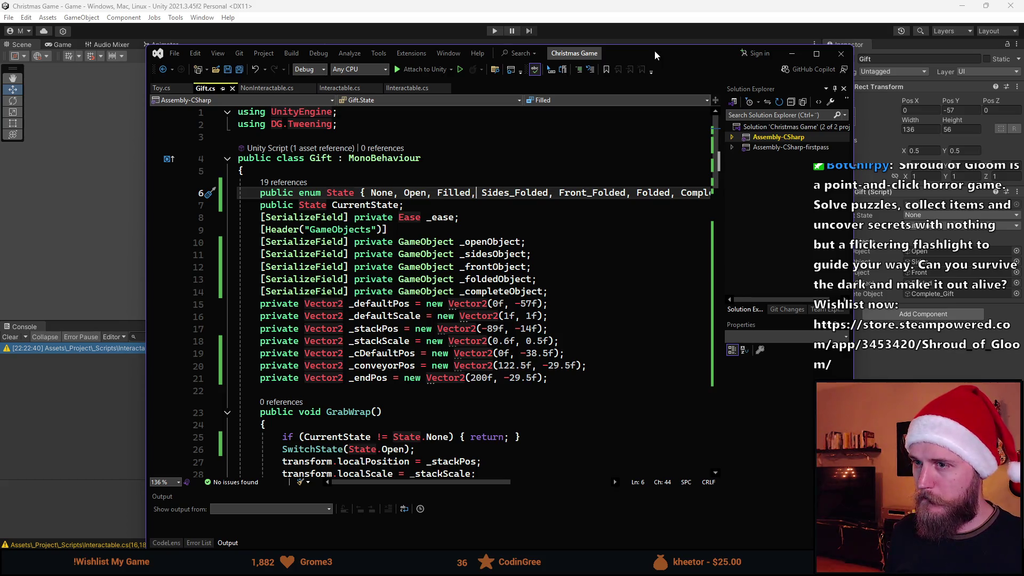
- Remove the Filled state from the State enum and save Gift.cs
key("BackSpace")
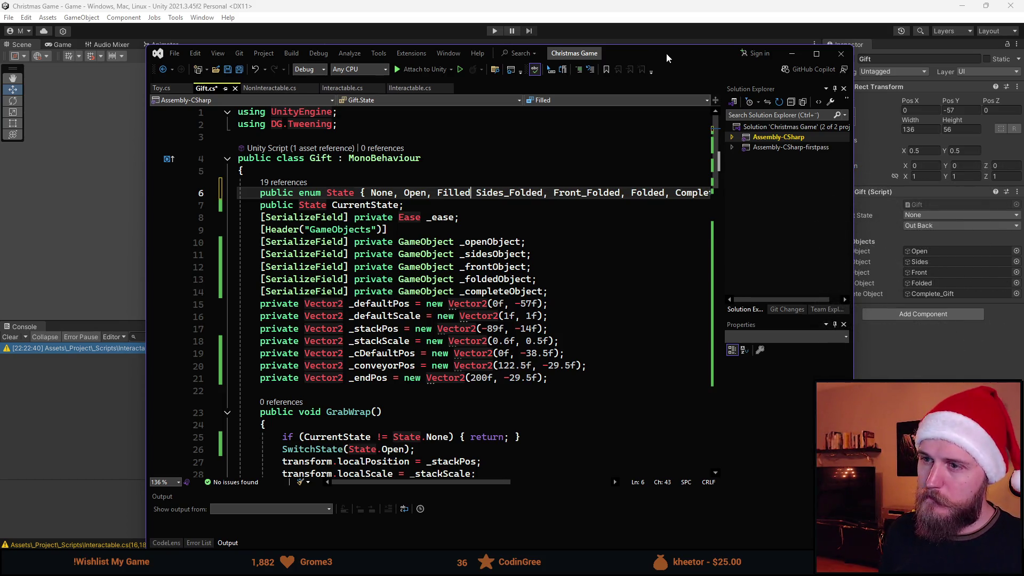
key("ctrl+comma")
key("Escape")
type(",")
key("ctrl+s")
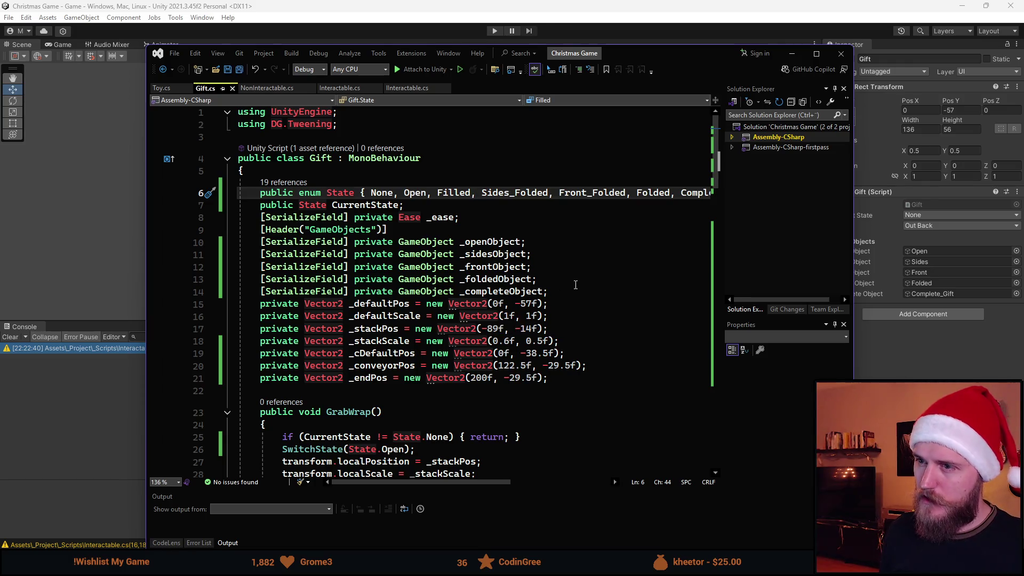
key("BackSpace")
key("BackSpace")
key("BackSpace")
key("ctrl+s")
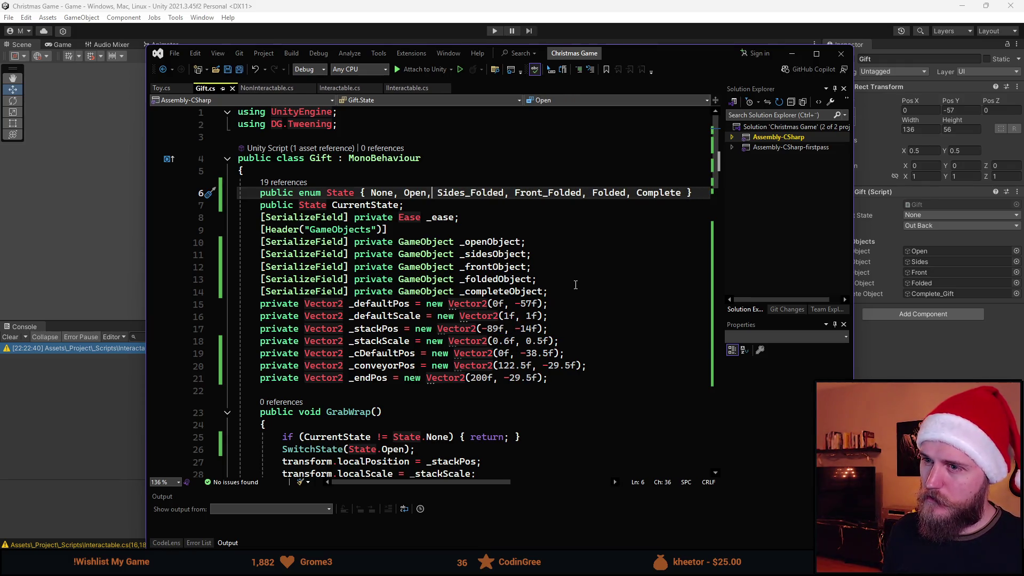
- Place the cursor at the end of the DisableAllObjects() line
scroll(403, 292, "down", 8)
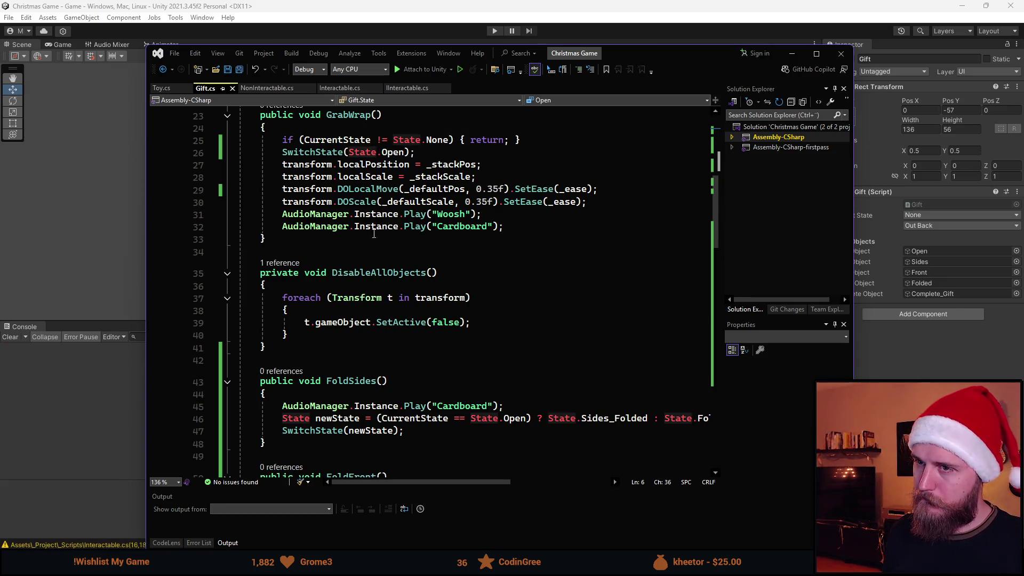
scroll(360, 350, "down", 1)
scroll(361, 351, "down", 3)
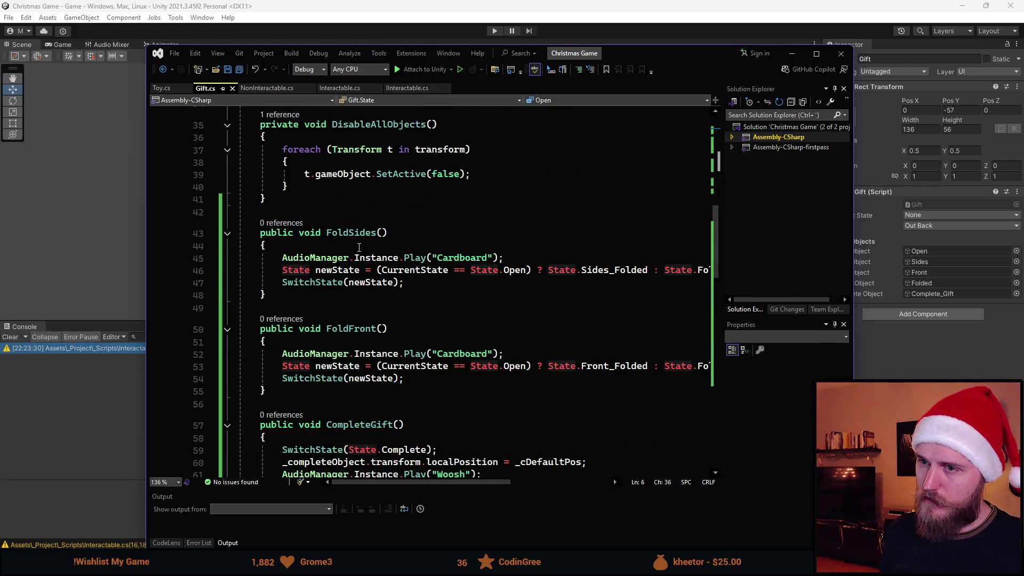
left_click(319, 202)
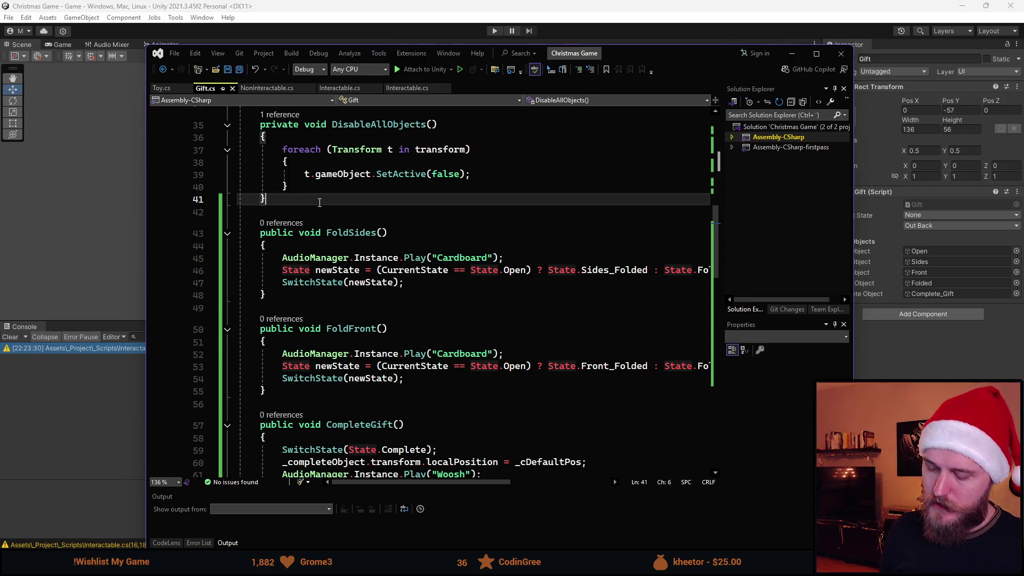
- Start a private bool HasPresent() method with an opening brace below DisableAllObjects
key("Return")
key("Return")
type("private bool HasPrese")
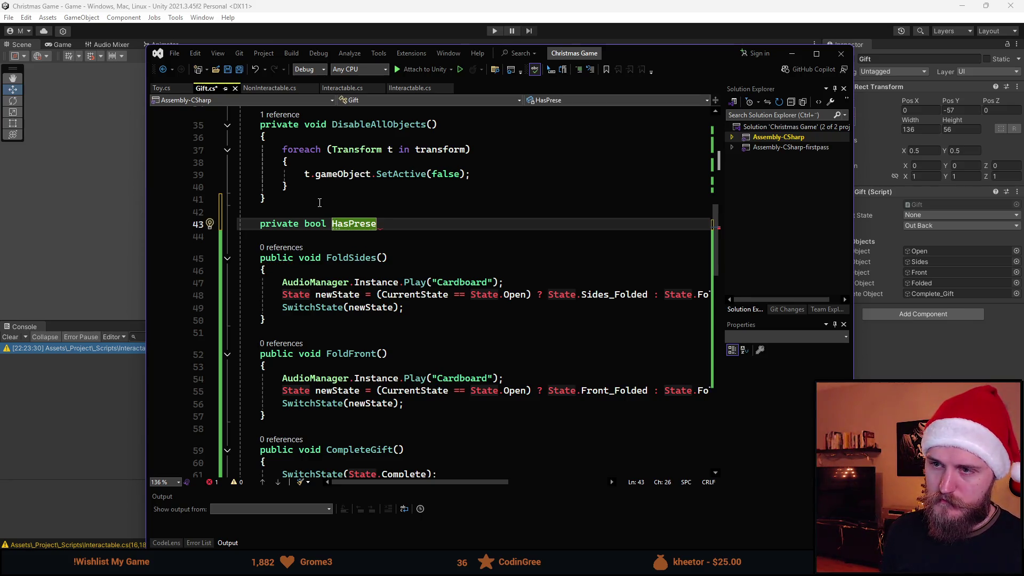
type("nt()")
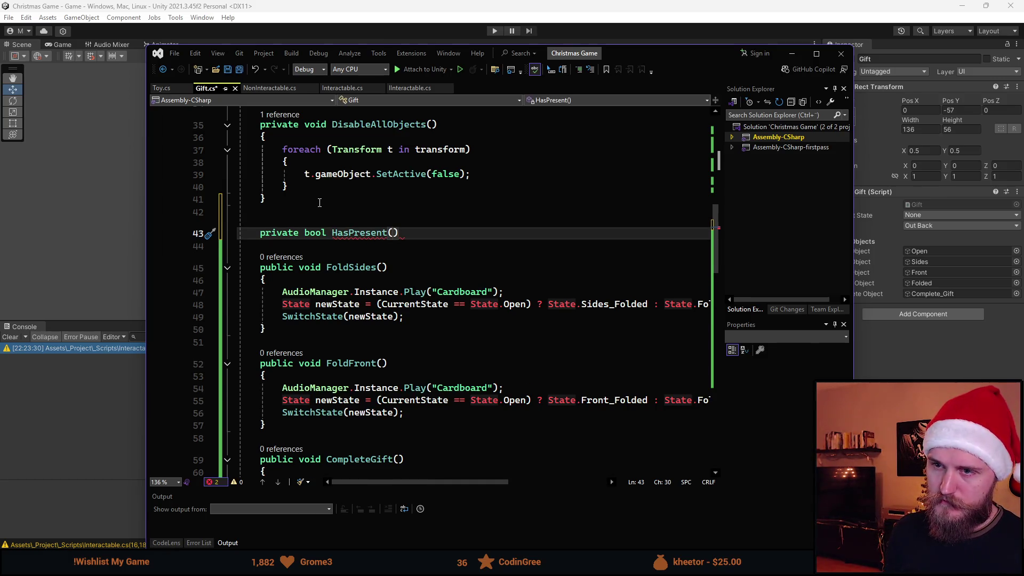
key("Return")
type("{")
key("Return")
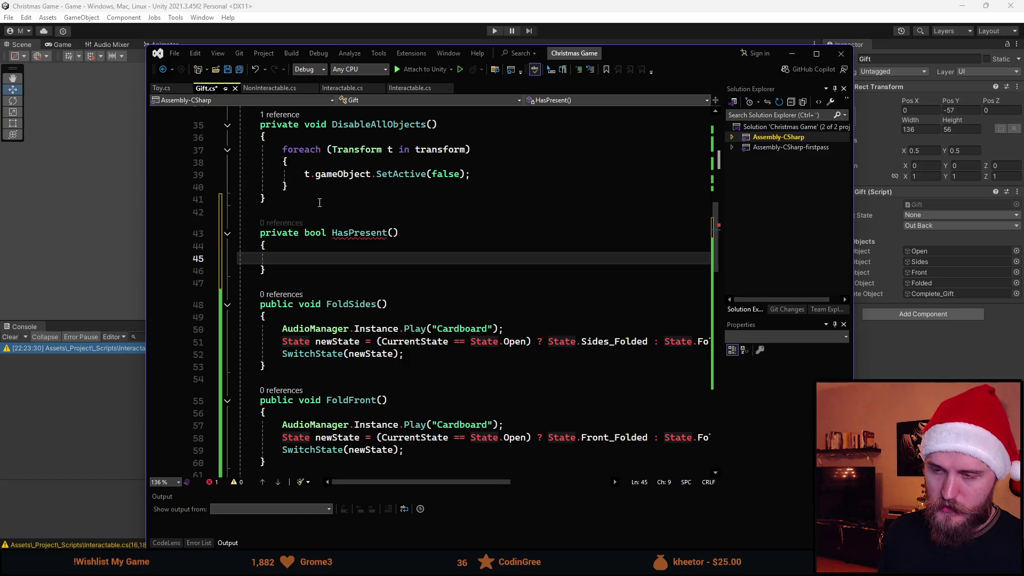
- Add '[SerializeField] private Transform _toyTransform;' below _ease using the sfield snippet
scroll(562, 350, "up", 11)
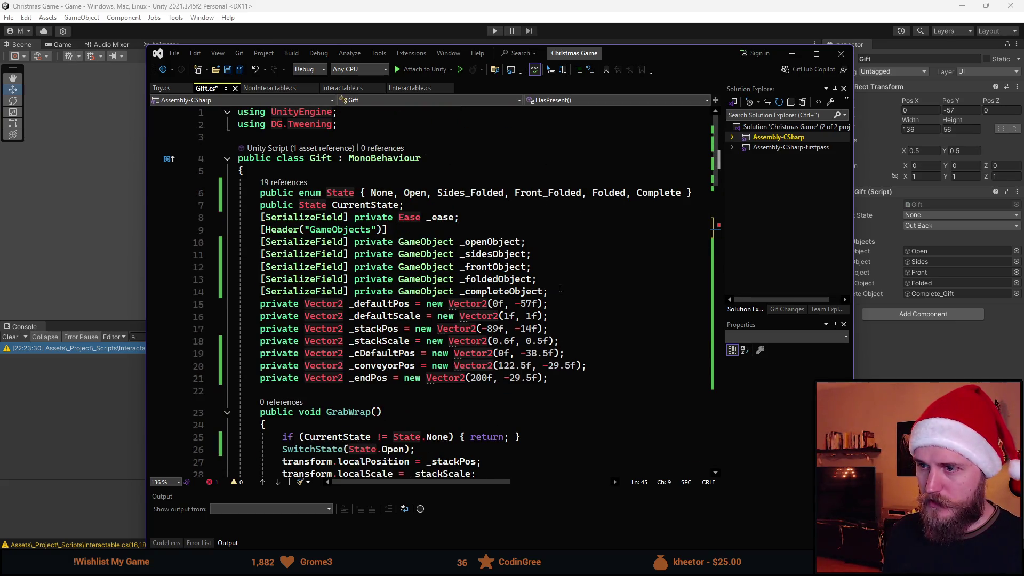
left_click(545, 218)
key("Return")
type("sfield")
key("Tab")
type("To")
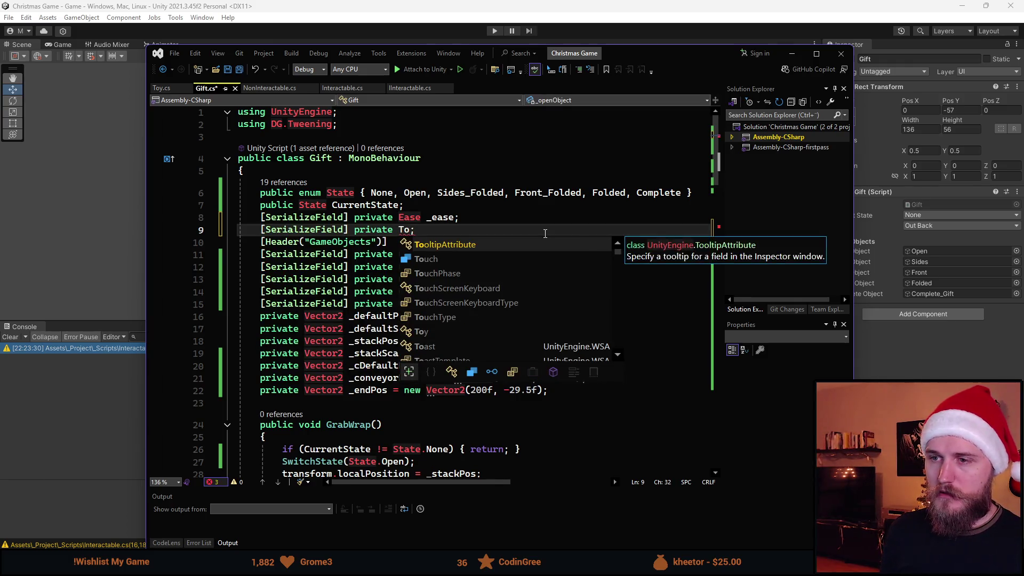
key("BackSpace")
type("ransform ")
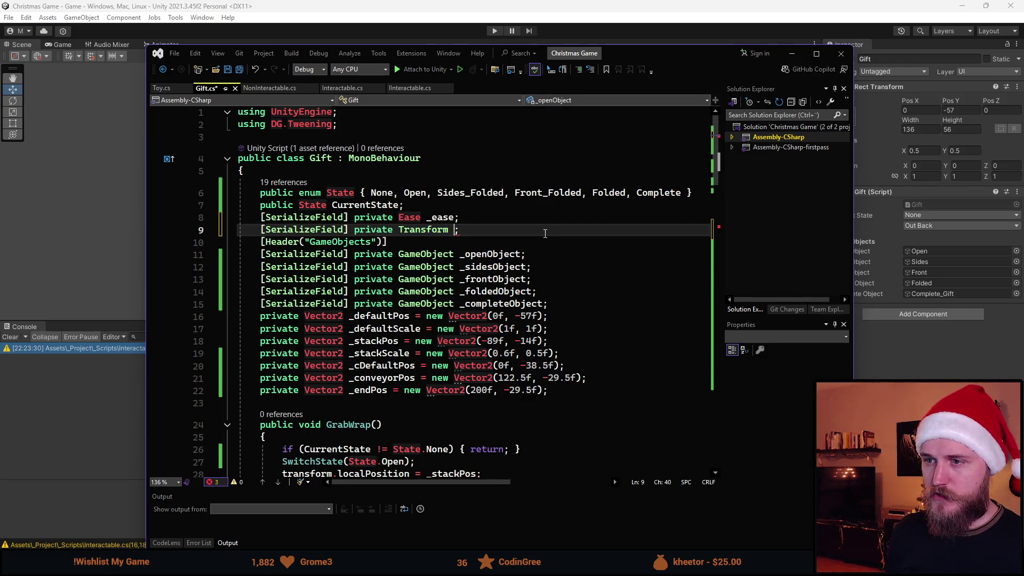
type("_toyTransform")
- Write a foreach loop over _toyTransform inside HasPresent()
scroll(482, 318, "down", 6)
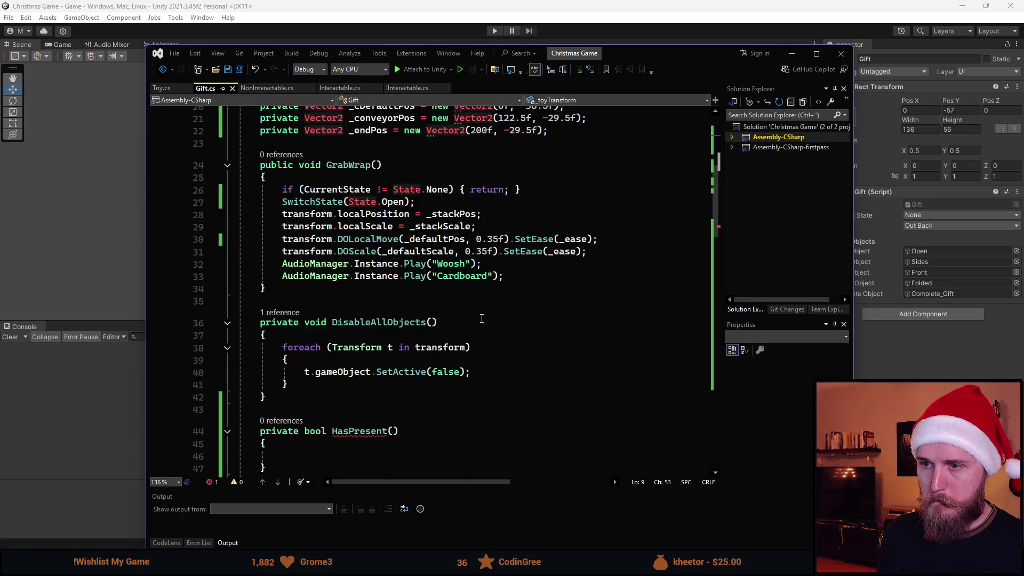
scroll(481, 319, "down", 2)
left_click(361, 382)
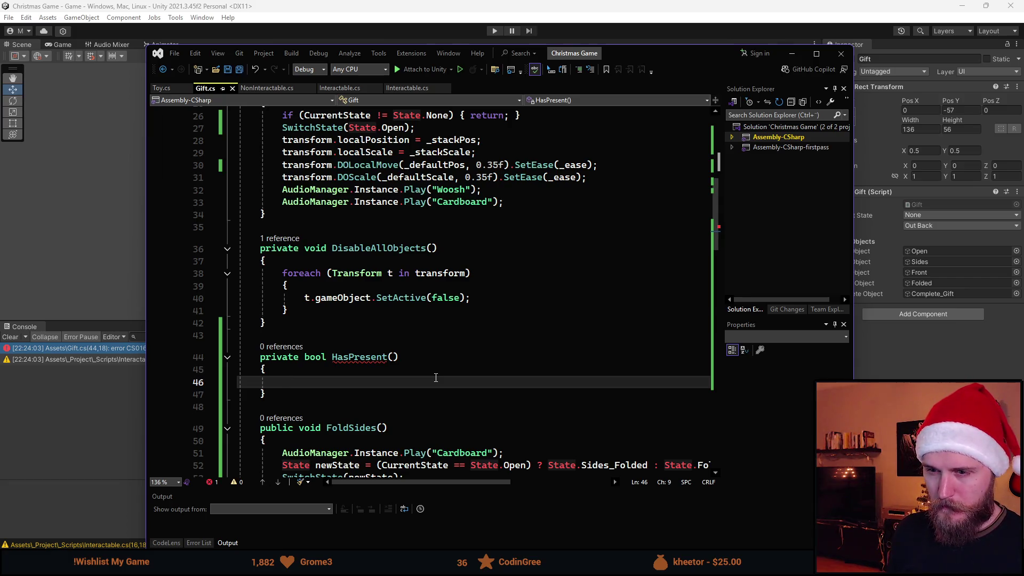
type("forea")
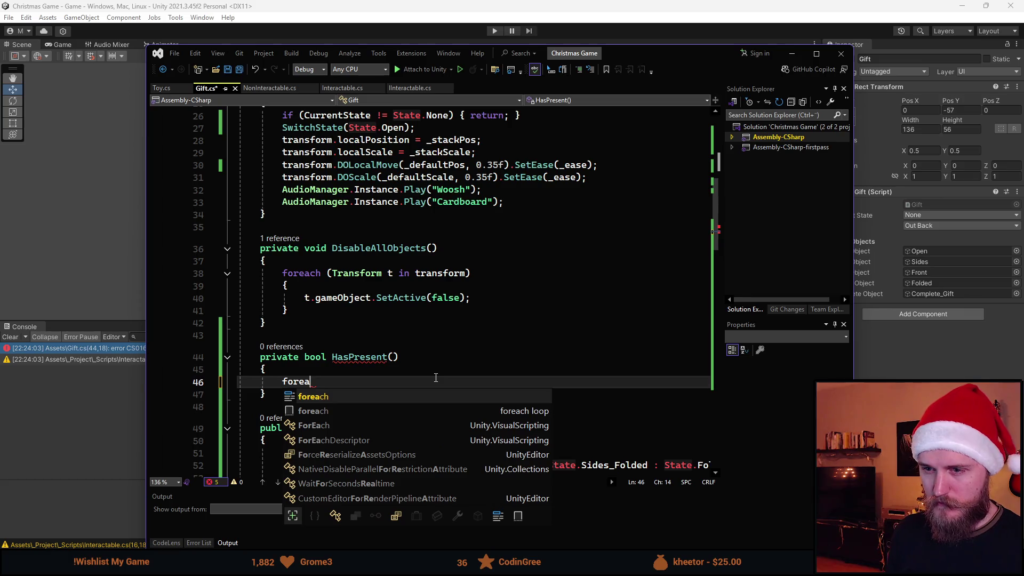
key("Tab")
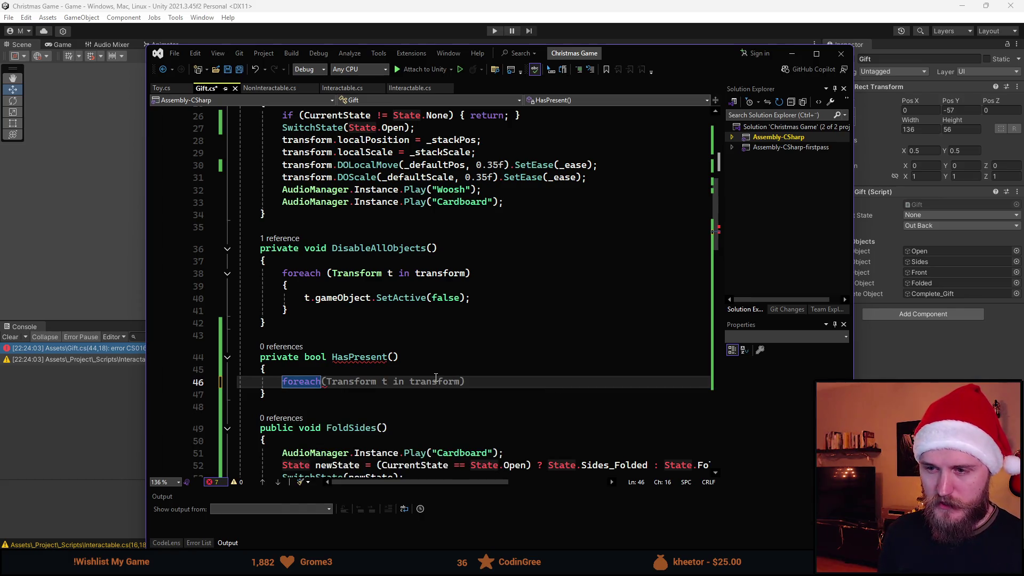
key("Tab")
double_click(435, 377)
key("BackSpace")
type("_")
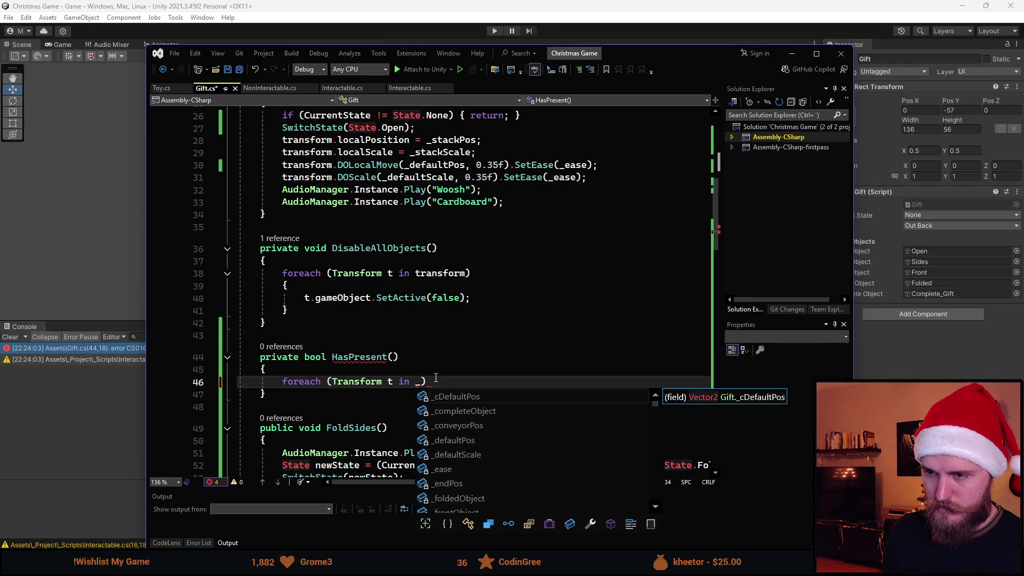
type("toy")
key("Tab")
type(")")
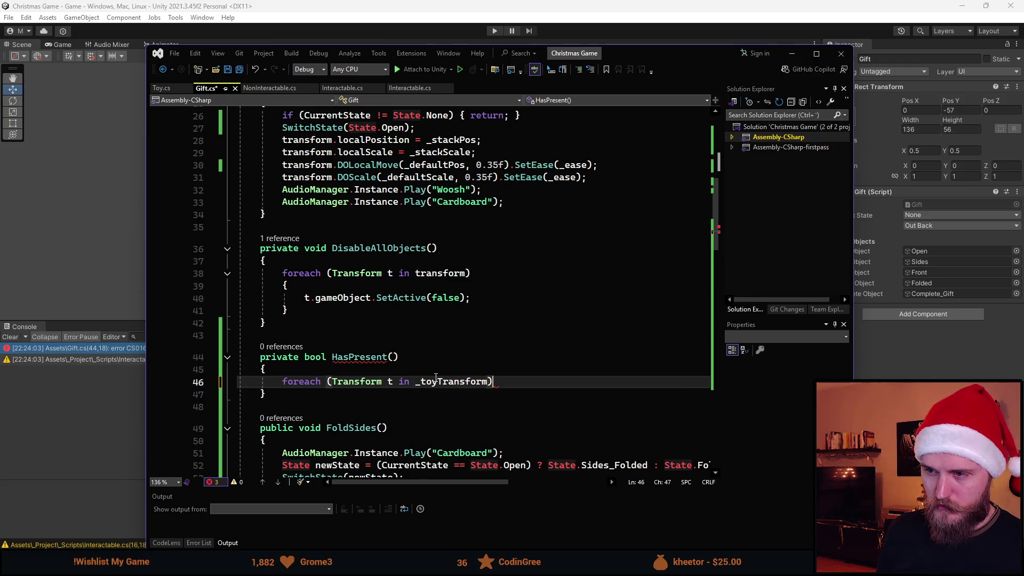
key("Return")
type("{")
key("Return")
- Begin an if condition on t.localPosition.x inside the loop, referencing the Toy script
type("if ")
type("(")
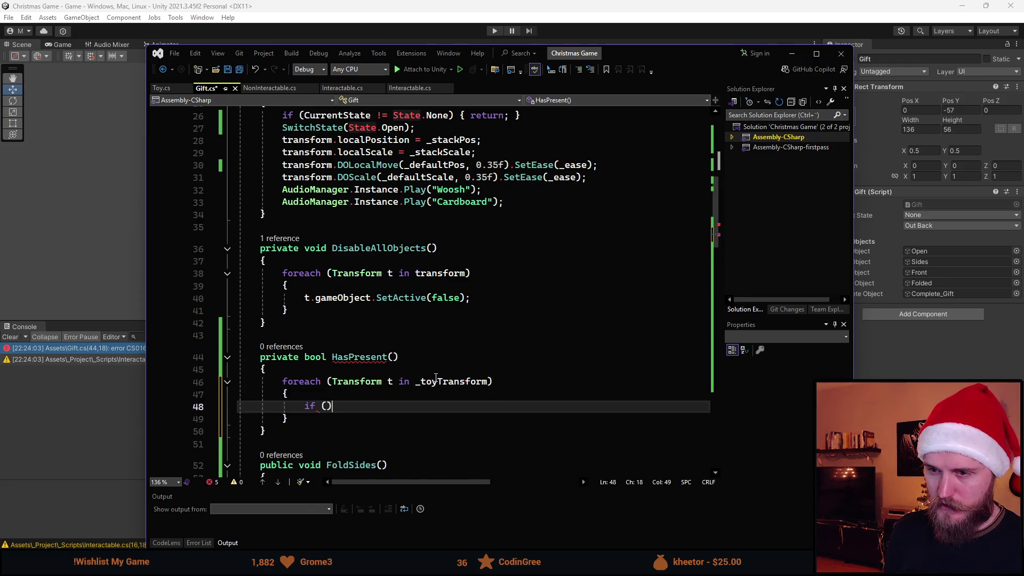
key("ctrl+Tab")
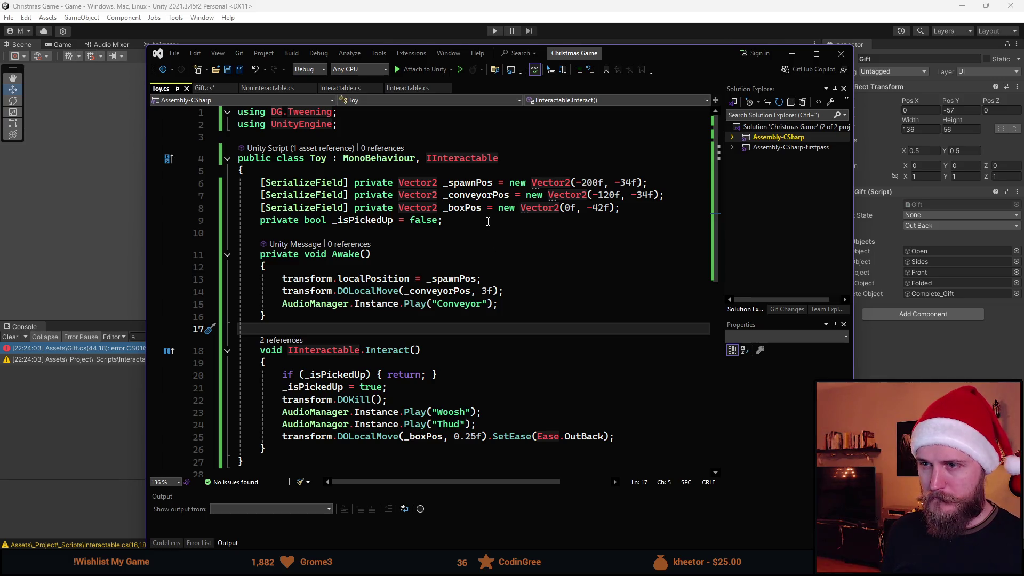
key("ctrl+Tab")
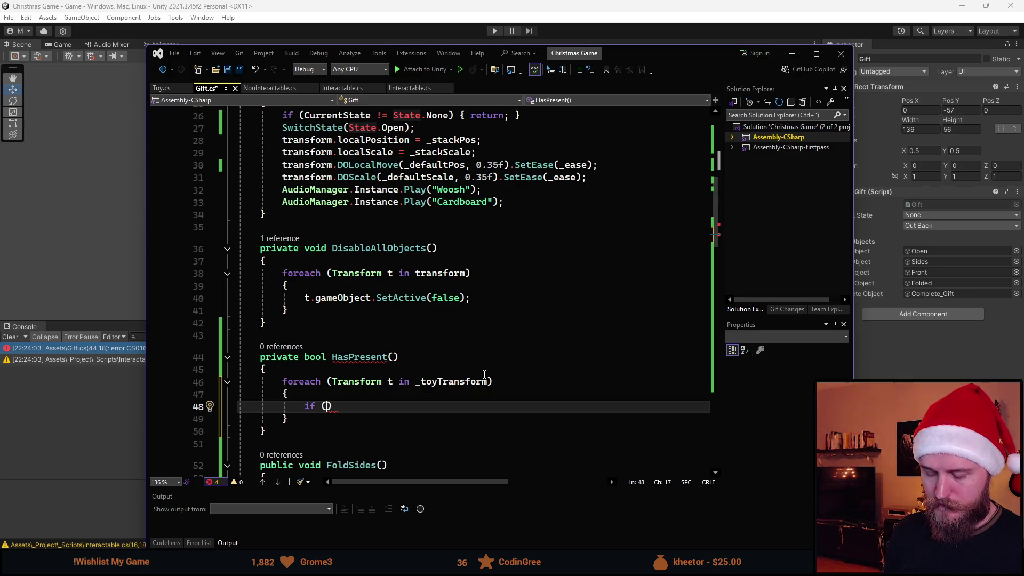
type("t.lo")
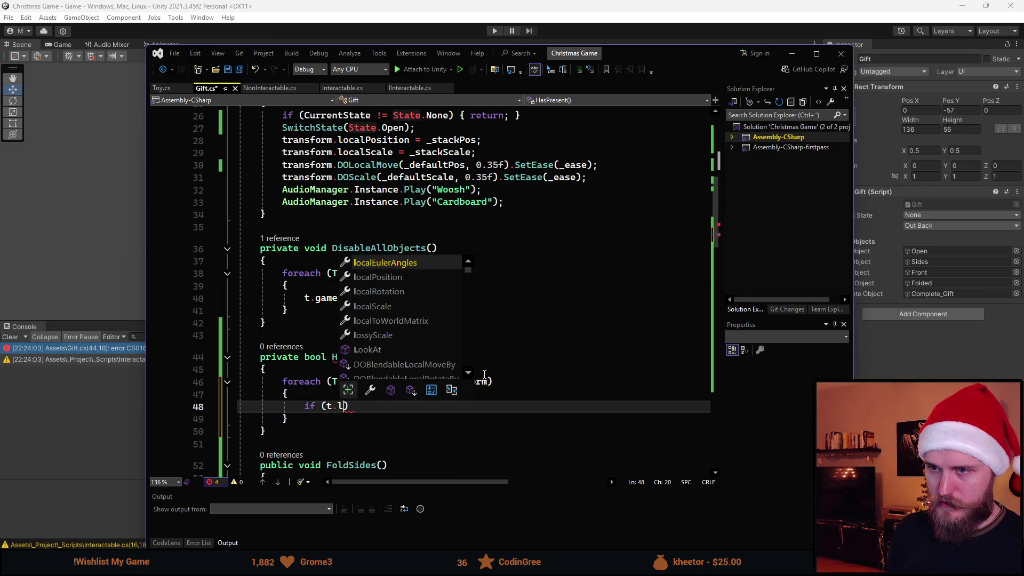
key("Down")
key("Tab")
type(".x")
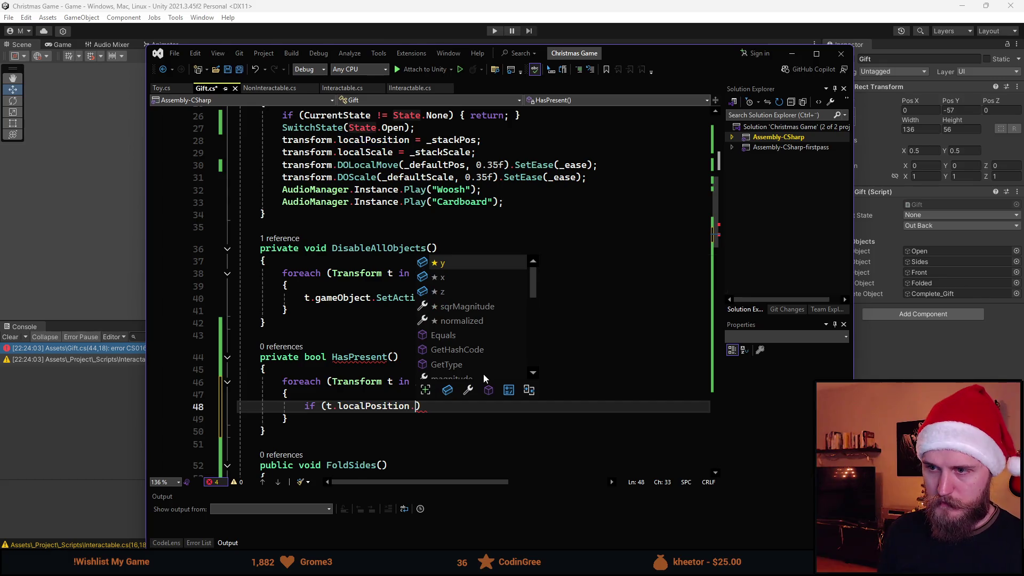
key("Escape")
key("Right")
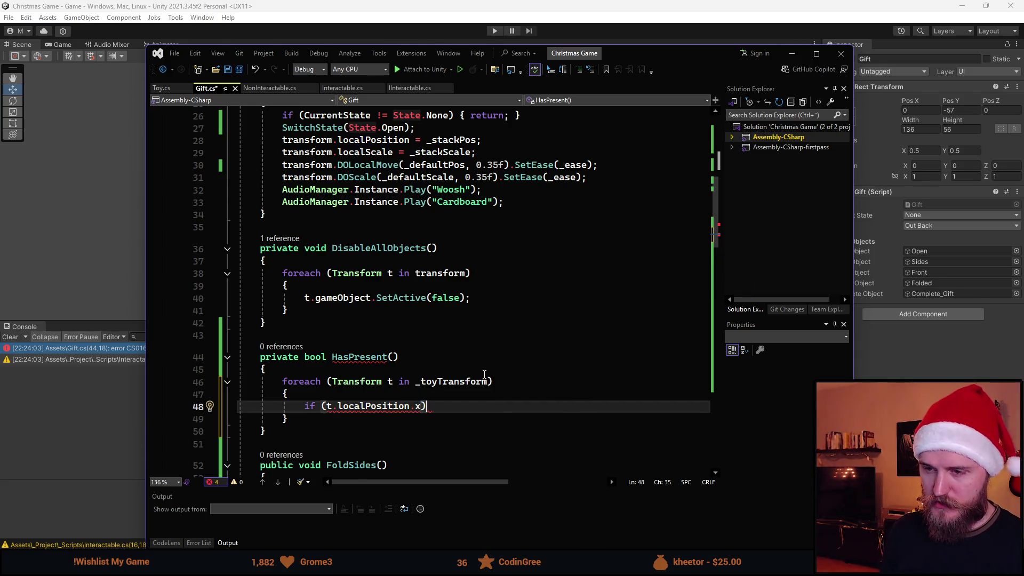
key("Left")
type("==")
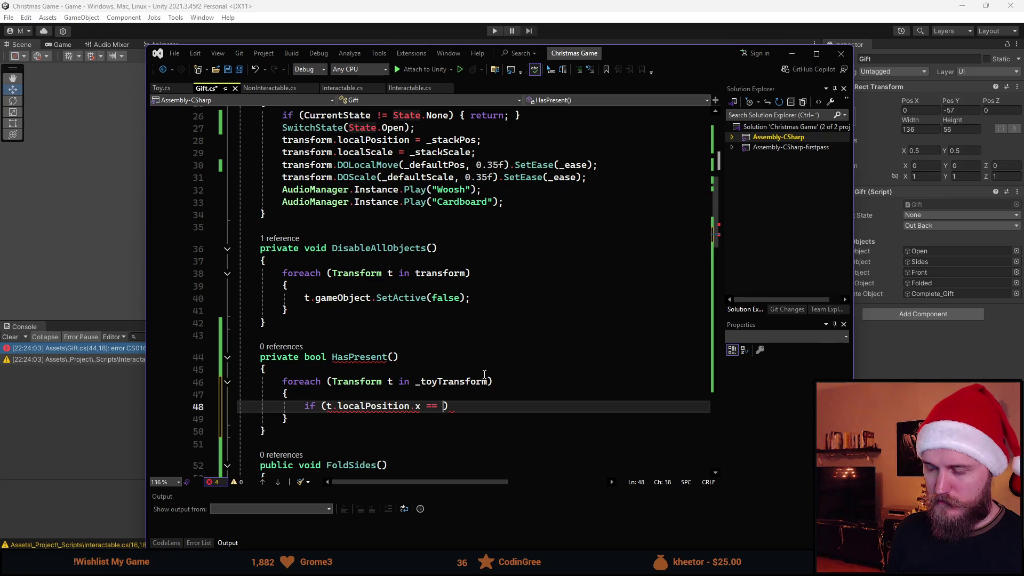
key("BackSpace")
key("BackSpace")
type("<")
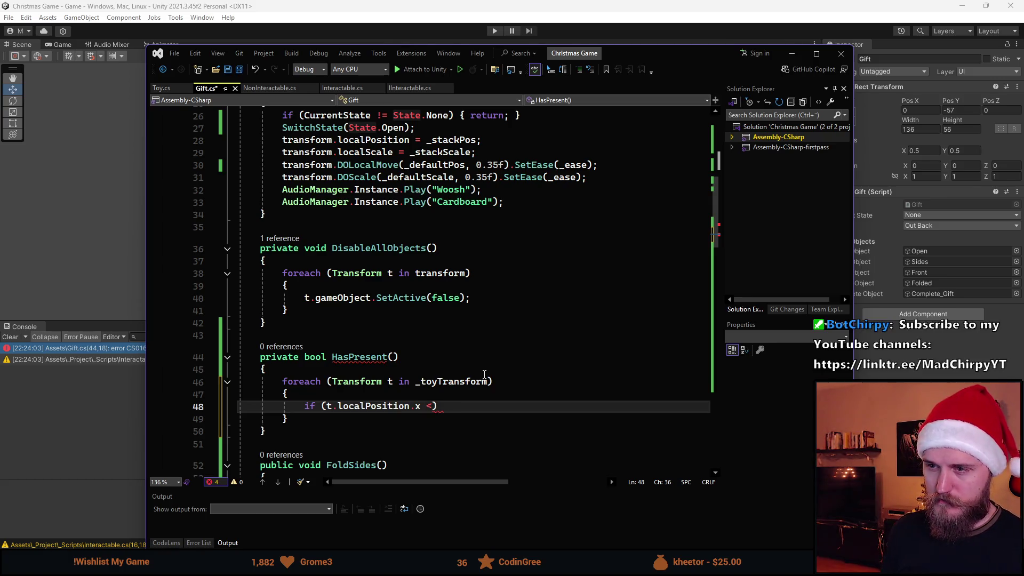
left_click_drag(586, 53, 1023, 18)
left_click(572, 271)
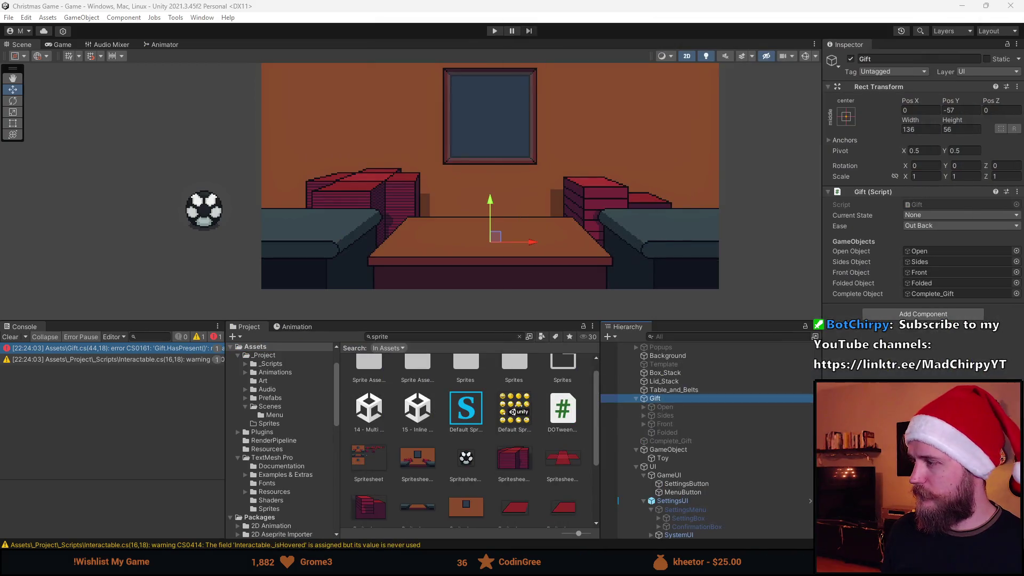
- Activate Gift/Open, drag the Toy to the table centre to read Pos X -8.5, then undo
left_click(709, 459)
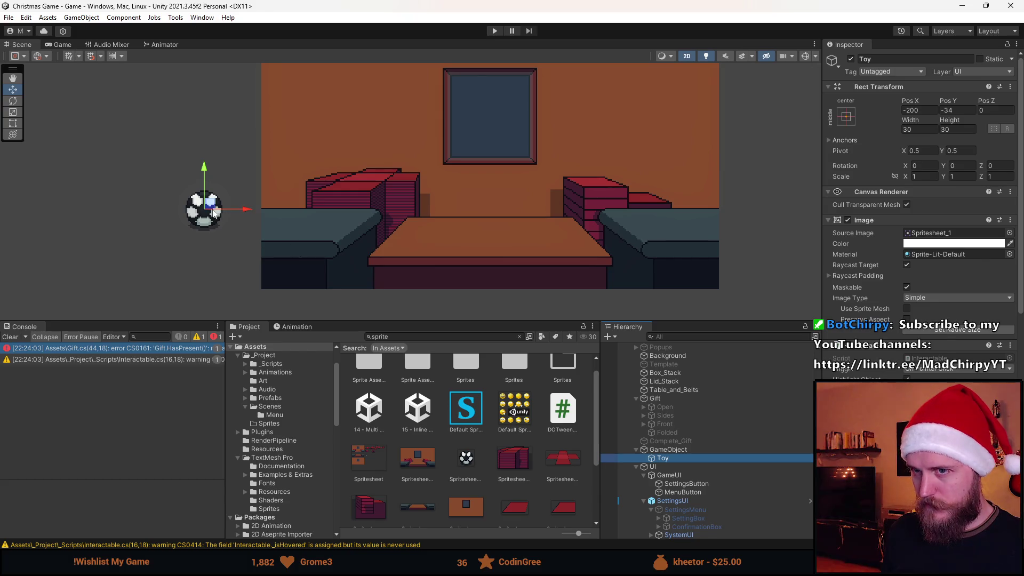
left_click(699, 407)
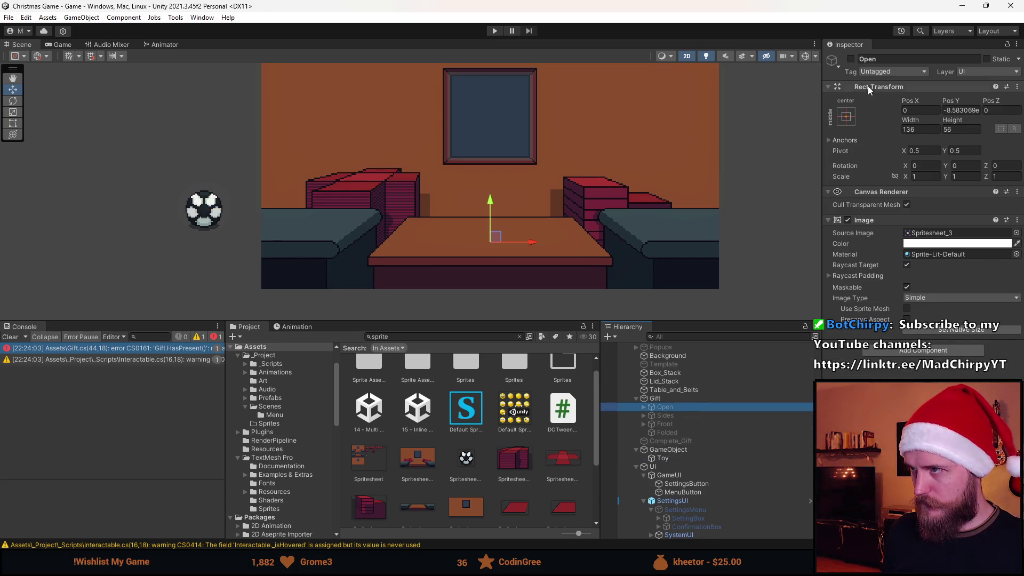
left_click(850, 58)
double_click(705, 458)
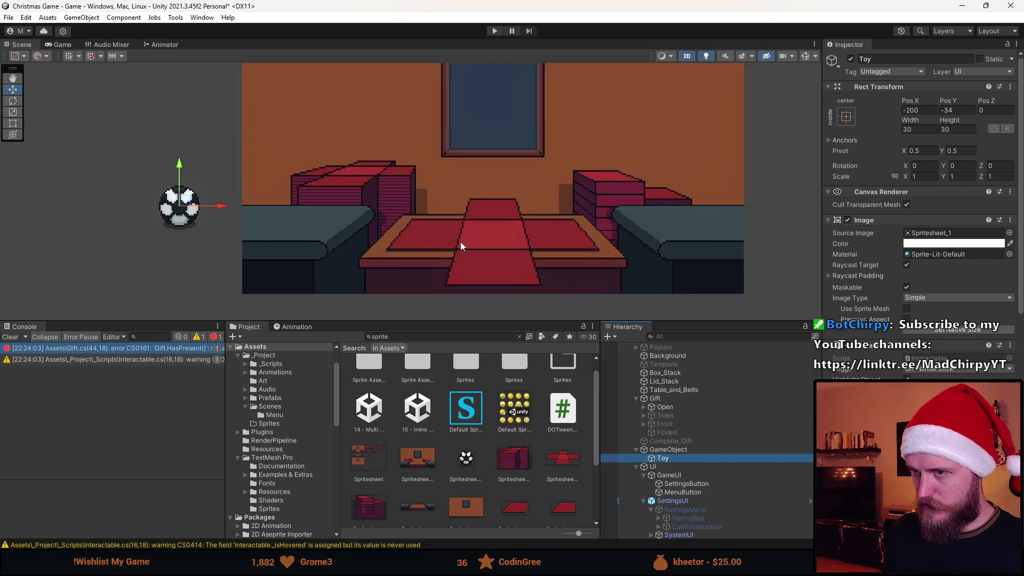
left_click_drag(148, 198, 523, 212)
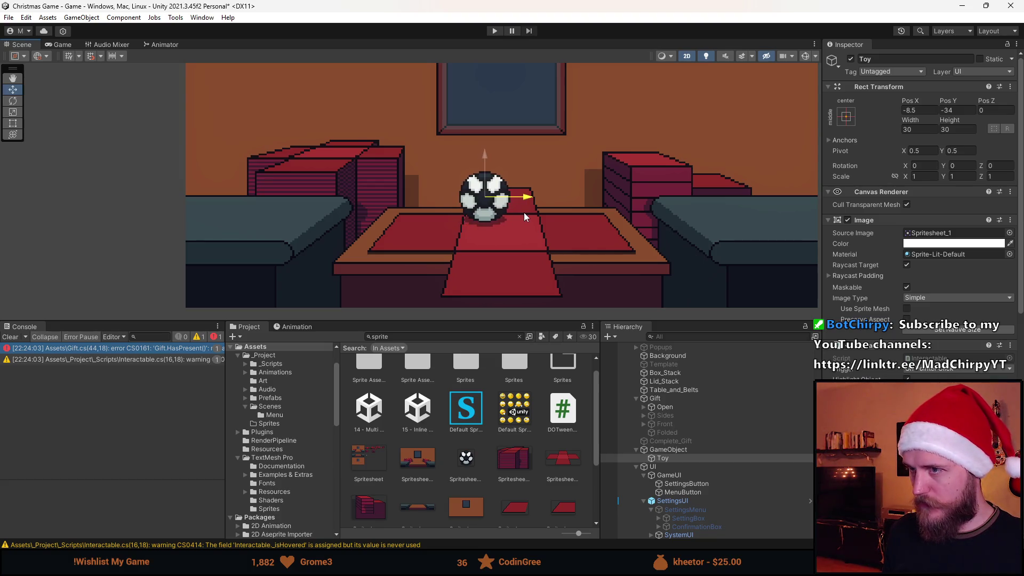
left_click_drag(523, 212, 523, 212)
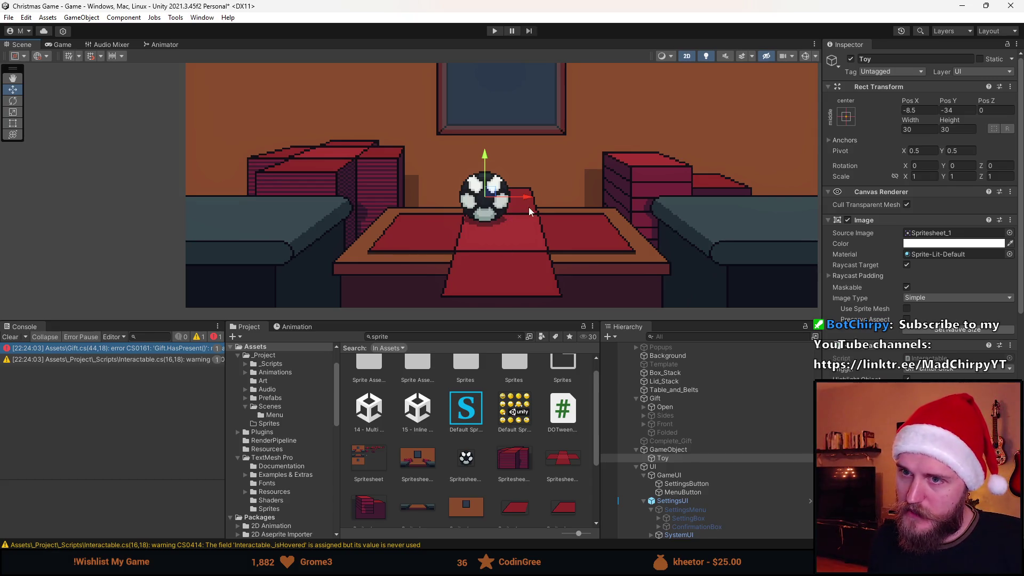
key("ctrl+z")
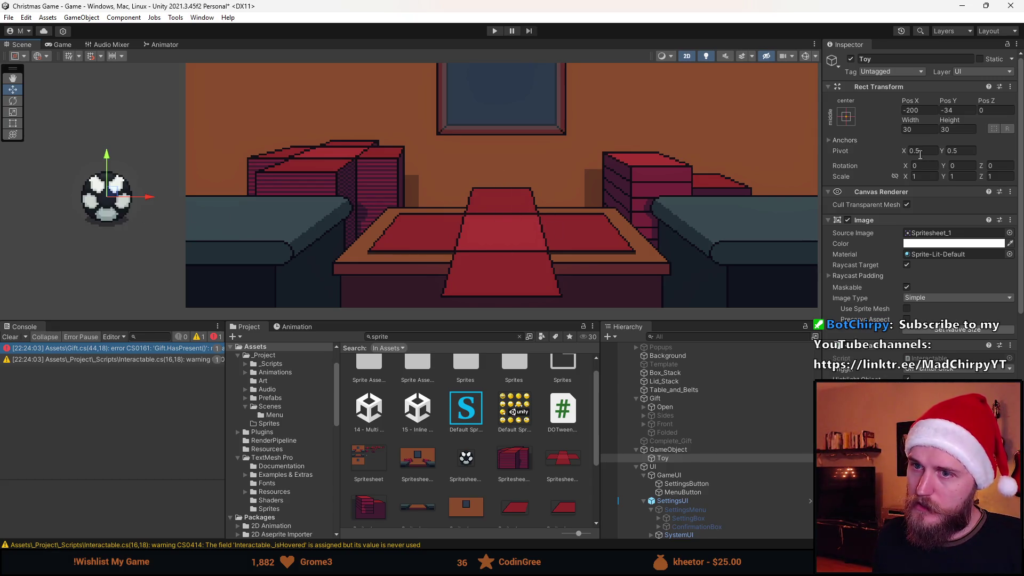
key("alt+Tab")
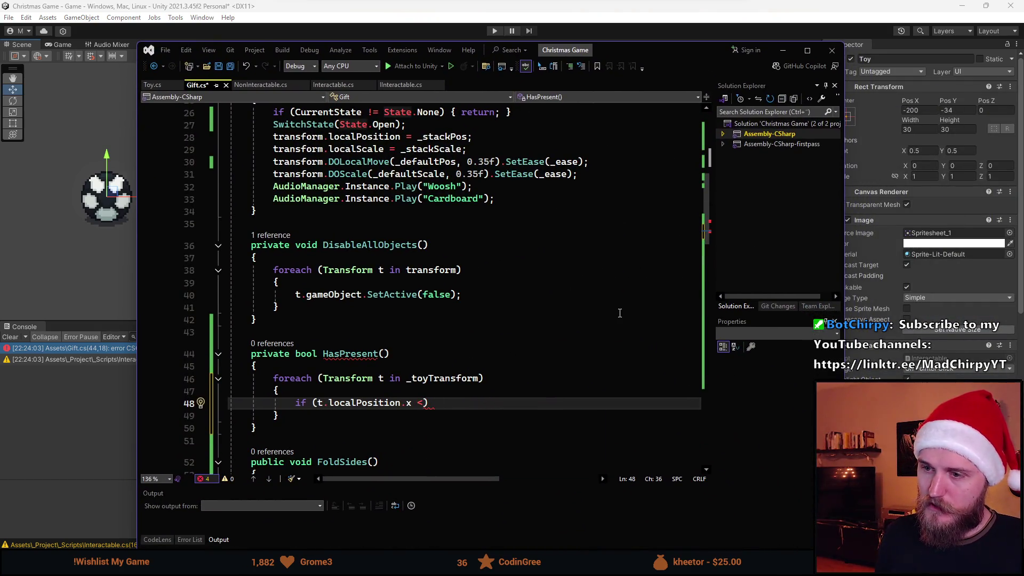
- Complete the if to test x < 8.5f && x > -8.5f and return true inside it
type("8.5f ")
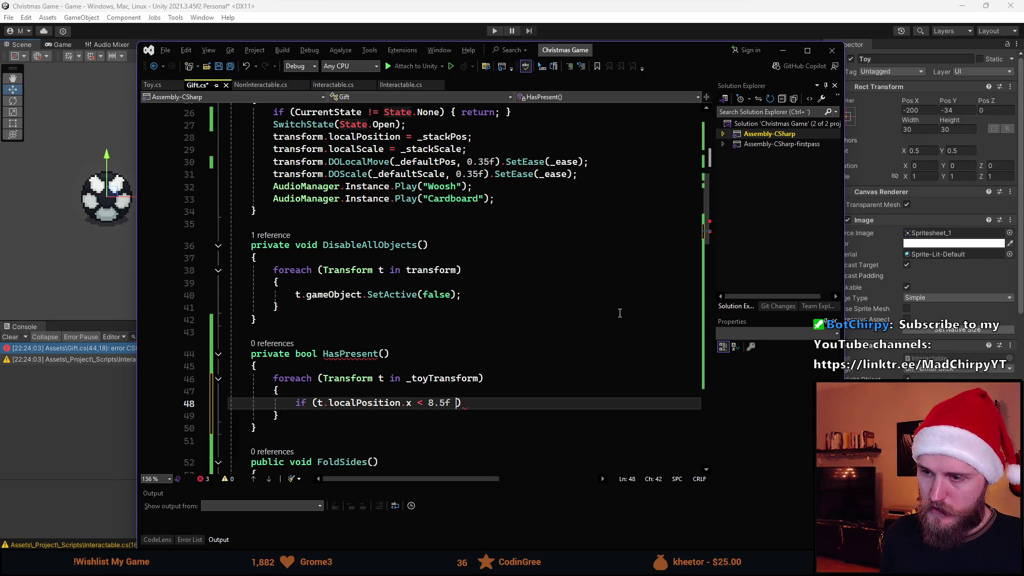
type("&& ")
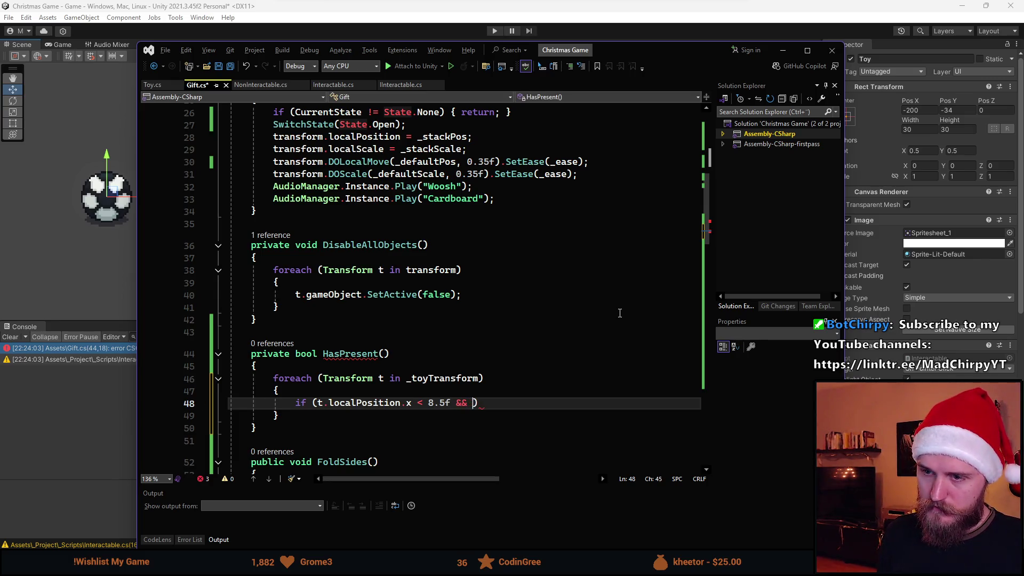
type("t.localPosition")
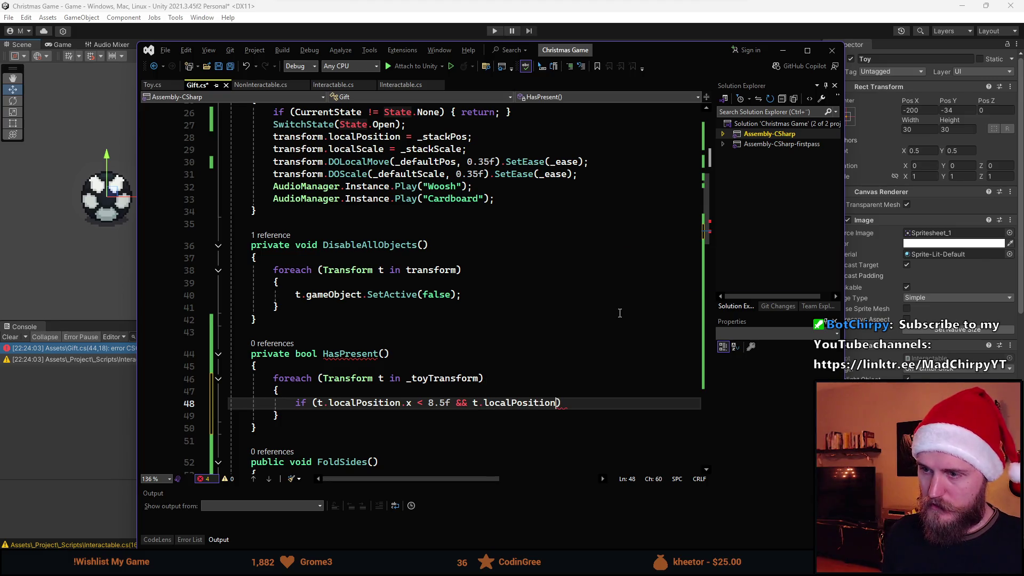
type(".y")
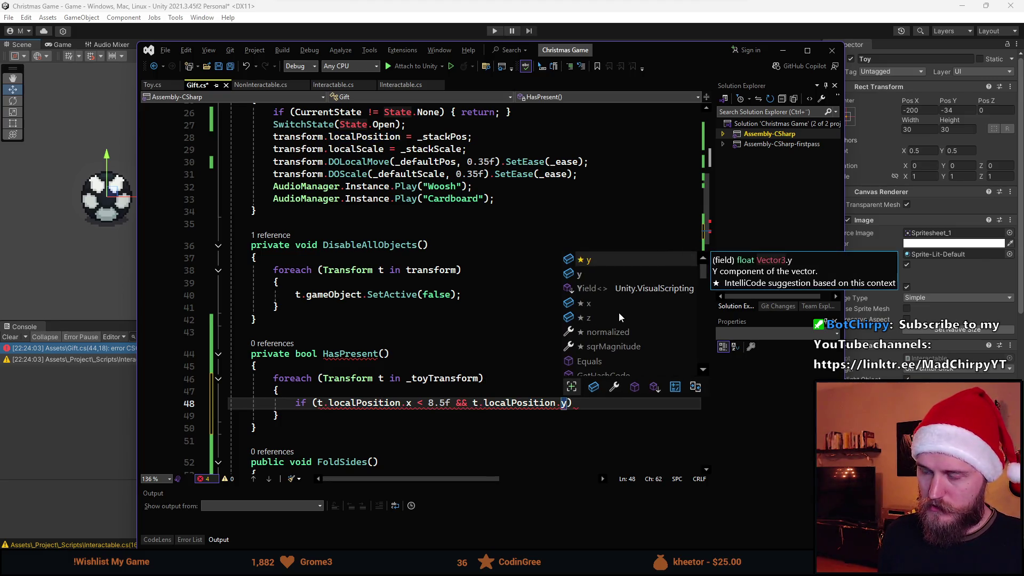
key("BackSpace")
type("x >")
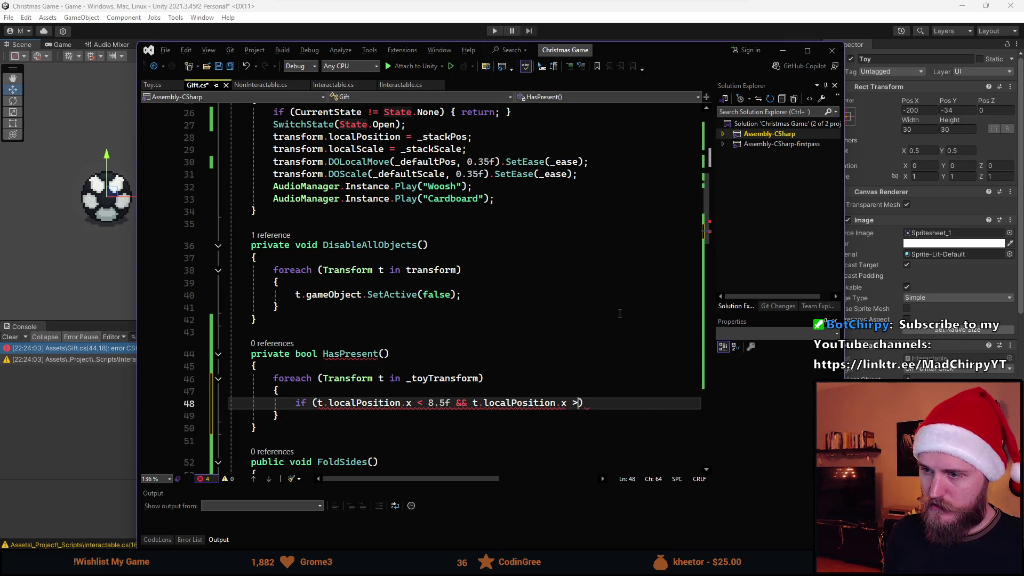
type(" -")
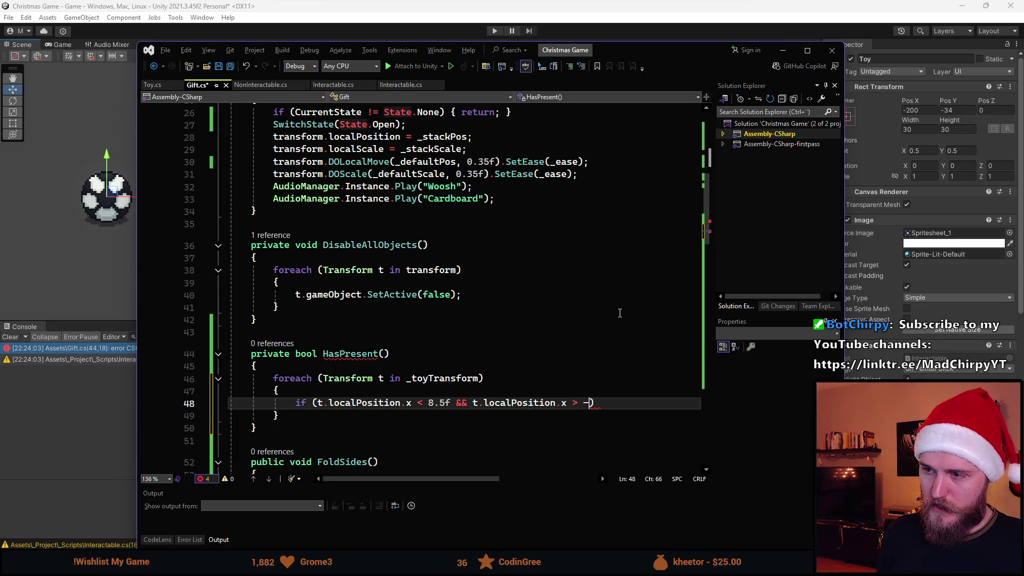
type("8.5")
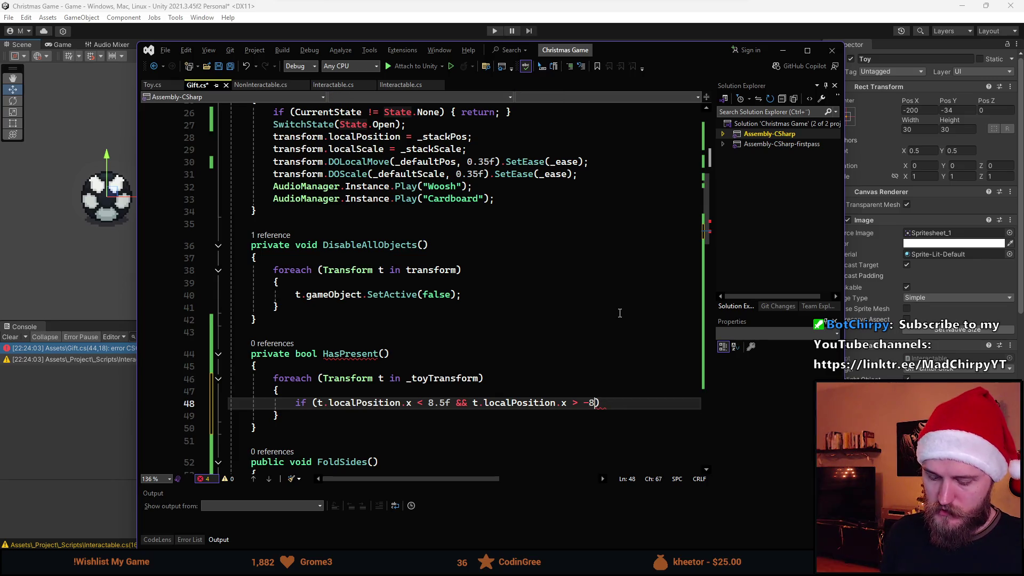
type("f)")
key("Return")
type("{")
key("Return")
type("return")
key("Escape")
- Add 'return false;' after the loop and save Gift.cs
key("Tab")
key("Down")
key("Down")
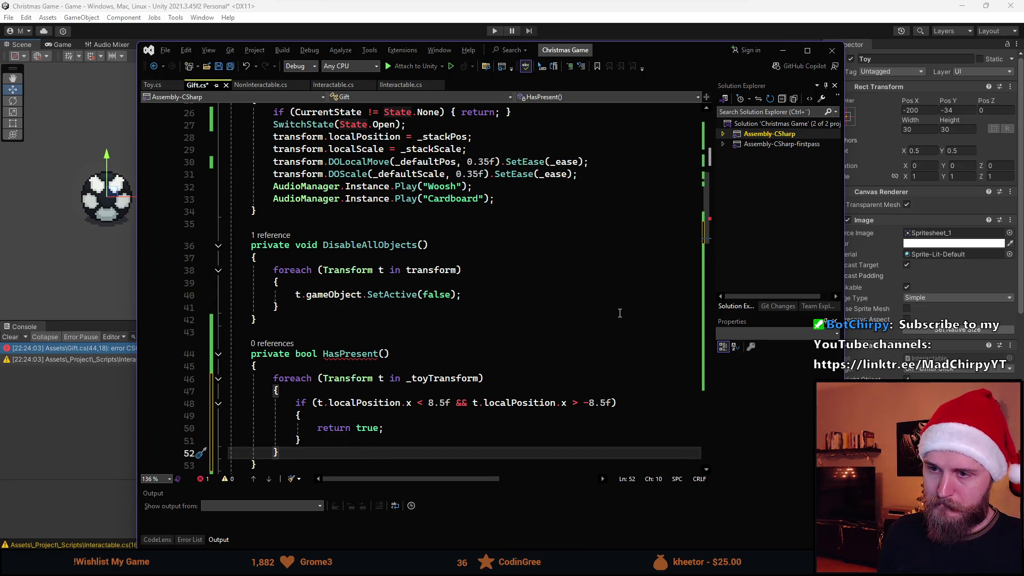
scroll(582, 324, "down", 2)
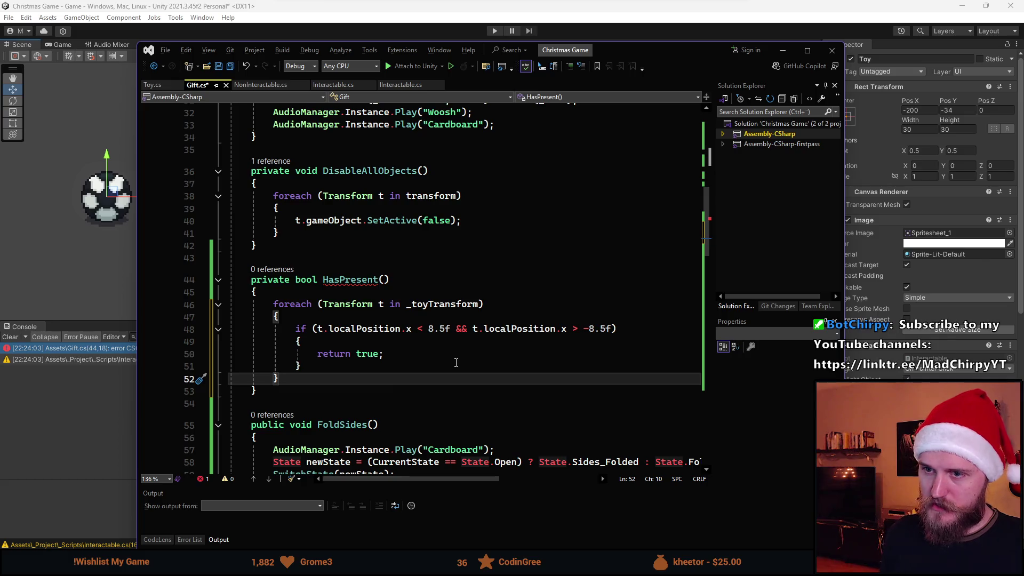
key("Return")
type("return false;")
key("Home")
key("Return")
key("End")
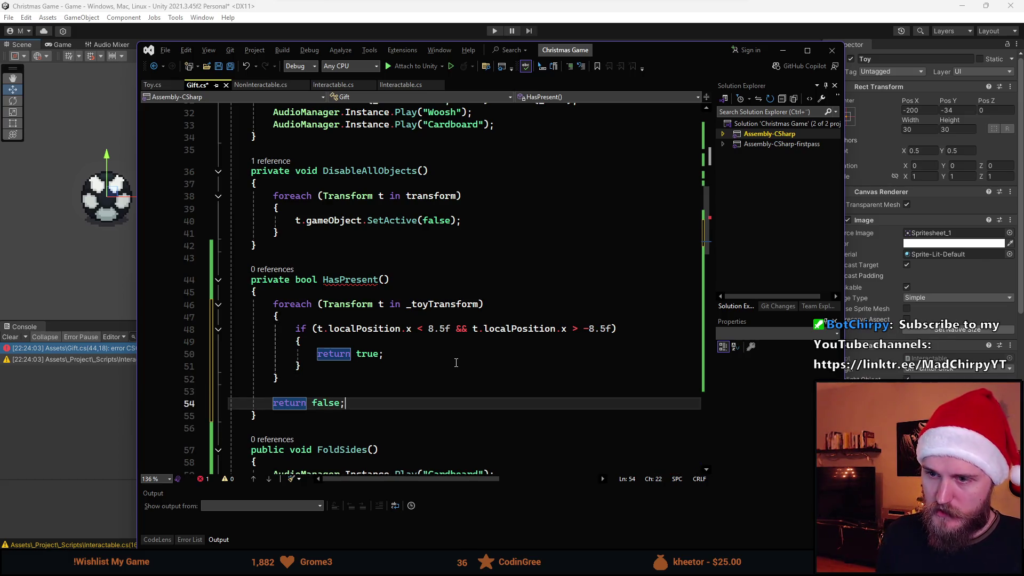
key("ctrl+s")
scroll(446, 352, "down", 4)
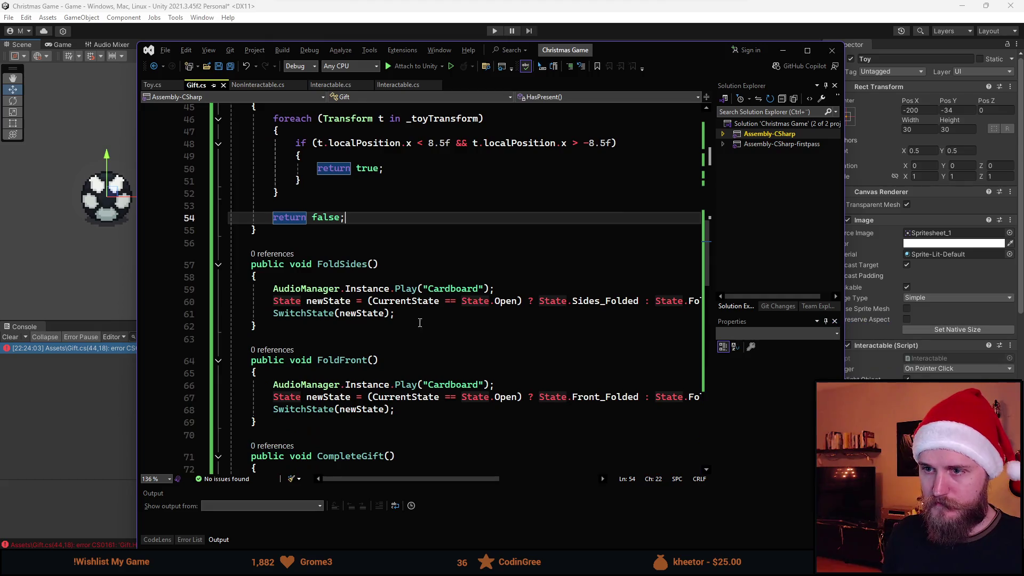
scroll(419, 323, "down", 1)
- Add 'if (!HasPresent()) { return; }' as the first line of FoldSides
left_click(402, 240)
key("Return")
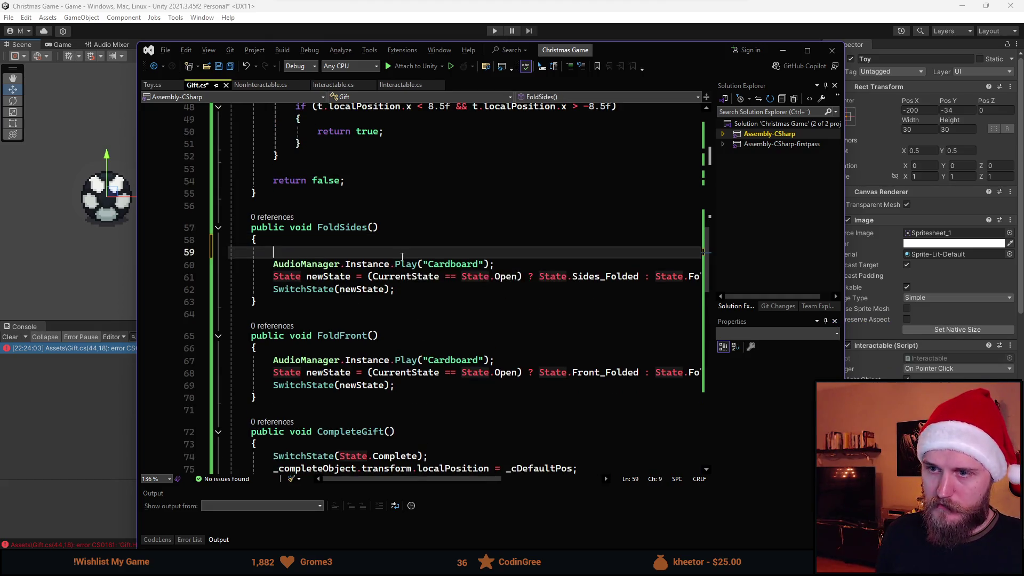
key("Return")
key("Up")
type("u")
key("BackSpace")
type("if (!H")
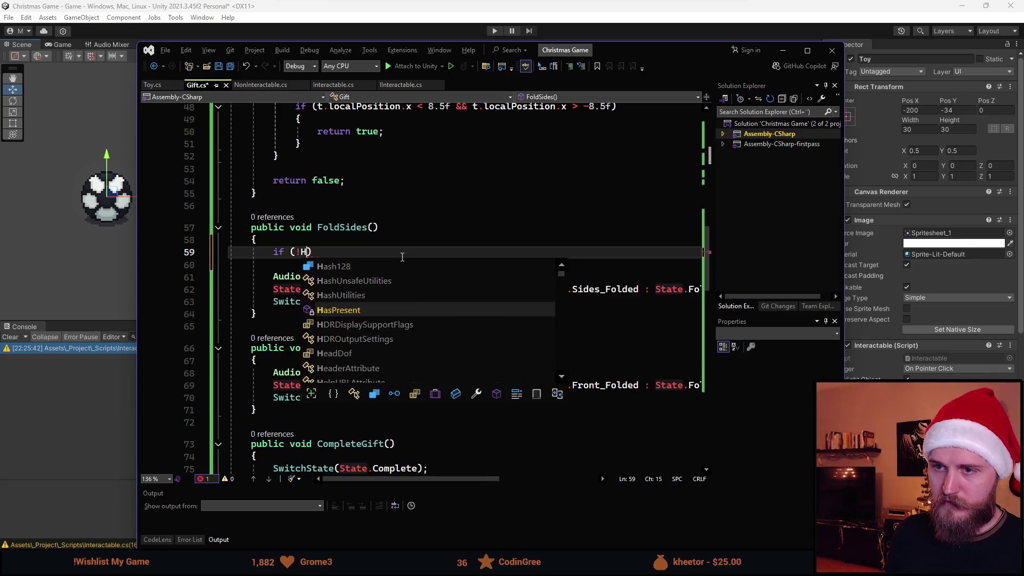
type("asPresent()) { return; }")
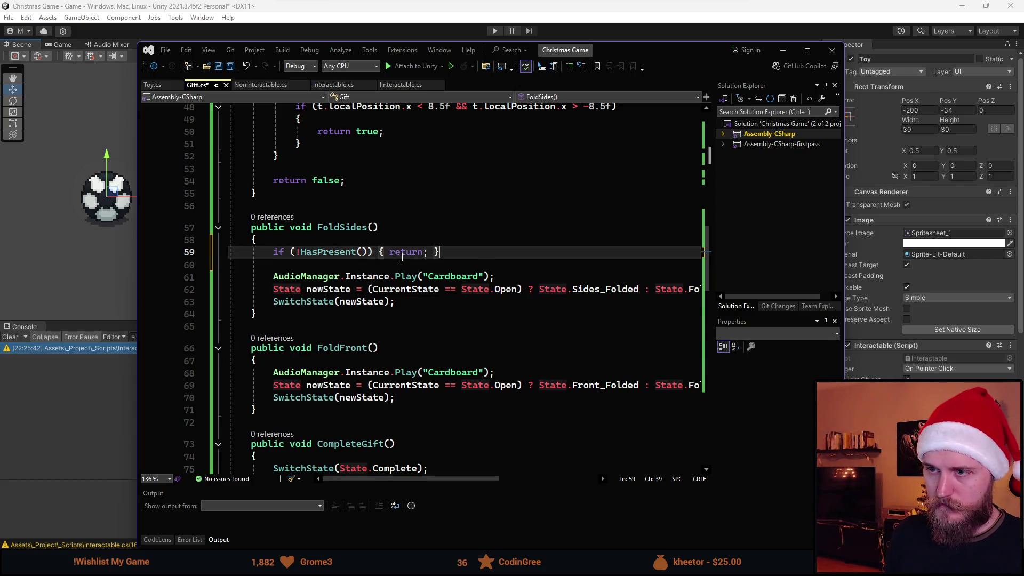
- Duplicate the HasPresent guard and move the copy to the start of FoldFront
key("ctrl+d")
key("alt+Down")
key("alt+Down")
key("alt+Down")
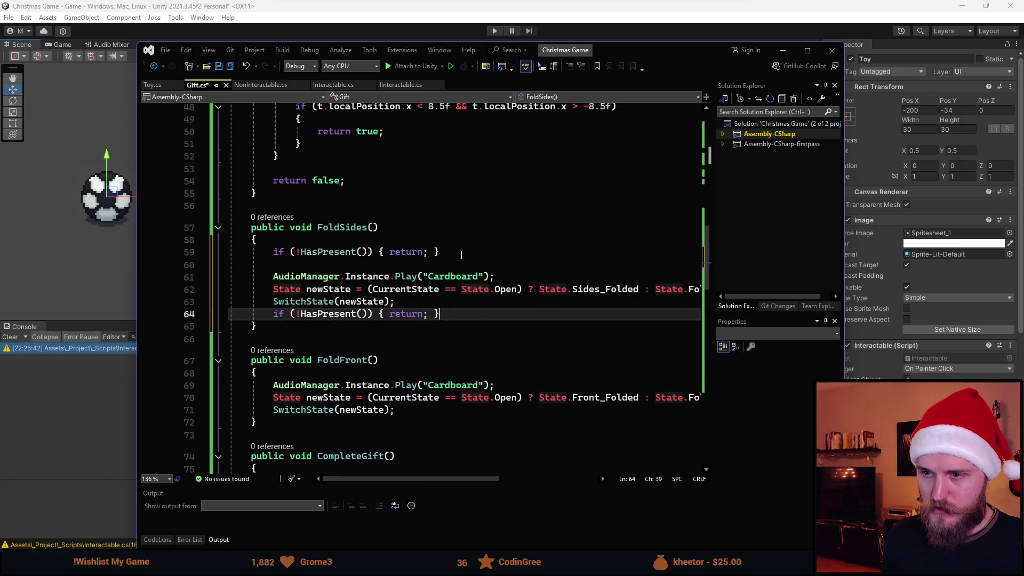
key("alt+Down")
key("Return")
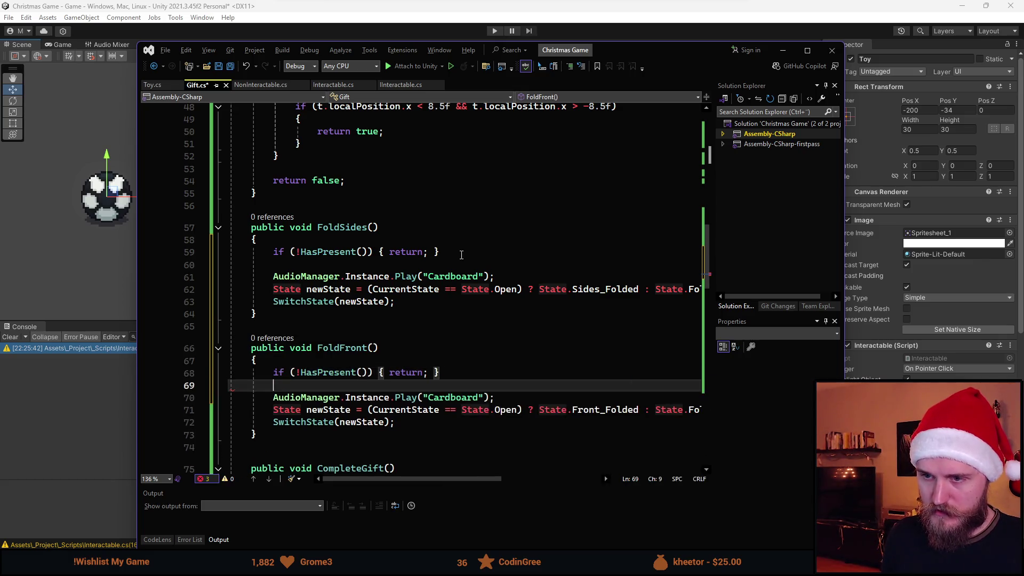
scroll(414, 269, "down", 1)
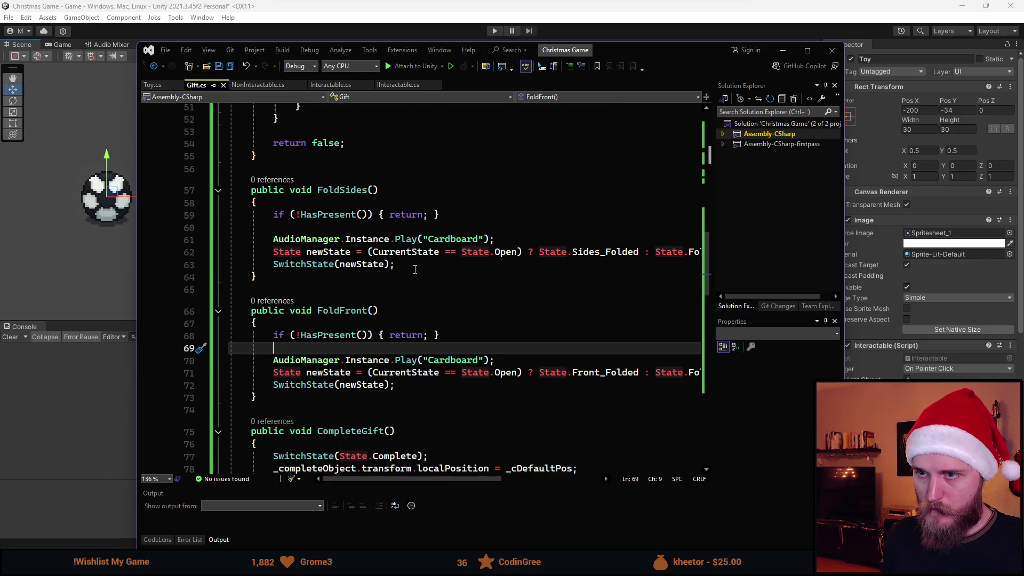
scroll(415, 269, "up", 3)
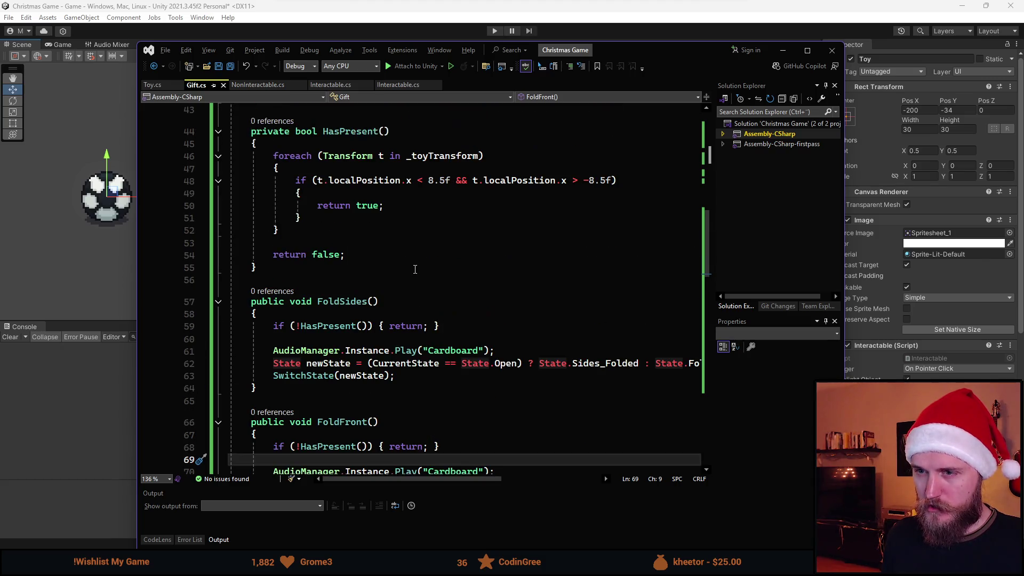
scroll(312, 348, "up", 3)
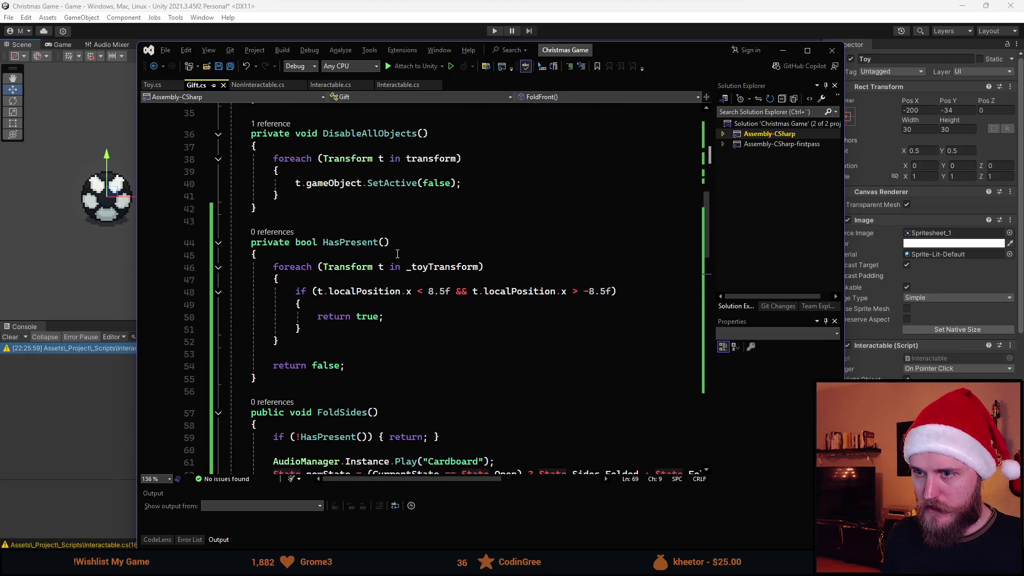
scroll(561, 318, "up", 2)
scroll(431, 332, "down", 2)
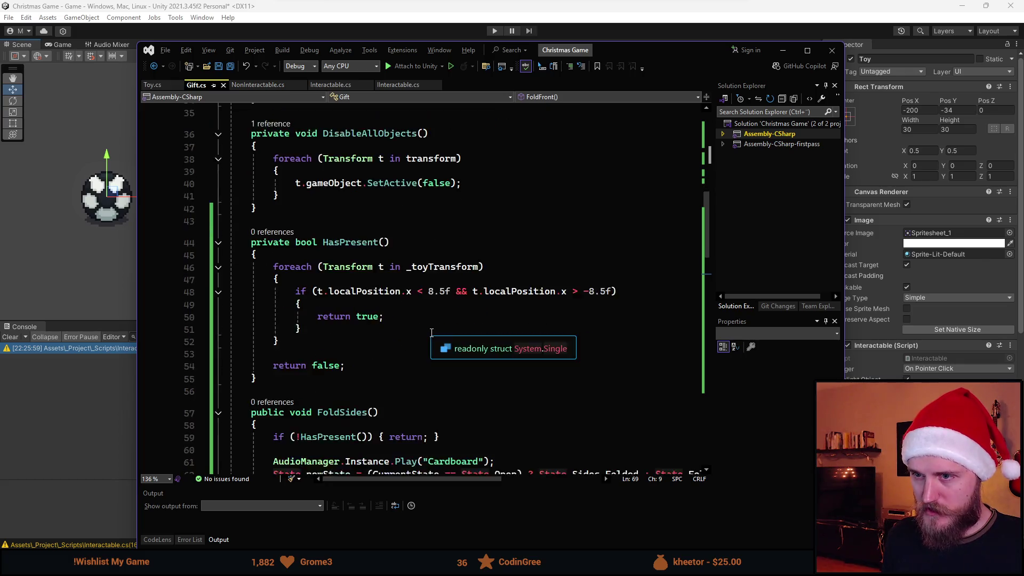
scroll(320, 279, "down", 1)
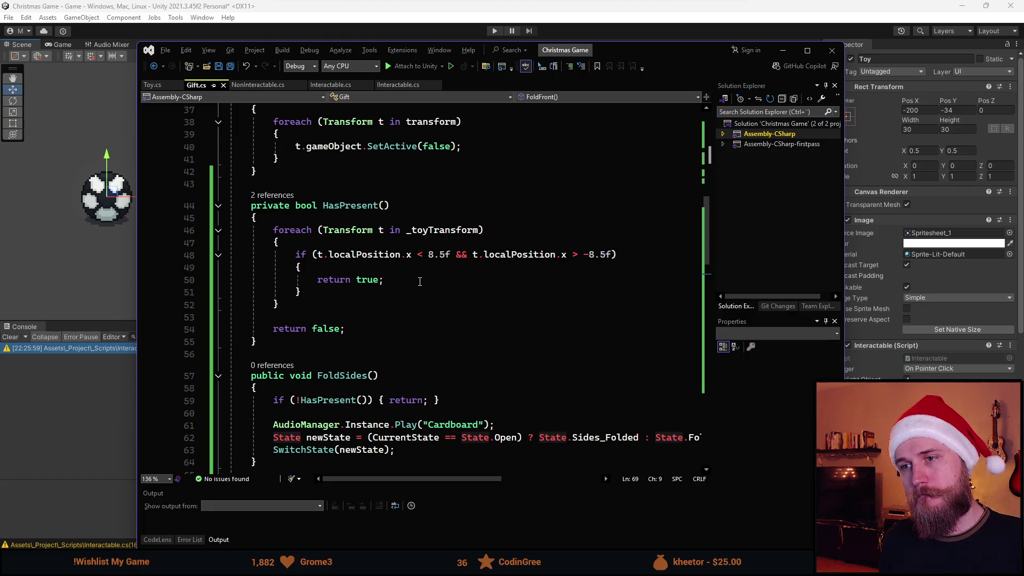
scroll(465, 263, "down", 7)
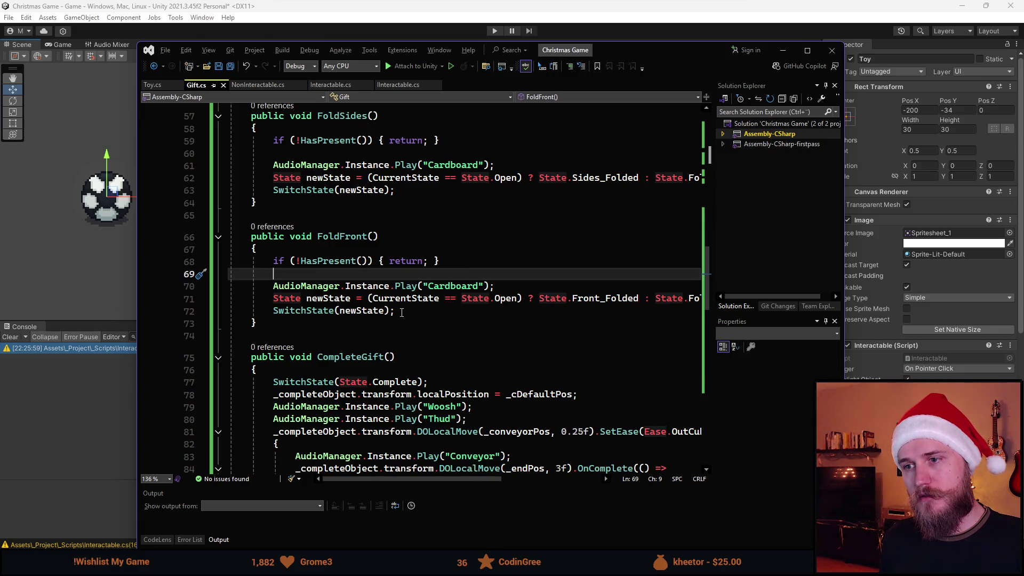
scroll(337, 284, "up", 1)
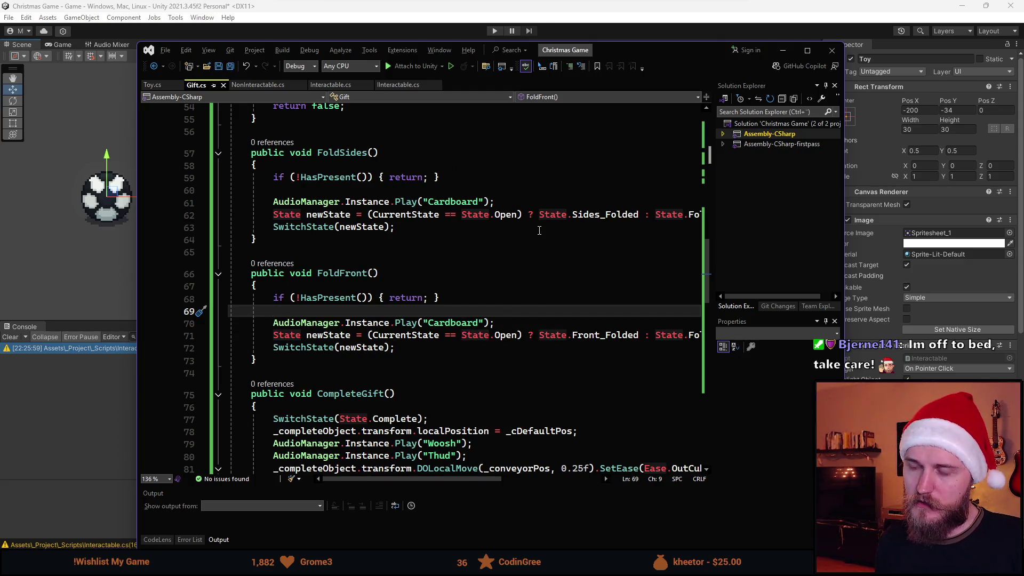
- Clean up the extra lines in FoldFront and save Gift.cs
key("ctrl+Return")
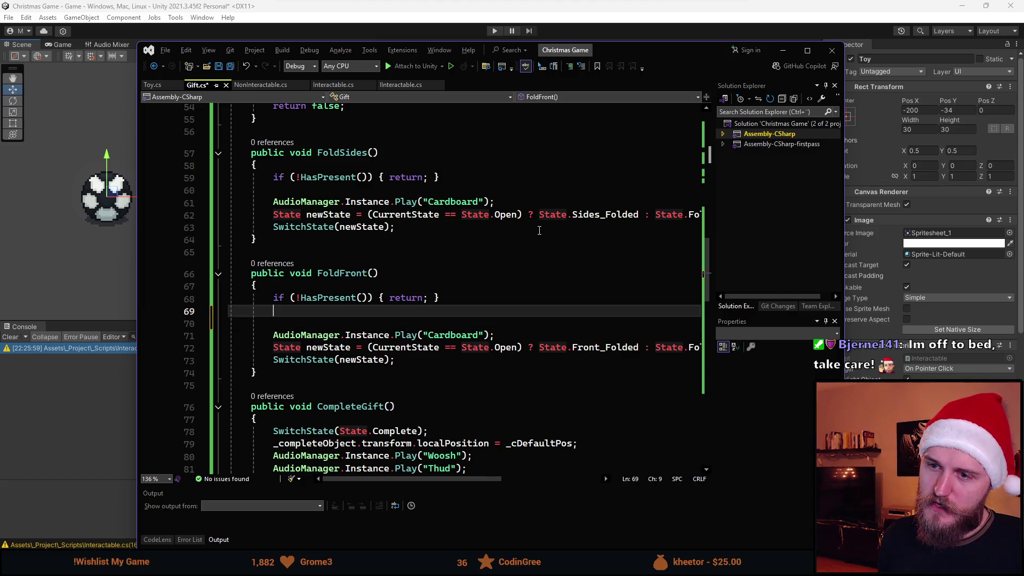
key("Return")
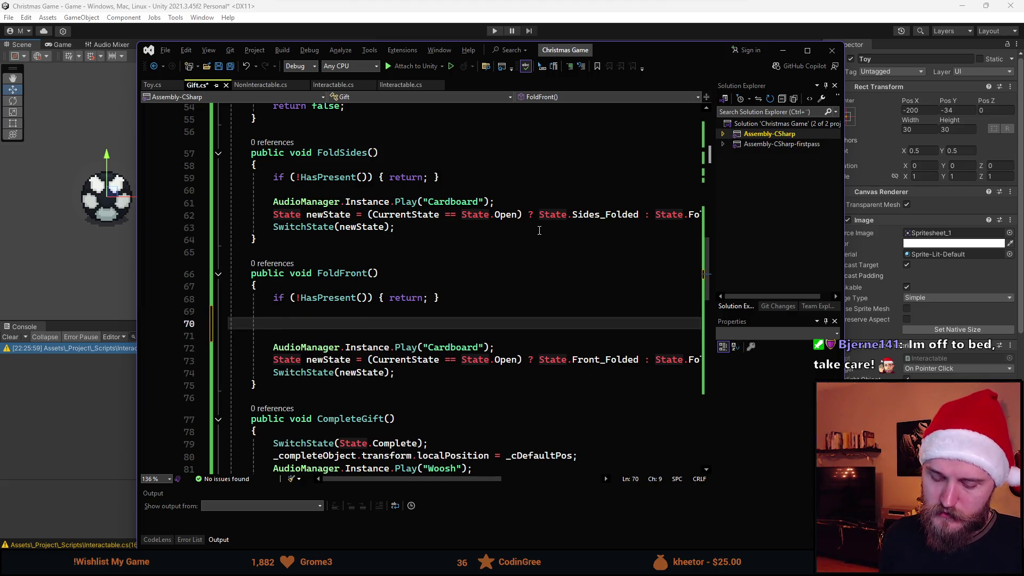
type("f")
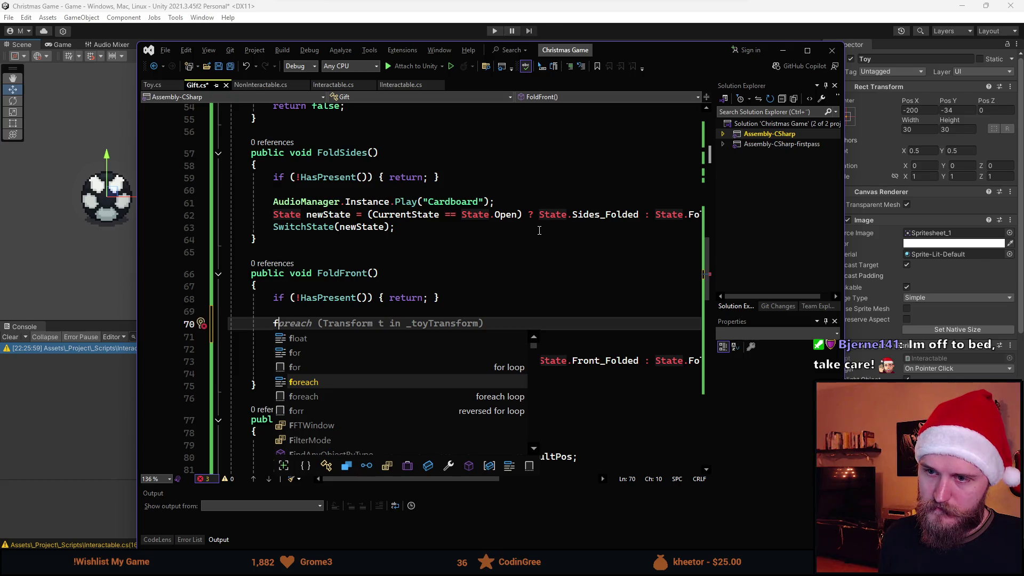
key("BackSpace")
key("BackSpace")
key("BackSpace")
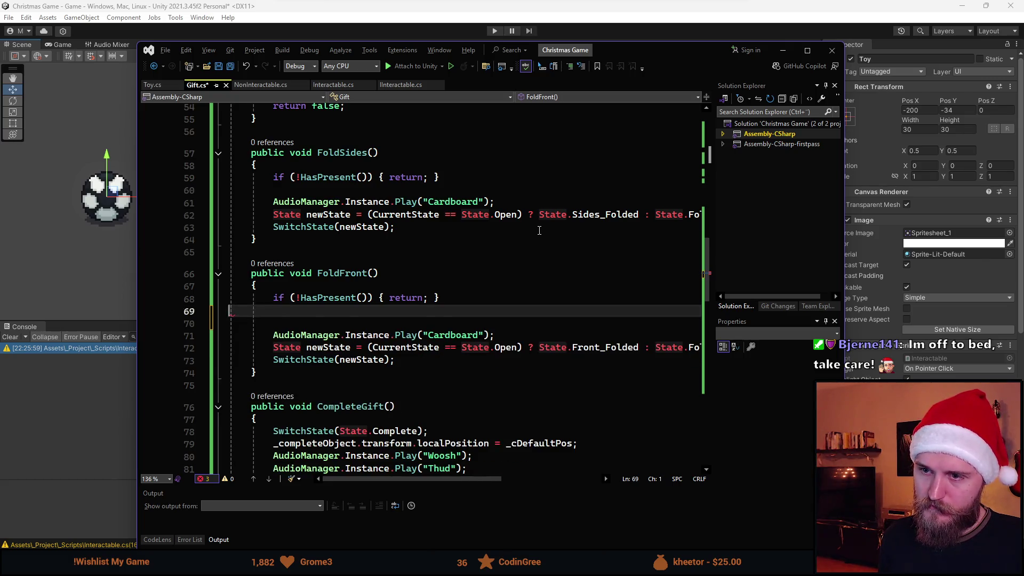
key("ctrl+s")
scroll(539, 230, "up", 17)
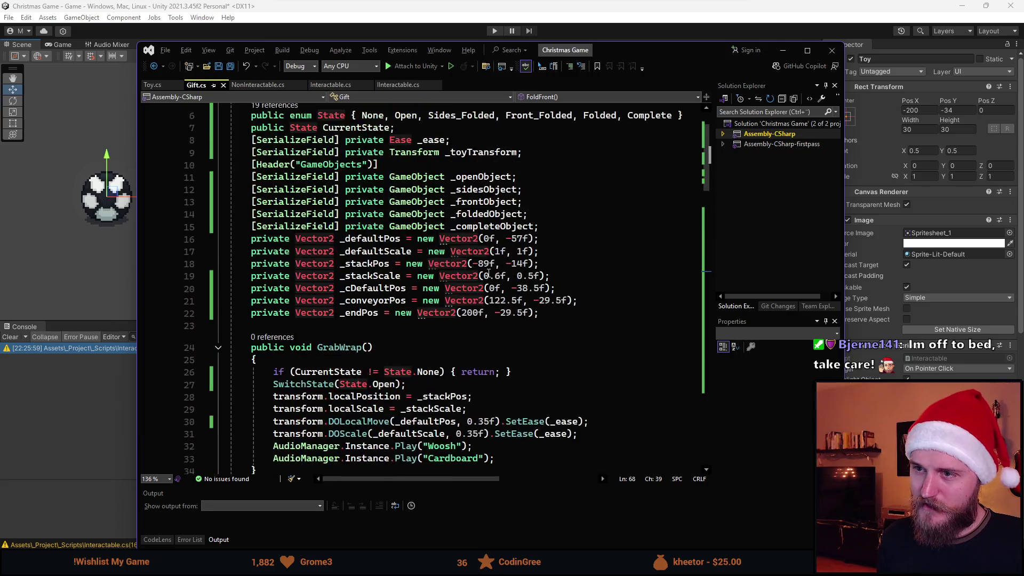
- Add a 'private Transform _currentToy;' field below _endPos and save
scroll(510, 292, "down", 1)
left_click(568, 313)
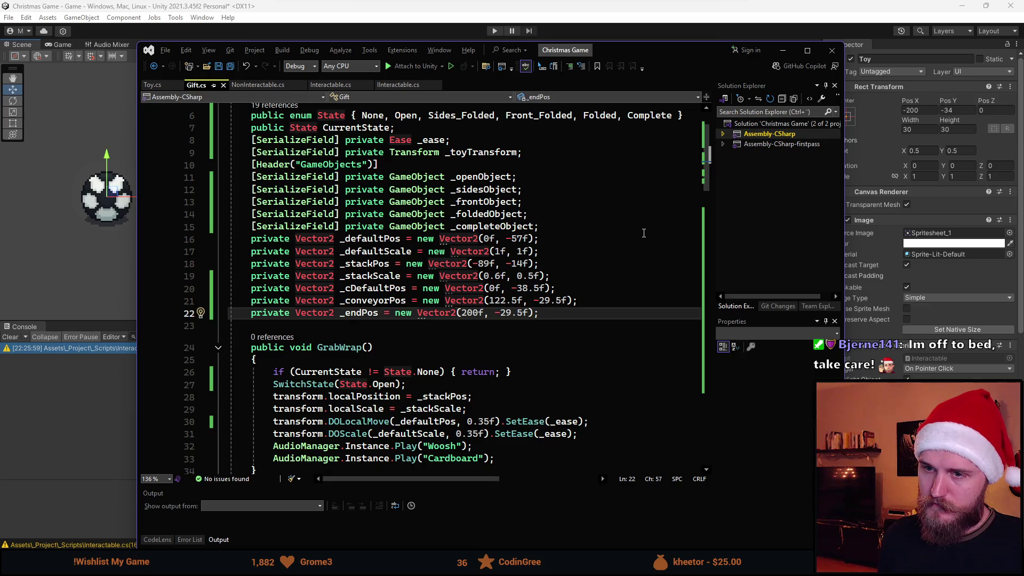
key("Return")
type("private ")
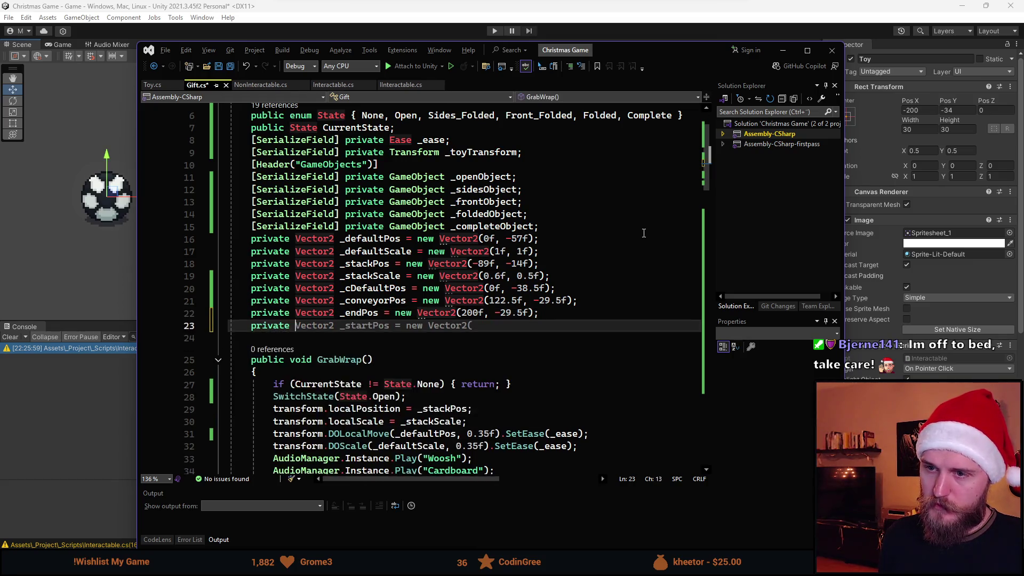
type("Transform _")
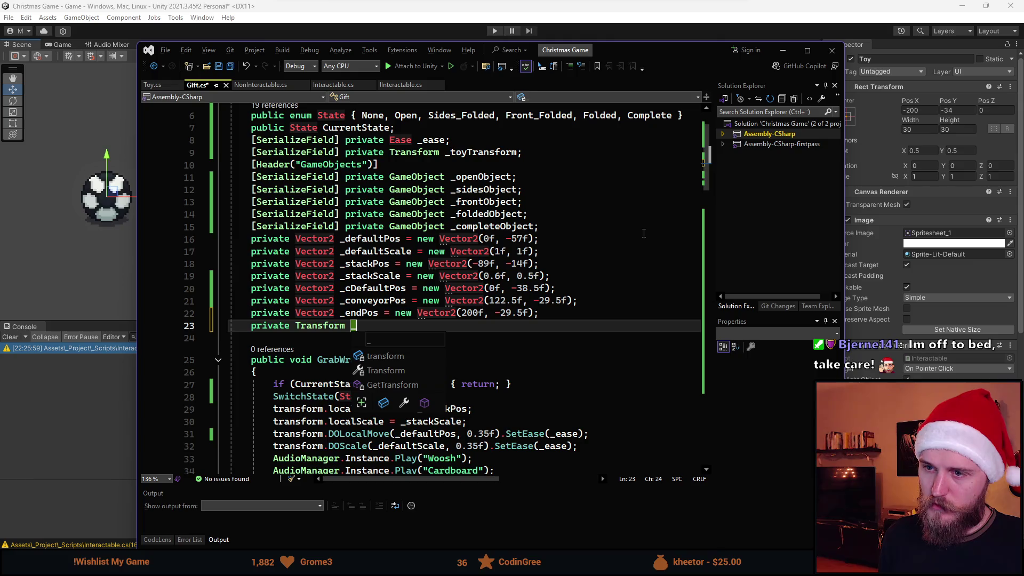
type("currentToy;")
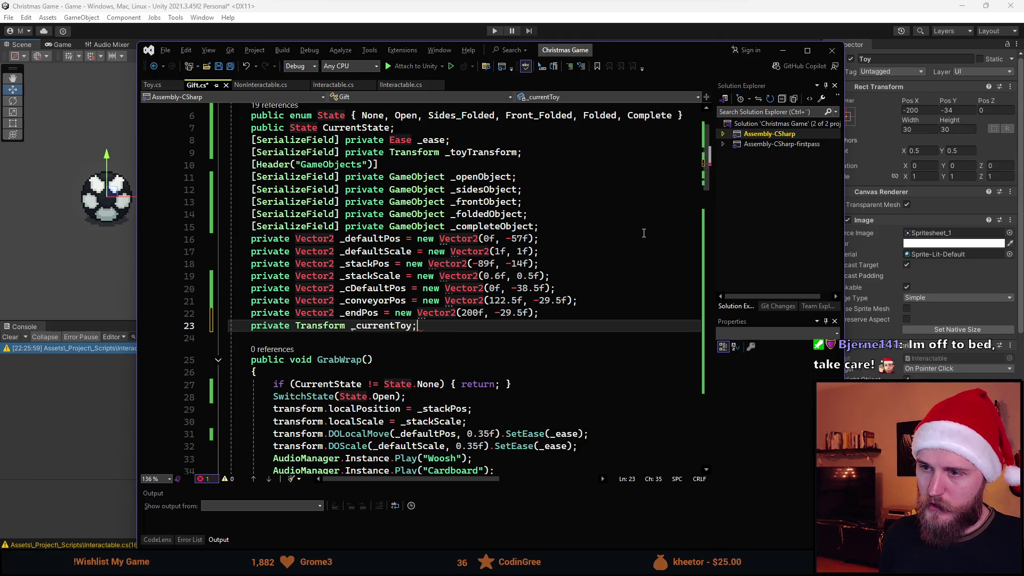
key("ctrl+s")
- In FoldFront, add 'if (_currentToy != null) { Destroy(_currentToy); }'
scroll(533, 270, "down", 9)
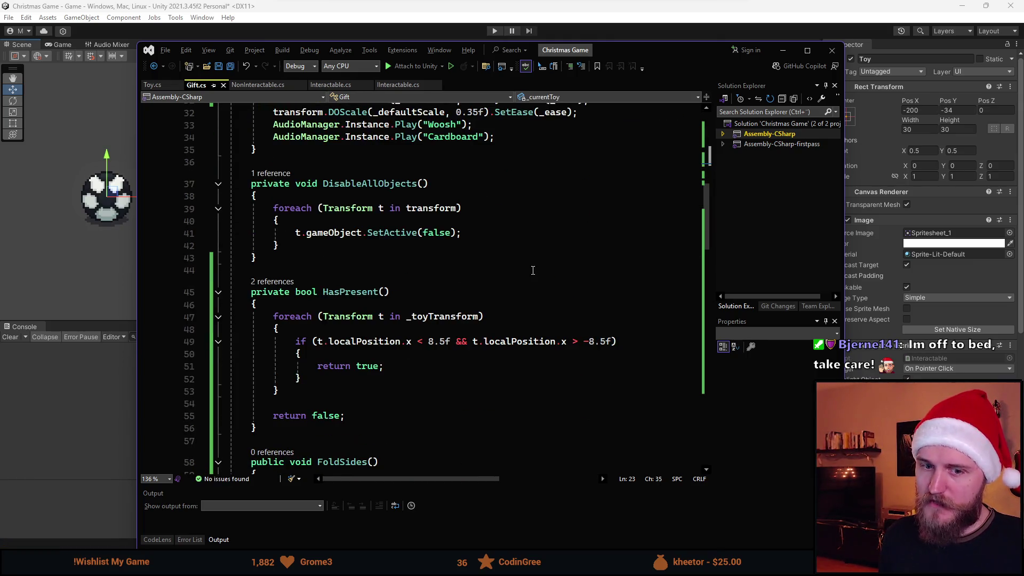
scroll(398, 255, "down", 2)
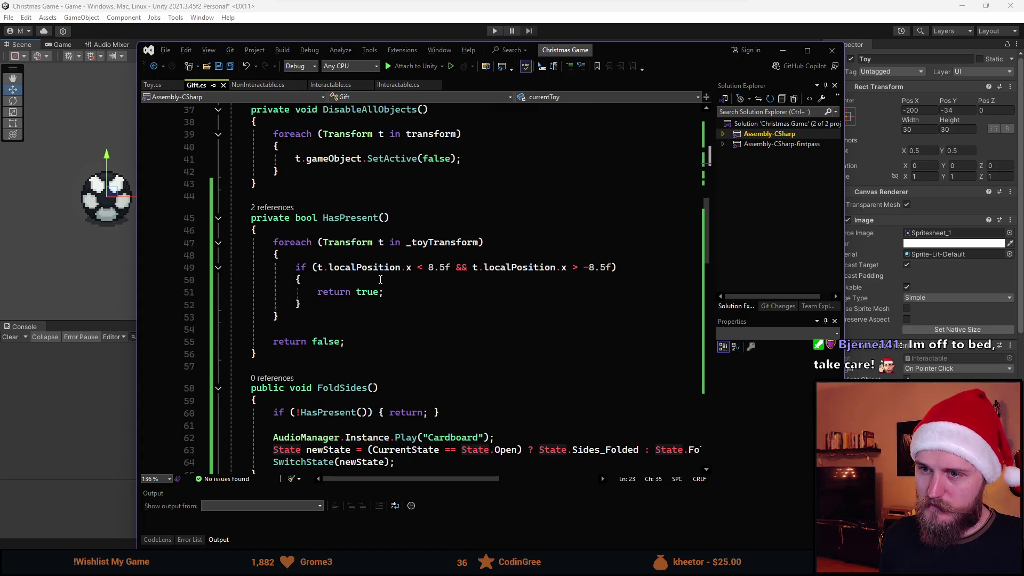
scroll(398, 231, "down", 5)
scroll(393, 284, "down", 2)
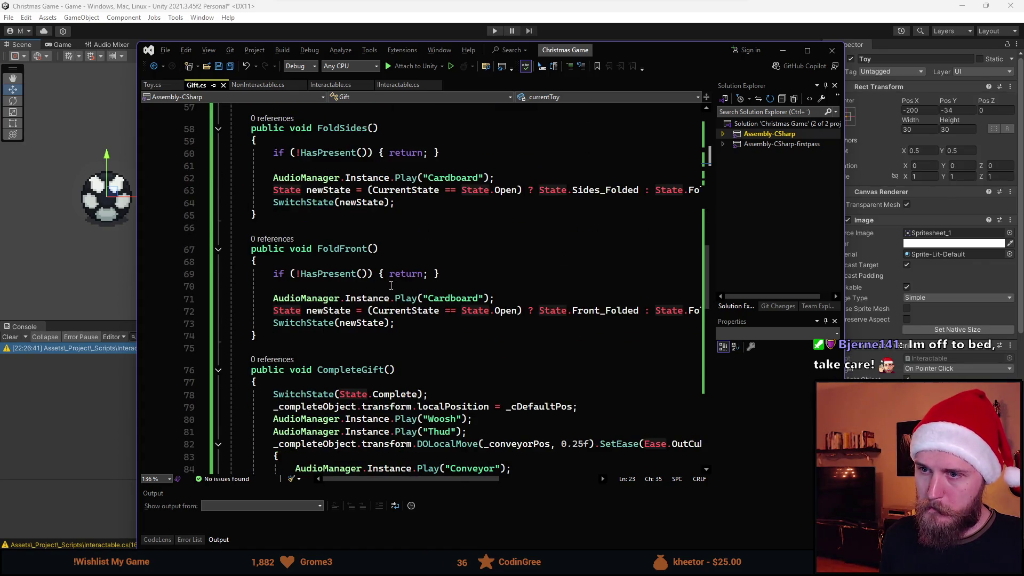
left_click(430, 282)
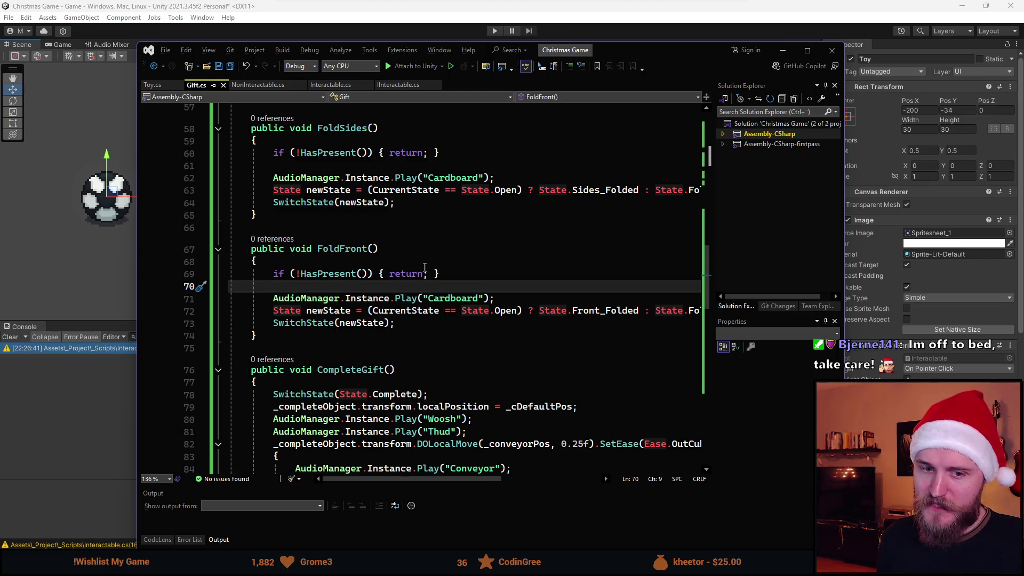
scroll(442, 320, "up", 9)
scroll(454, 340, "up", 2)
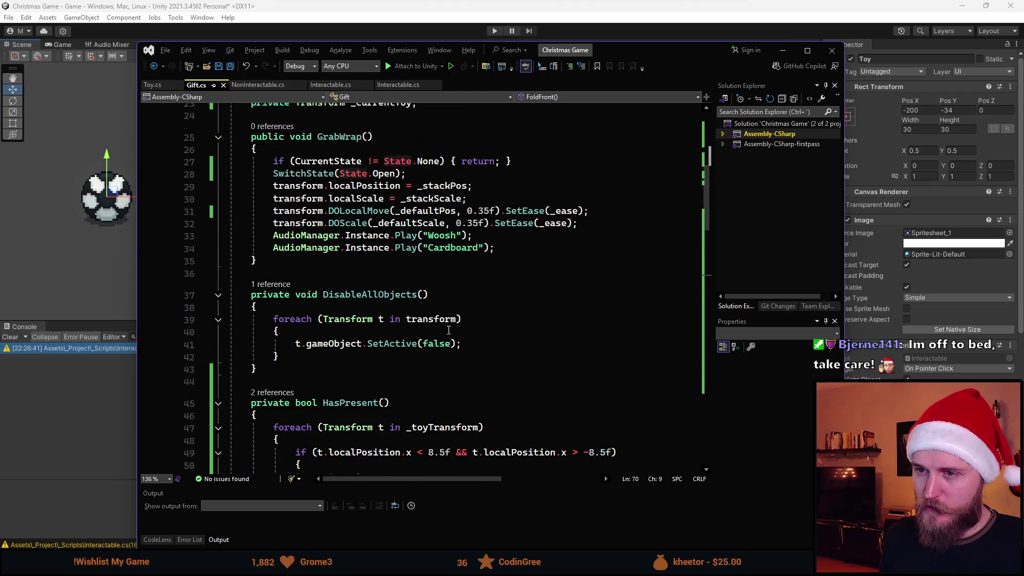
scroll(448, 330, "up", 1)
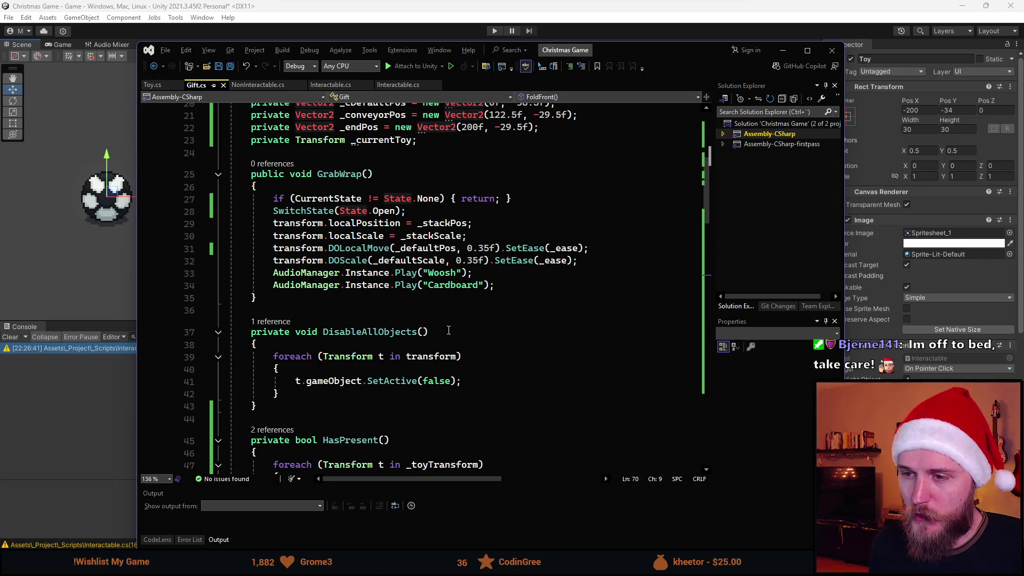
scroll(380, 237, "down", 2)
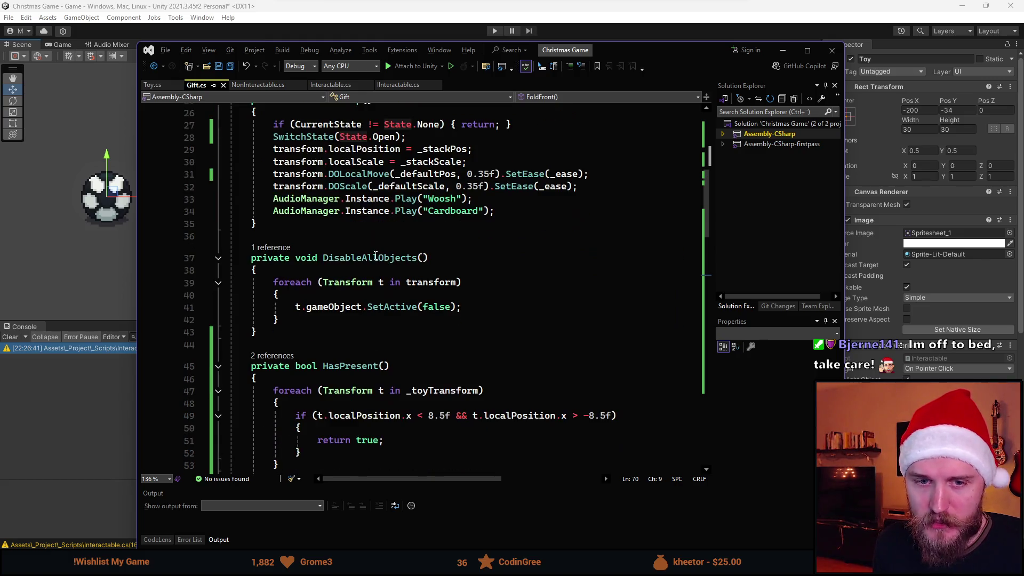
scroll(377, 258, "down", 2)
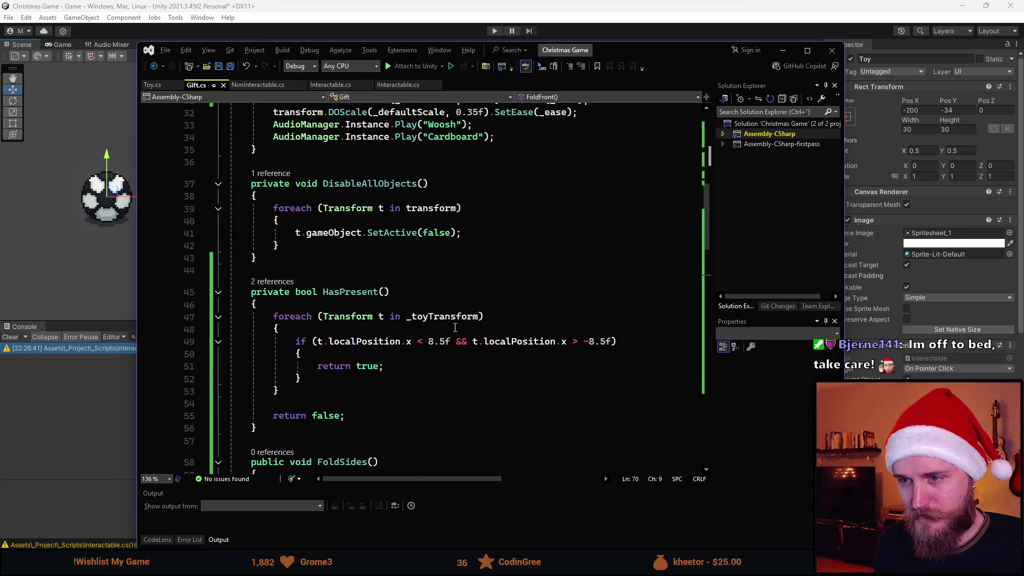
scroll(463, 228, "down", 2)
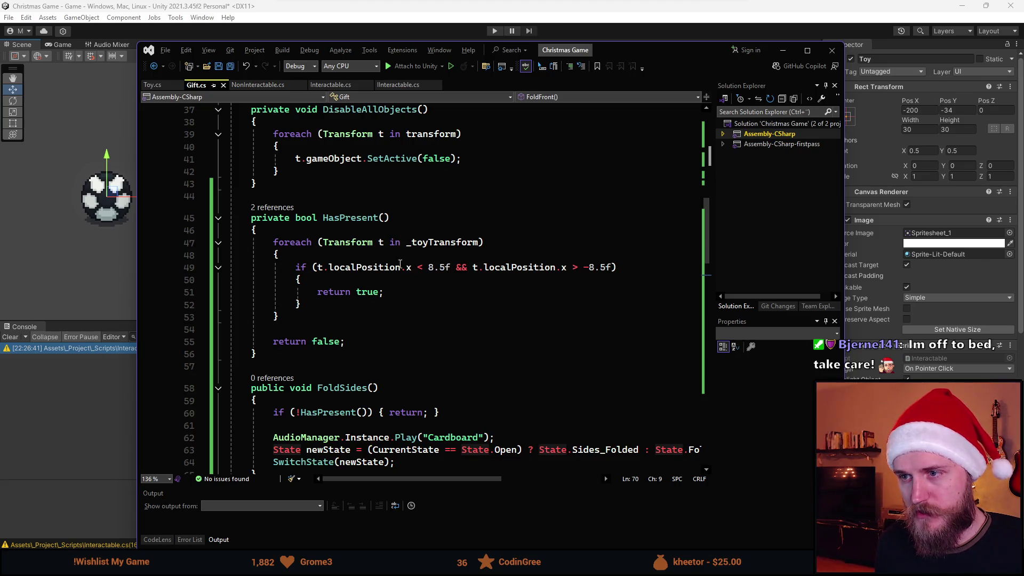
scroll(352, 314, "down", 1)
scroll(347, 243, "down", 3)
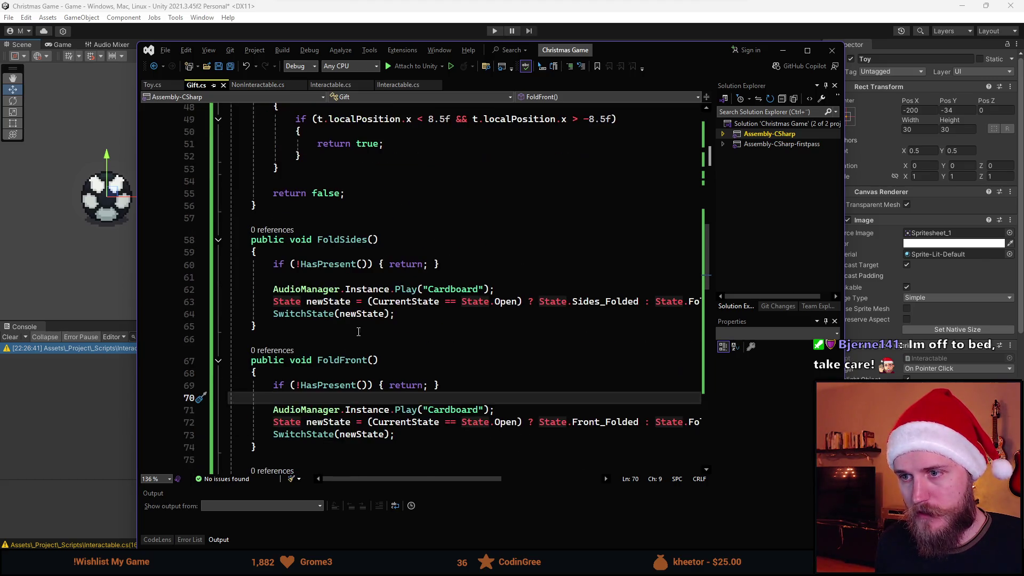
scroll(361, 308, "down", 3)
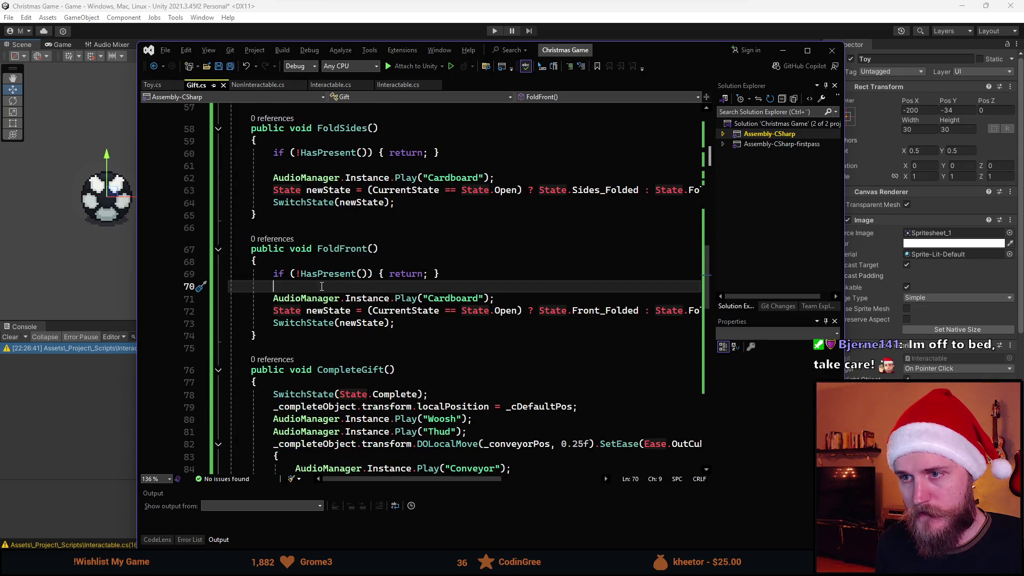
scroll(585, 253, "up", 1)
key("Return")
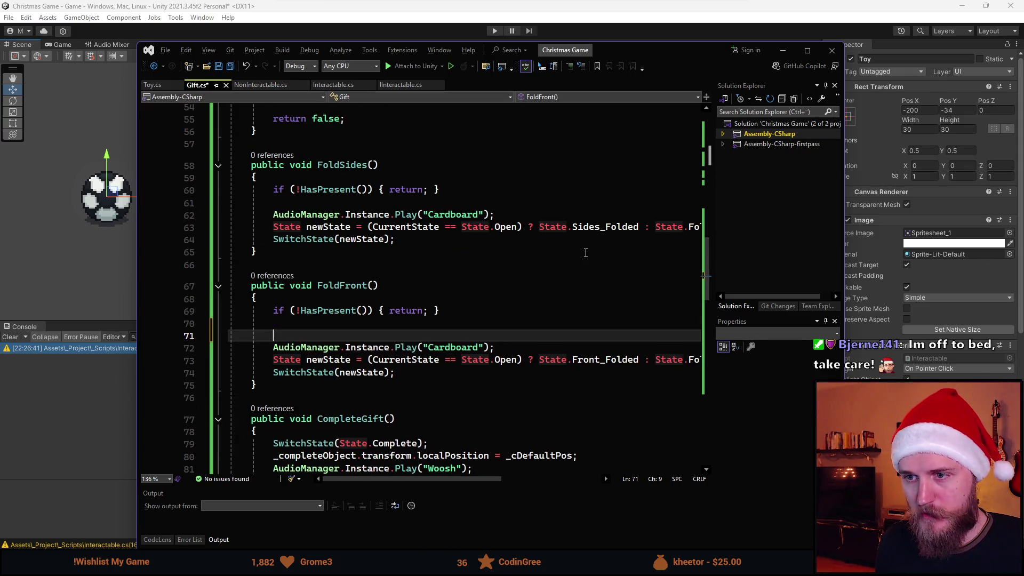
key("Return")
key("Up")
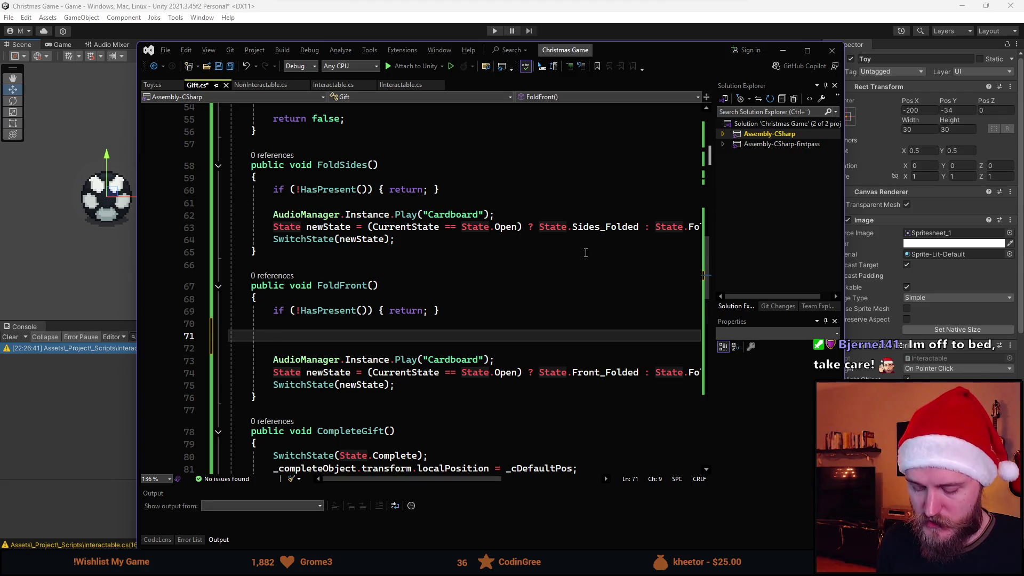
type("if (_")
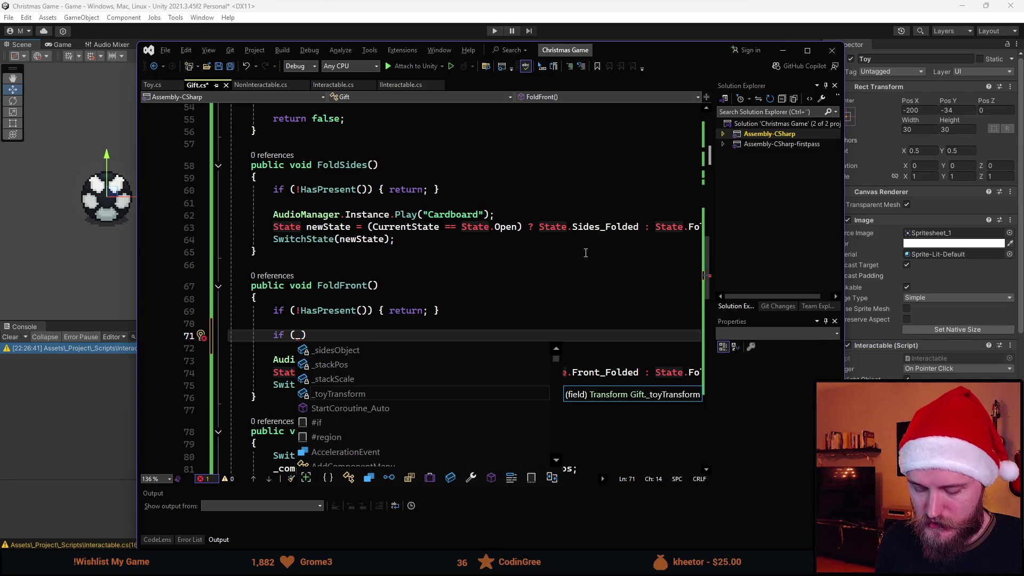
type("cu")
key("Tab")
type("!= nu")
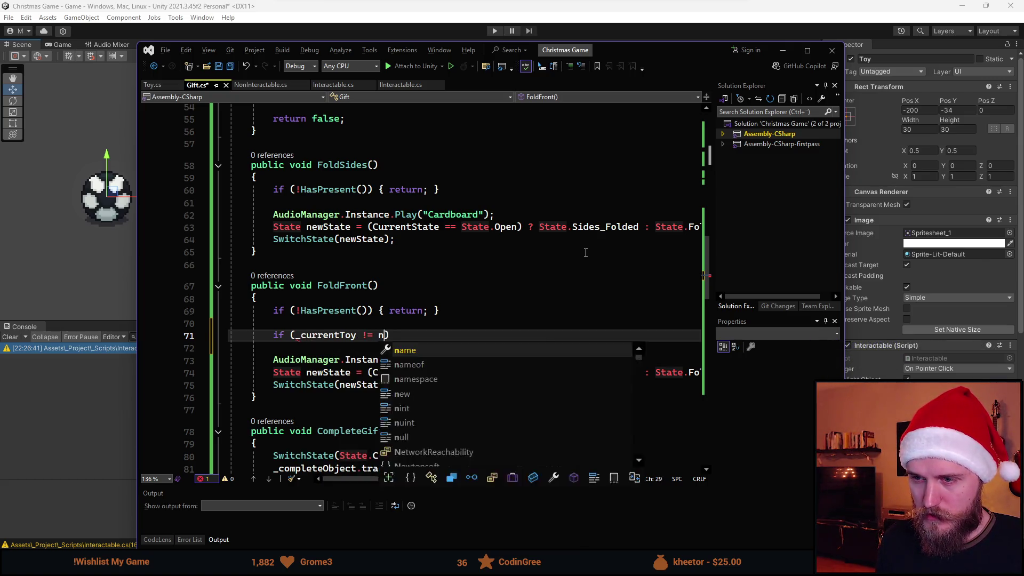
type("ll) { ")
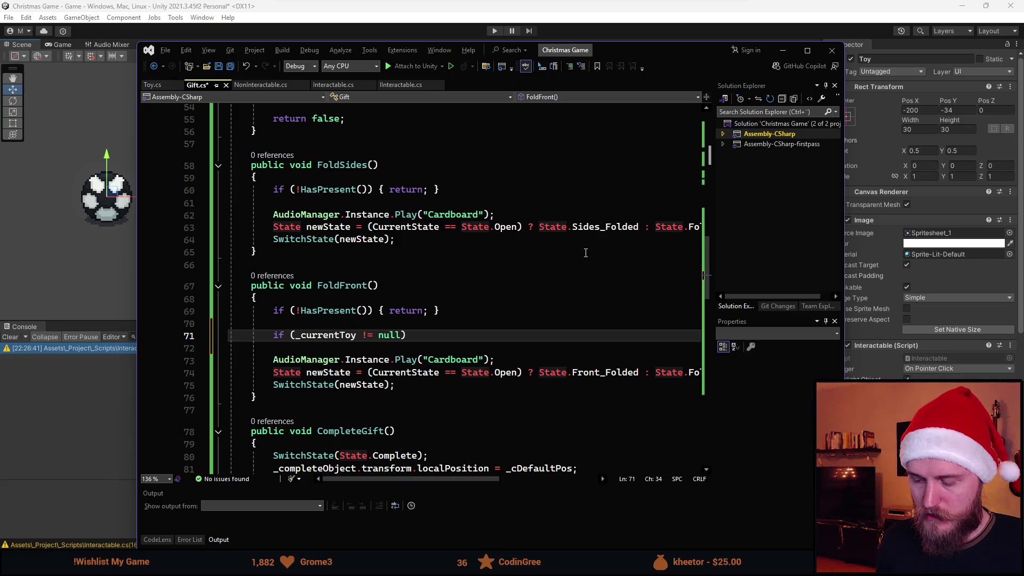
type("Destroy")
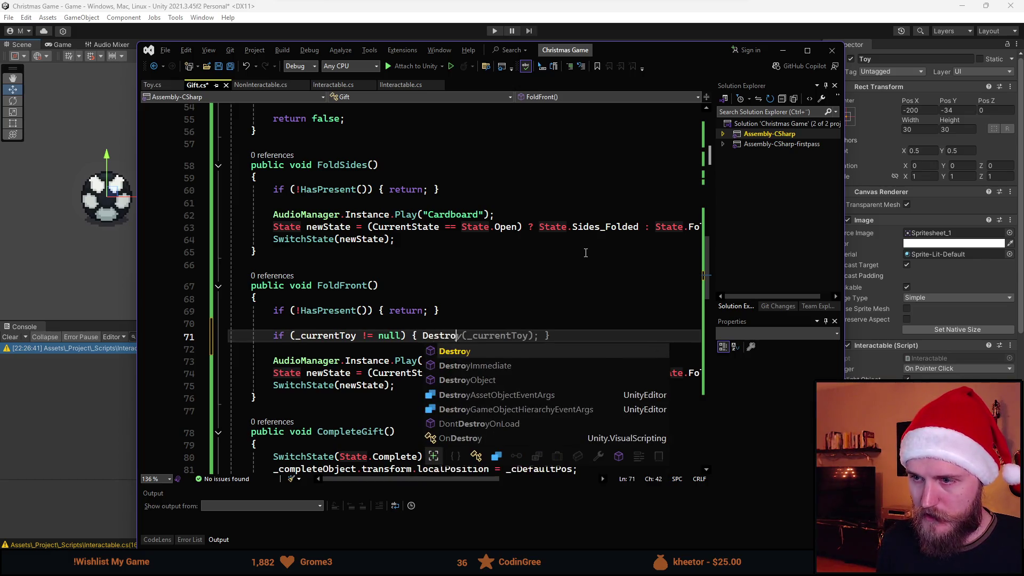
key("Tab")
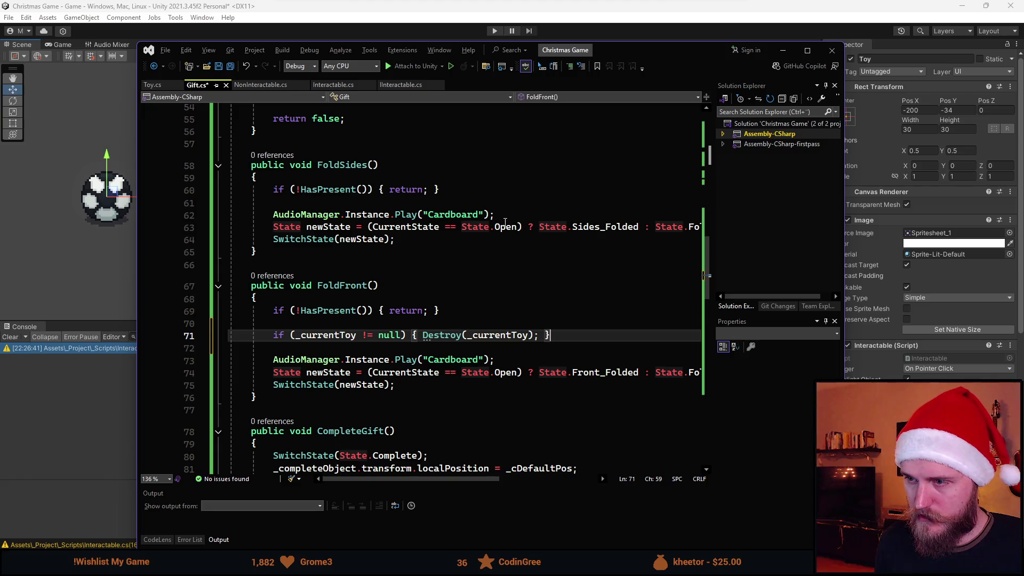
- Inside HasPresent's if block, add '_currentToy = t;', save Gift.cs, and return to Unity
scroll(471, 299, "up", 9)
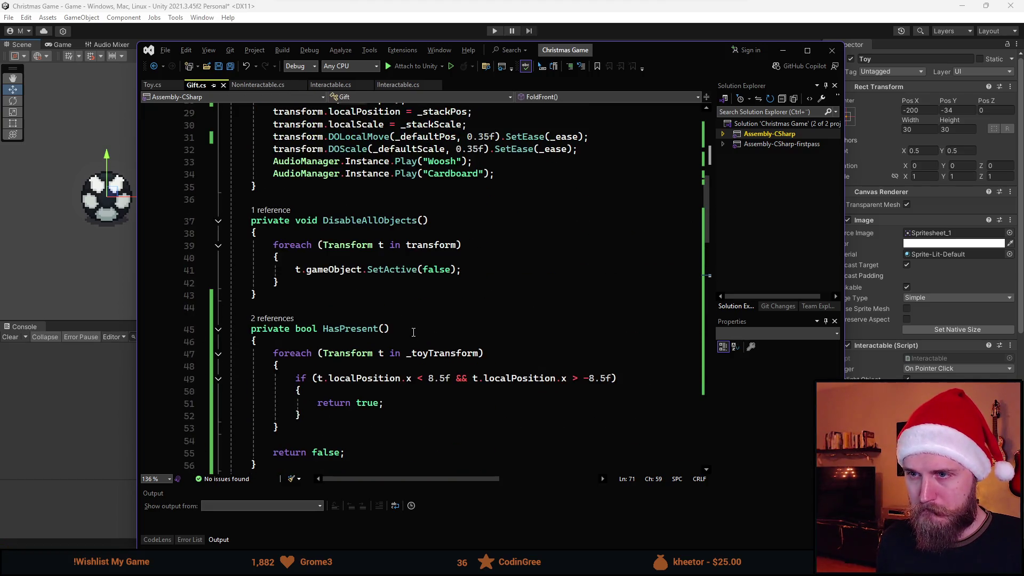
scroll(410, 311, "up", 3)
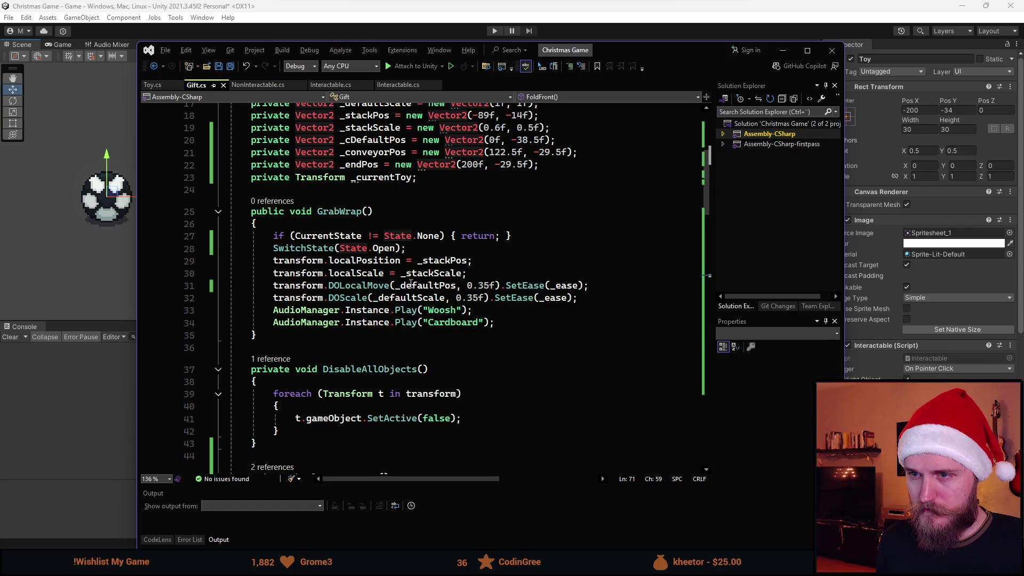
scroll(341, 277, "down", 7)
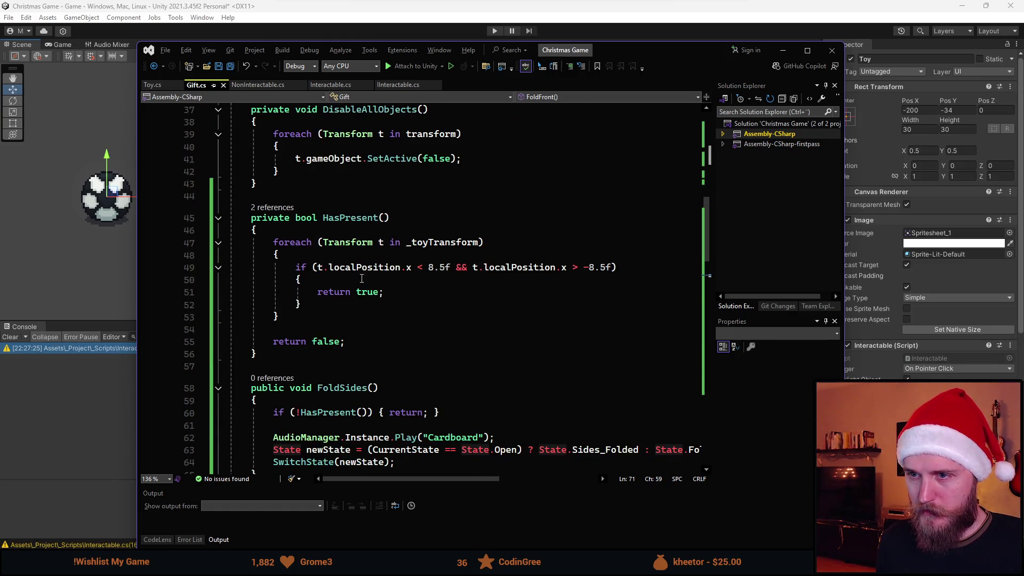
left_click(369, 280)
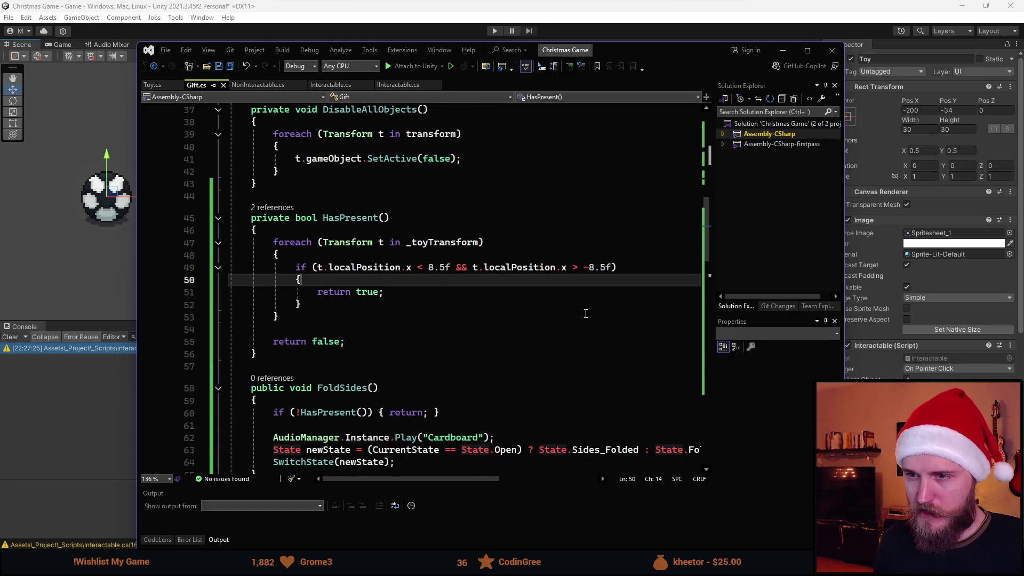
key("Return")
type("_cu")
key("Tab")
type("= t;")
key("Tab")
key("ctrl+s")
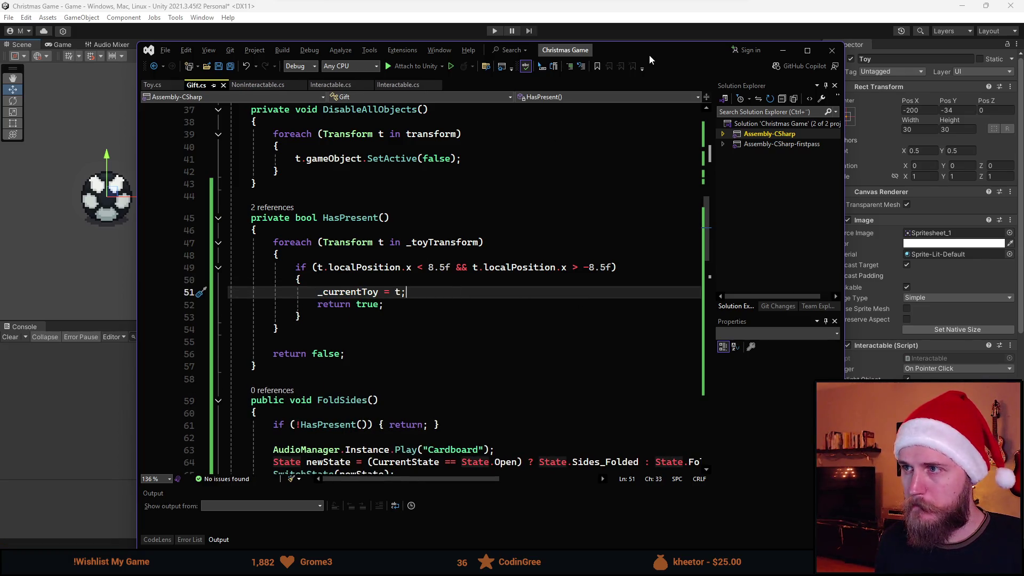
key("alt+Tab")
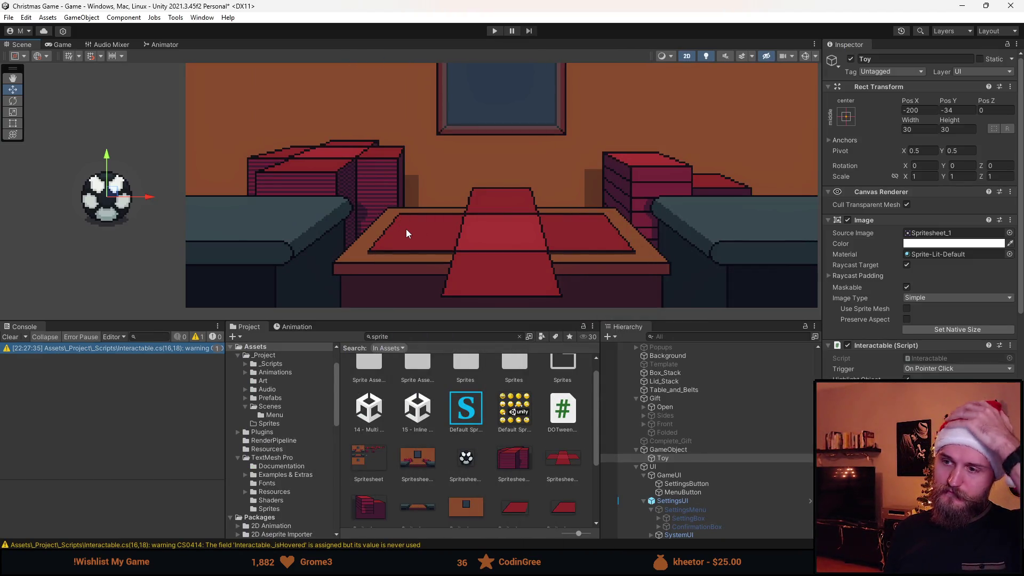
- Run the game briefly to test the change, stop it, and check Gift.cs again
left_click(495, 30)
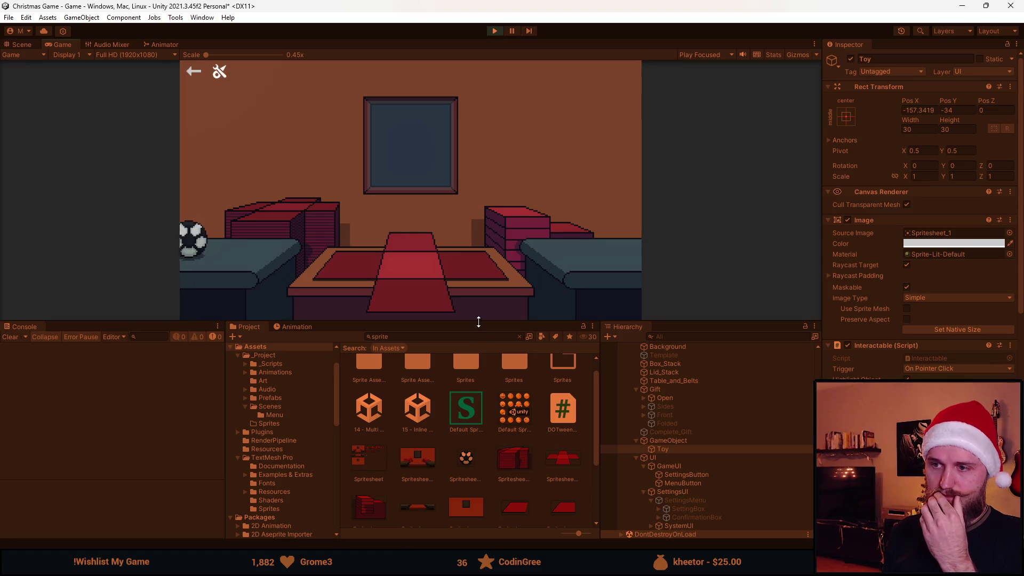
left_click_drag(478, 321, 450, 389)
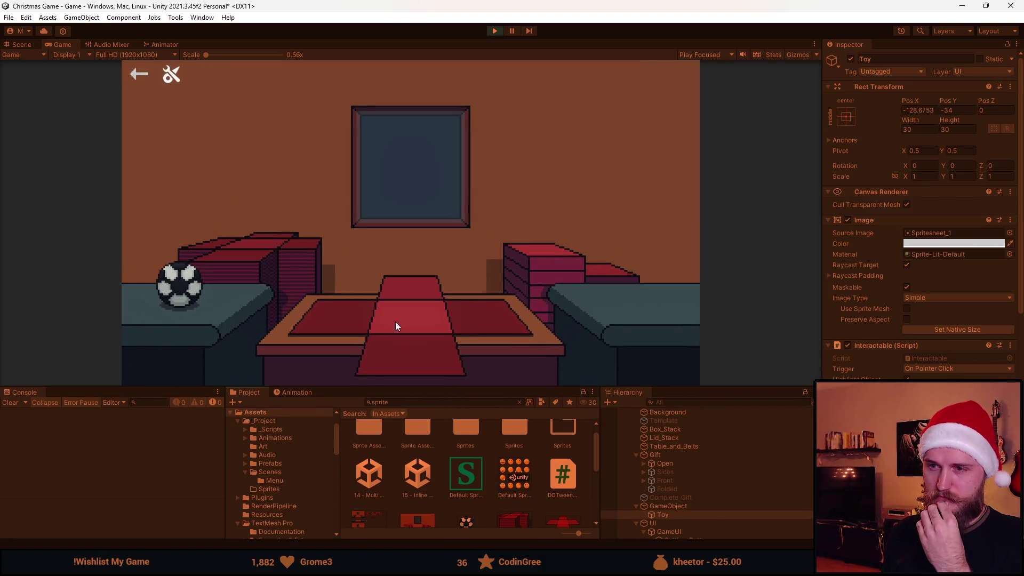
key("ctrl+1")
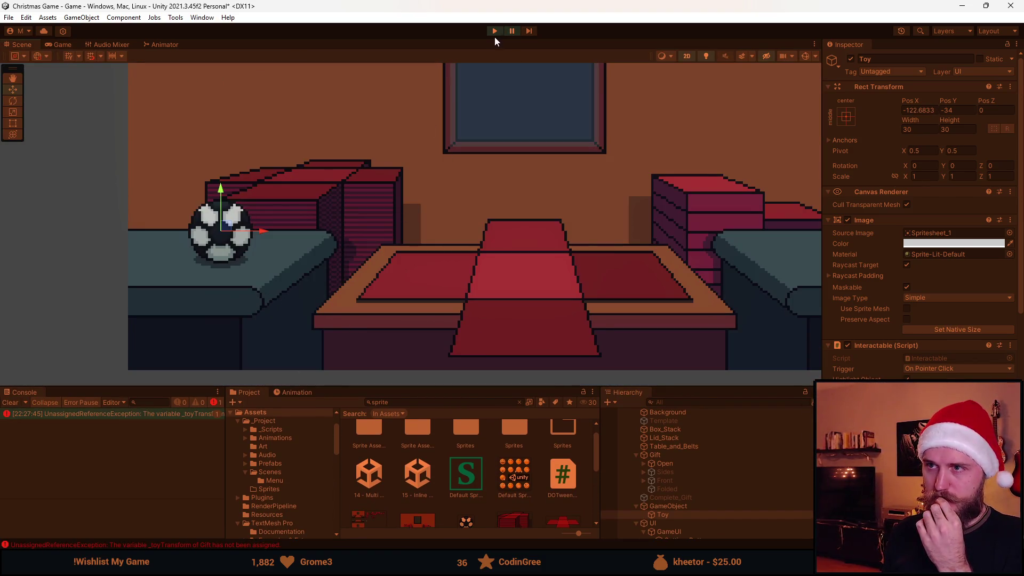
left_click(491, 32)
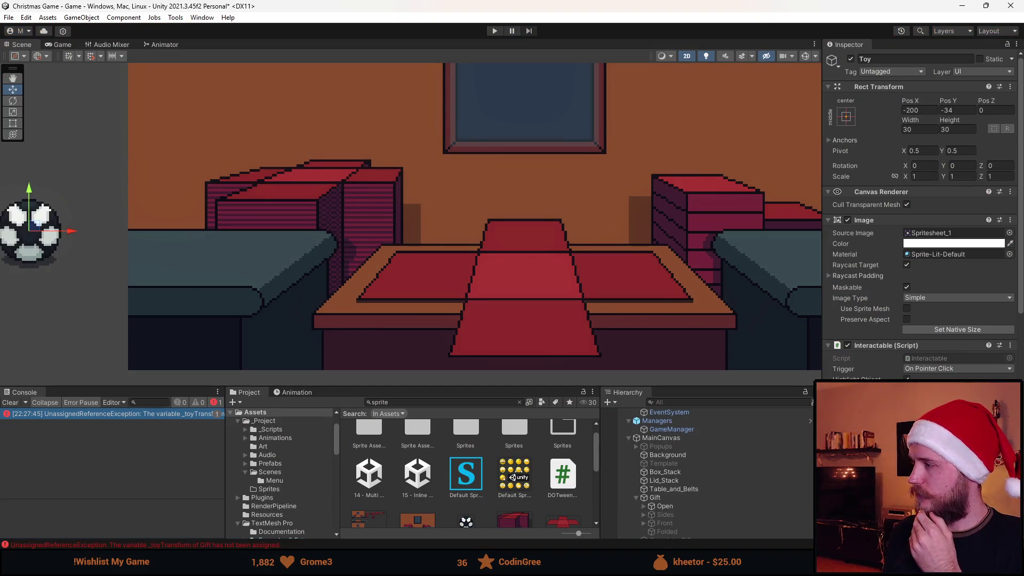
key("alt+Tab")
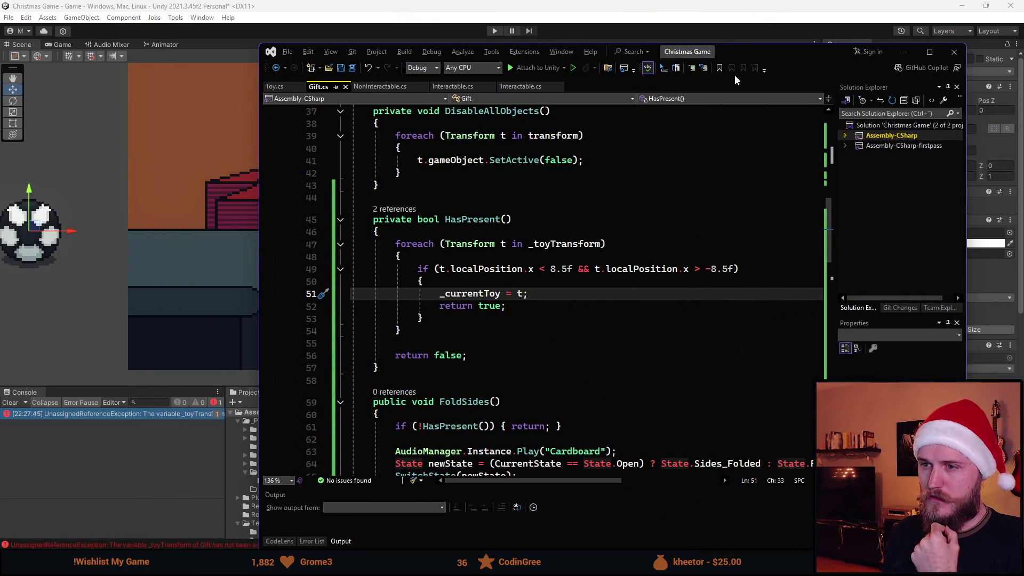
left_click_drag(747, 66, 727, 75)
scroll(609, 157, "up", 5)
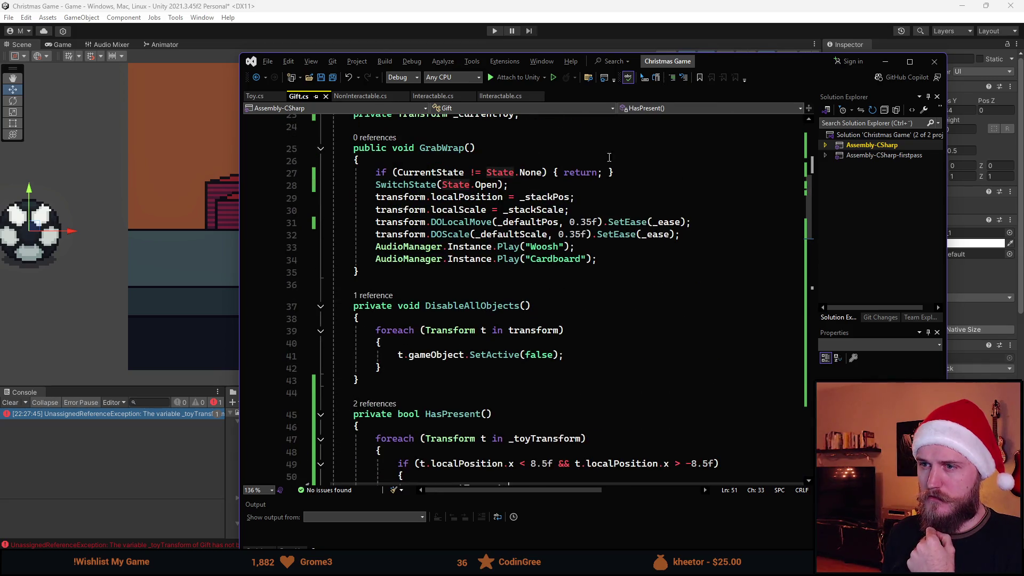
key("alt+Tab")
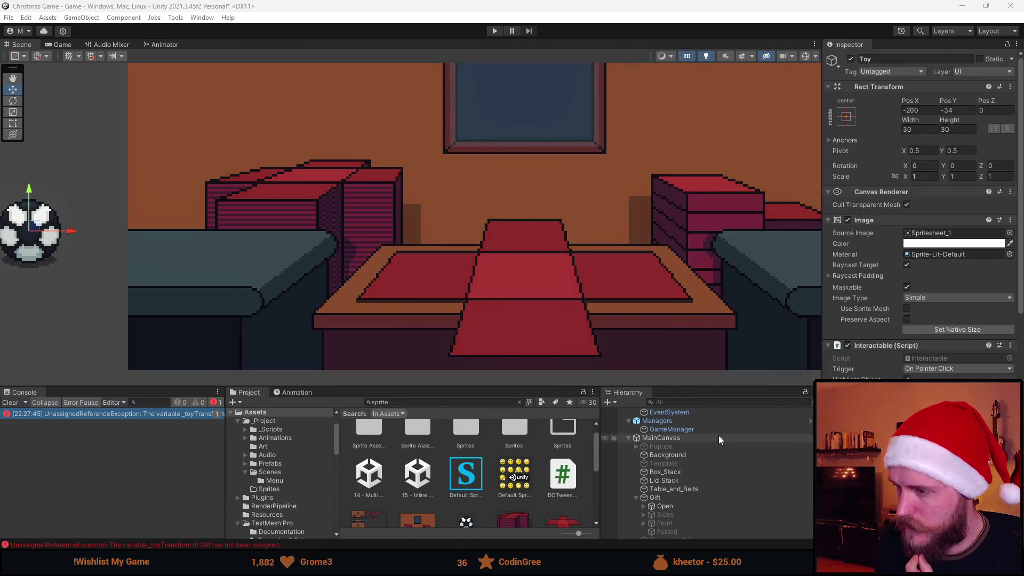
- Parent Toy under a new object named Toy_Transform and start the game
left_click(682, 499)
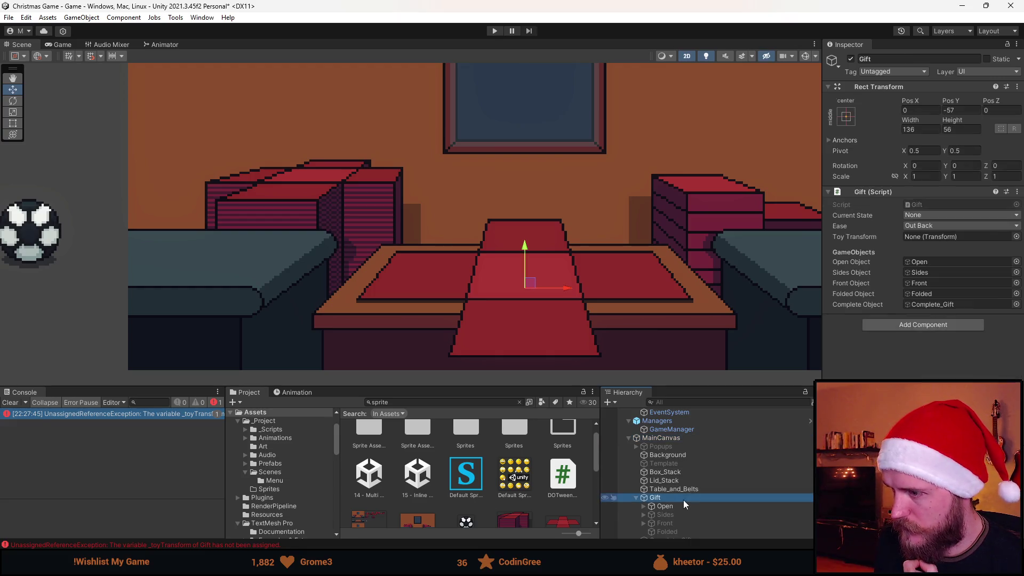
scroll(689, 482, "down", 3)
mouse_move(676, 492)
left_mouse_down()
mouse_move(675, 482)
mouse_move(902, 330)
mouse_move(958, 239)
mouse_move(942, 238)
left_mouse_up()
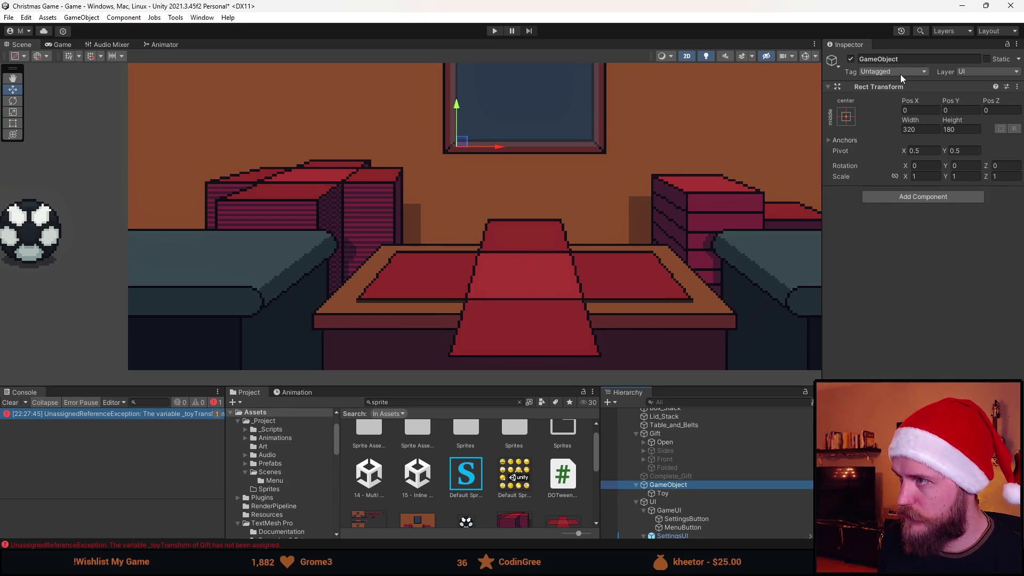
left_click(914, 53)
type("ToyT")
key("BackSpace")
type("_Transform")
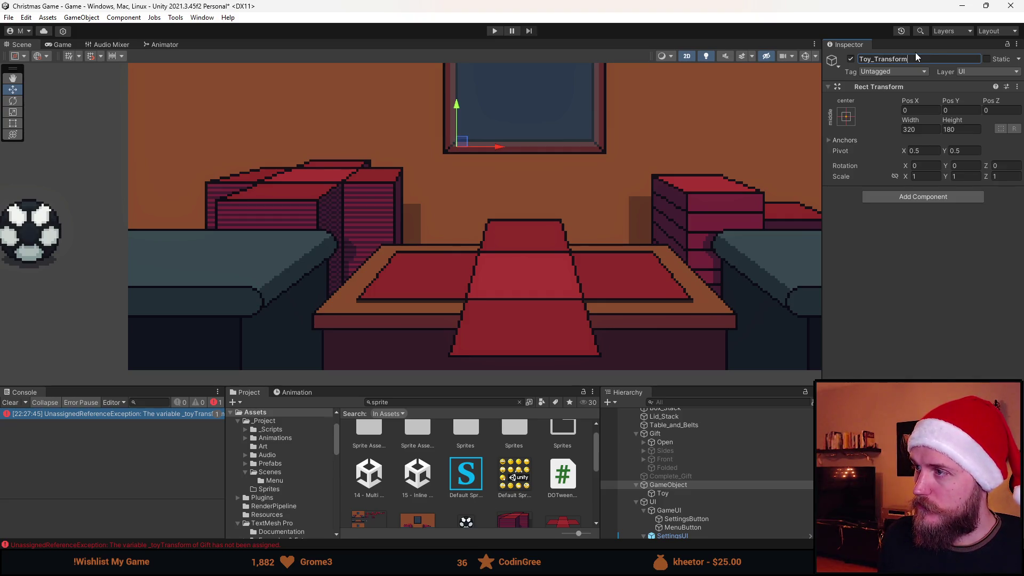
left_click(494, 30)
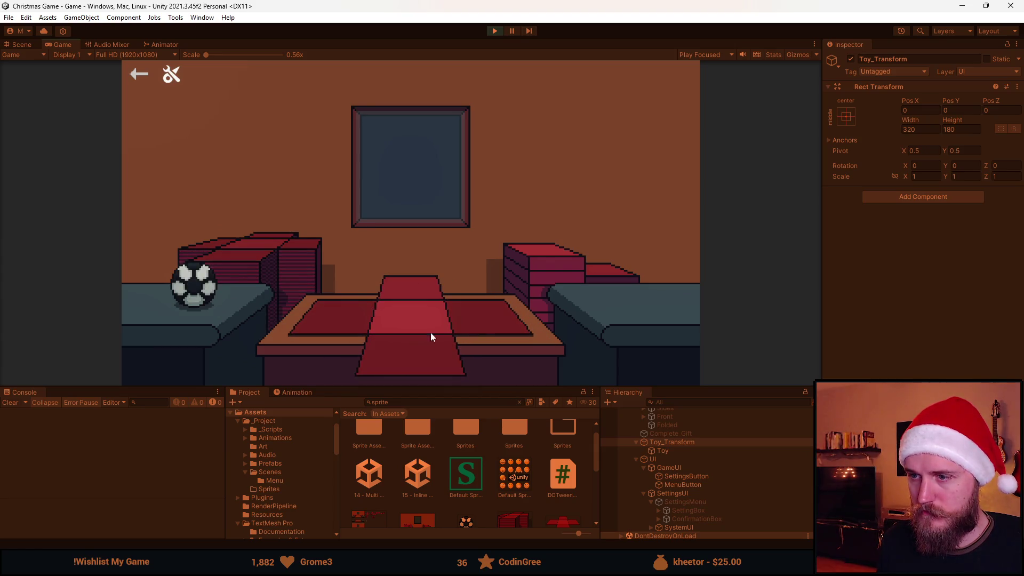
- Send the ball into the gift box, read the 'Can't remove RectTransform' error, and stop the game
left_click(202, 292)
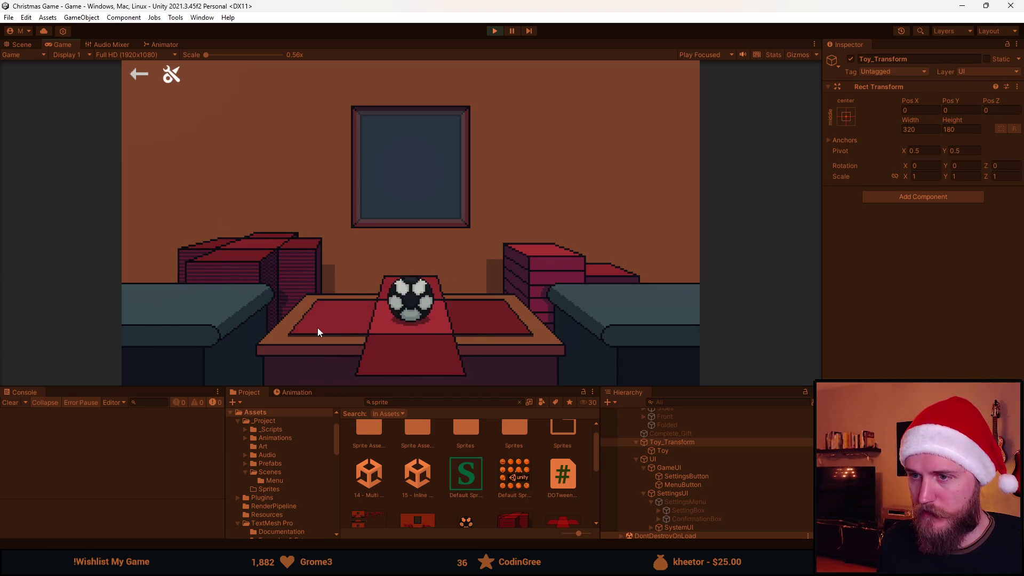
left_click(402, 345)
left_click(130, 413)
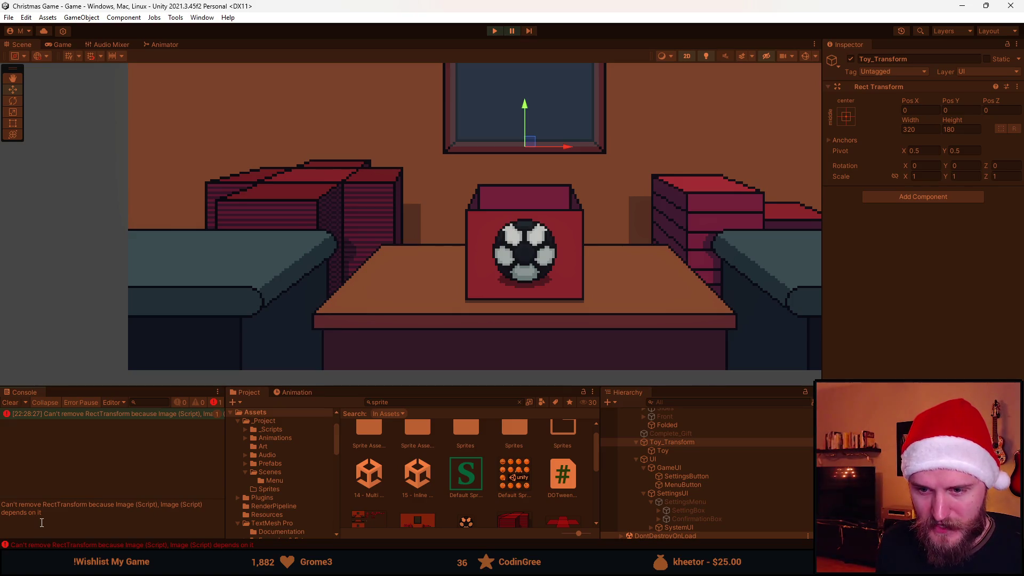
left_click_drag(452, 389, 461, 351)
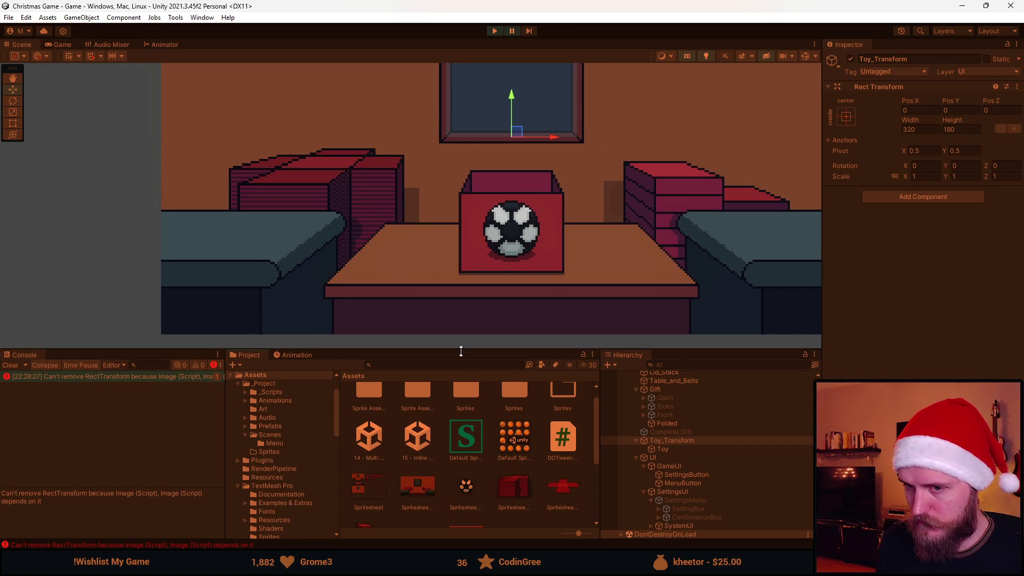
left_click(494, 31)
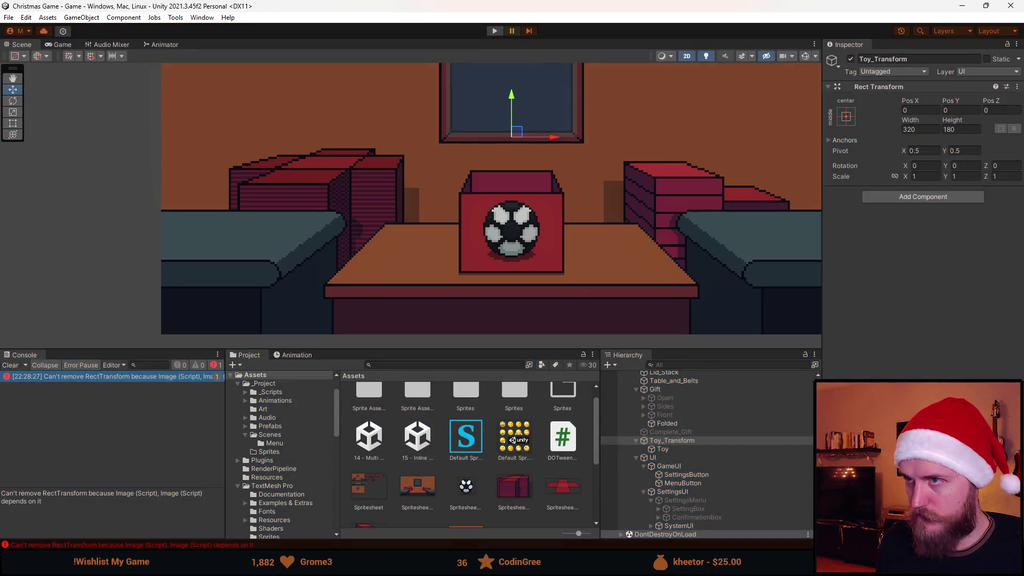
key("alt+Tab")
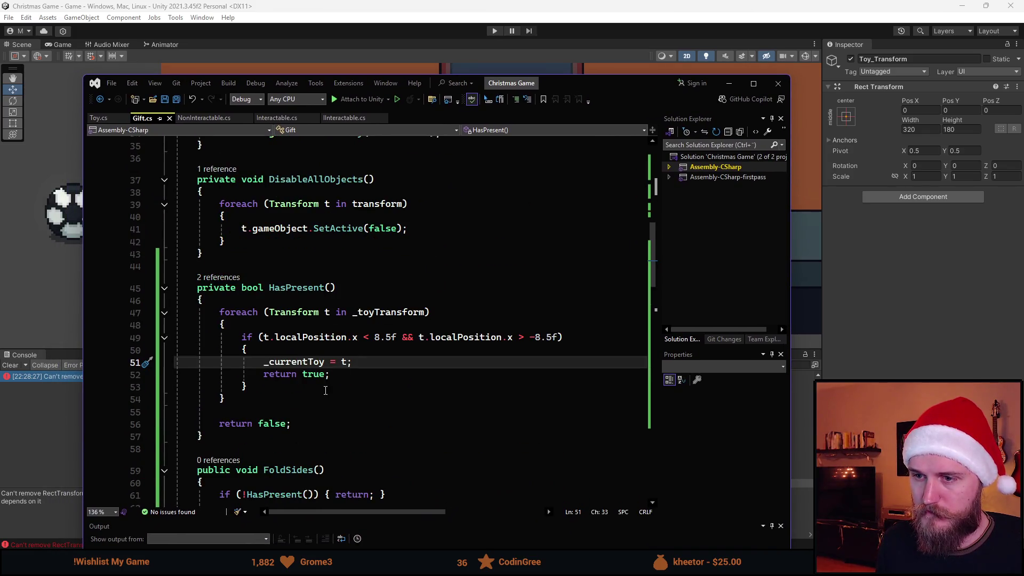
- Change FoldFront's call to Destroy(_currentToy.gameObject), undoing the stray line 51 edit
left_click(325, 362)
type(".g")
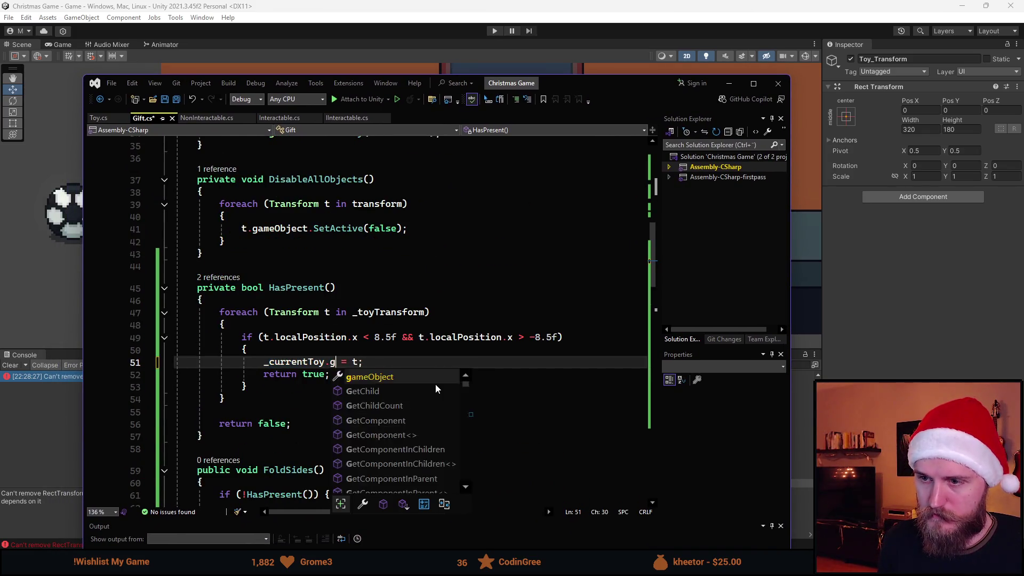
type("a")
key("Tab")
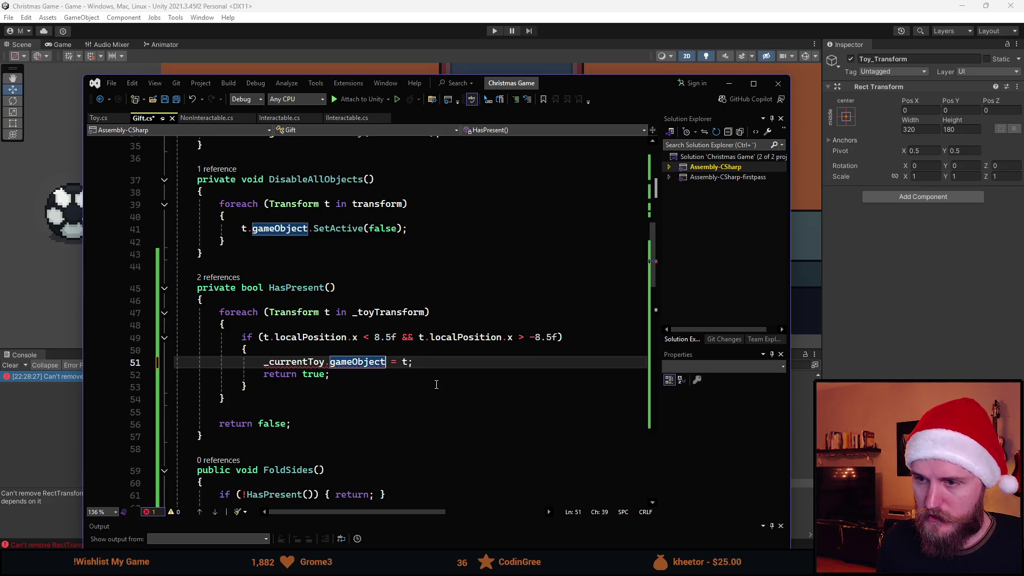
key("ctrl+z")
key("ctrl+z")
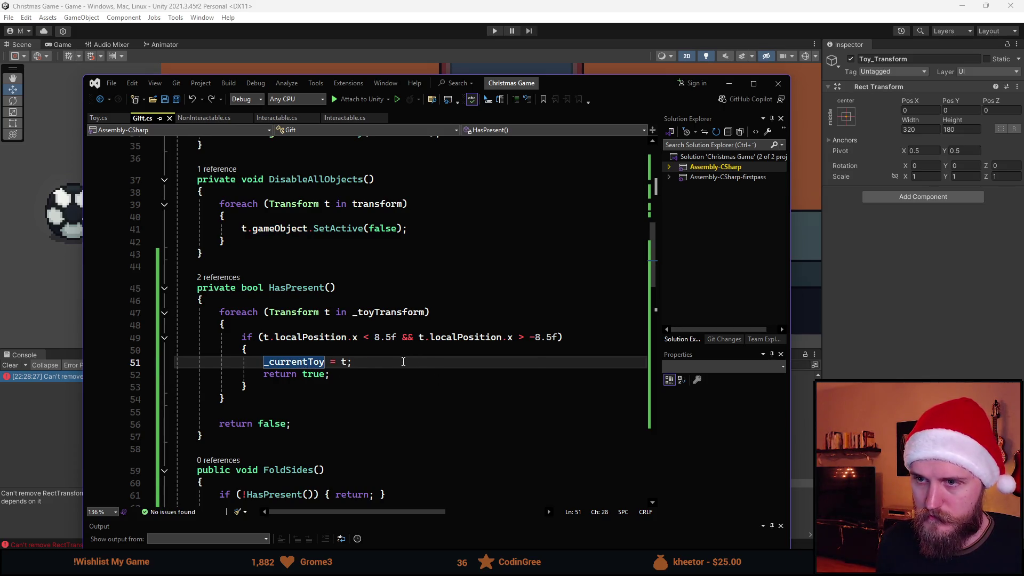
scroll(436, 384, "down", 7)
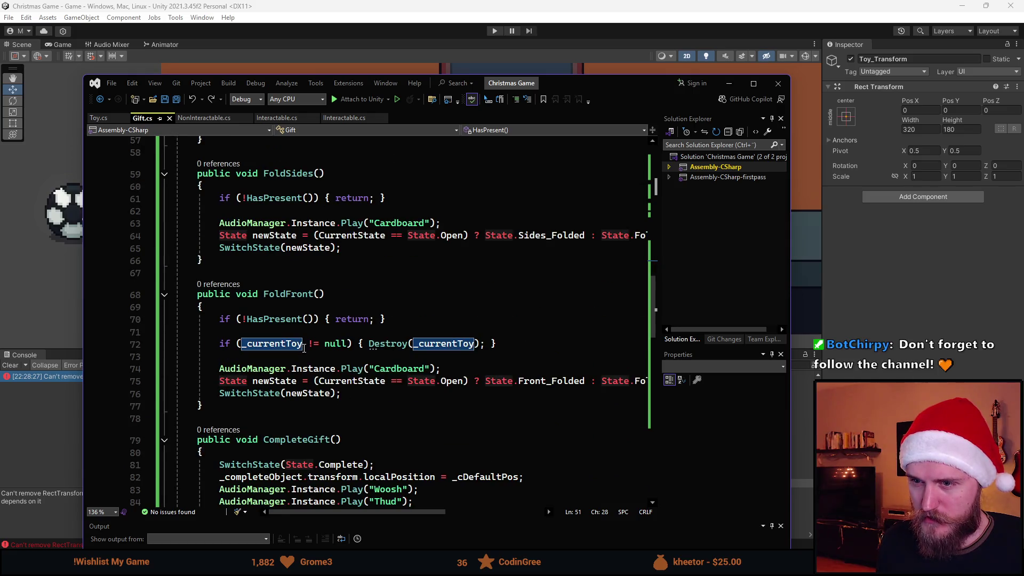
left_click(473, 343)
type(".gameO")
key("Tab")
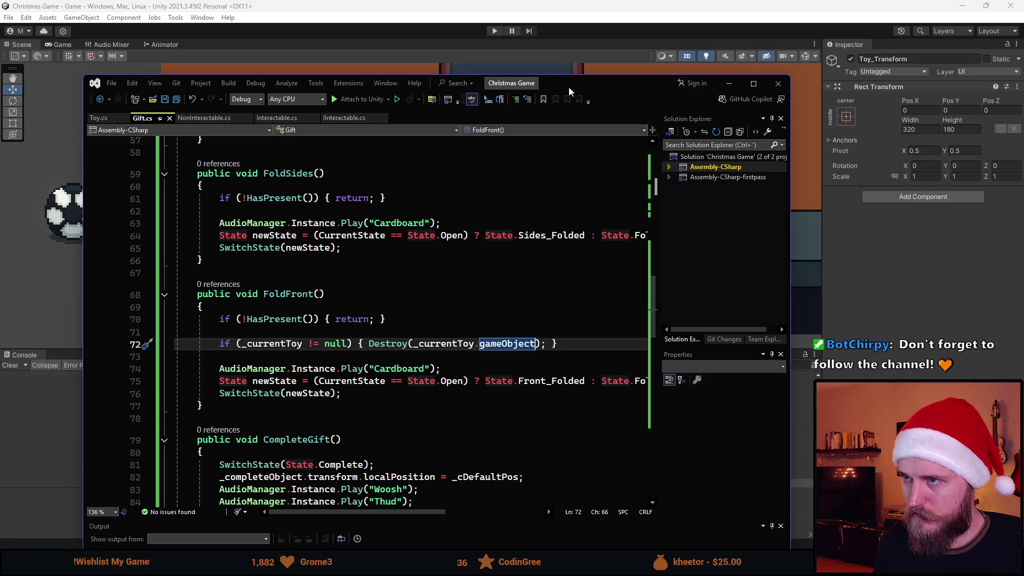
left_click(476, 4)
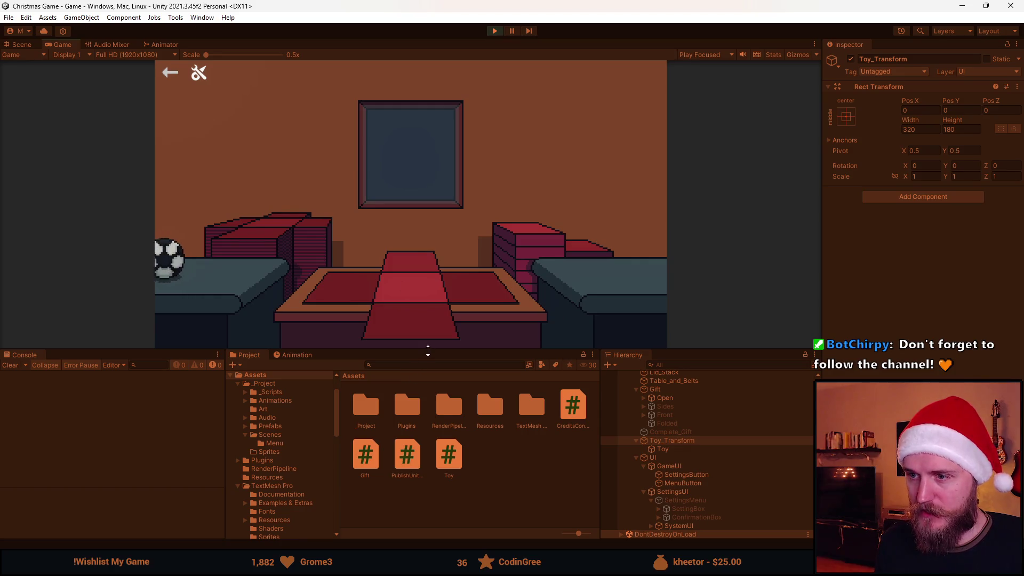
- Enlarge the Game view, send the ball into the open gift box, then stop the game
left_click_drag(428, 351, 385, 472)
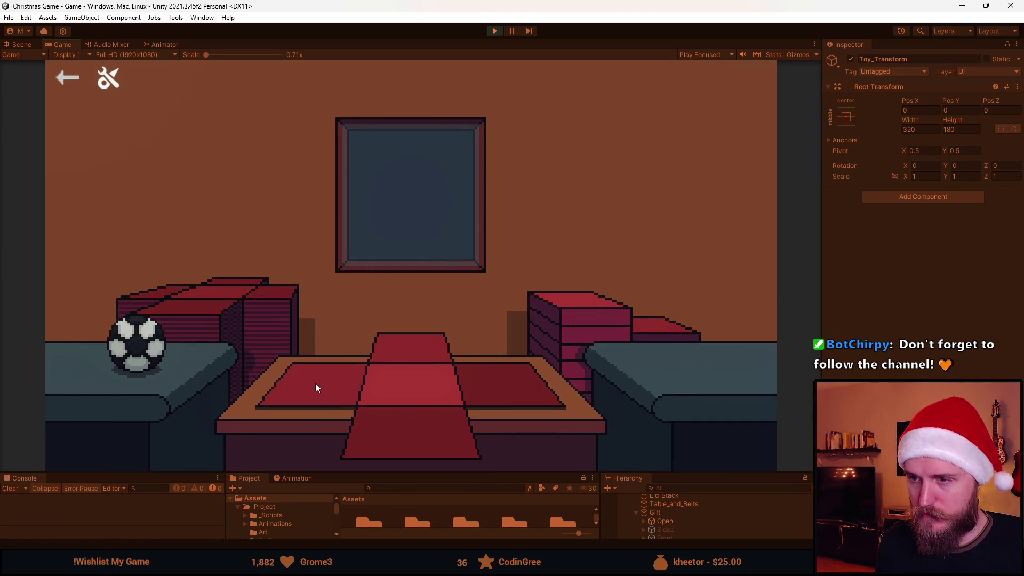
left_click(151, 360)
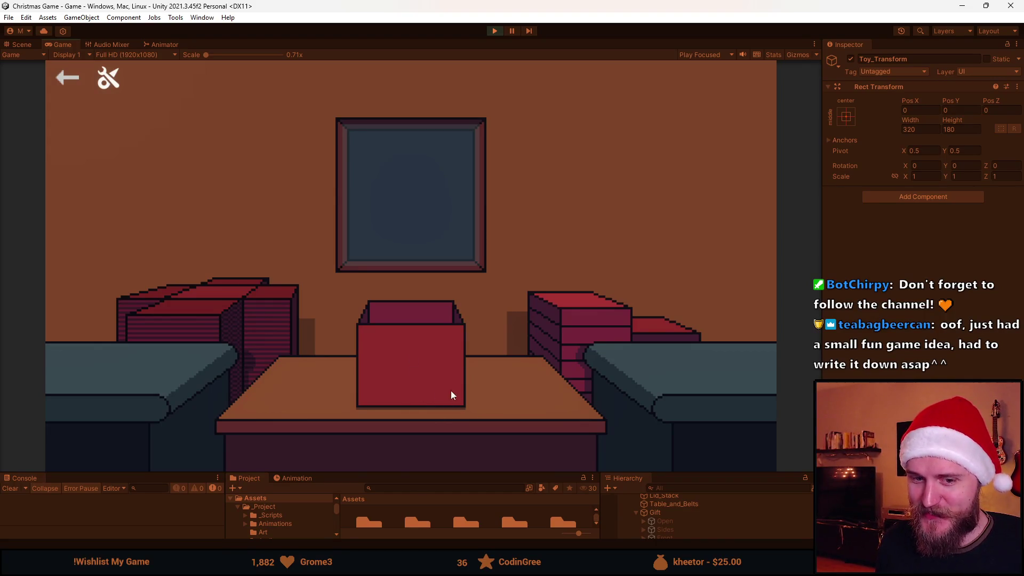
mouse_move(445, 472)
left_mouse_down()
mouse_move(446, 420)
mouse_move(455, 436)
left_mouse_up()
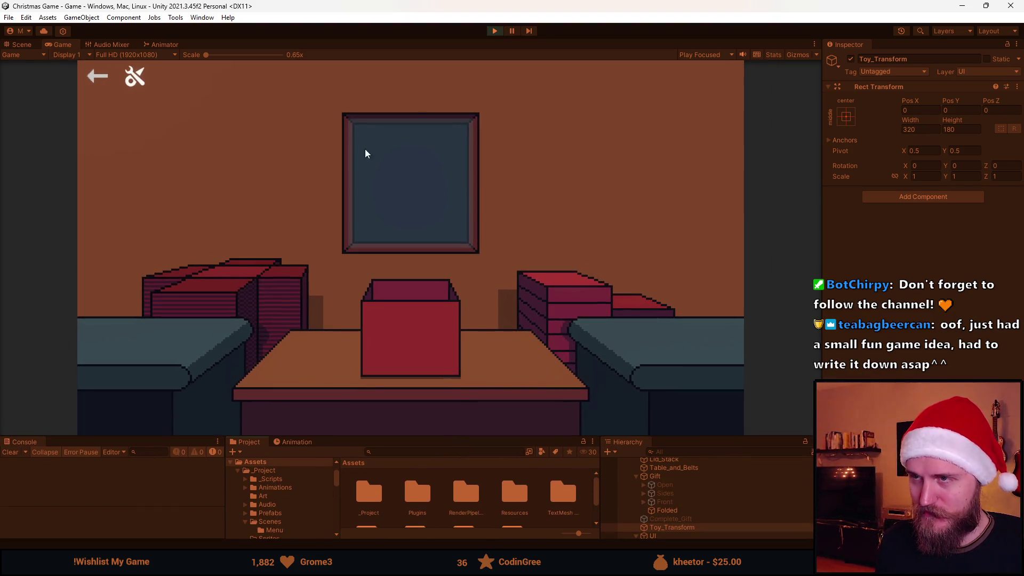
left_click(494, 31)
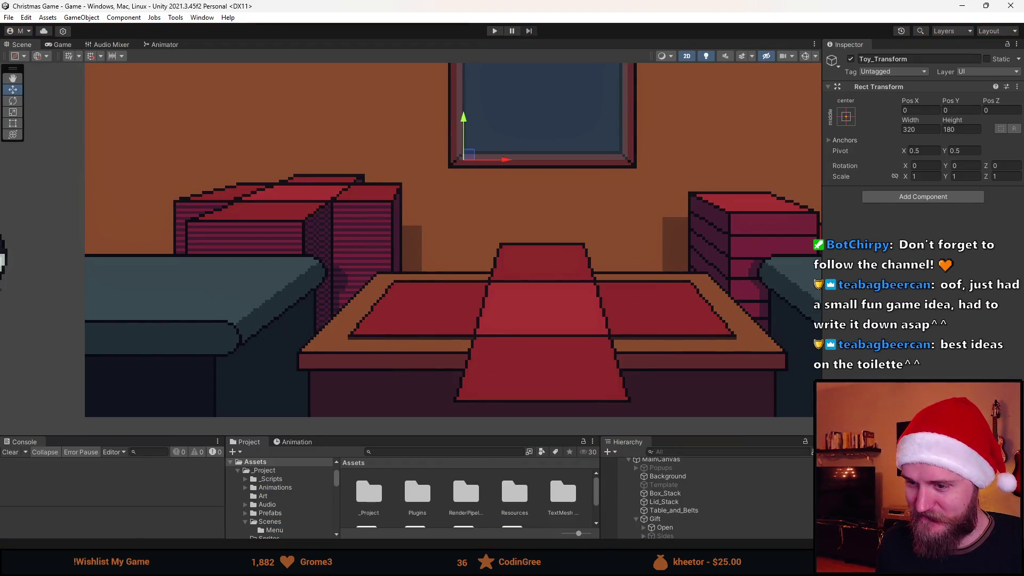
- Bring up Spritesheet.png in Aseprite and pan to the room sprites
key("alt+Tab")
scroll(285, 366, "down", 2)
left_click_drag(235, 398, 464, 361)
scroll(326, 407, "up", 5)
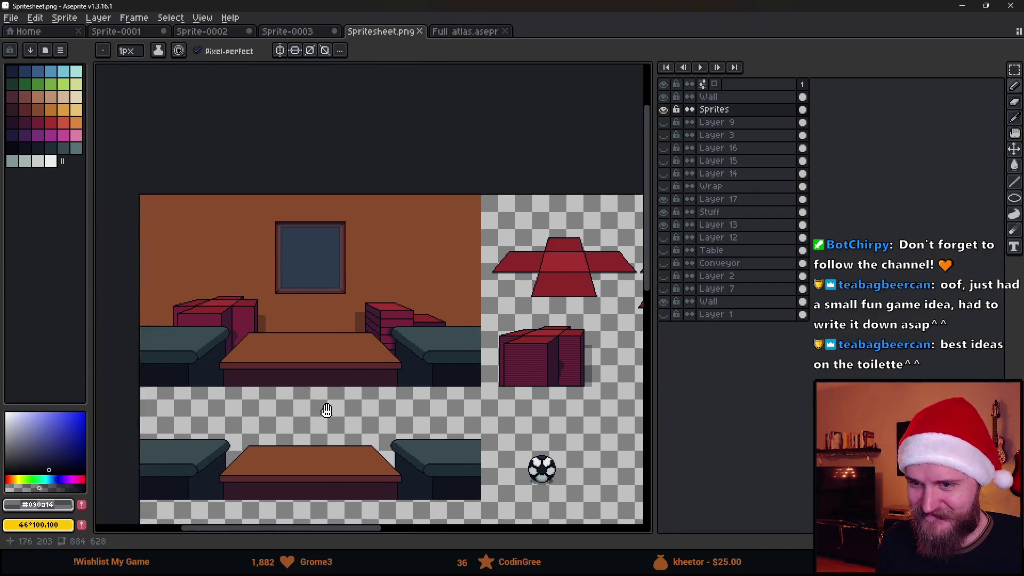
- Sample the table-front colour and try out brush size and fill tool settings
left_click(299, 313, "alt")
left_click(14, 123)
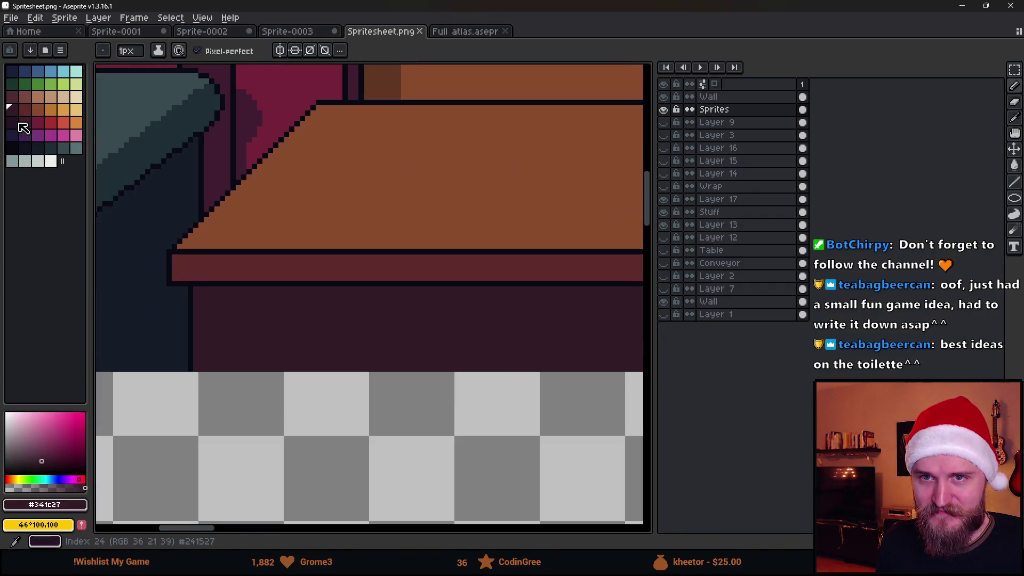
key("plus")
key("plus")
key("plus")
scroll(270, 327, "down", 4)
left_click_drag(269, 326, 326, 281)
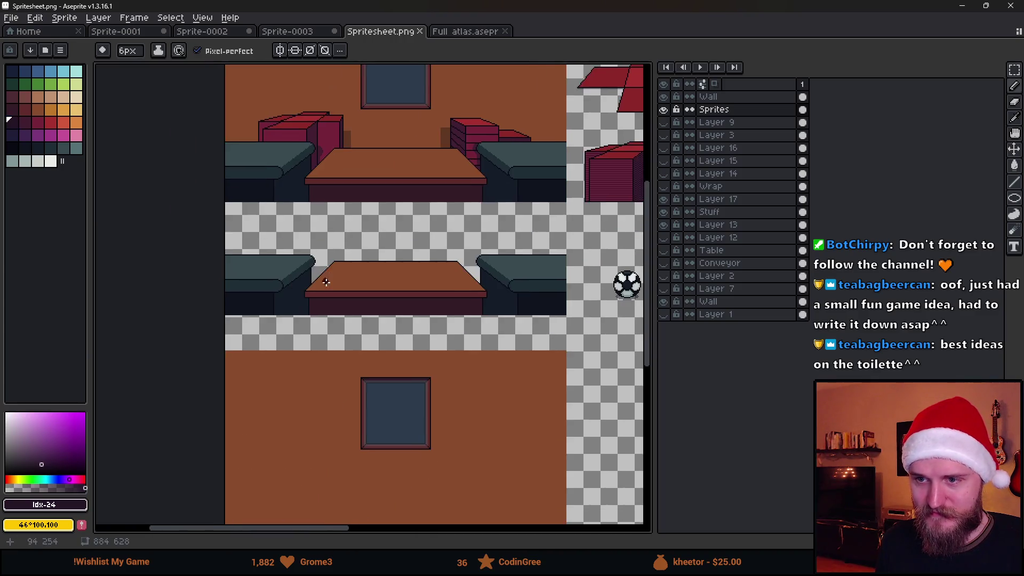
scroll(315, 304, "up", 3)
key("minus")
key("minus")
key("minus")
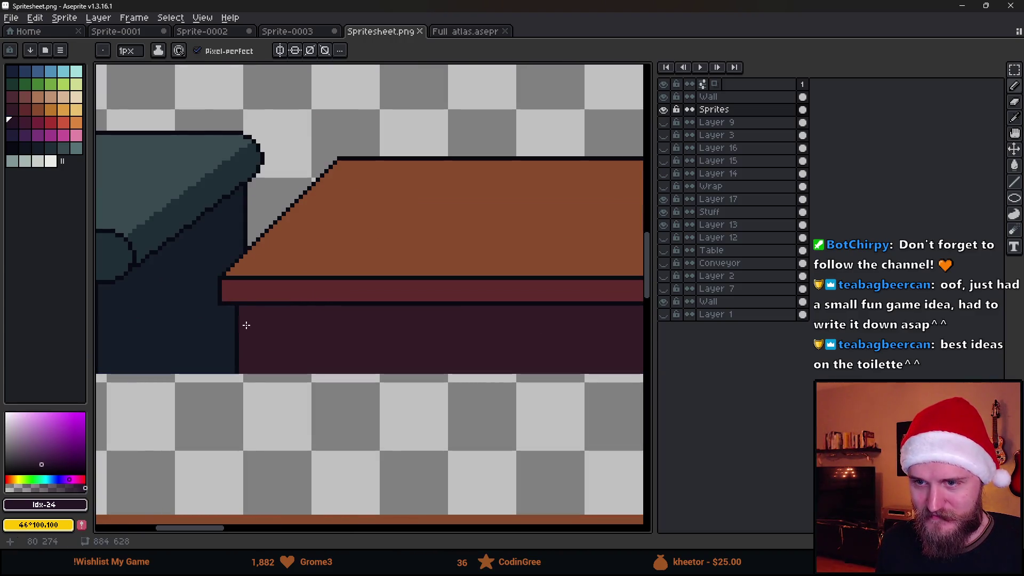
scroll(432, 348, "right", 2)
scroll(405, 345, "up", 3)
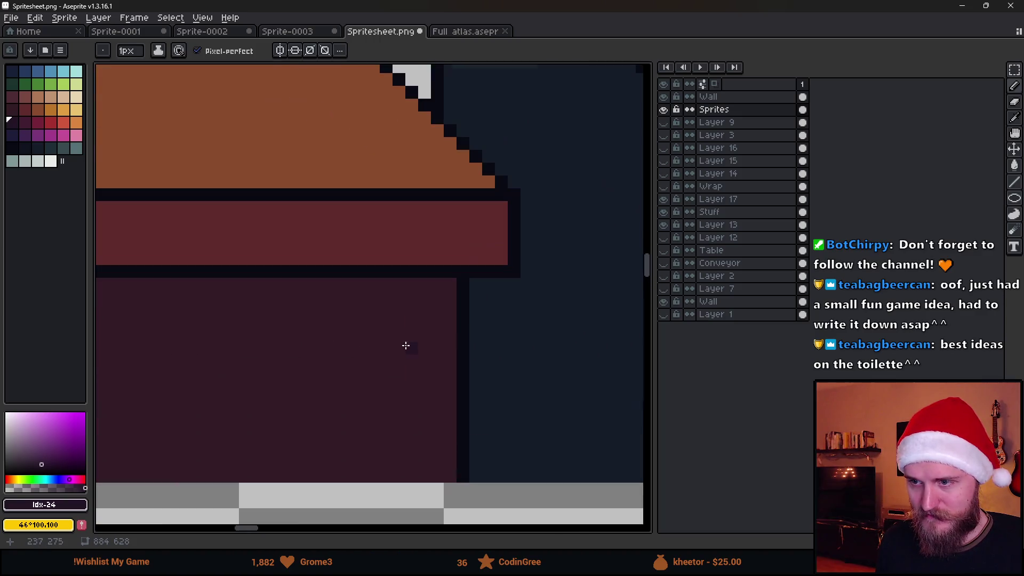
key("g")
scroll(415, 315, "up", 3)
scroll(417, 319, "down", 7)
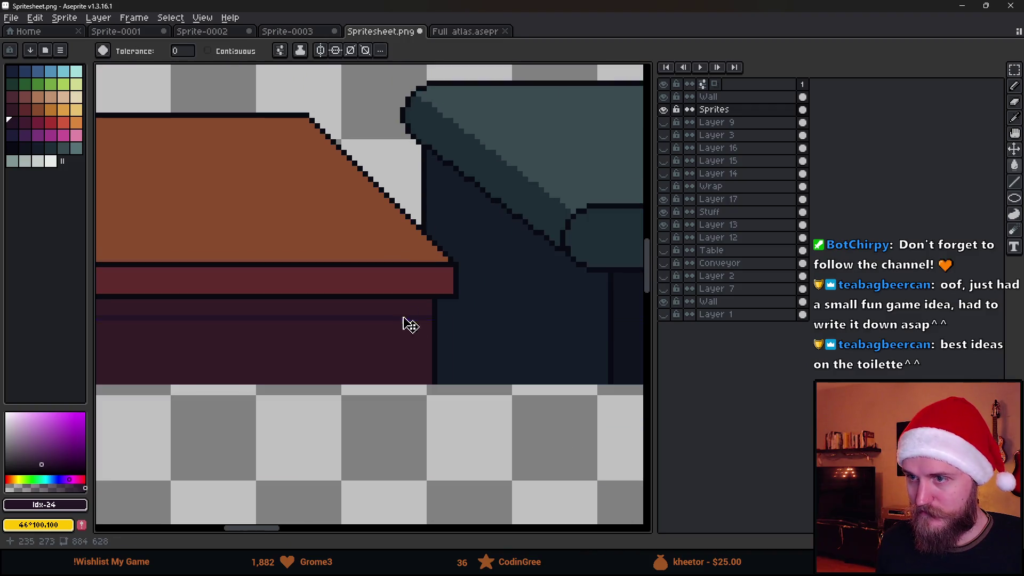
scroll(320, 357, "left", 5)
- On the Stuff layer, contiguous-fill a thin strip of the table front with the dark colour
left_click(746, 215)
scroll(333, 278, "up", 2)
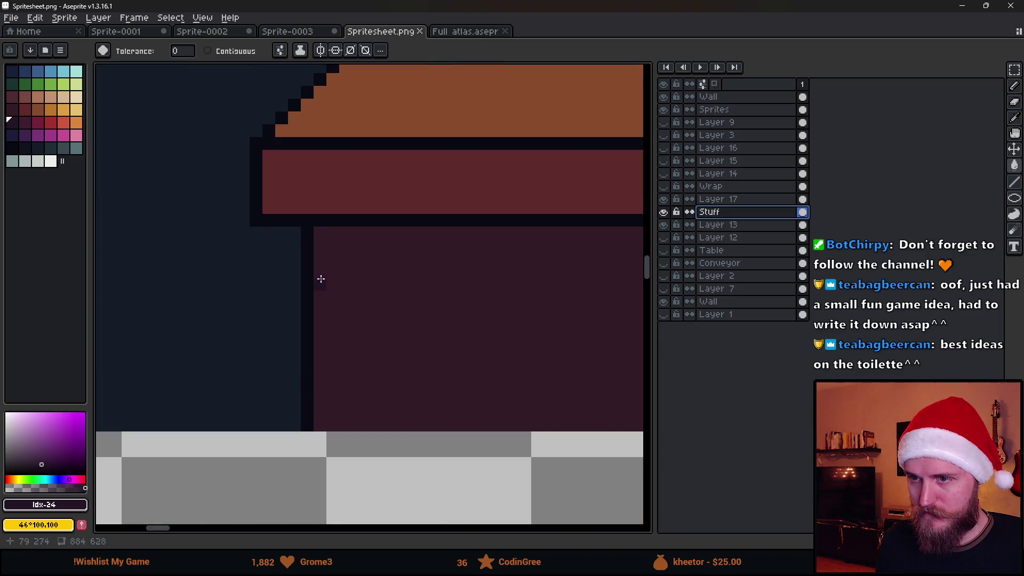
left_click(324, 274)
key("b")
scroll(321, 271, "down", 3)
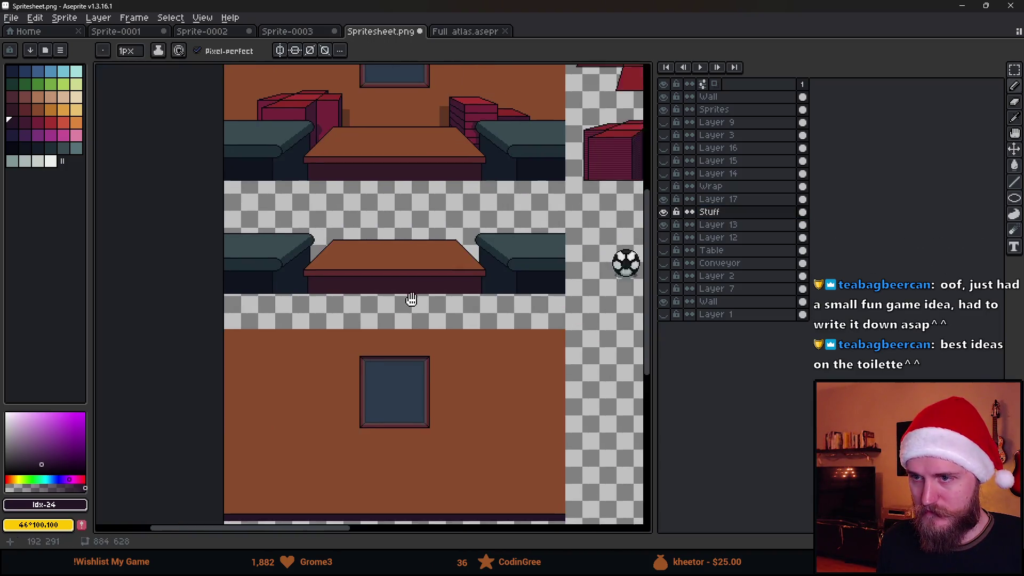
scroll(411, 297, "up", 3)
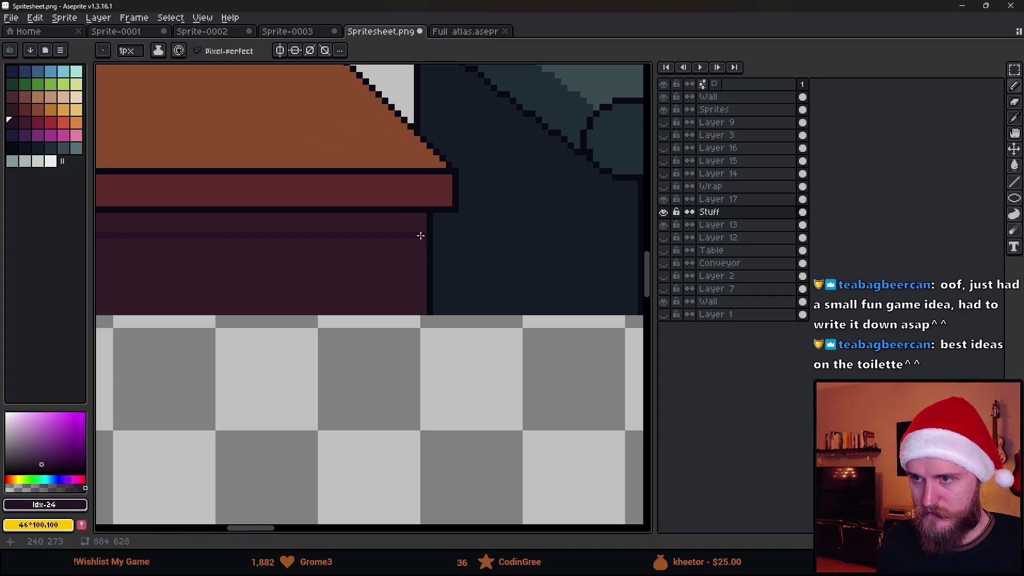
key("g")
left_click(207, 51)
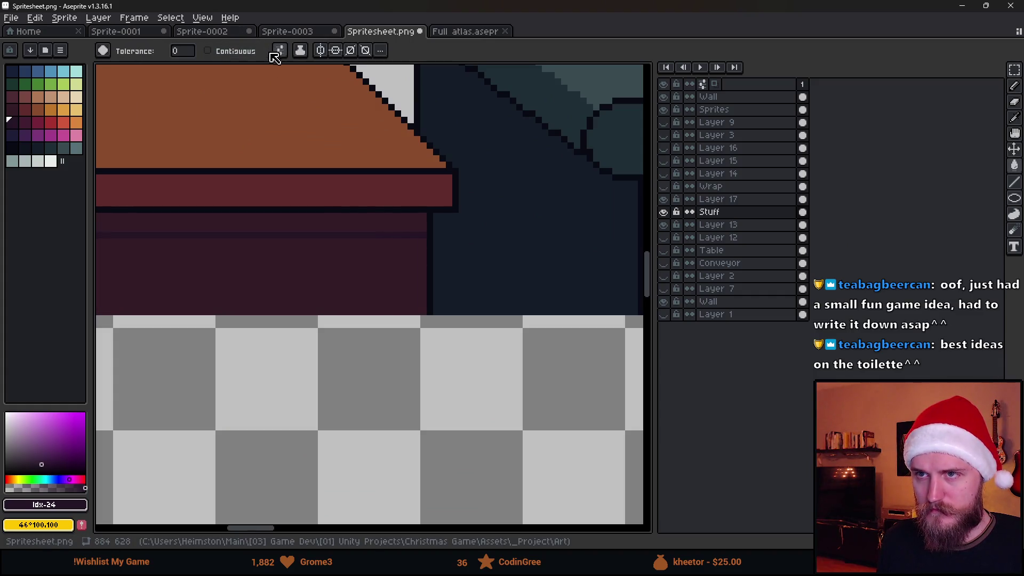
left_click(335, 228)
scroll(334, 228, "down", 4)
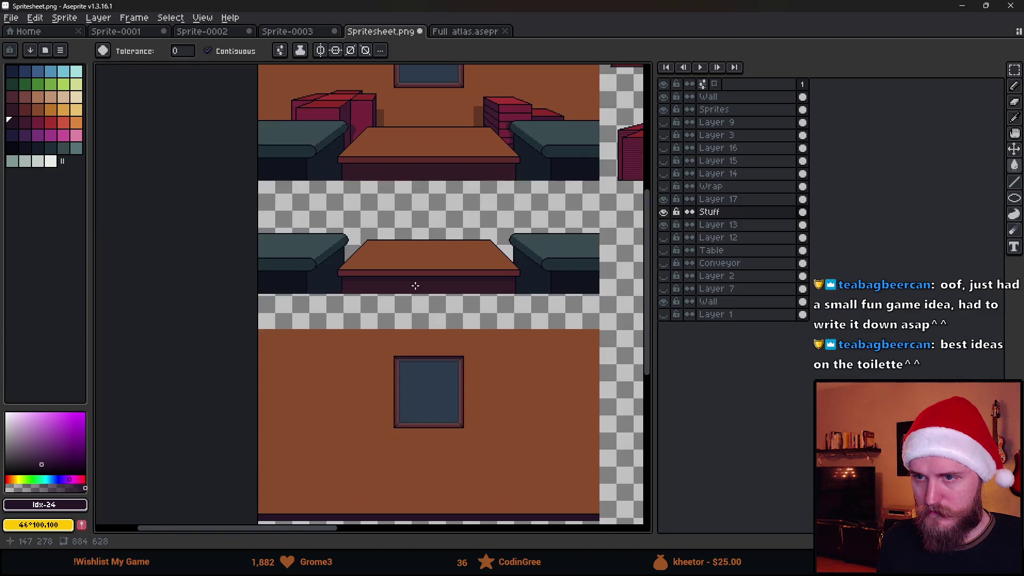
scroll(377, 288, "up", 5)
- Sample the dark navy shadow #10141f from under the shelf as the drawing colour
left_click(288, 254, "alt")
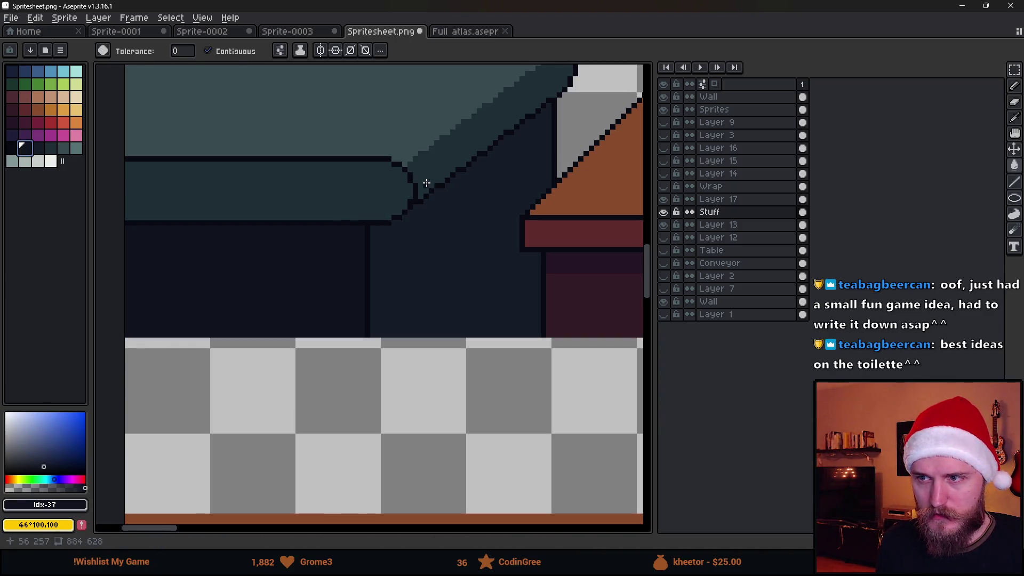
left_click(427, 167, "alt")
left_click(444, 258, "alt")
left_click(235, 259, "alt")
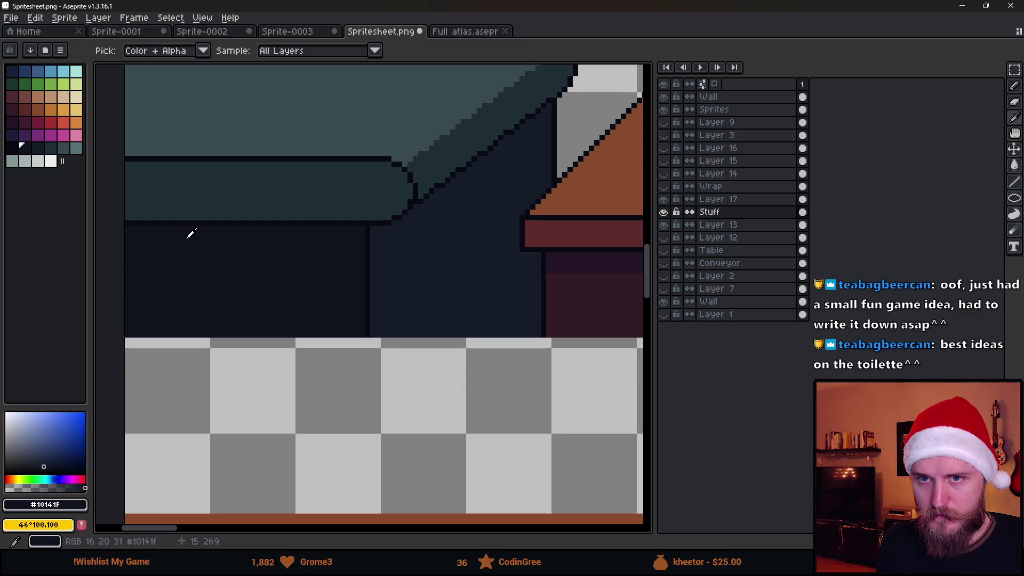
left_click(39, 469)
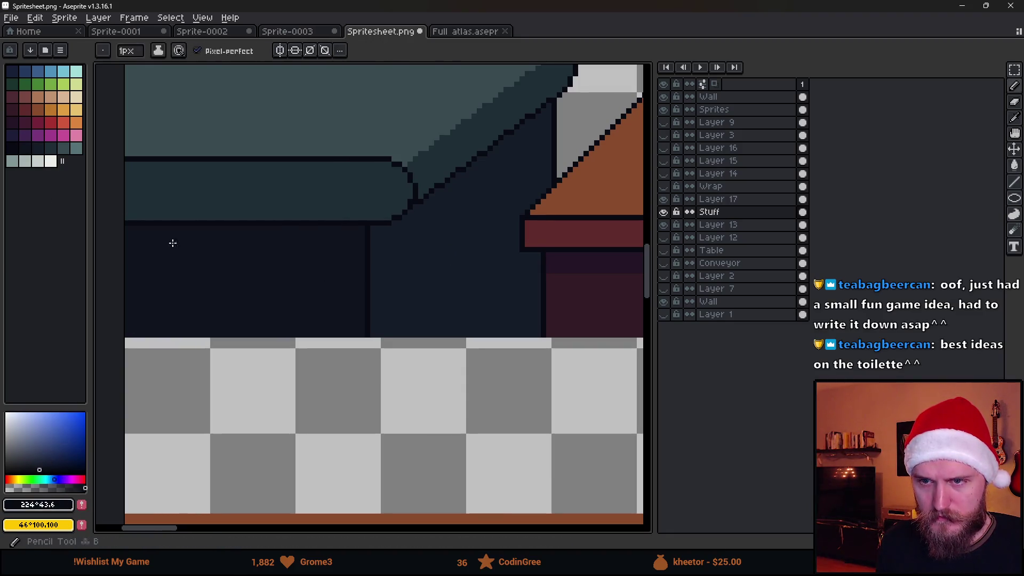
- Draw a dark line under the shelf edge, then paint over the faint stroke with a sampled navy
scroll(160, 224, "up", 3)
left_click_drag(160, 199, 275, 217)
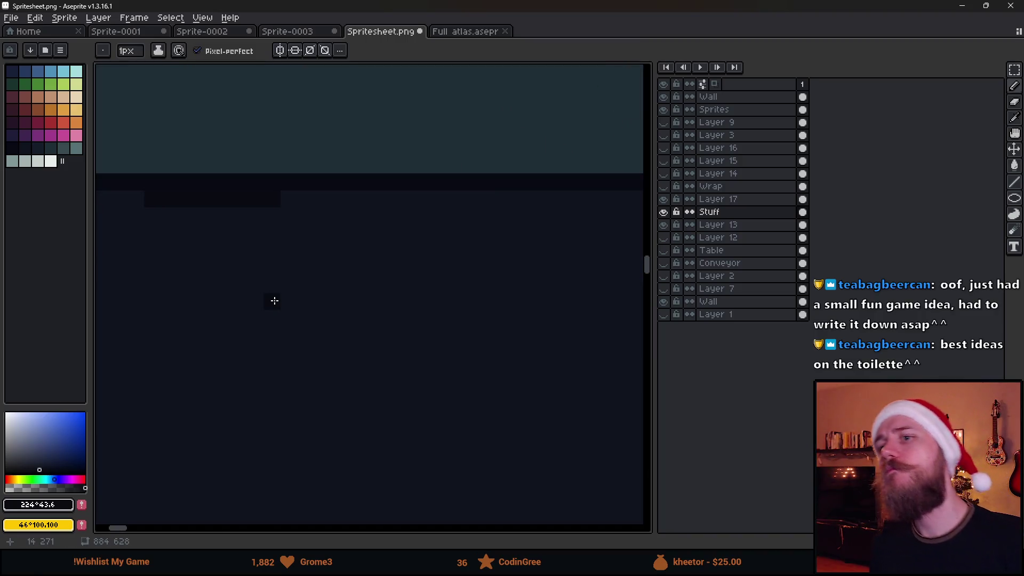
scroll(274, 301, "down", 2)
scroll(273, 298, "up", 3)
key("alt")
left_click(276, 275, "alt")
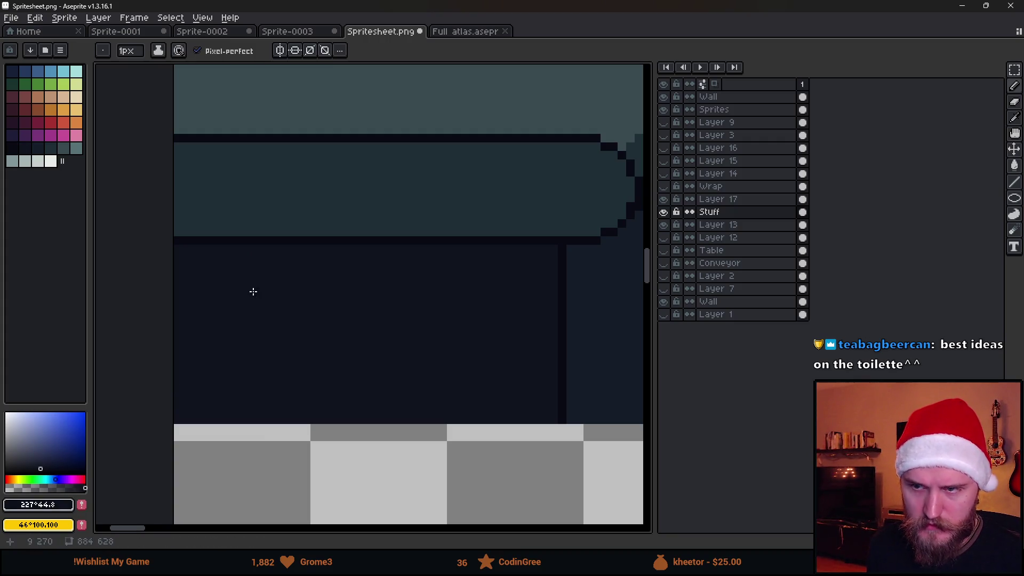
mouse_move(215, 280)
left_mouse_down()
mouse_move(182, 262)
mouse_move(533, 248)
mouse_move(551, 274)
mouse_move(165, 274)
left_mouse_up()
- Outline the bench's slanted diagonal edge with a crisp 1px dark pixel line
key("g")
scroll(217, 265, "down", 4)
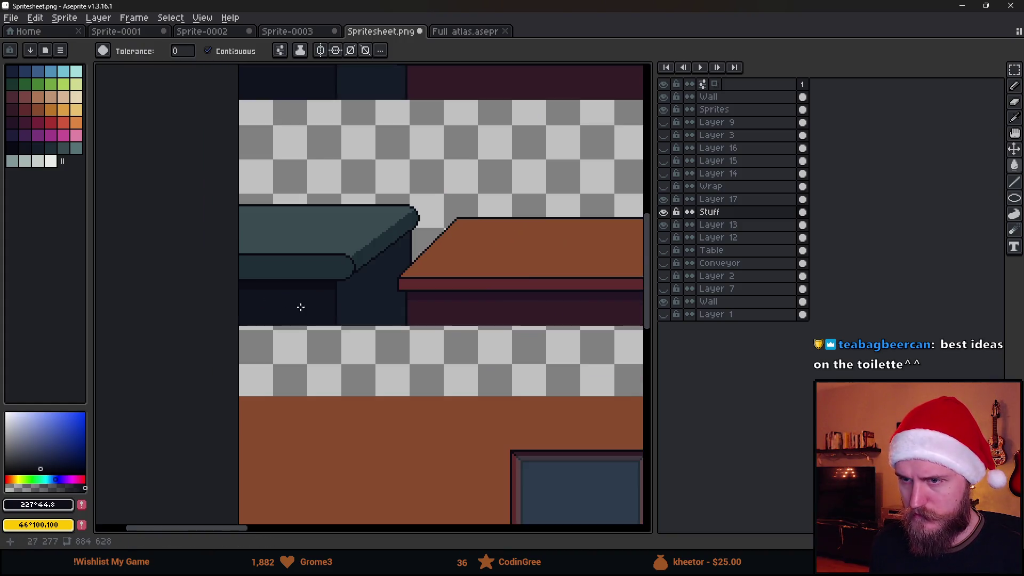
scroll(331, 293, "up", 2)
scroll(330, 293, "up", 3)
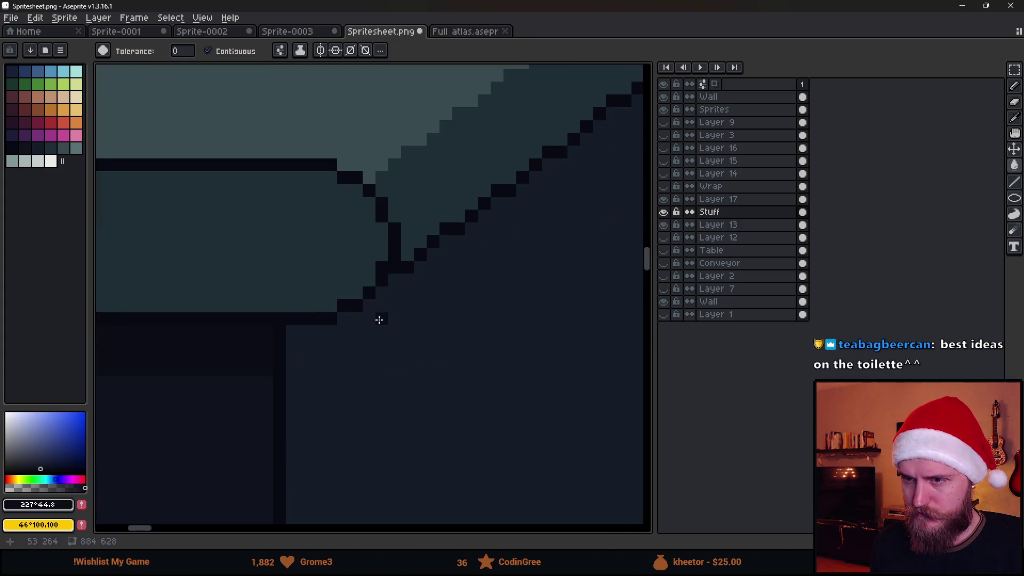
scroll(298, 367, "down", 2)
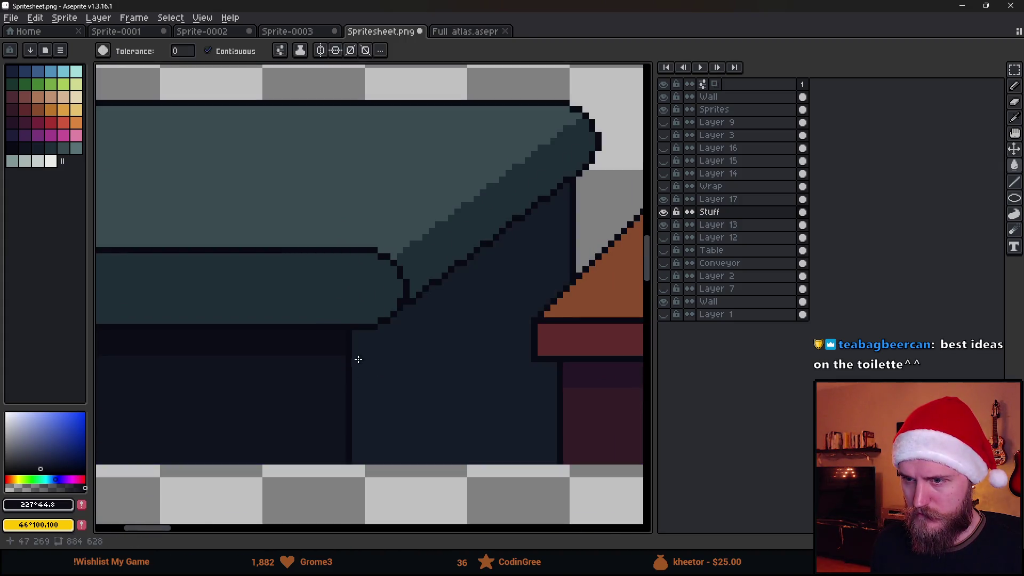
key("b")
left_click_drag(356, 352, 566, 186)
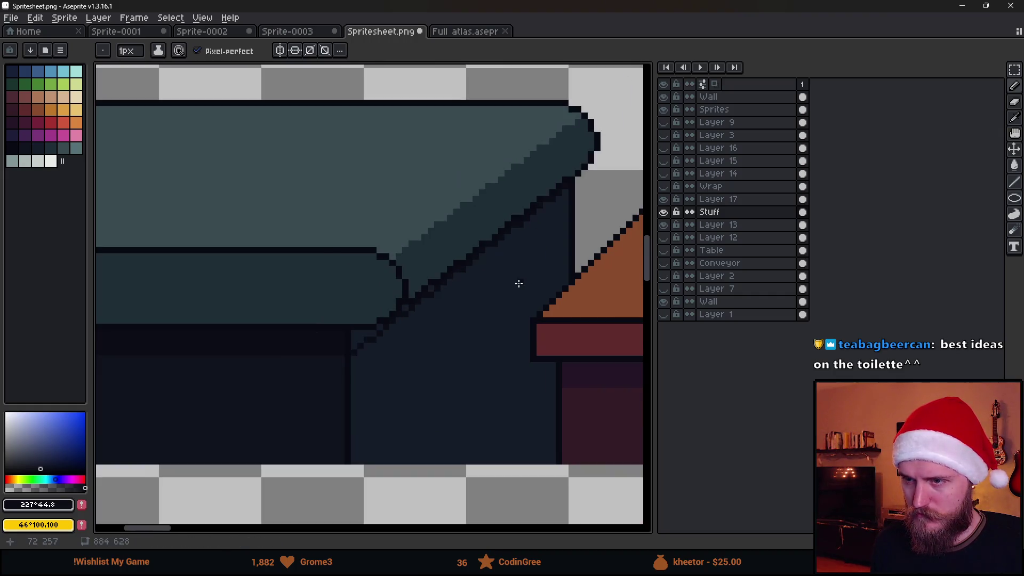
scroll(384, 346, "up", 1)
mouse_move(430, 347)
left_mouse_down()
mouse_move(553, 184)
mouse_move(551, 204)
mouse_move(309, 400)
mouse_move(272, 407)
mouse_move(331, 381)
mouse_move(499, 267)
mouse_move(549, 197)
left_mouse_up()
key("g")
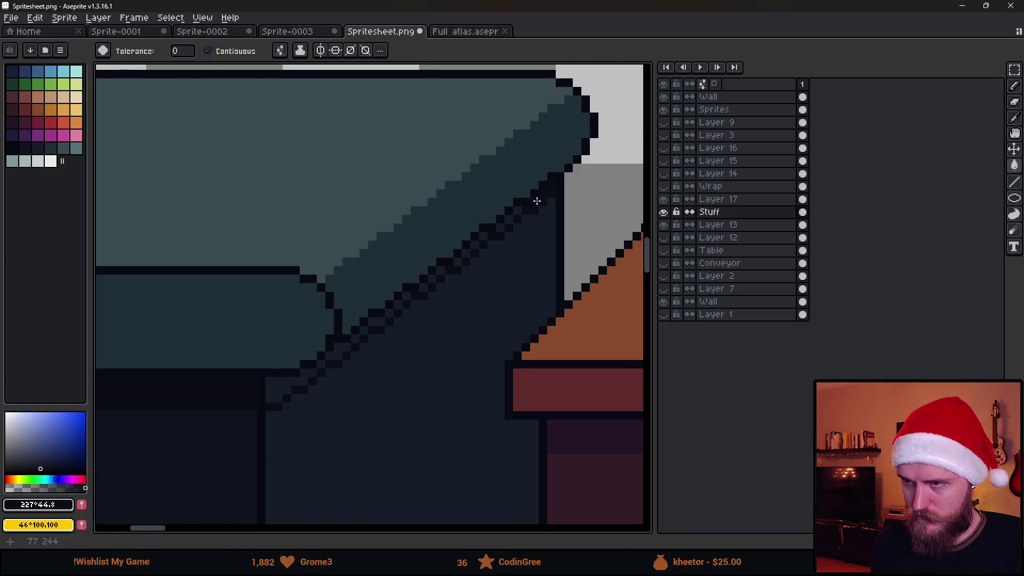
key("b")
left_click_drag(482, 239, 454, 268)
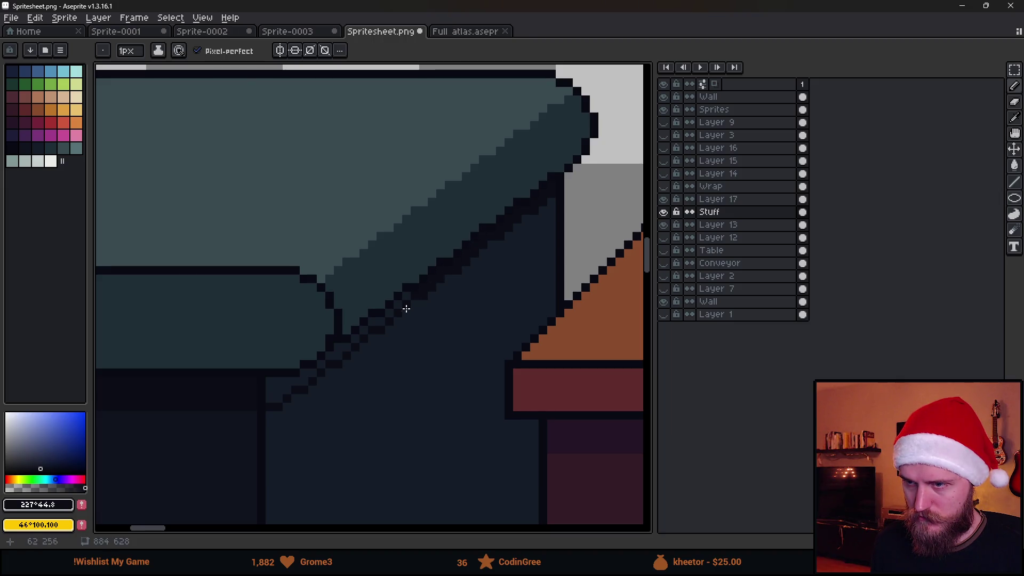
left_click_drag(404, 298, 387, 317)
left_click(354, 342)
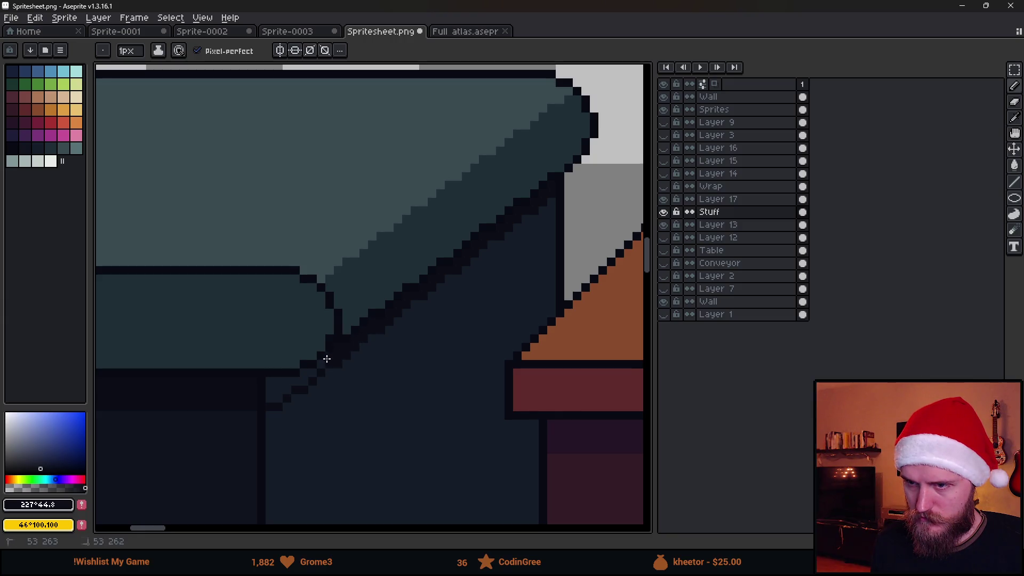
- Flood-fill the shadow area beneath the bench with the dark background shade
key("g")
left_click(289, 387)
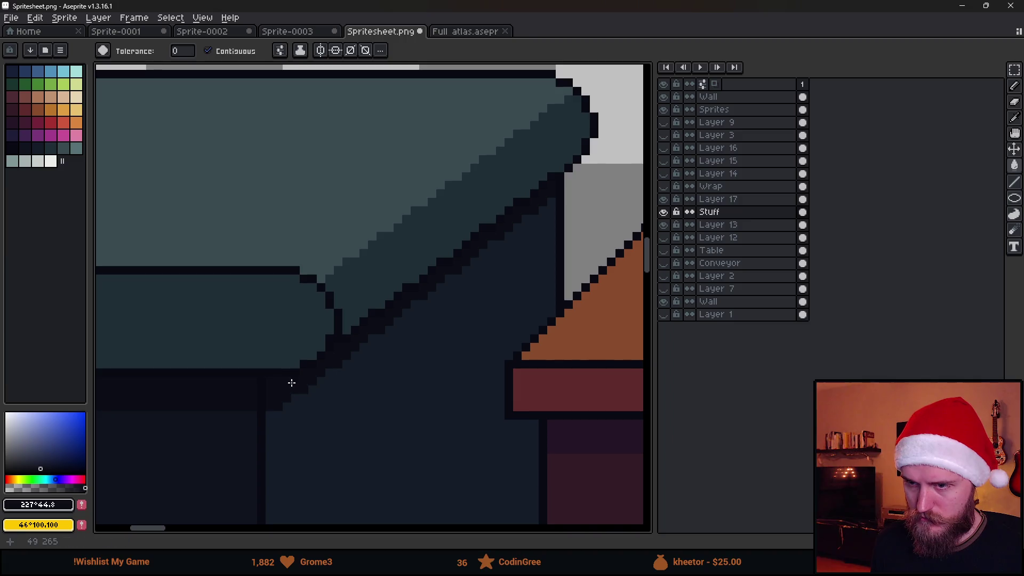
scroll(393, 392, "down", 2)
scroll(393, 393, "down", 4)
scroll(397, 401, "up", 2)
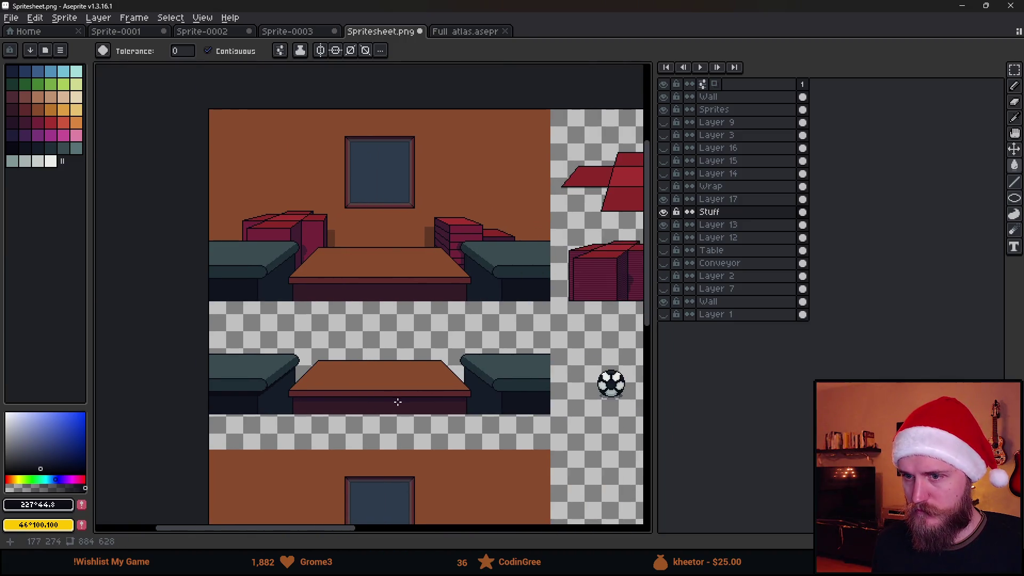
- Move the selected chair to its new spot, commit it and clear the selection
scroll(226, 359, "left", 5)
key("m")
mouse_move(281, 287)
left_mouse_down()
mouse_move(447, 429)
mouse_move(476, 430)
left_mouse_up()
scroll(304, 373, "right", 5)
mouse_move(203, 346)
left_mouse_down()
mouse_move(490, 316)
mouse_move(514, 357)
mouse_move(196, 331)
mouse_move(350, 323)
mouse_move(386, 331)
left_mouse_up()
scroll(514, 357, "right", 5)
key("Return")
key("ctrl+d")
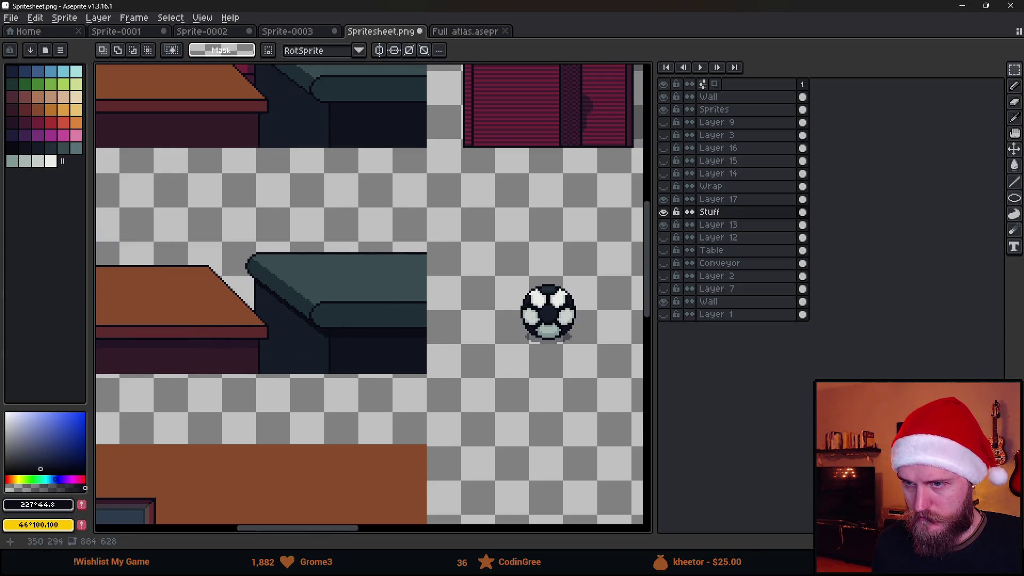
scroll(354, 331, "down", 3)
scroll(217, 340, "up", 2)
left_click_drag(218, 339, 352, 367)
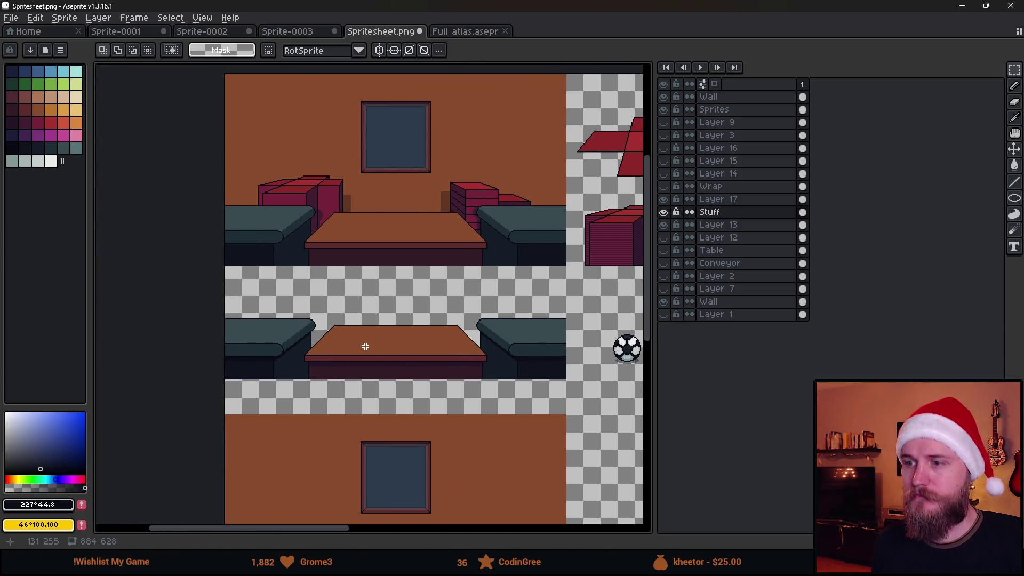
scroll(502, 359, "up", 4)
- Pick the near-black #10141F from the canvas and switch to the Paint Bucket
left_click(498, 249, "alt")
key("g")
scroll(488, 262, "up", 1)
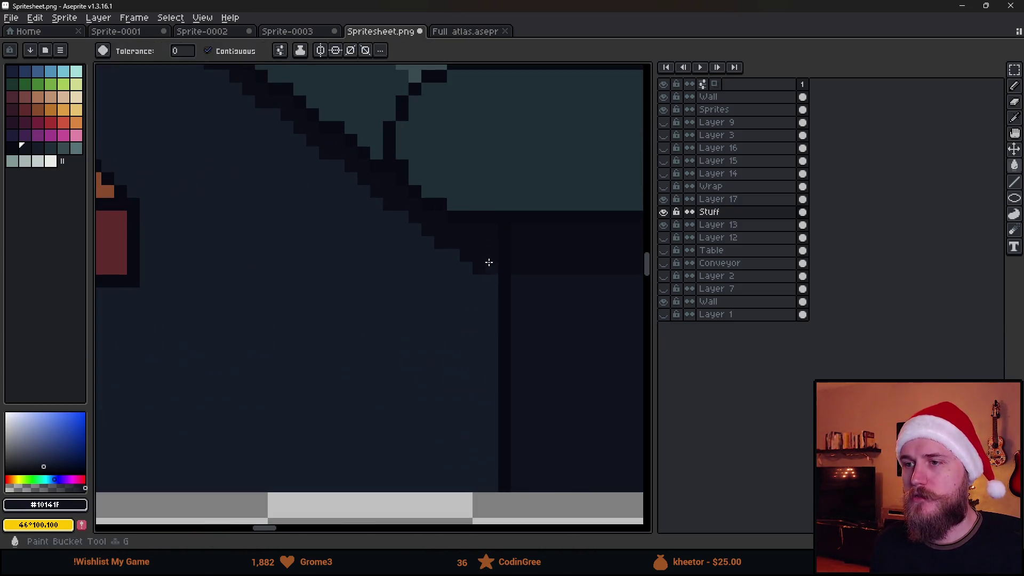
scroll(481, 251, "down", 3)
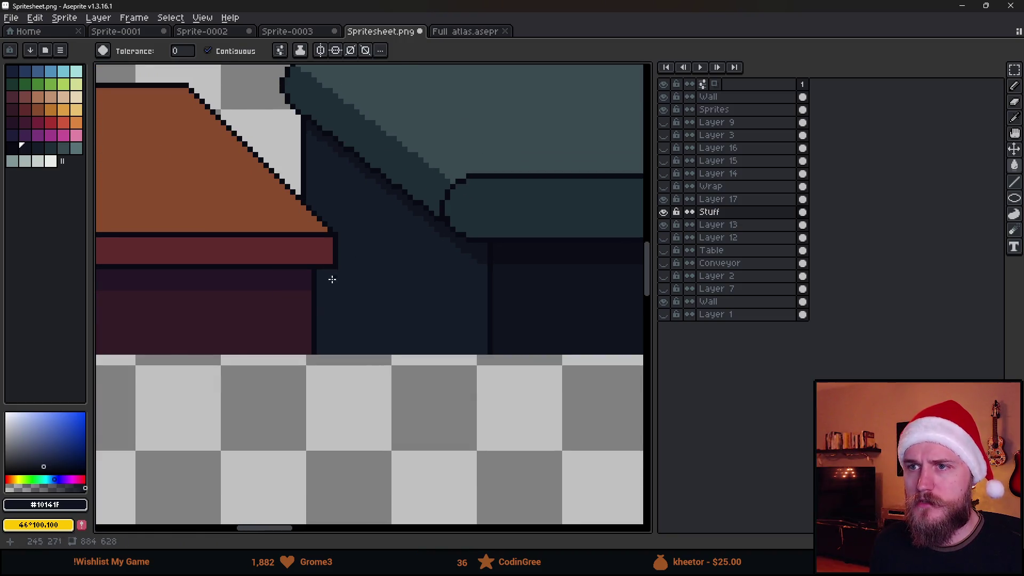
scroll(270, 315, "down", 2)
left_click_drag(269, 316, 649, 334)
scroll(446, 299, "up", 3)
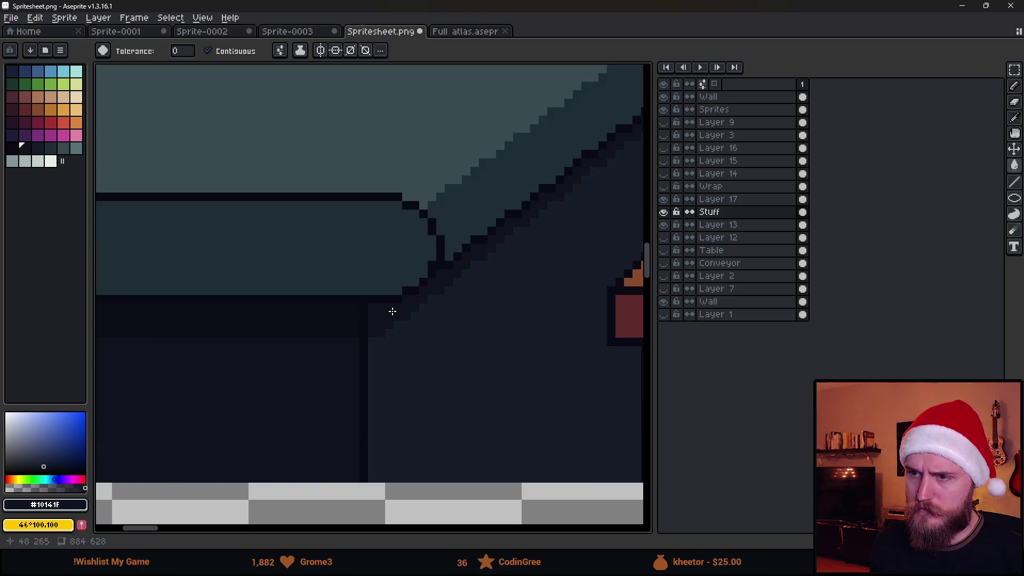
scroll(392, 311, "down", 3)
scroll(487, 317, "down", 2)
left_click_drag(539, 322, 419, 322)
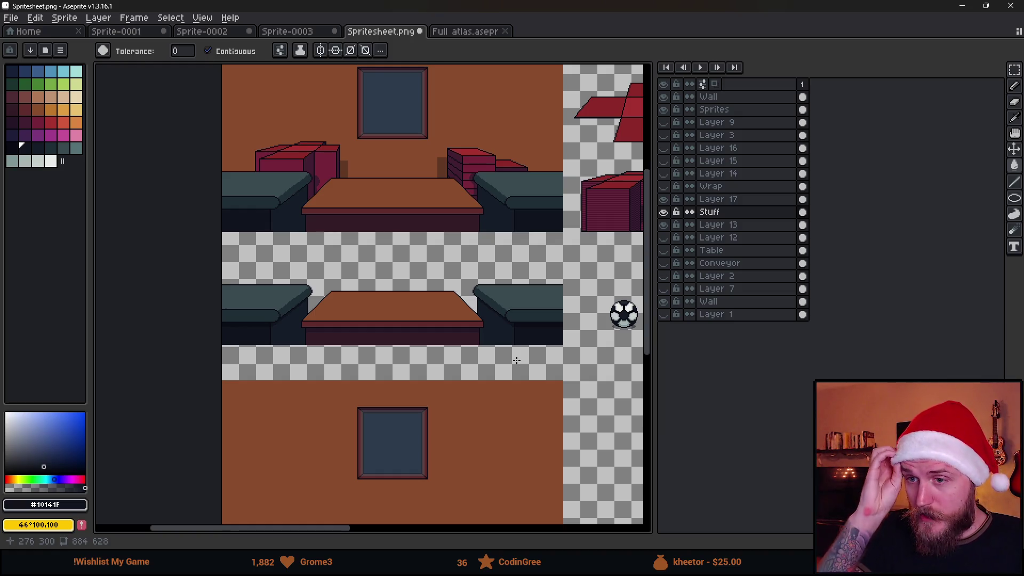
scroll(476, 347, "up", 5)
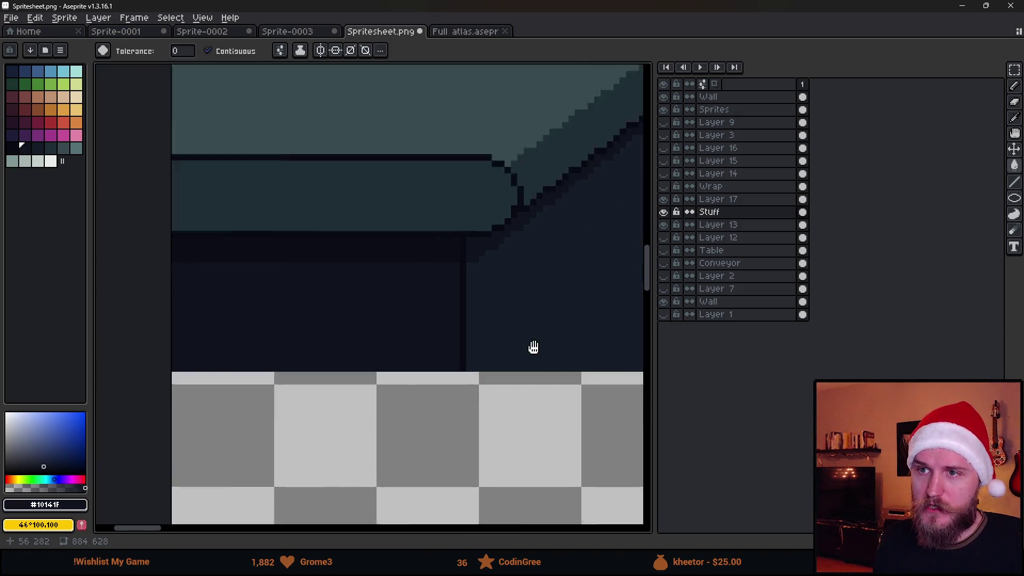
- Draw a straight dark #151d28 line along the bench's top edge
left_click(559, 247, "alt")
left_click(601, 415, "alt")
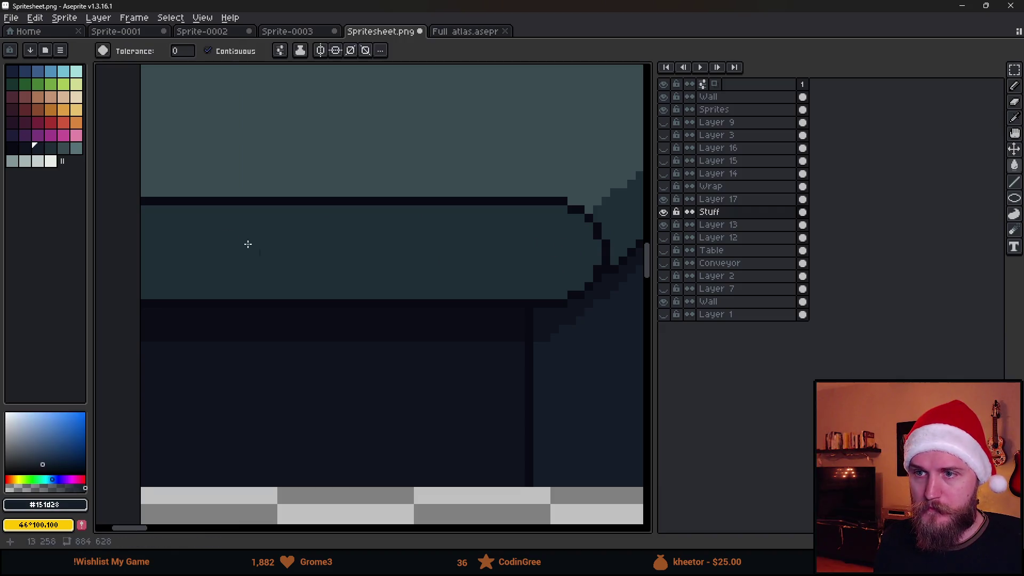
left_click_drag(246, 243, 347, 271)
scroll(288, 272, "right", 3)
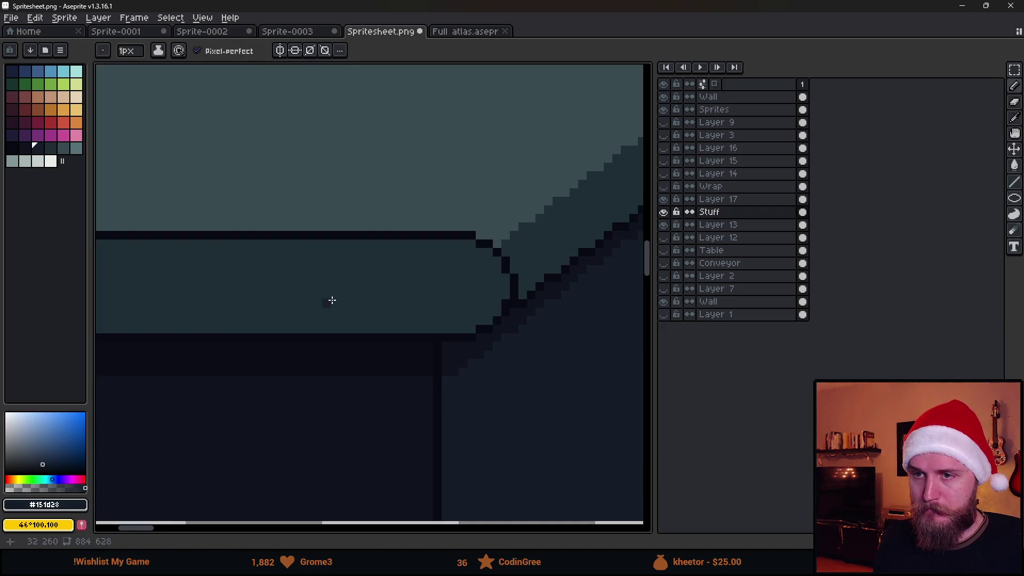
left_click(467, 251, "shift")
scroll(467, 251, "down", 2)
scroll(471, 258, "up", 3)
mouse_move(483, 252)
left_mouse_down()
mouse_move(504, 279)
mouse_move(498, 306)
left_mouse_up()
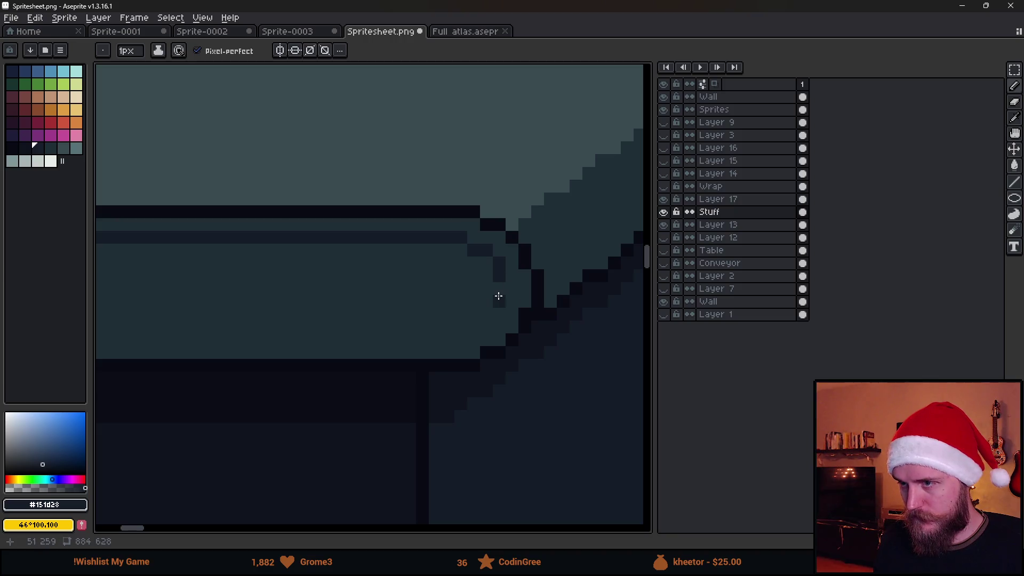
key("ctrl+z")
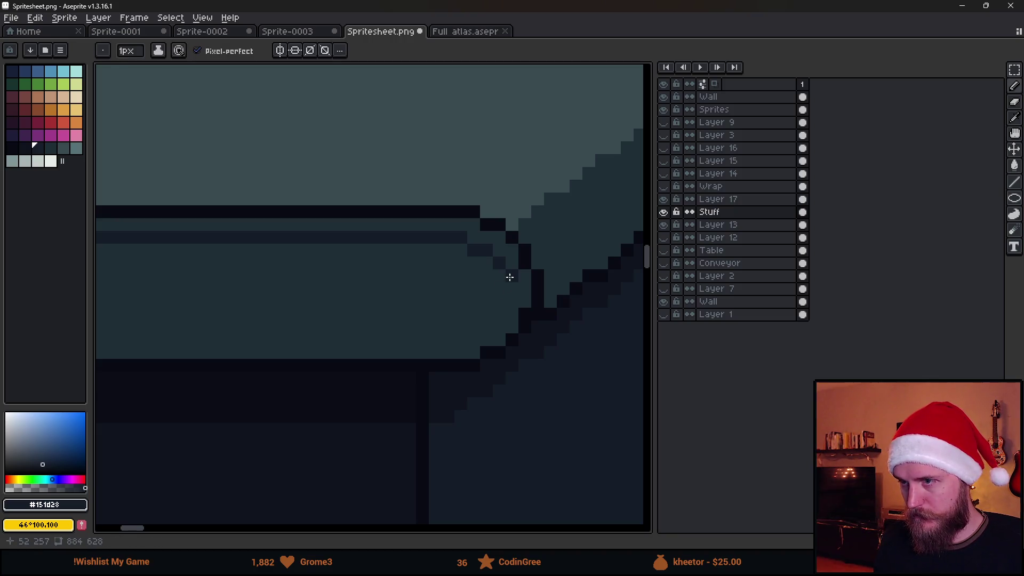
- Draw dark pixels stepping down the bench corner
mouse_move(509, 276)
left_mouse_down()
mouse_move(498, 309)
mouse_move(474, 323)
left_mouse_up()
scroll(462, 338, "down", 4)
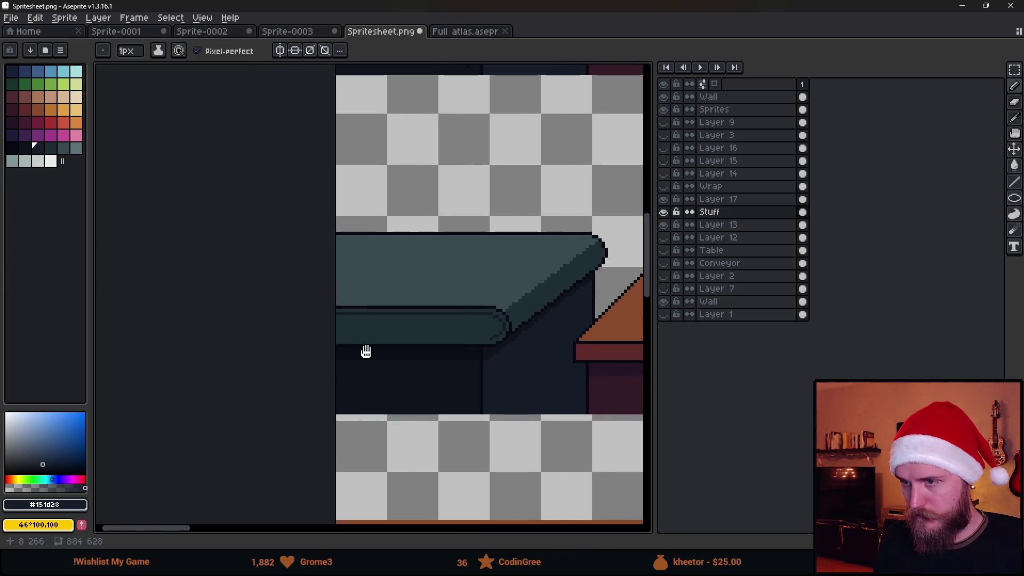
scroll(438, 361, "down", 2)
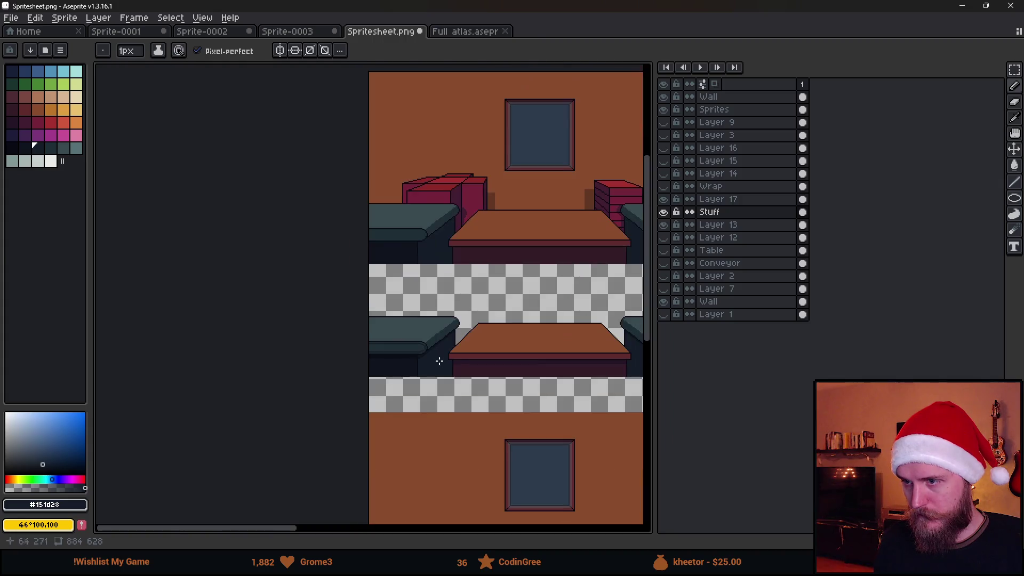
scroll(463, 362, "up", 5)
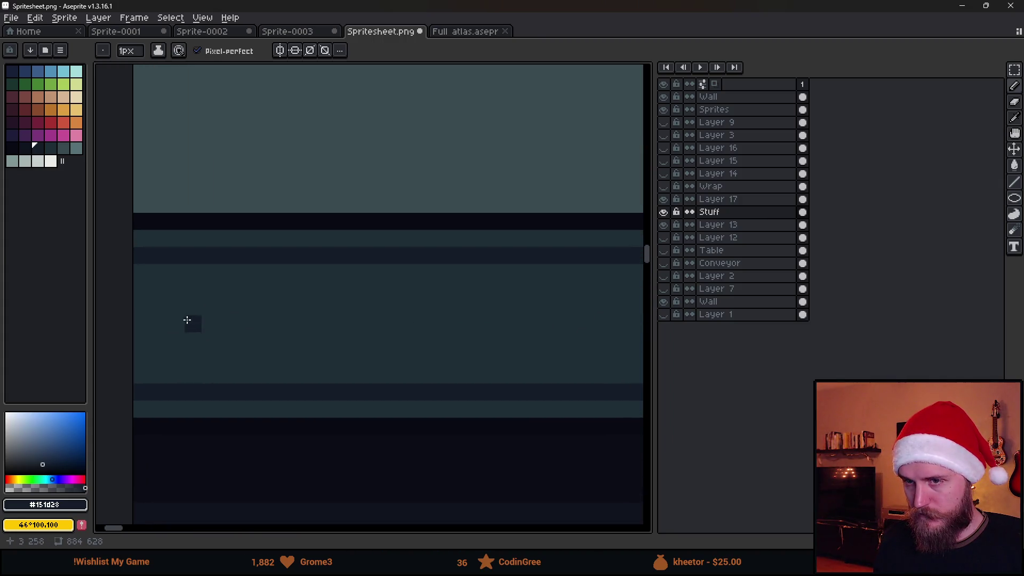
scroll(207, 302, "down", 2)
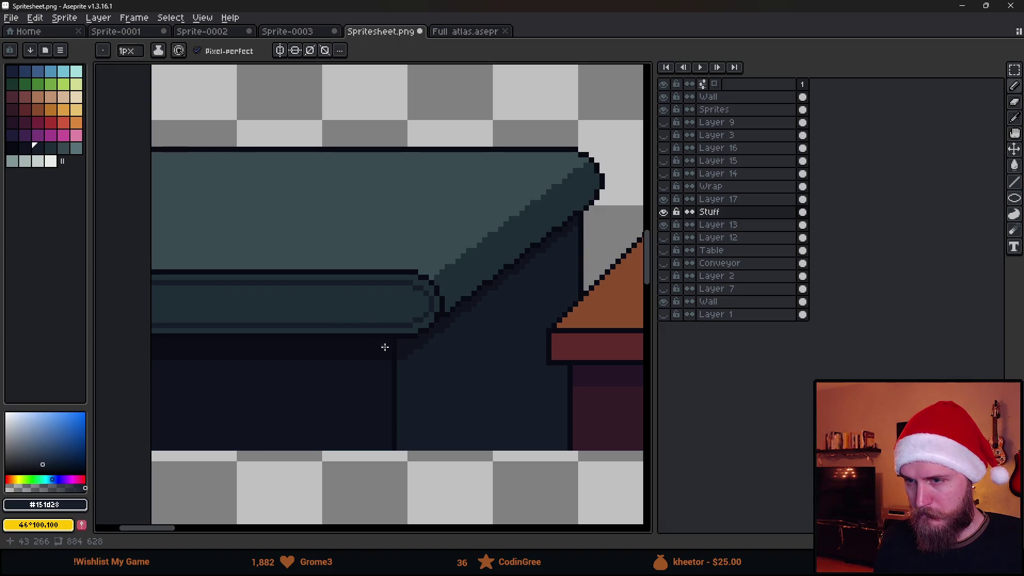
- Fill the bar's bottom and inner lines with #10141f, allowing diagonal fill spread
left_click(367, 345, "alt")
key("g")
left_click(370, 322)
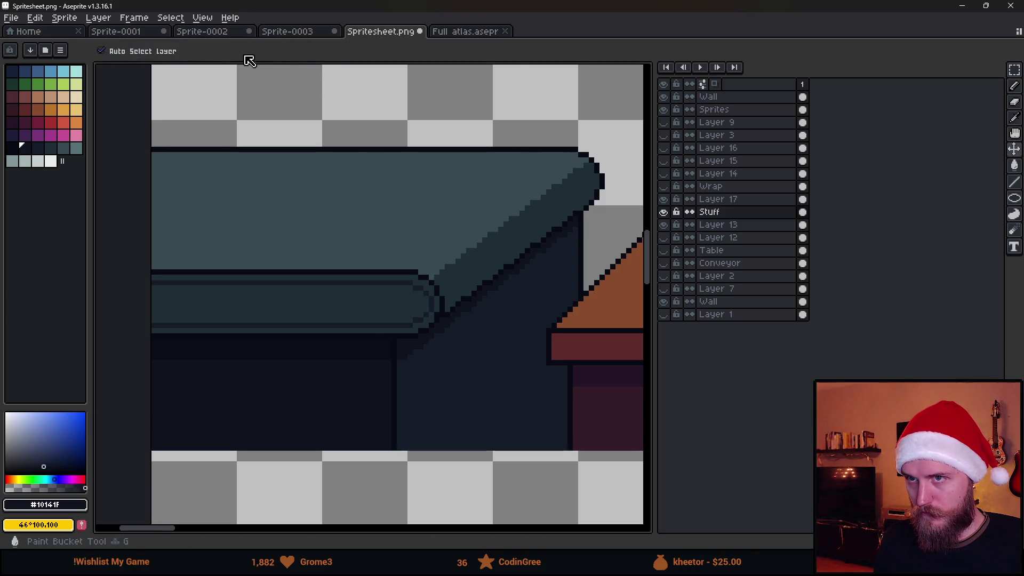
left_click(280, 51)
left_click(354, 125)
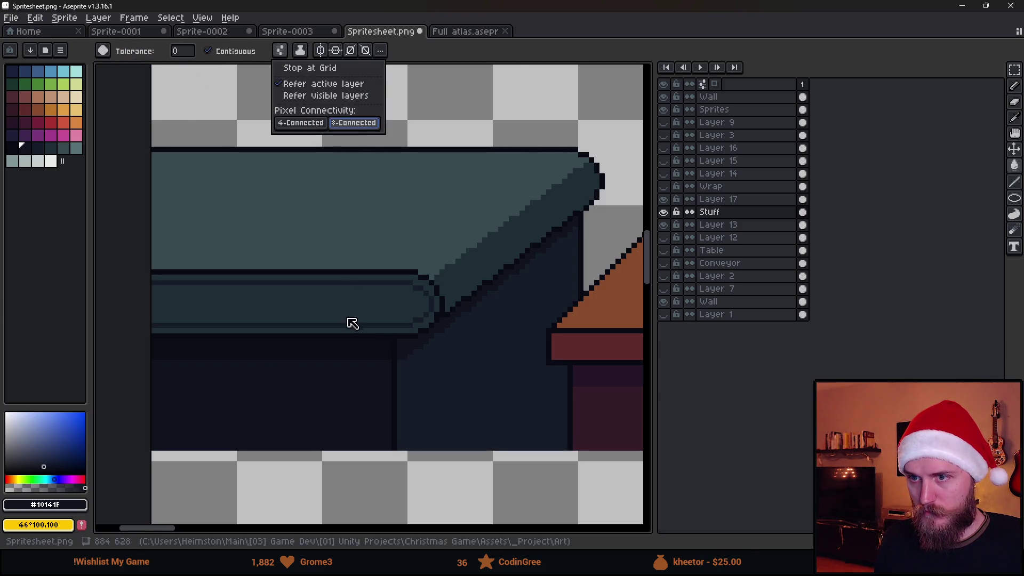
left_click(354, 283)
left_click(353, 283)
scroll(353, 283, "down", 3)
scroll(370, 338, "up", 1)
scroll(377, 354, "down", 1)
scroll(377, 353, "up", 4)
- Darken the bench's upper and lower bands with the #151d28 shadow colour
key("alt")
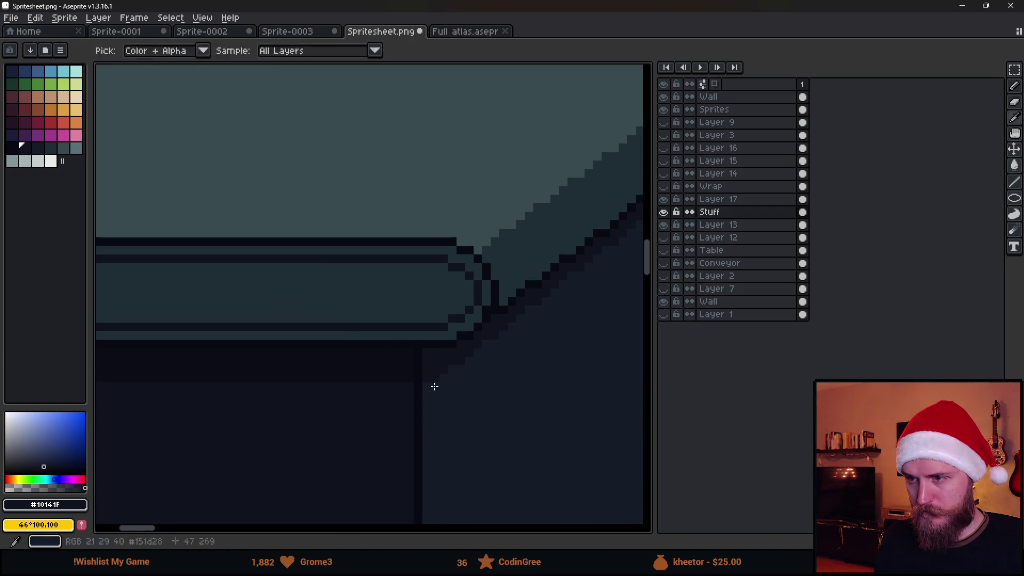
left_click(432, 317, "alt")
key("ctrl+z")
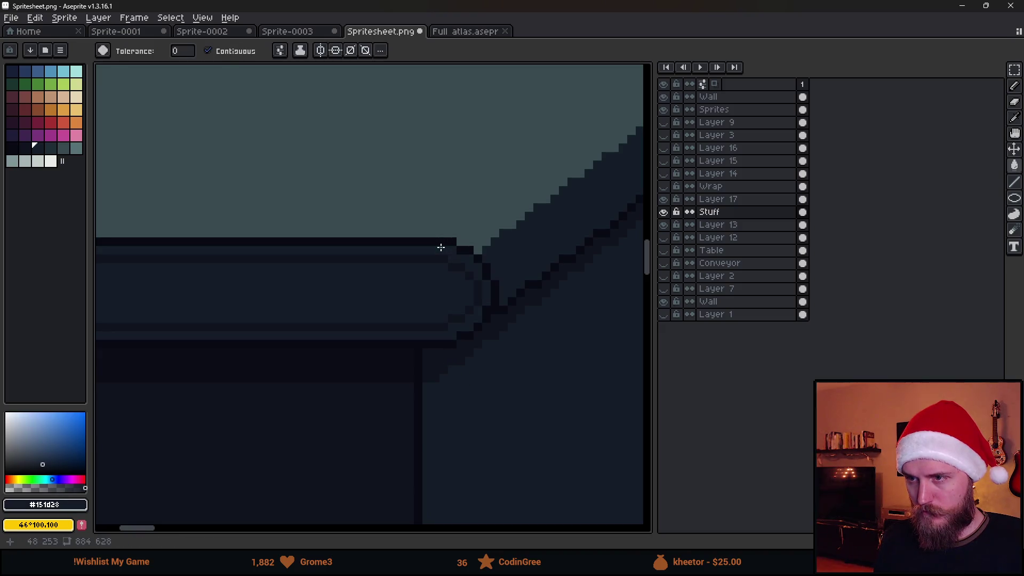
key("g")
left_click(281, 50)
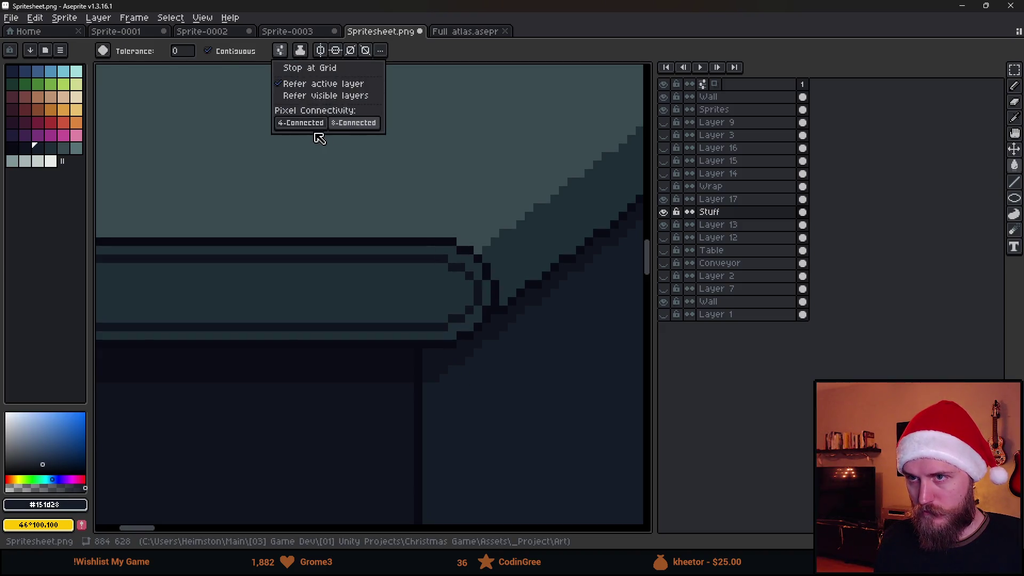
left_click(397, 247)
left_click(474, 317)
scroll(474, 317, "down", 4)
scroll(369, 329, "up", 2)
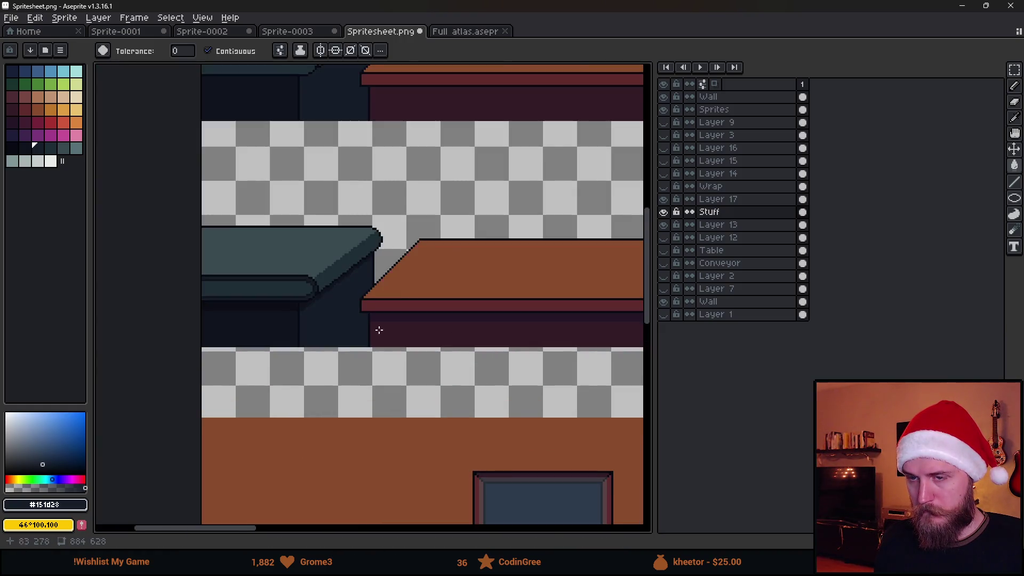
scroll(369, 329, "up", 2)
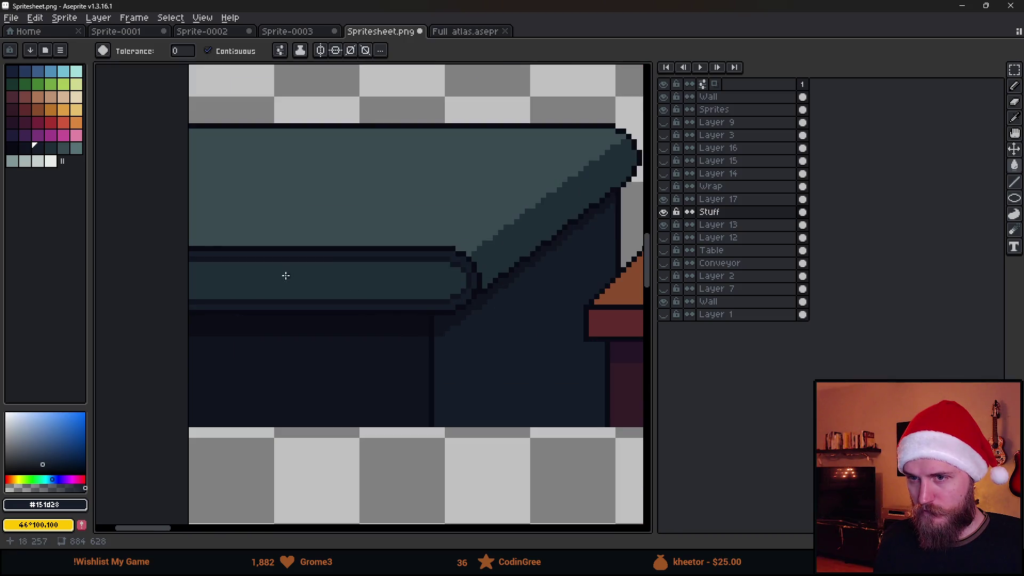
- Sample the bench colours, ending with dark #151d28 as the drawing colour
key("i")
left_click(220, 274)
scroll(220, 274, "up", 2)
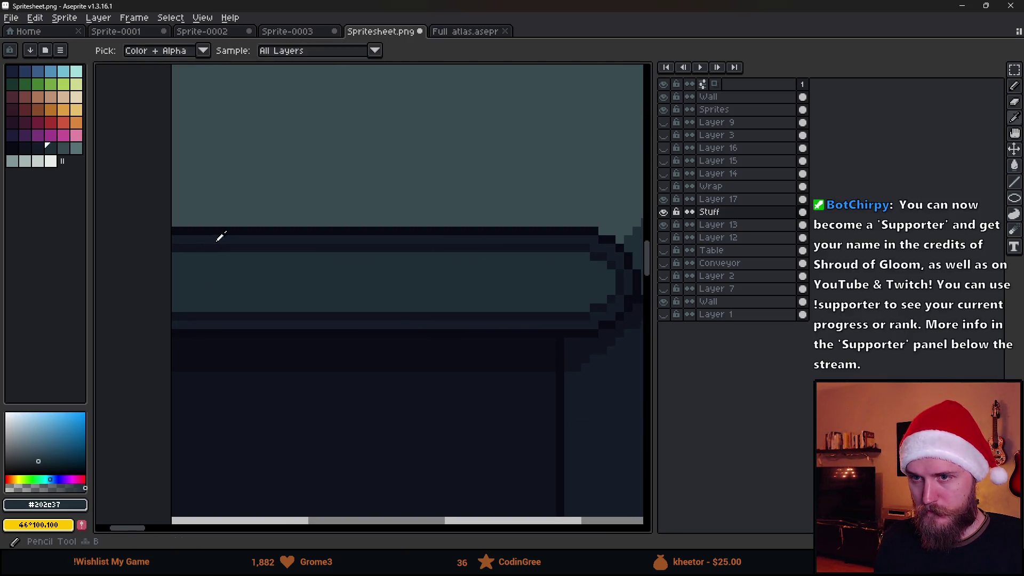
left_click(615, 421)
left_click_drag(542, 309, 453, 338)
left_click(496, 297, "alt")
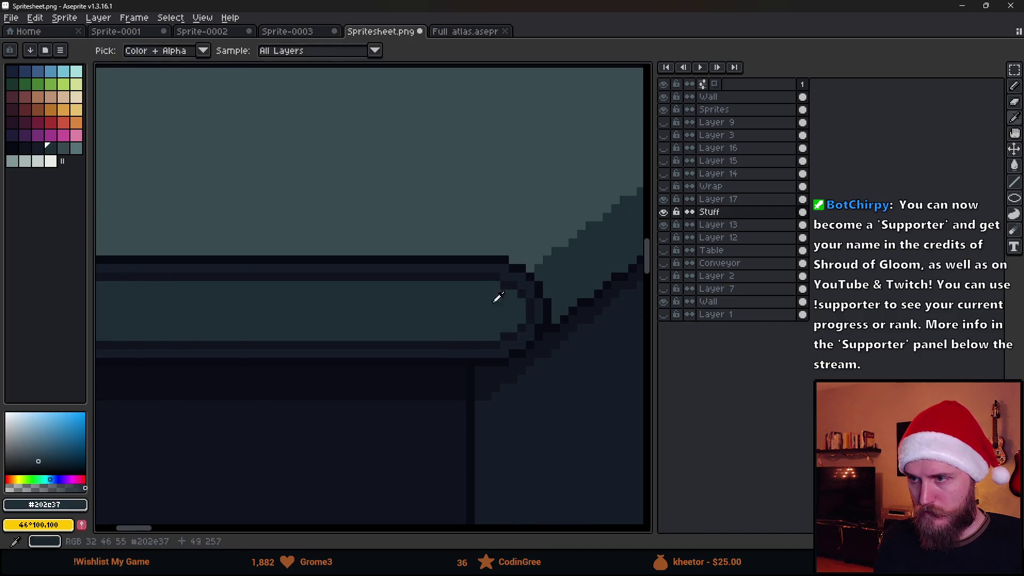
left_click(548, 393, "alt")
scroll(310, 307, "left", 3)
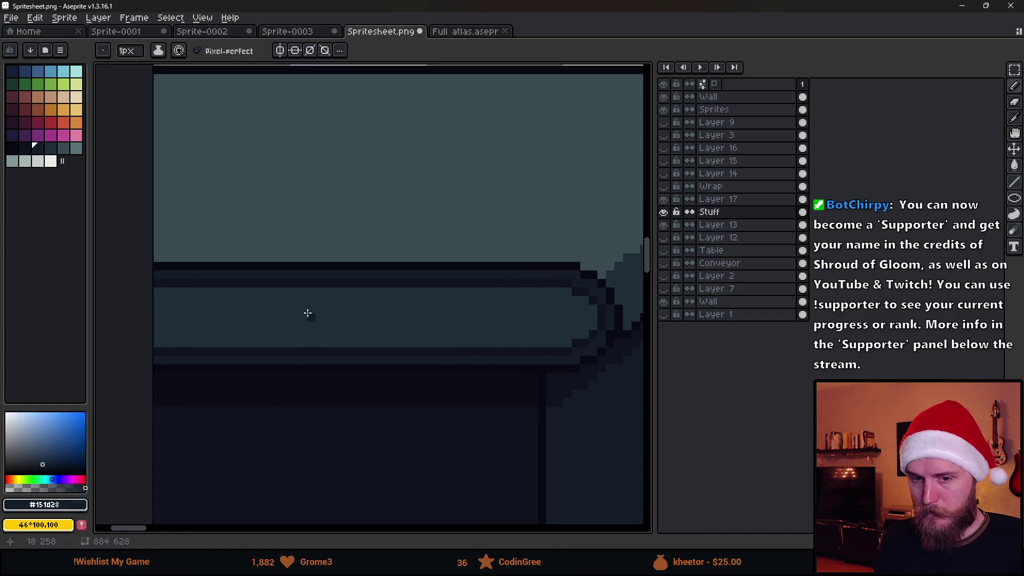
scroll(248, 296, "down", 2)
scroll(234, 301, "up", 2)
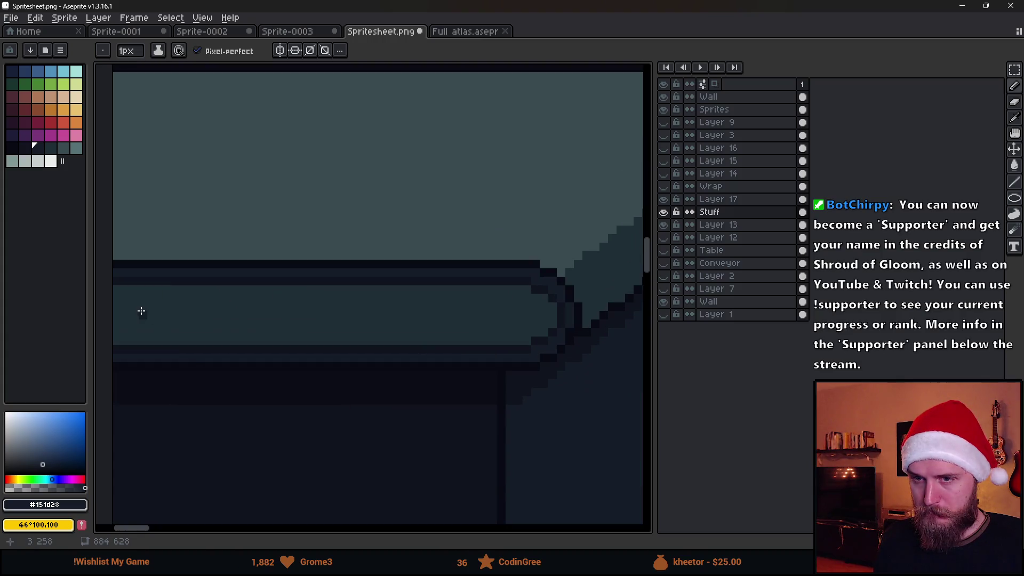
- Draw dark vertical bars near the bench's left end
left_click_drag(126, 312, 124, 340)
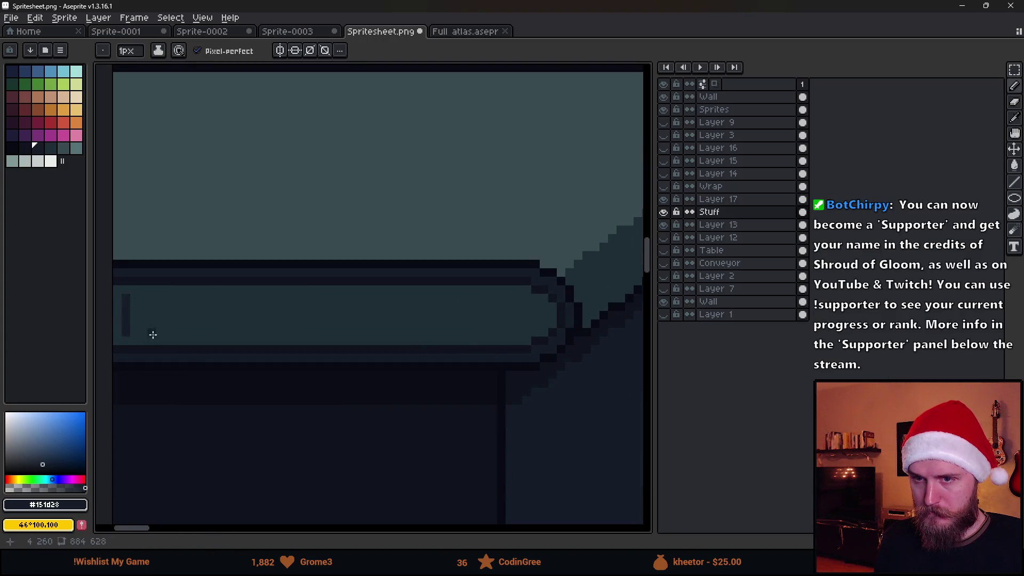
scroll(155, 337, "down", 3)
scroll(161, 338, "up", 2)
scroll(156, 328, "up", 2)
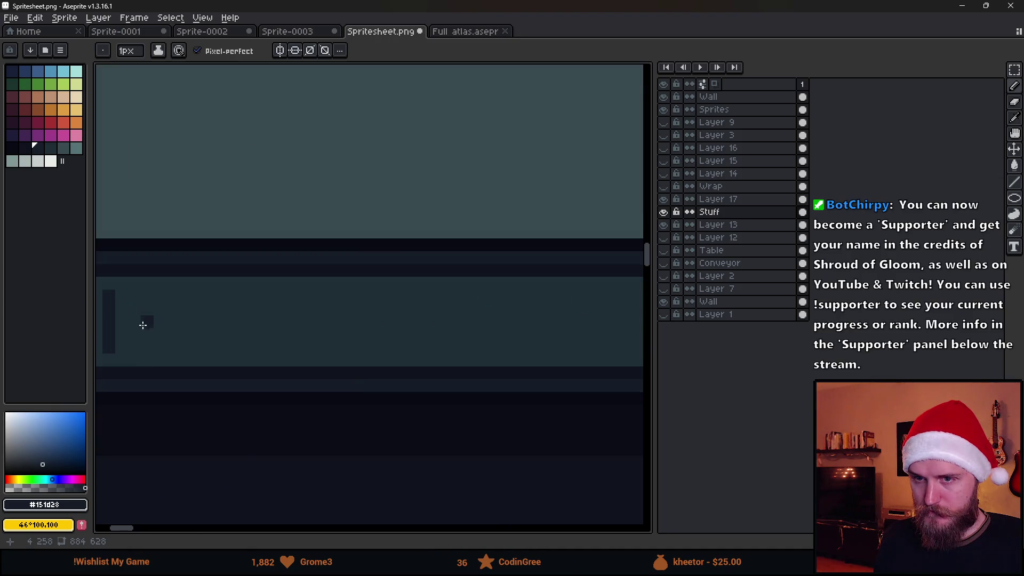
left_click_drag(137, 297, 137, 365)
key("ctrl+z")
left_click_drag(134, 303, 134, 352)
left_click_drag(160, 300, 160, 351)
scroll(184, 344, "down", 1)
scroll(184, 344, "down", 2)
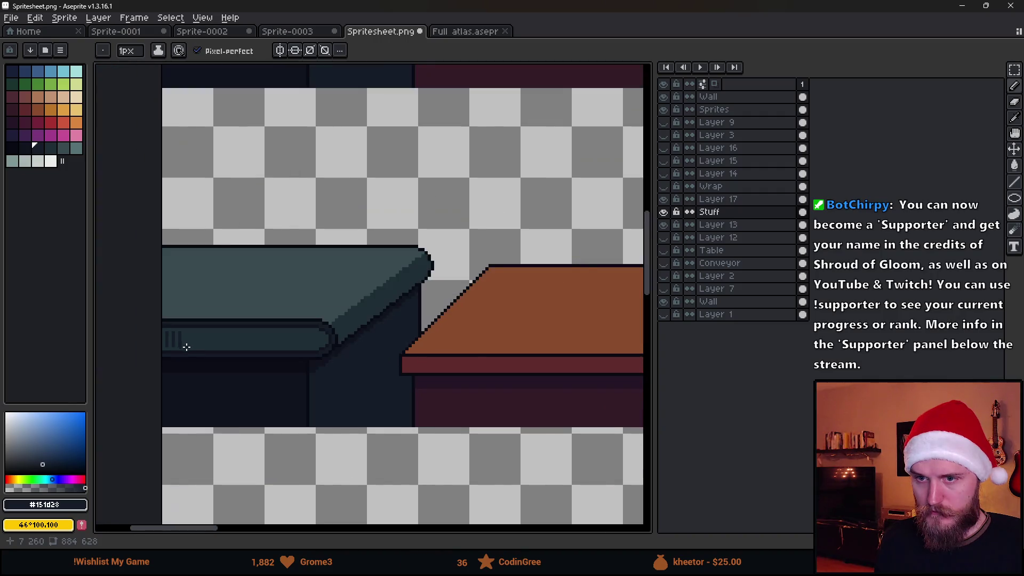
scroll(184, 345, "up", 2)
- Copy the vertical bars further along the bench
key("m")
scroll(187, 298, "up", 1)
mouse_move(187, 299)
left_mouse_down()
mouse_move(274, 354)
mouse_move(301, 345)
left_mouse_up()
key("Return")
mouse_move(192, 291)
left_mouse_down()
mouse_move(337, 359)
mouse_move(400, 338)
mouse_move(201, 327)
mouse_move(479, 331)
mouse_move(468, 327)
left_mouse_up()
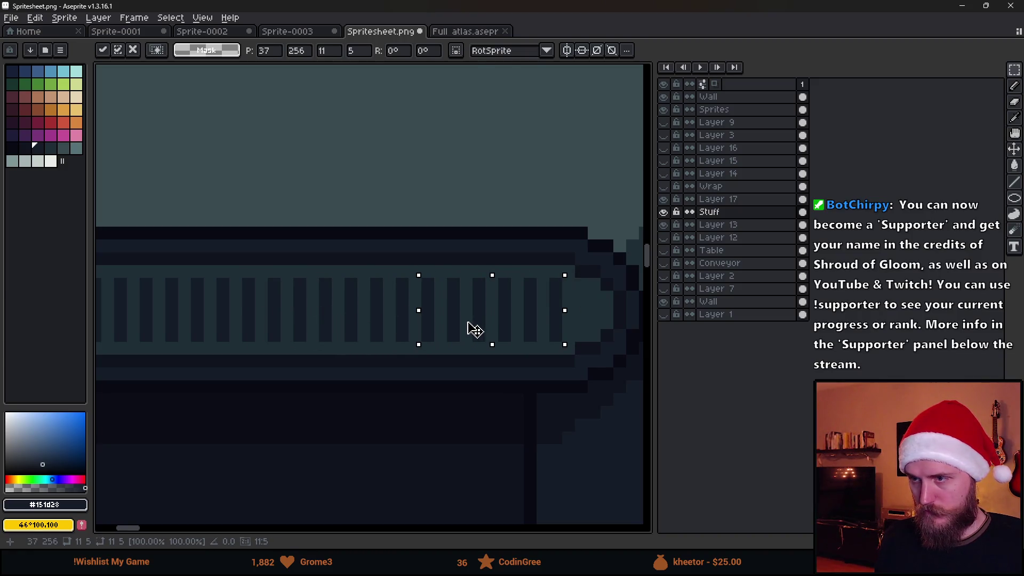
- Commit the shifted copy of the vent bars
key("Return")
scroll(532, 297, "up", 2)
key("b")
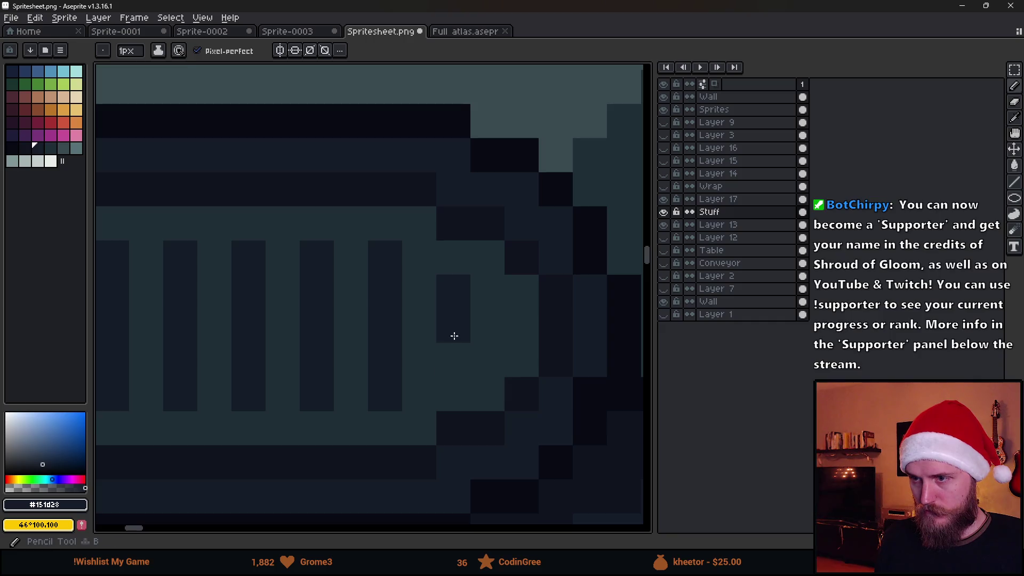
scroll(453, 336, "down", 5)
scroll(479, 398, "down", 4)
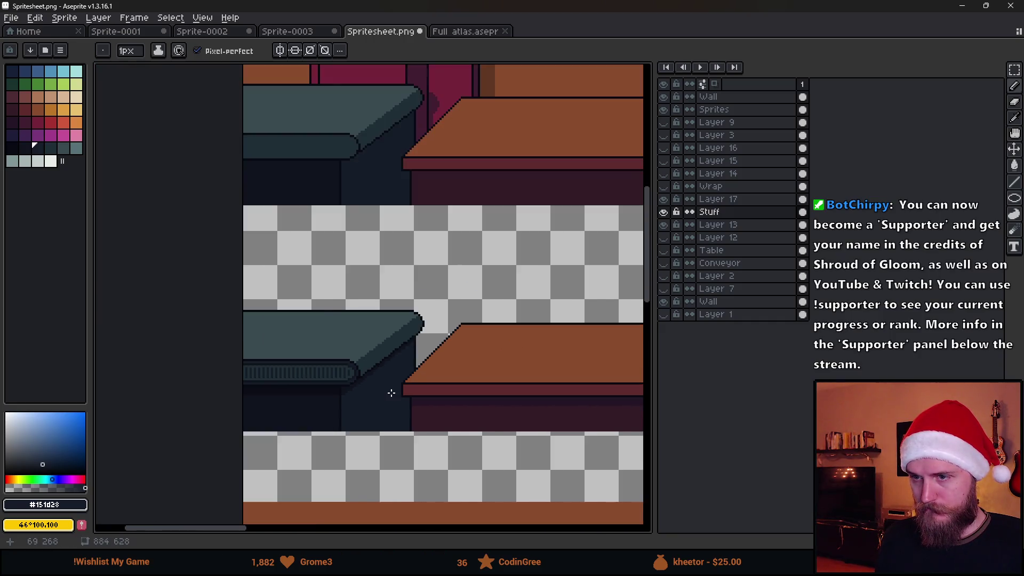
scroll(345, 371, "up", 3)
- Copy the finished bench and place the copy over the other bench
key("m")
left_click_drag(167, 276, 441, 467)
scroll(558, 456, "right", 5)
key("ctrl+v")
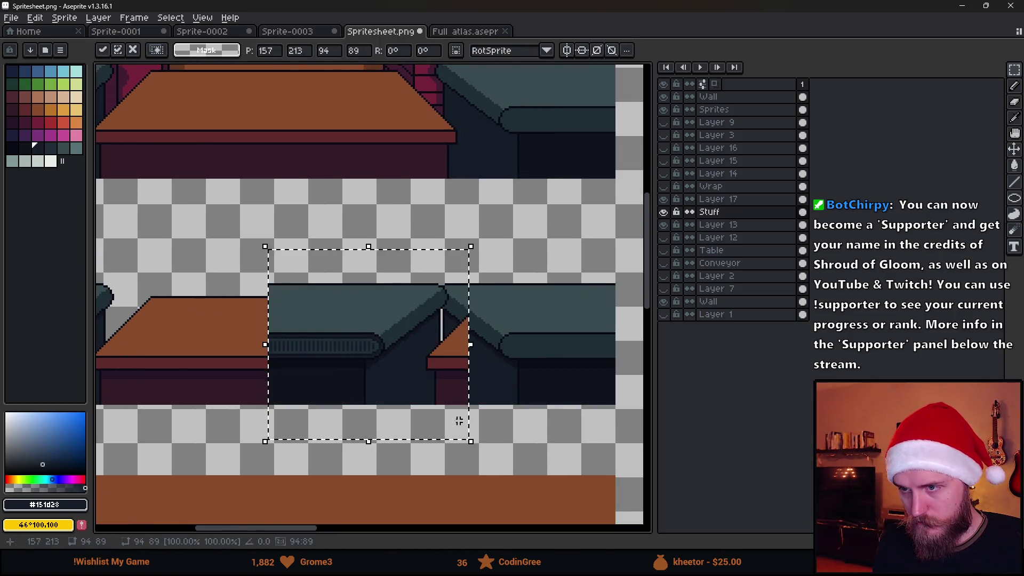
left_click_drag(411, 372, 560, 382)
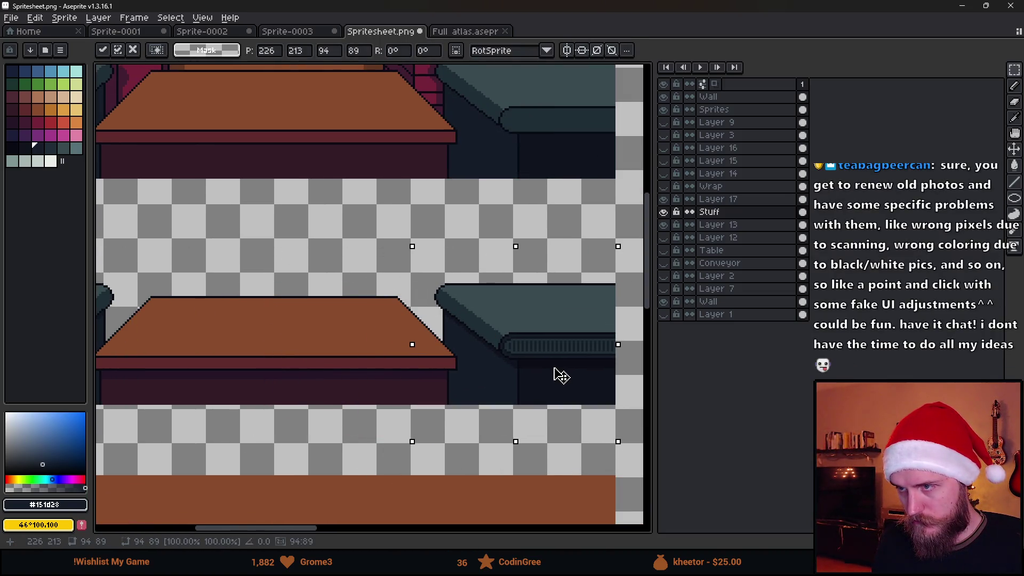
key("ctrl+d")
scroll(331, 359, "down", 2)
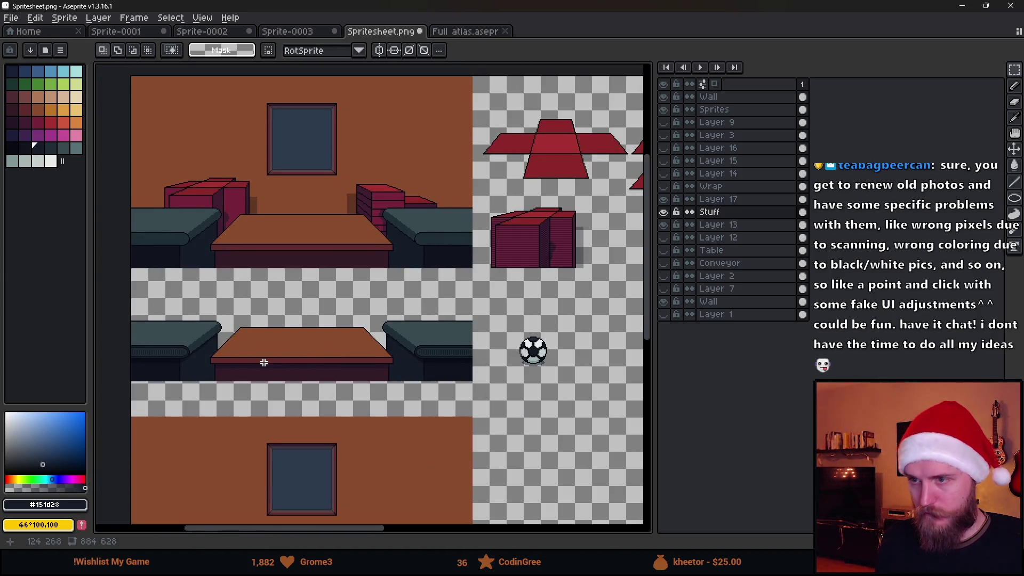
- Preview the updated spritesheet in Unity and pick the black outline colour in Aseprite
key("alt+Tab")
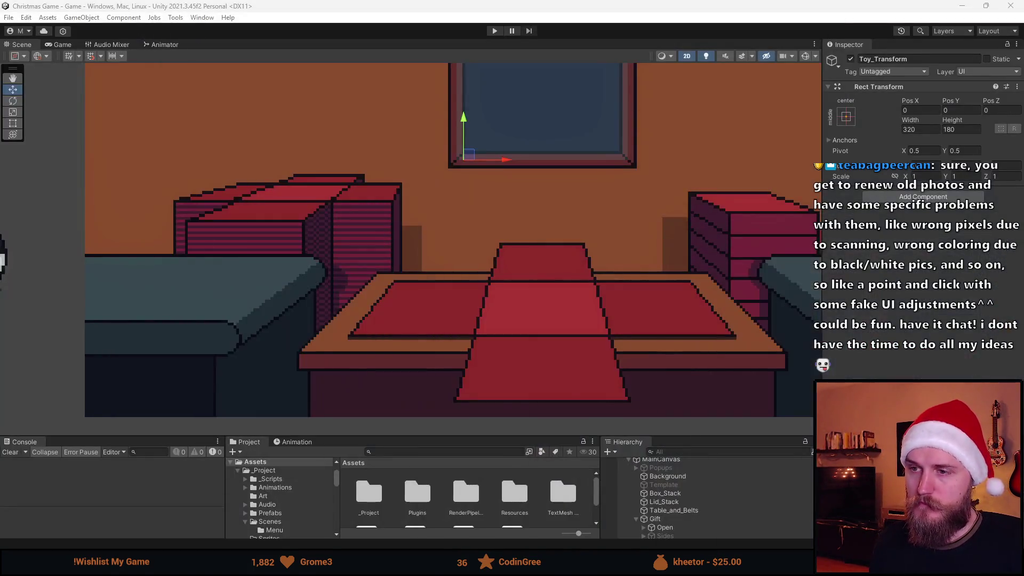
scroll(408, 264, "down", 4)
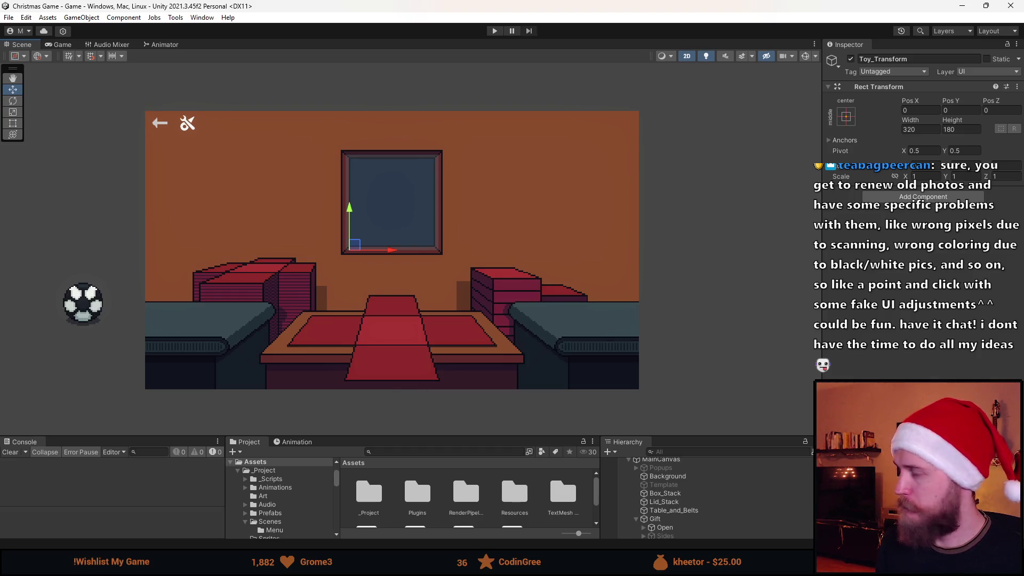
key("alt+Tab")
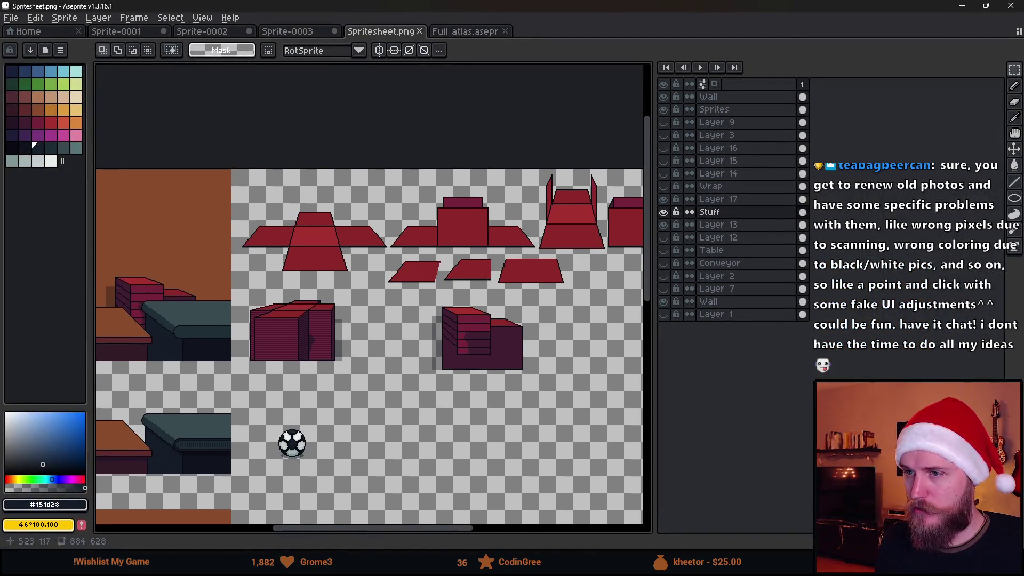
left_click_drag(447, 294, 332, 310)
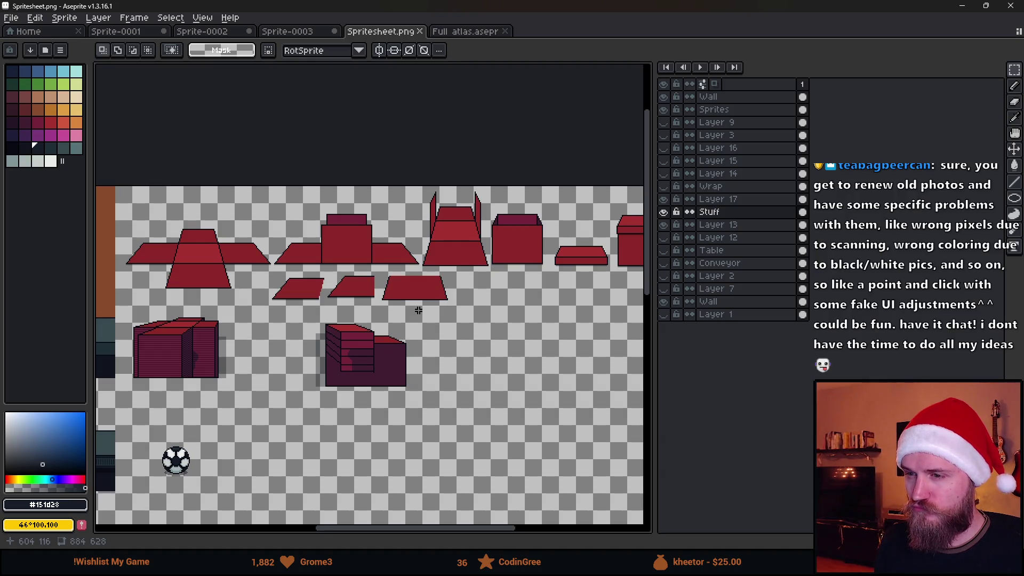
scroll(412, 307, "up", 3)
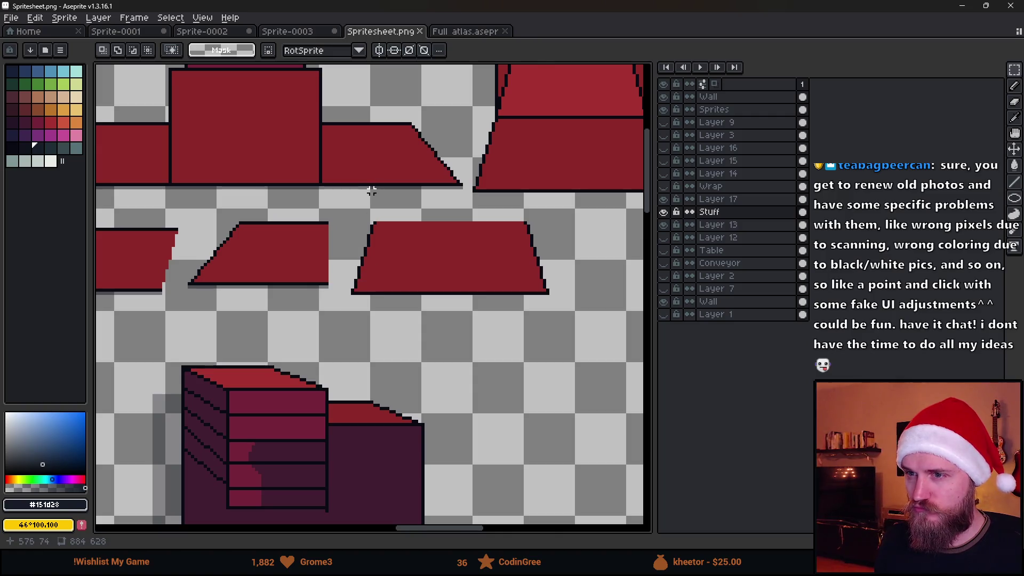
scroll(371, 190, "up", 2)
left_click(381, 173, "alt")
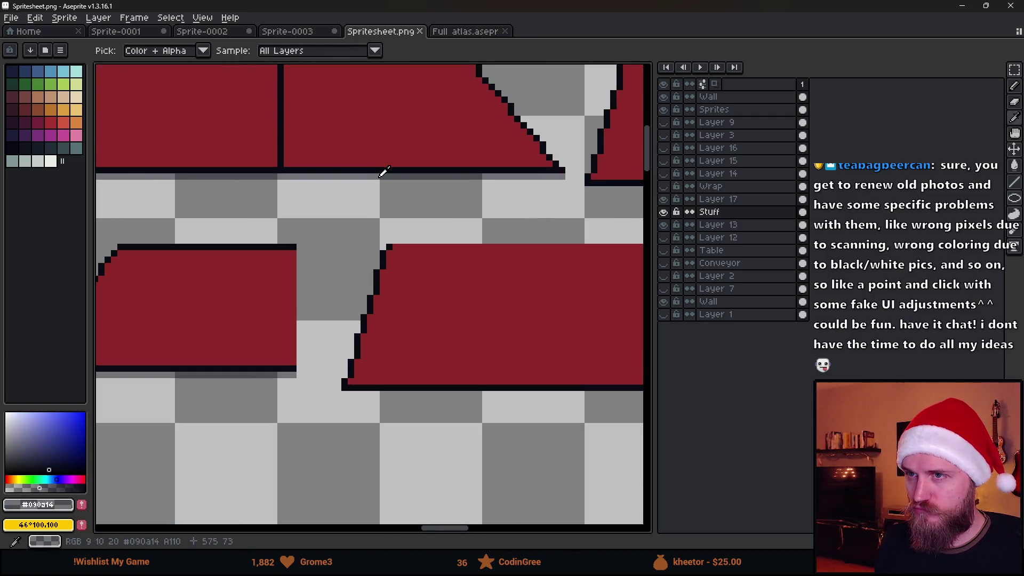
key("alt+Tab")
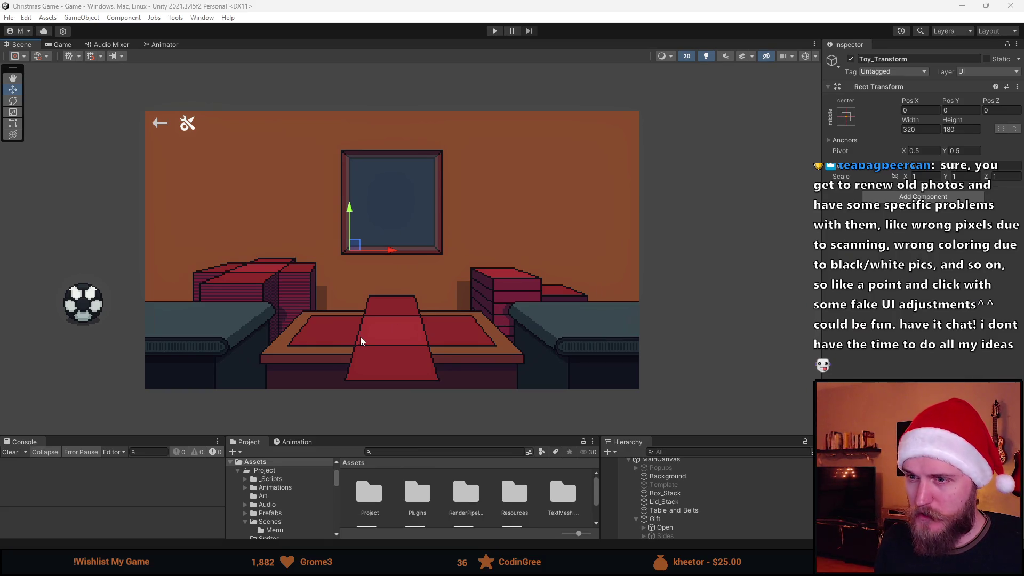
- Enlarge the Project and Hierarchy panels and select Lid_Stack to inspect its components
scroll(400, 352, "up", 2)
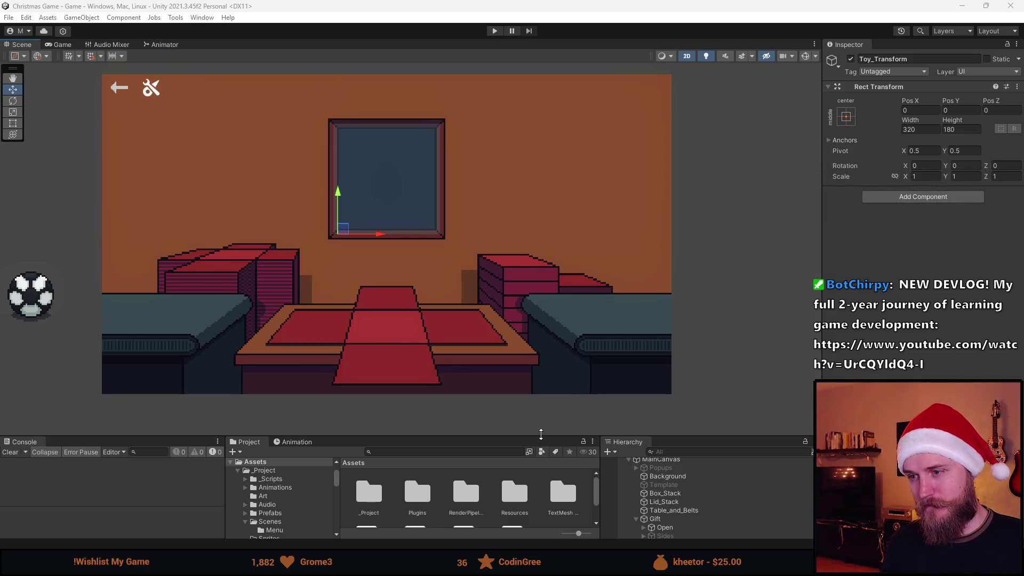
left_click_drag(540, 435, 531, 299)
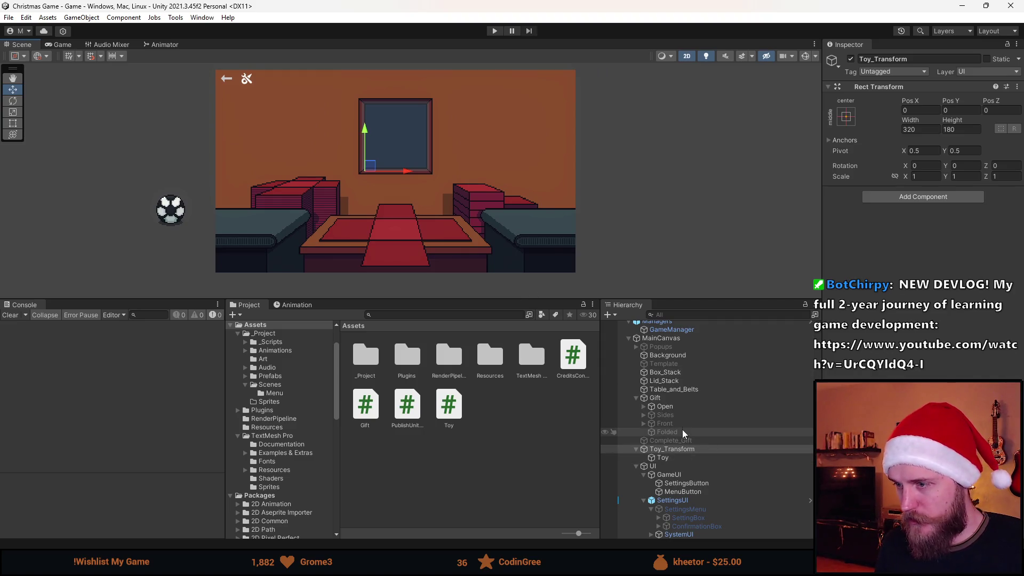
left_click(678, 382)
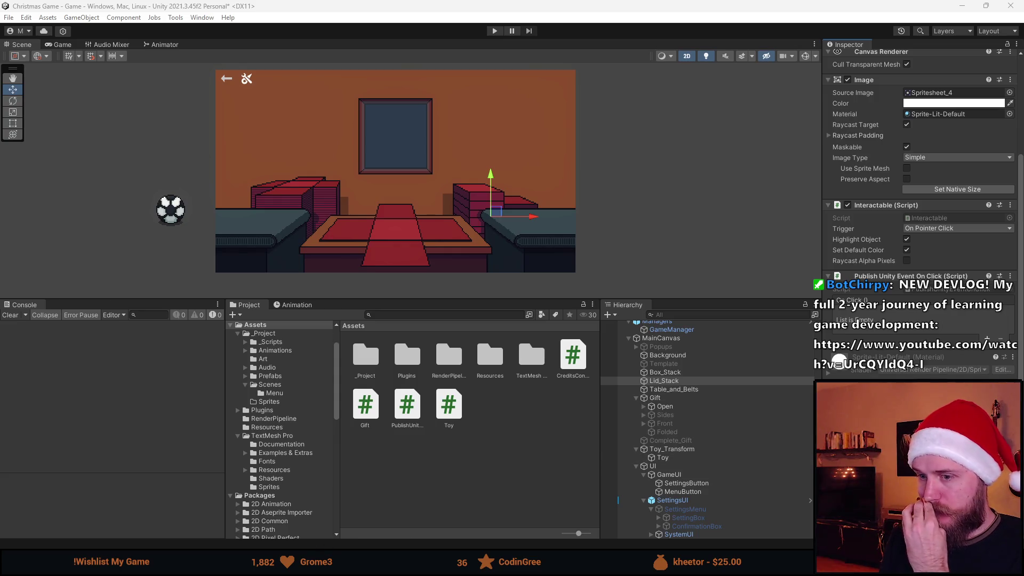
- Add an empty public void GrabLid() method after FoldFront in Gift.cs
mouse_move(336, 565)
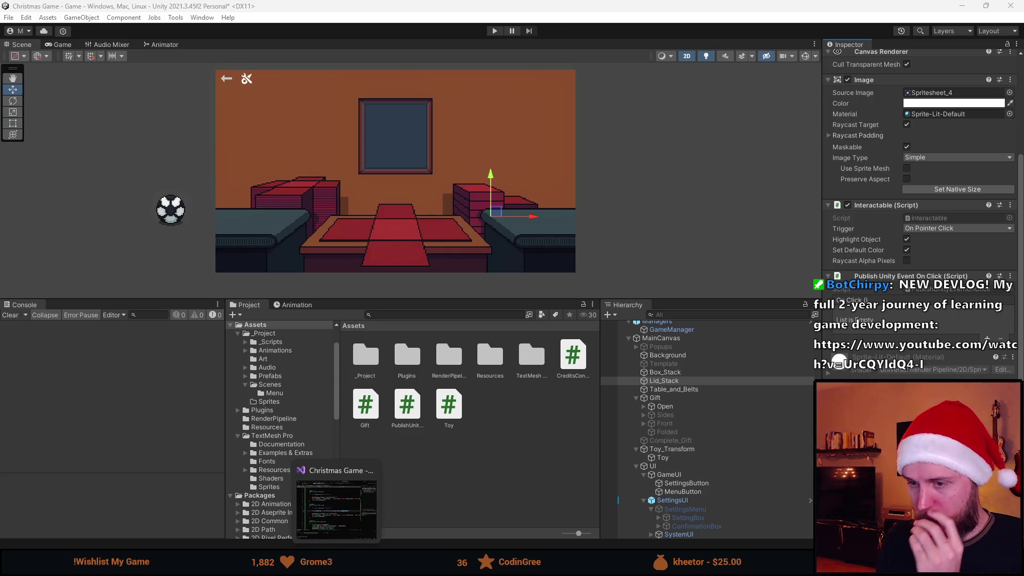
left_click(336, 509)
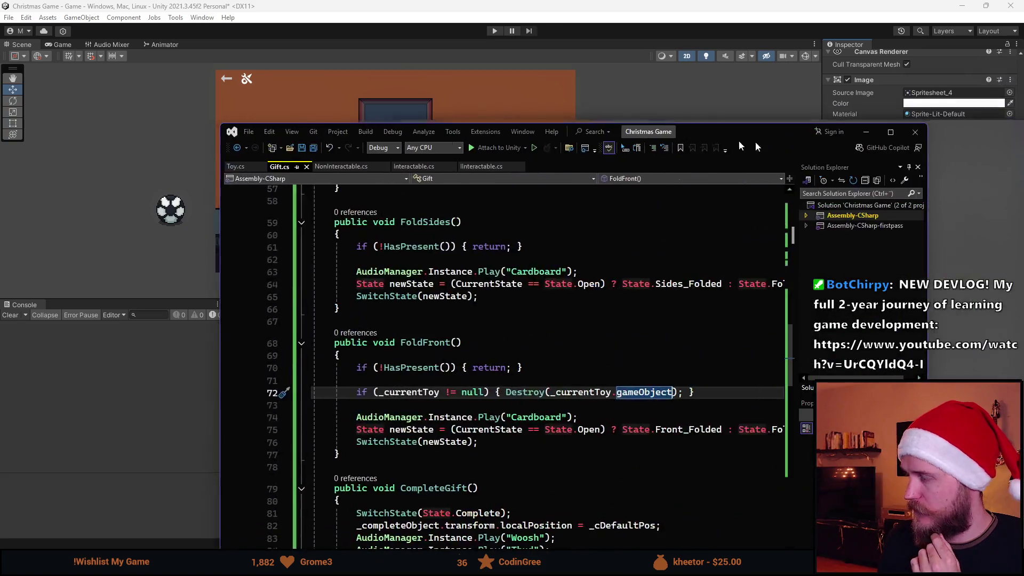
scroll(285, 279, "down", 5)
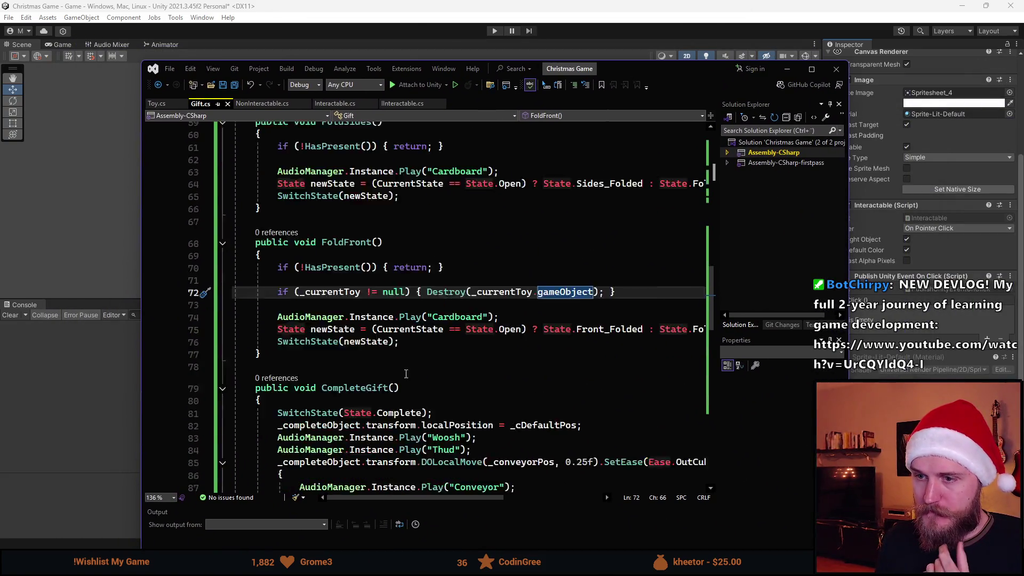
scroll(284, 278, "up", 2)
left_click(284, 278)
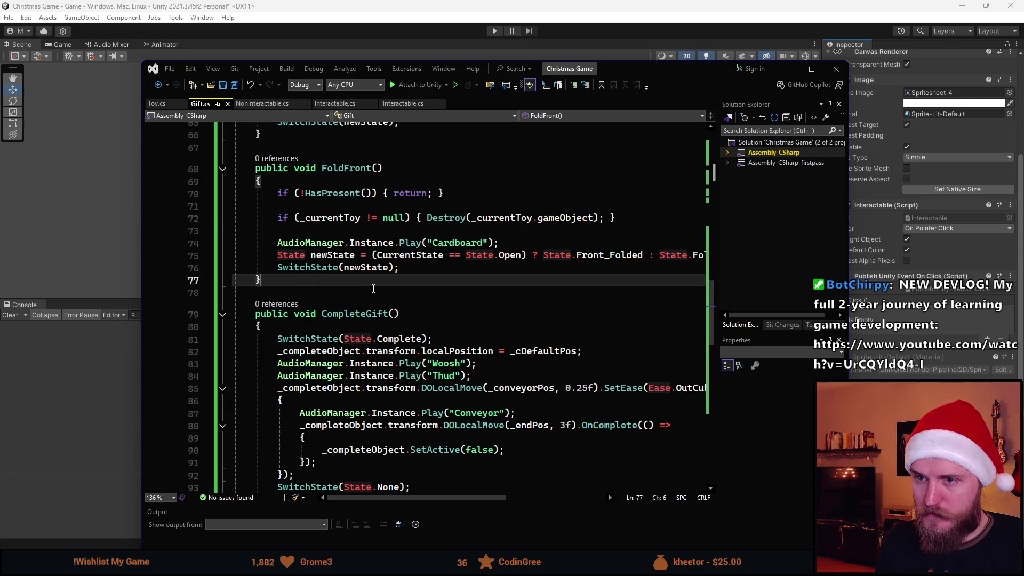
key("Return")
key("Return")
type("public v")
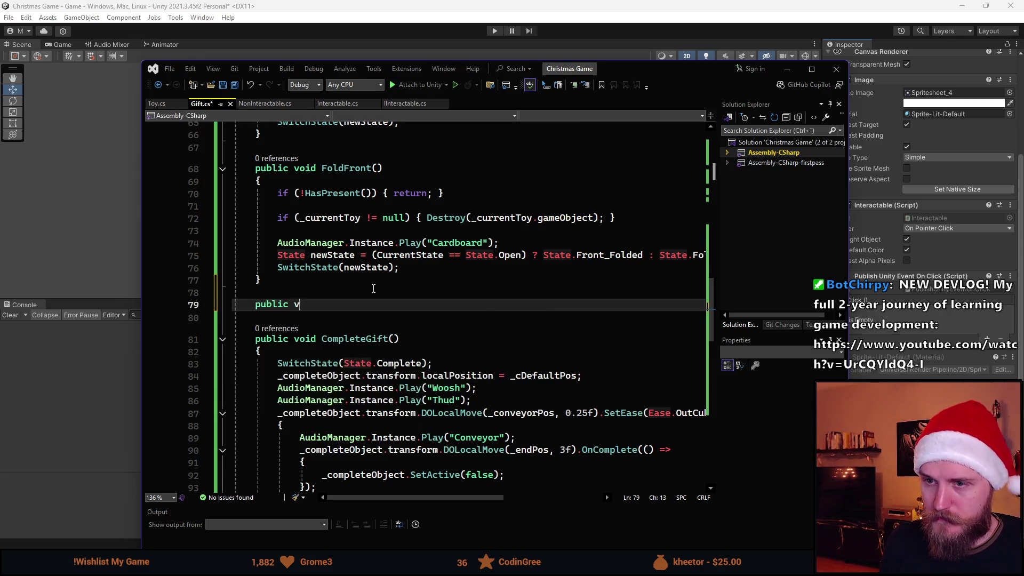
type("oid GrabLid()")
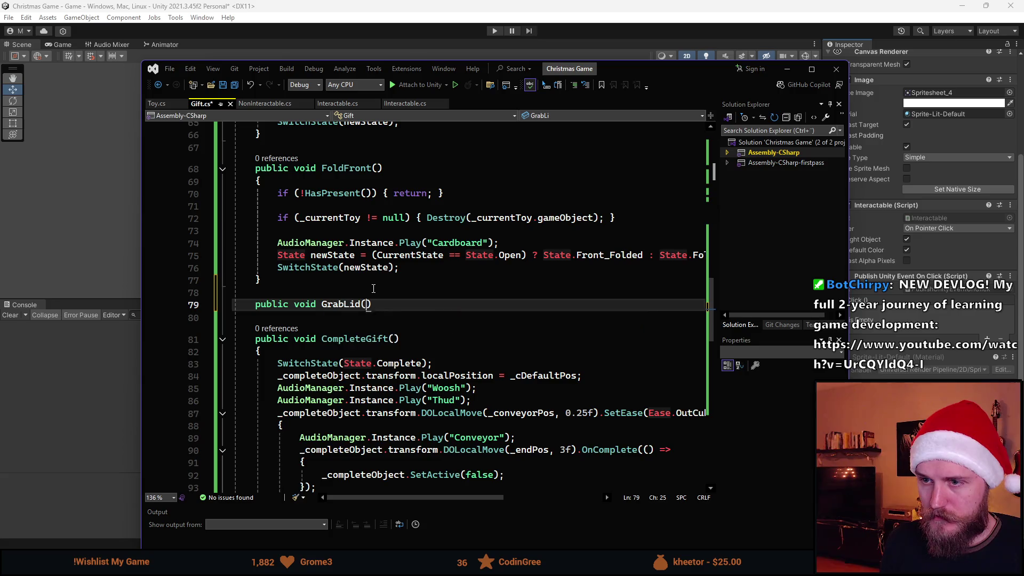
key("Return")
type("{")
key("Return")
- Paste GrabWrap's body into GrabLid and change its state check from None to Folded
scroll(379, 278, "up", 7)
scroll(379, 277, "up", 9)
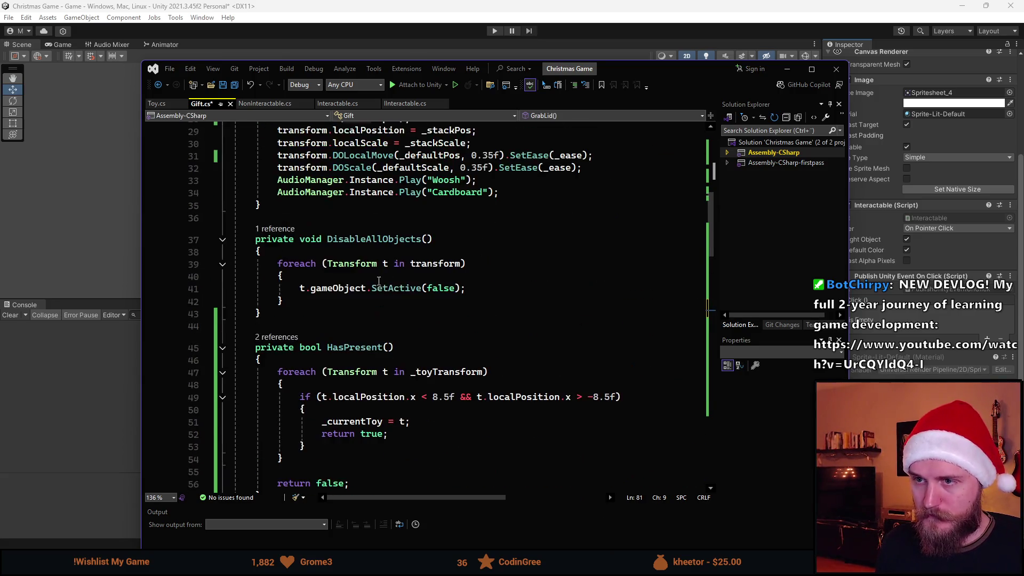
left_click_drag(522, 339, 277, 254)
key("ctrl+c")
scroll(360, 345, "down", 8)
scroll(359, 345, "down", 8)
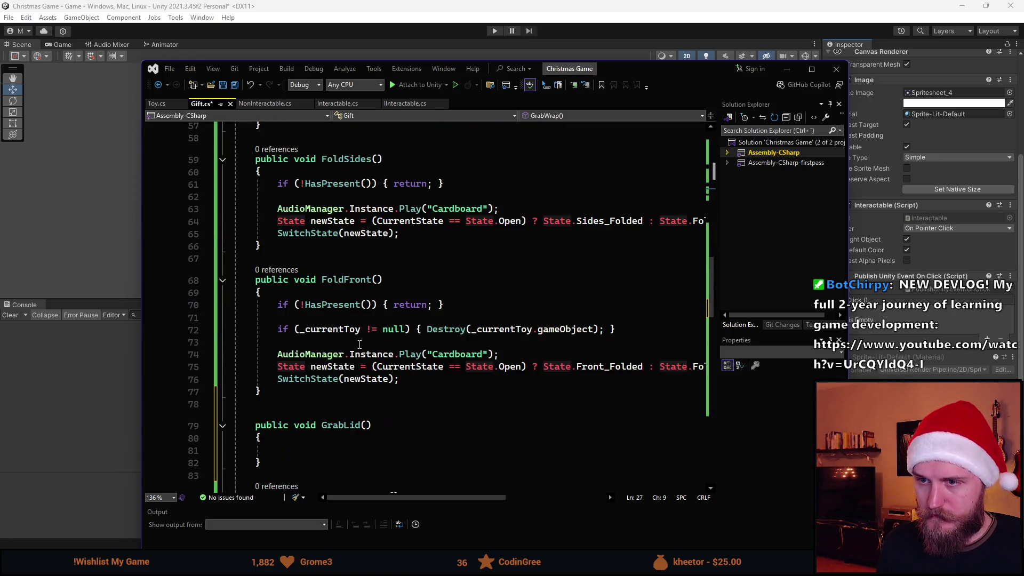
left_click(470, 338)
key("ctrl+v")
double_click(431, 339)
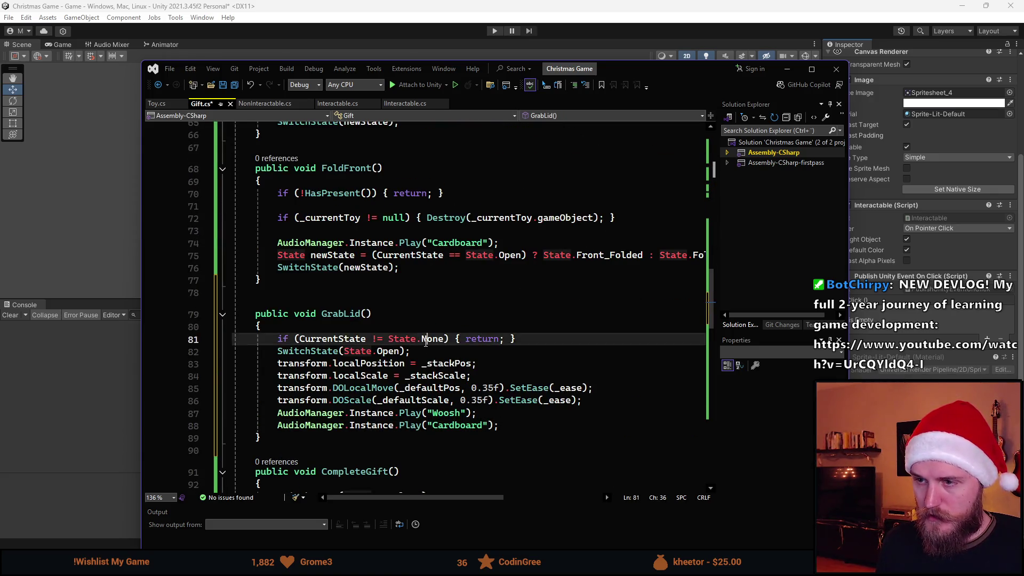
key("BackSpace")
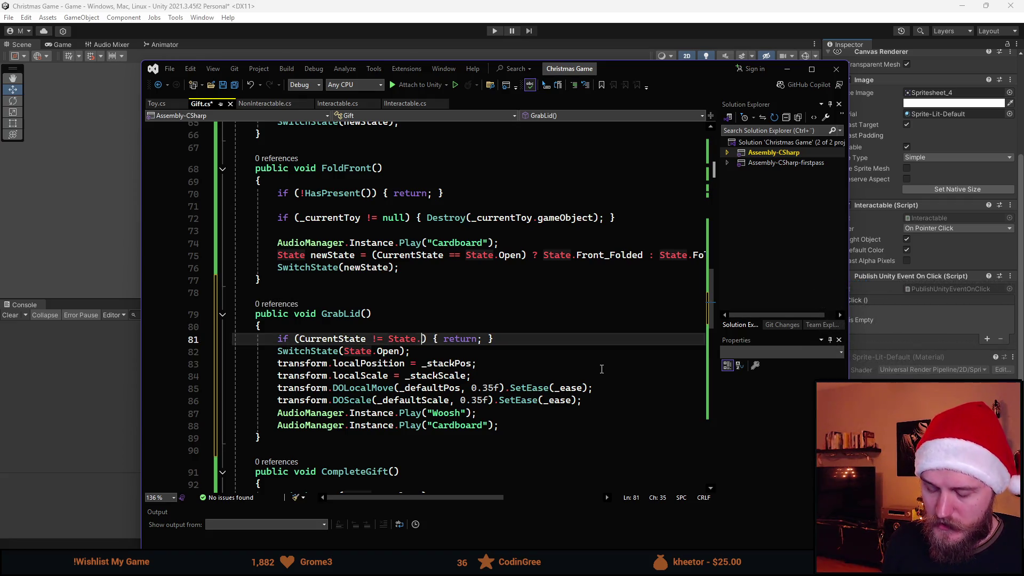
type("C")
key("BackSpace")
type("Fo")
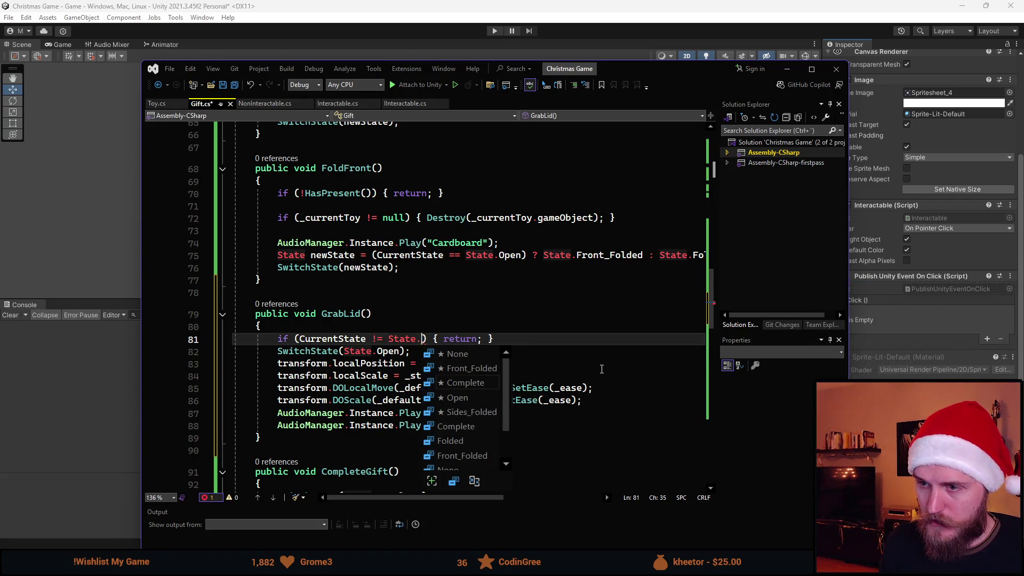
key("Tab")
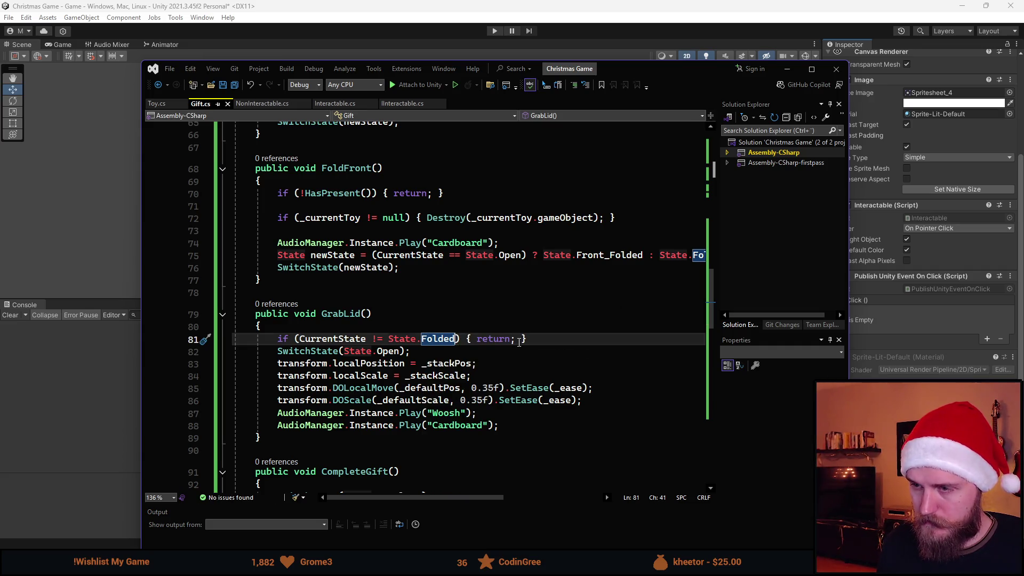
- Move GrabLid's SwitchState(State.Open) line down to the end of the method
scroll(461, 364, "down", 5)
scroll(441, 333, "up", 1)
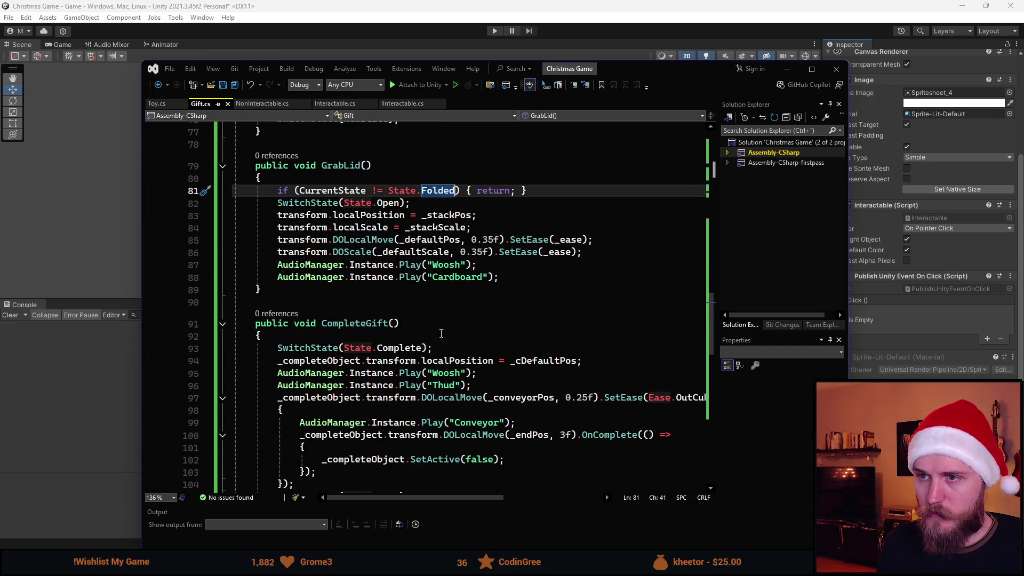
left_click(400, 203)
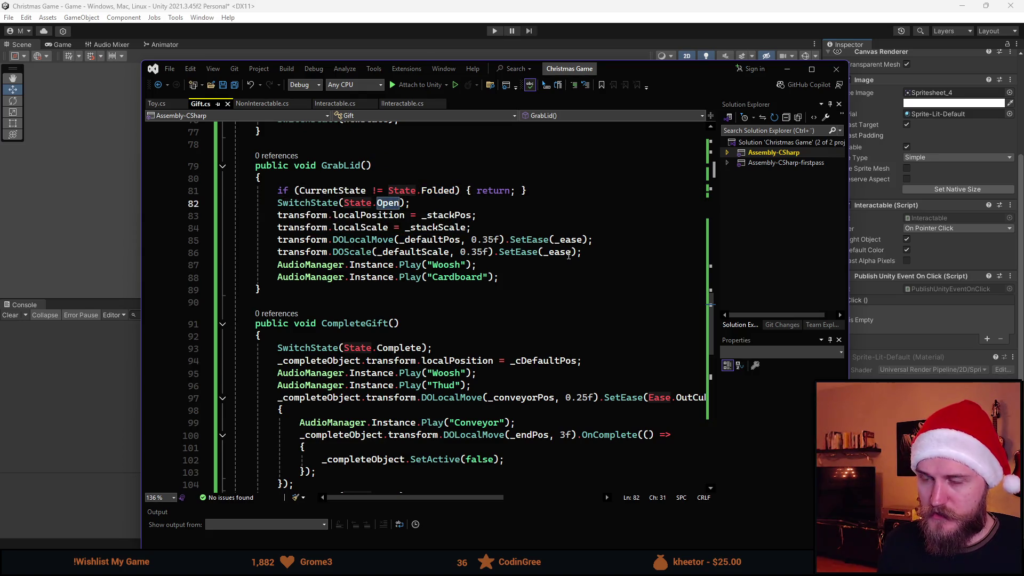
key("Home")
key("alt+Down")
key("alt+Down")
key("alt+Down")
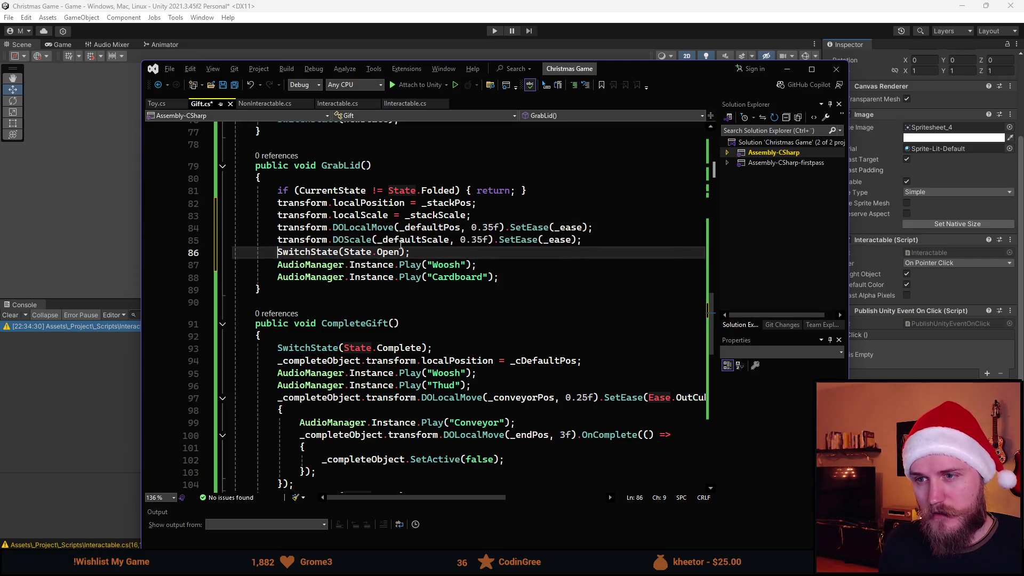
key("alt+Down")
key("alt+Down")
key("ctrl+Right")
key("ctrl+Right")
key("ctrl+Right")
key("ctrl+Right")
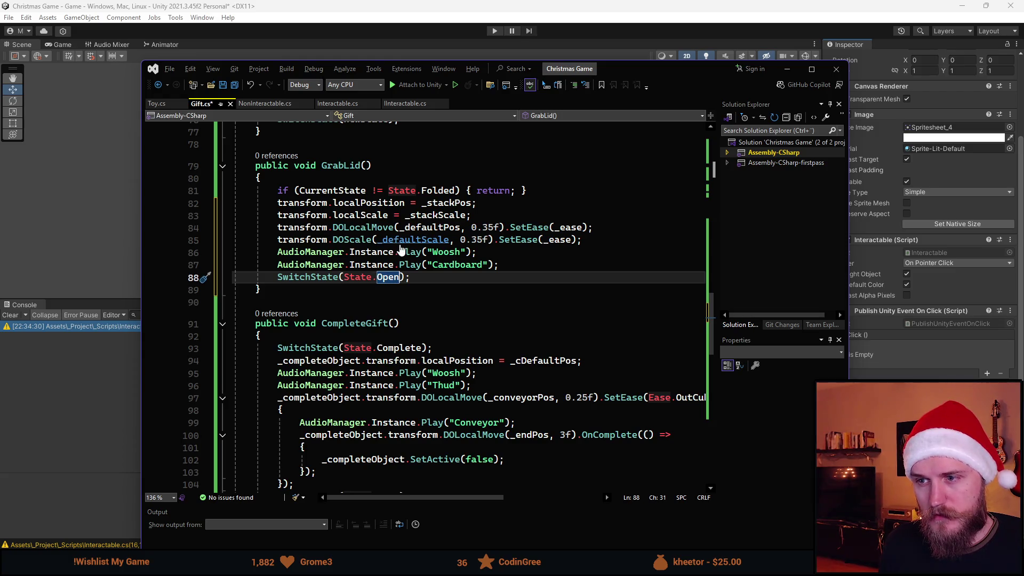
triple_click(390, 281)
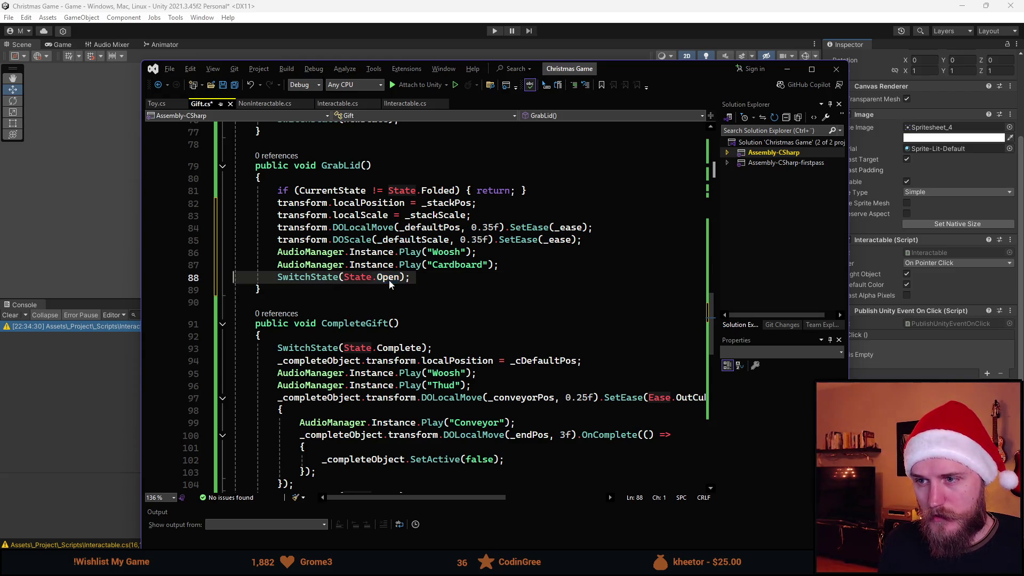
key("ctrl+Right")
key("ctrl+Right")
key("ctrl+Right")
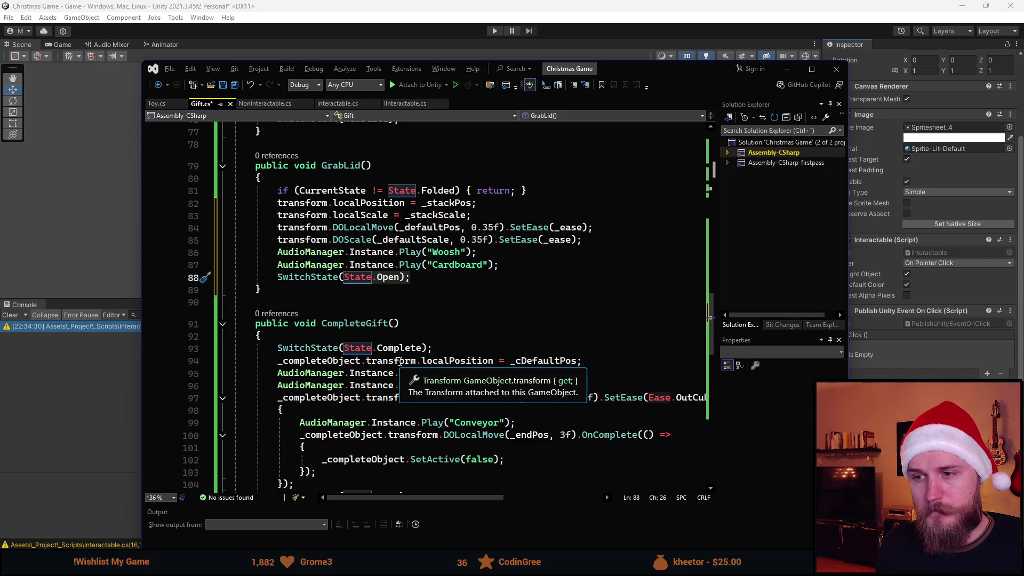
- Compare with CompleteGift, then cut the SwitchState(State.Open) line out of GrabLid
scroll(399, 356, "down", 3)
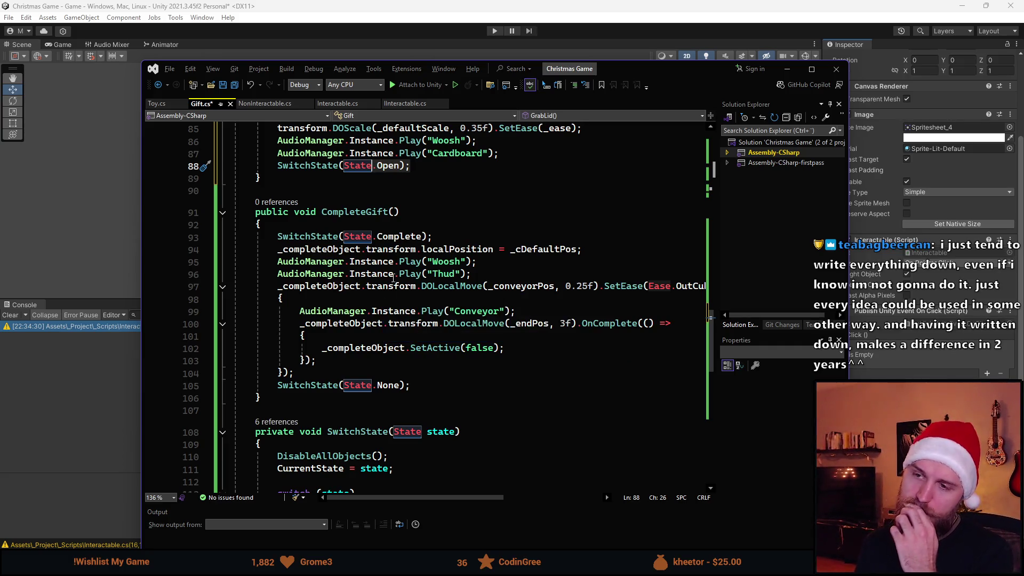
mouse_move(396, 240)
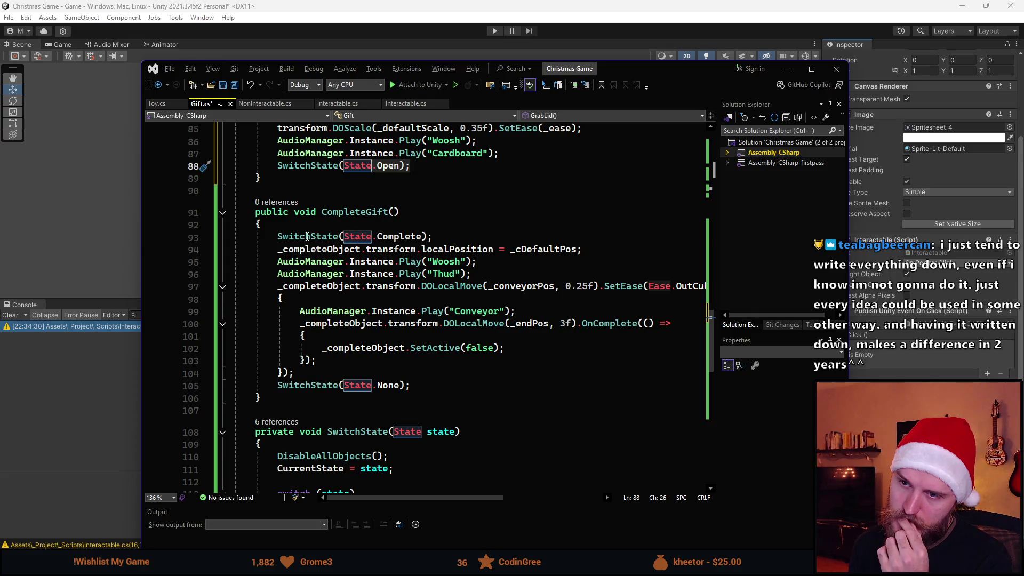
mouse_move(366, 232)
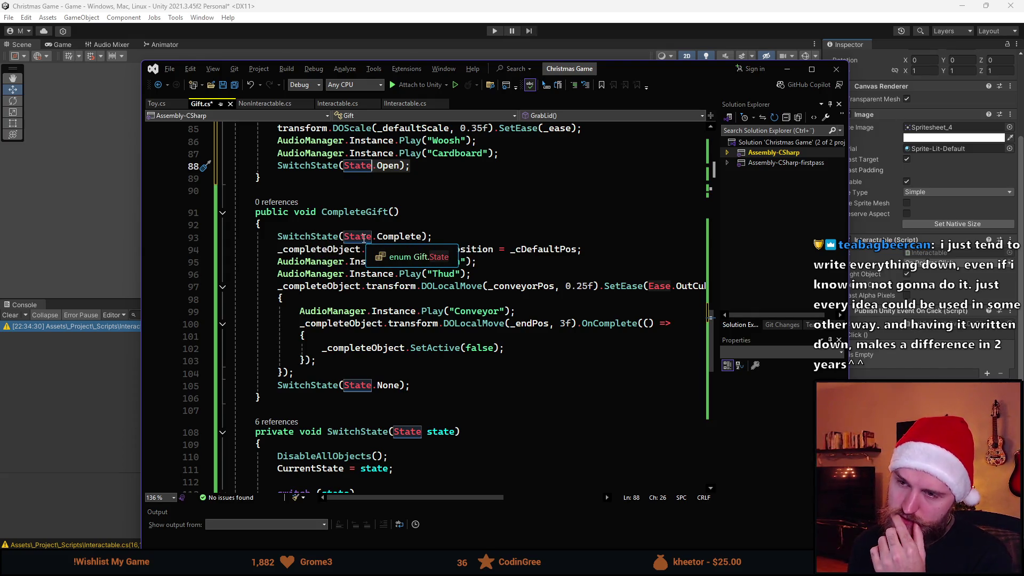
scroll(332, 234, "up", 1)
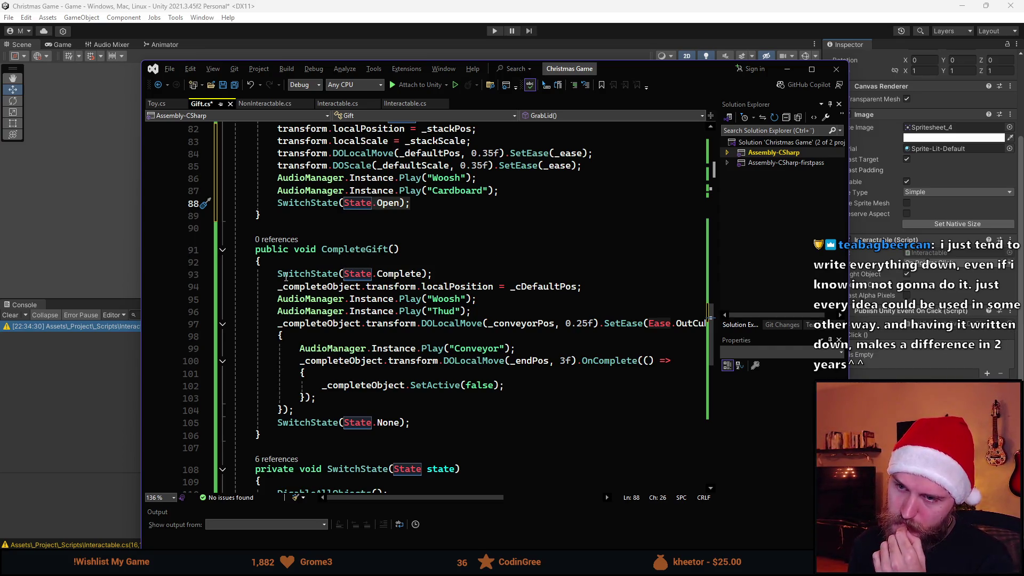
scroll(286, 277, "down", 9)
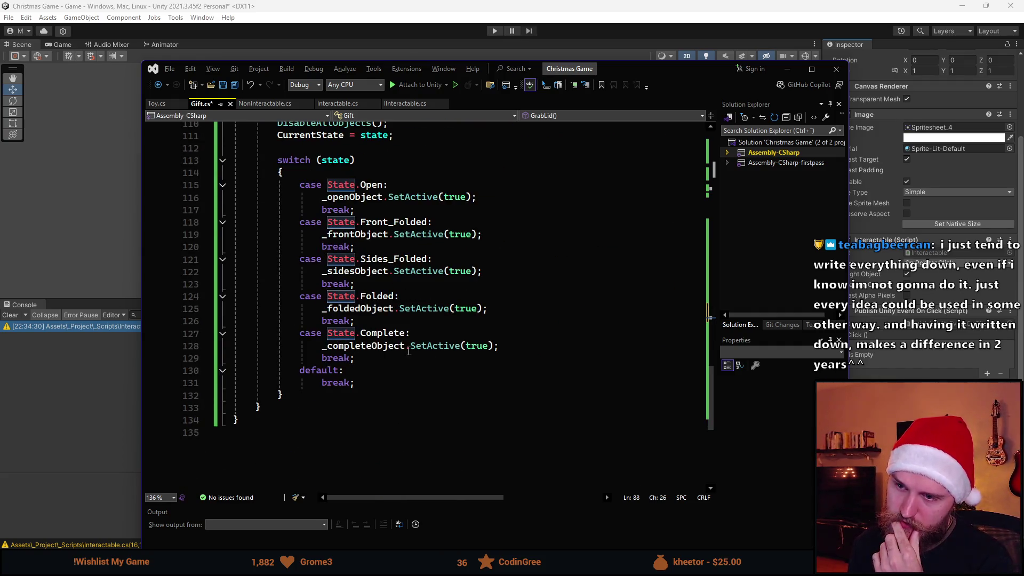
scroll(408, 350, "up", 8)
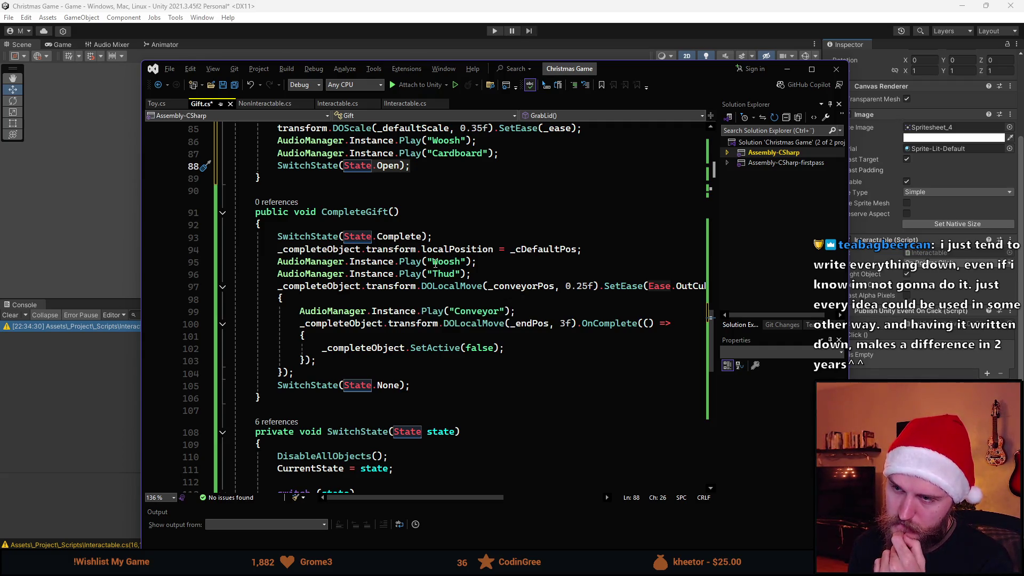
mouse_move(578, 249)
left_mouse_down()
mouse_move(240, 250)
mouse_move(279, 238)
left_mouse_up()
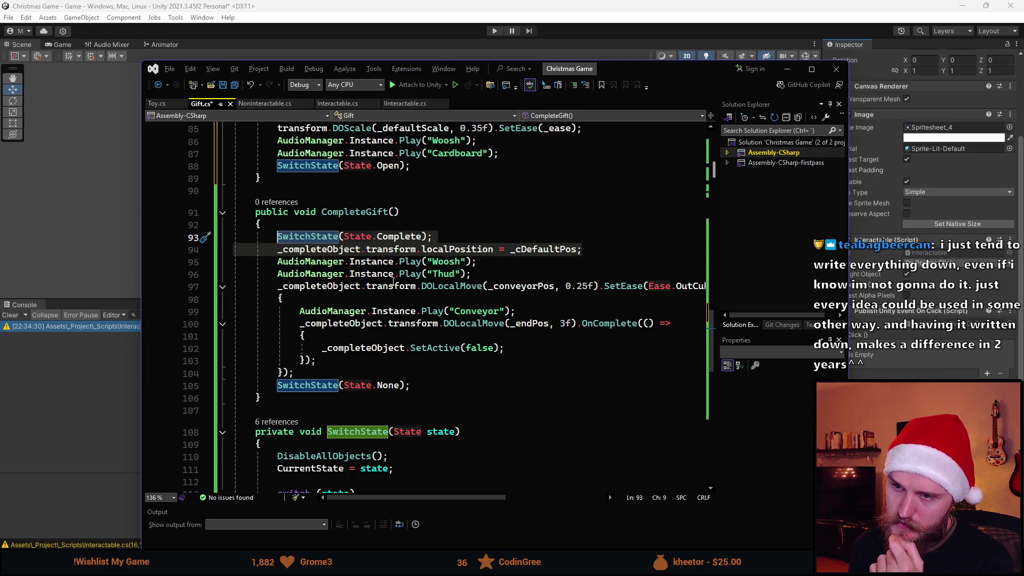
scroll(396, 392, "up", 2)
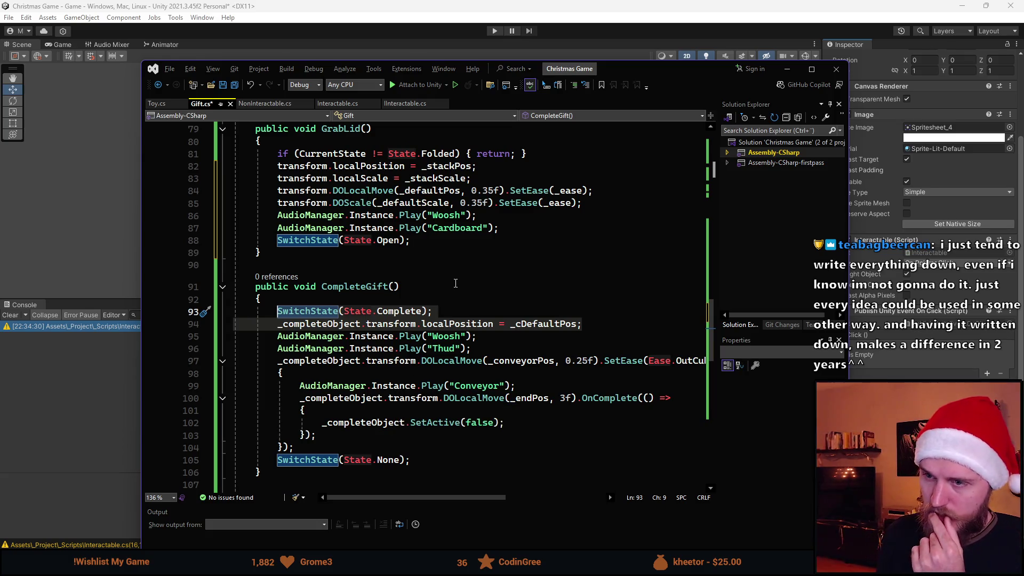
left_click(416, 240)
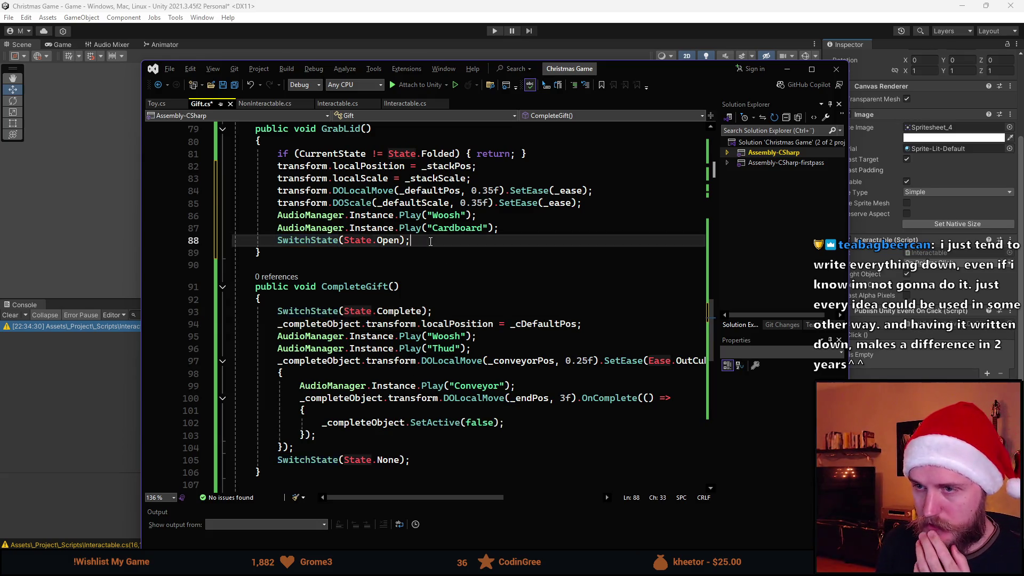
scroll(337, 281, "up", 1)
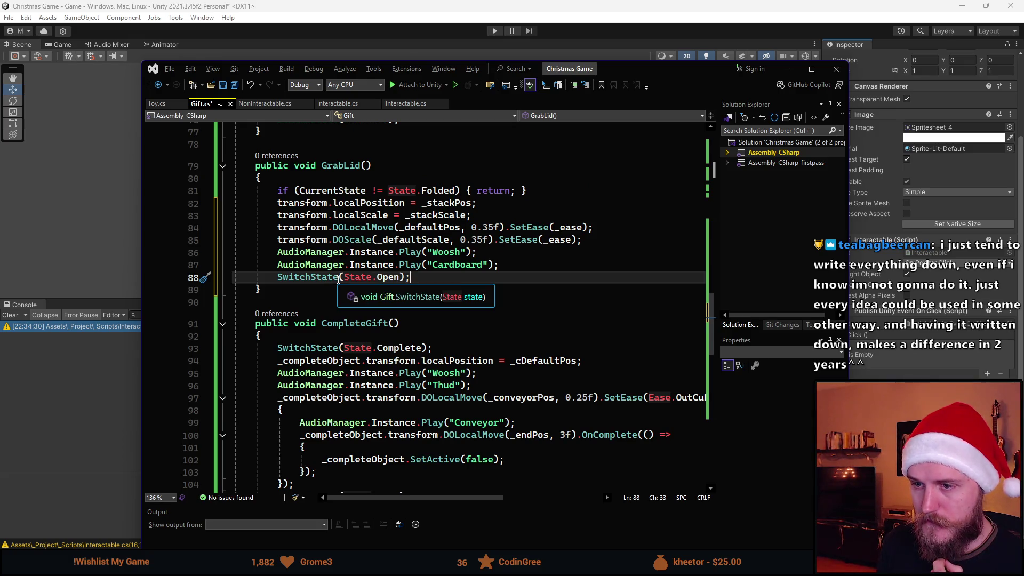
key("ctrl+x")
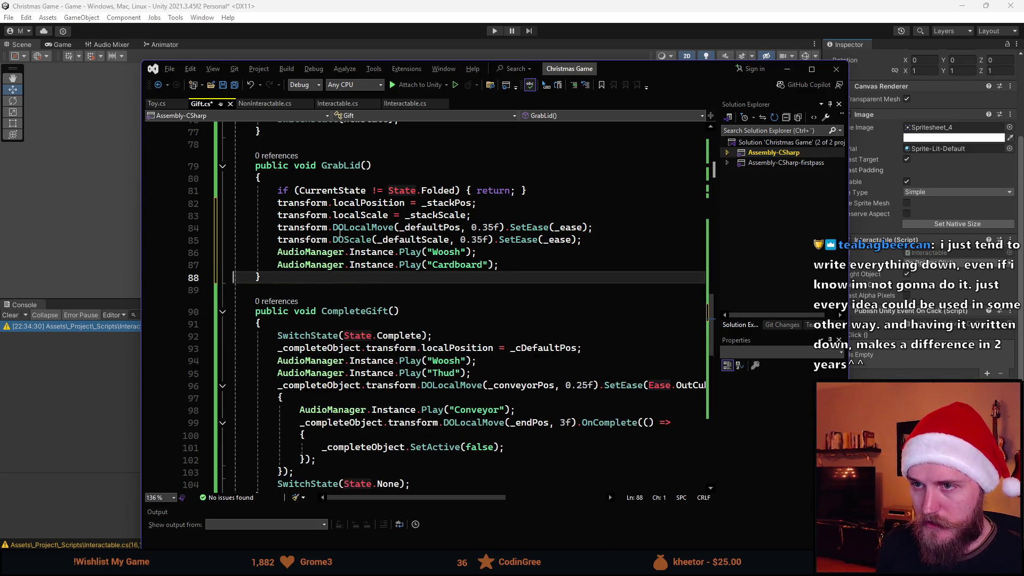
- Review GrabLid's Folded check and its tween from _stackPos and _stackScale
left_click(498, 190)
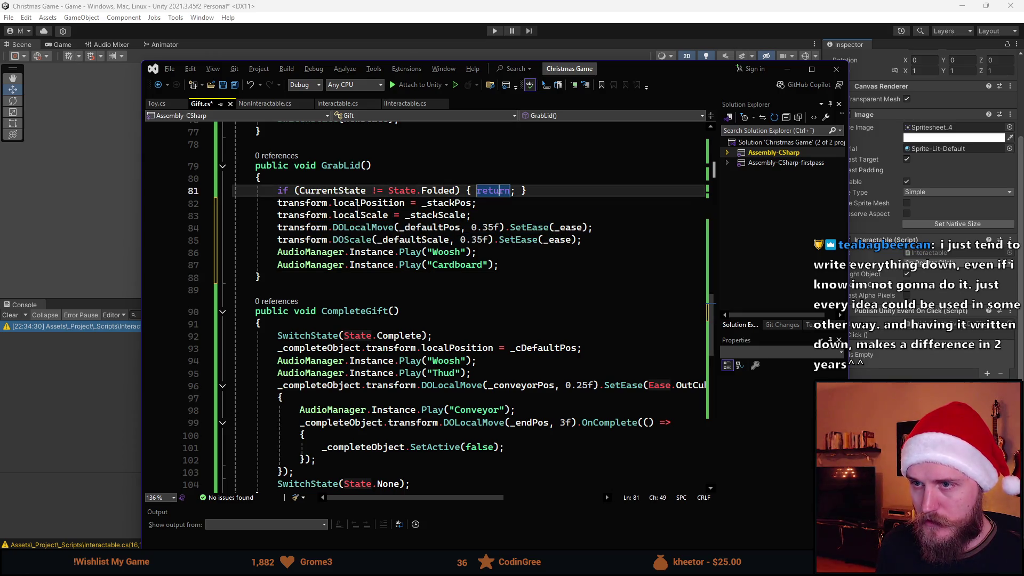
left_click(468, 203)
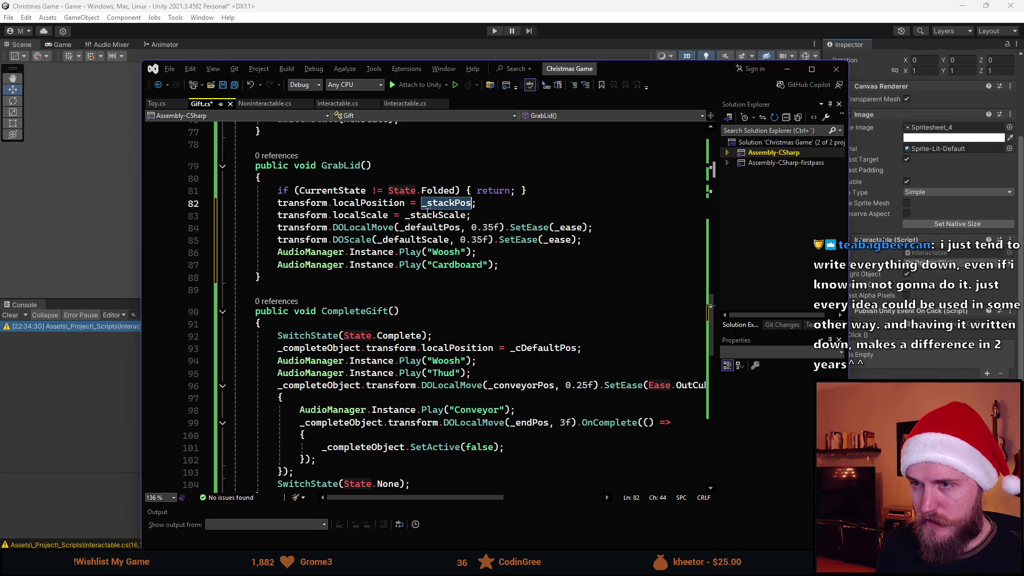
scroll(418, 213, "up", 1)
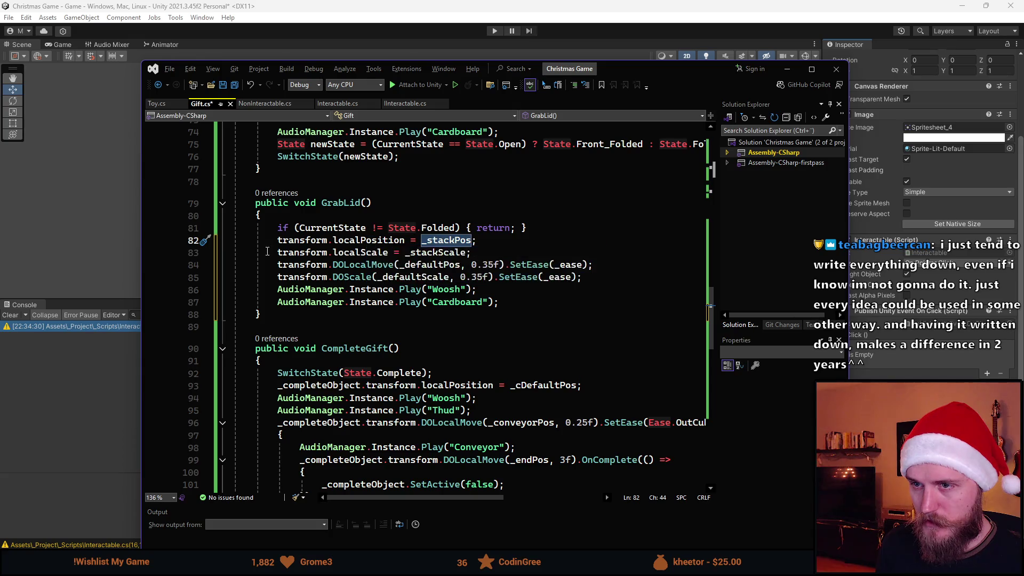
scroll(401, 279, "up", 5)
scroll(401, 256, "down", 3)
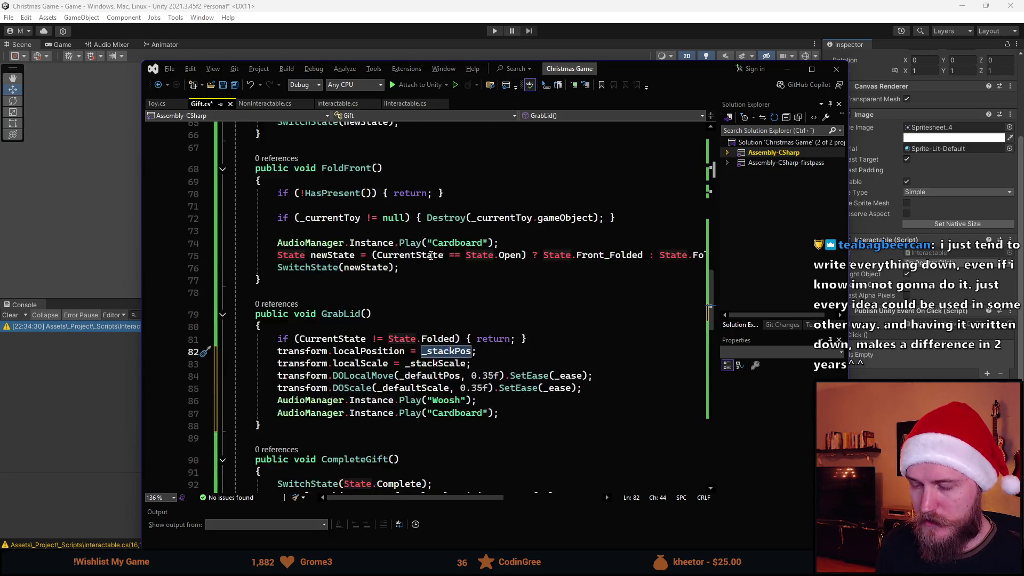
key("alt+Tab")
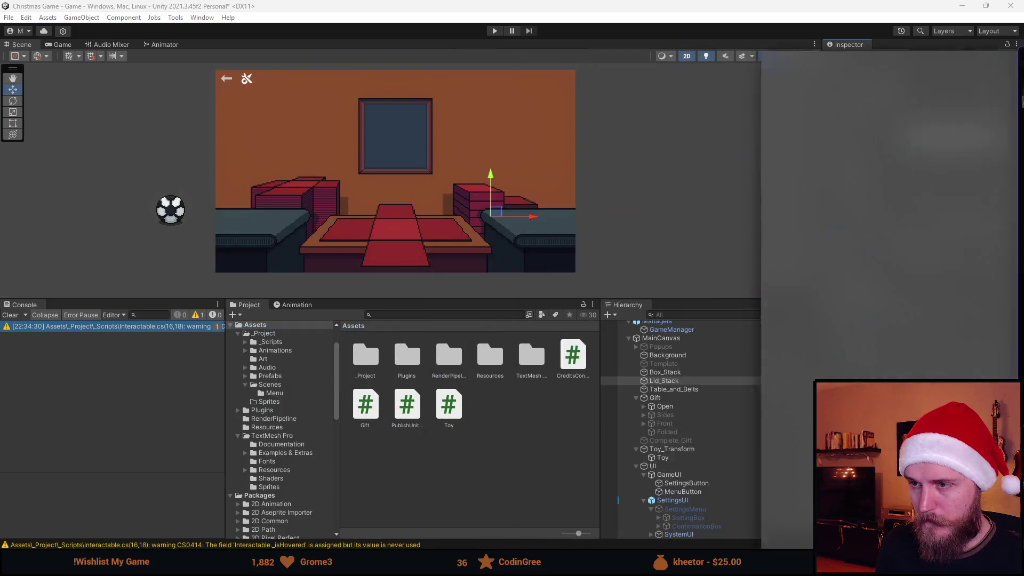
key("alt+Tab")
scroll(405, 258, "down", 5)
scroll(405, 257, "up", 20)
scroll(405, 257, "down", 4)
scroll(405, 258, "up", 6)
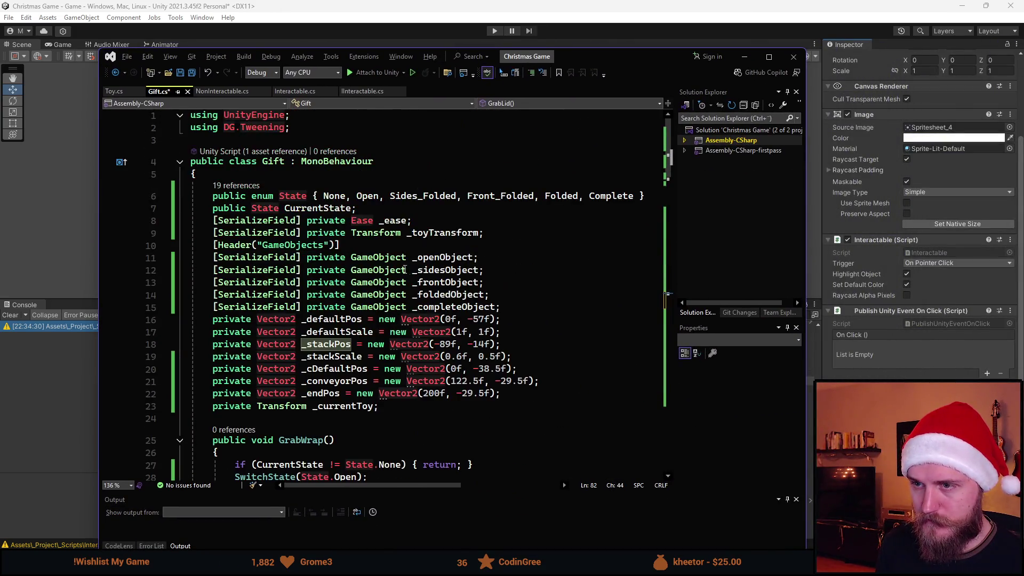
- Add a [SerializeField] private GameObject _lidObject field using the sfpr snippet
left_click(539, 302)
key("Return")
type("sfpr")
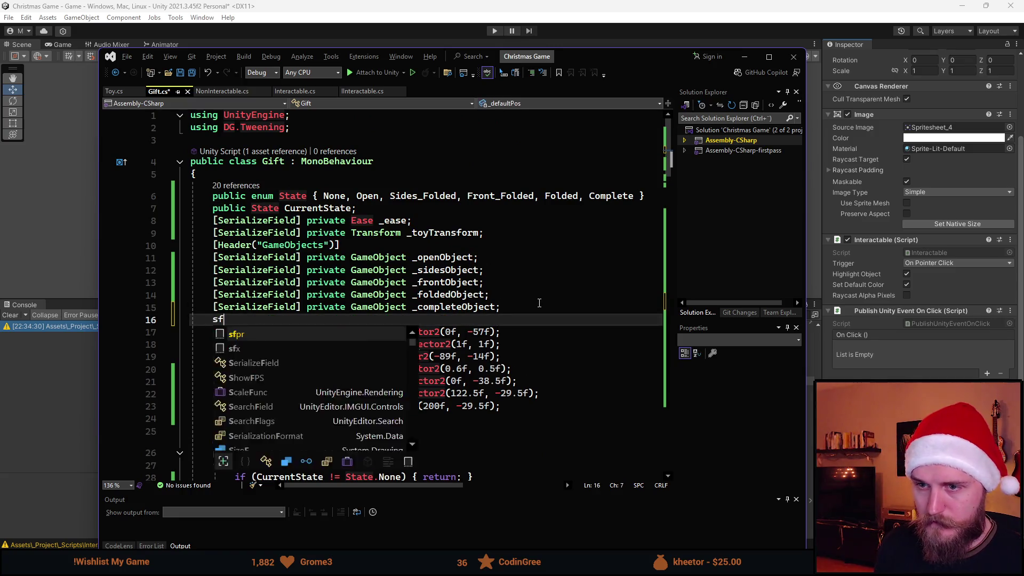
key("Tab")
type("Game")
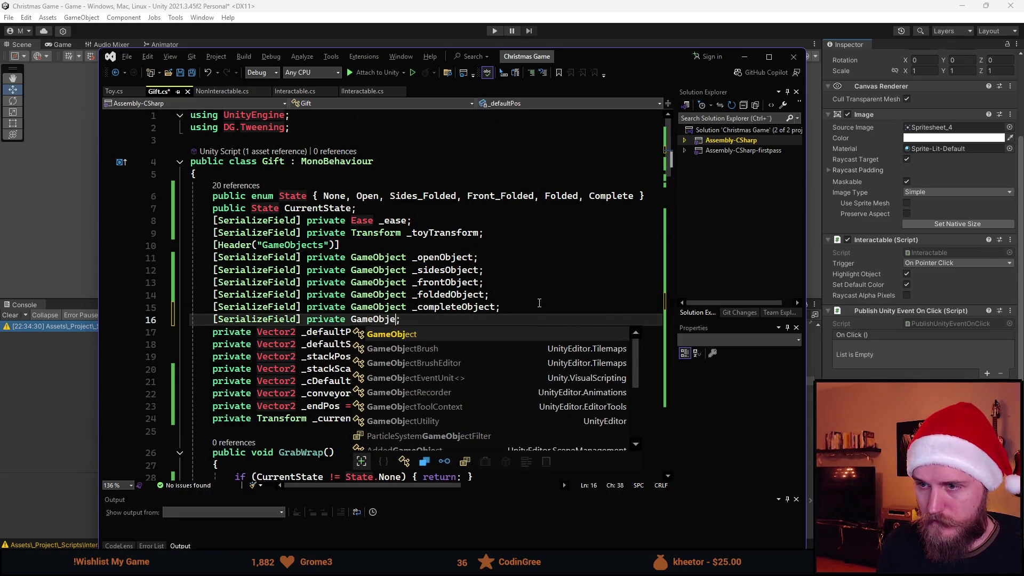
key("Tab")
type("_lid")
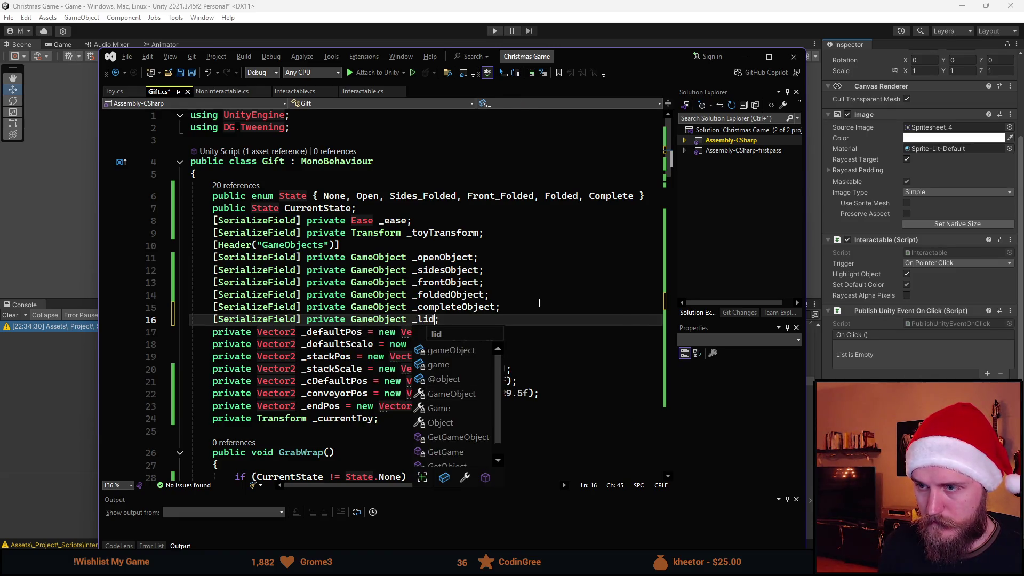
type("Object")
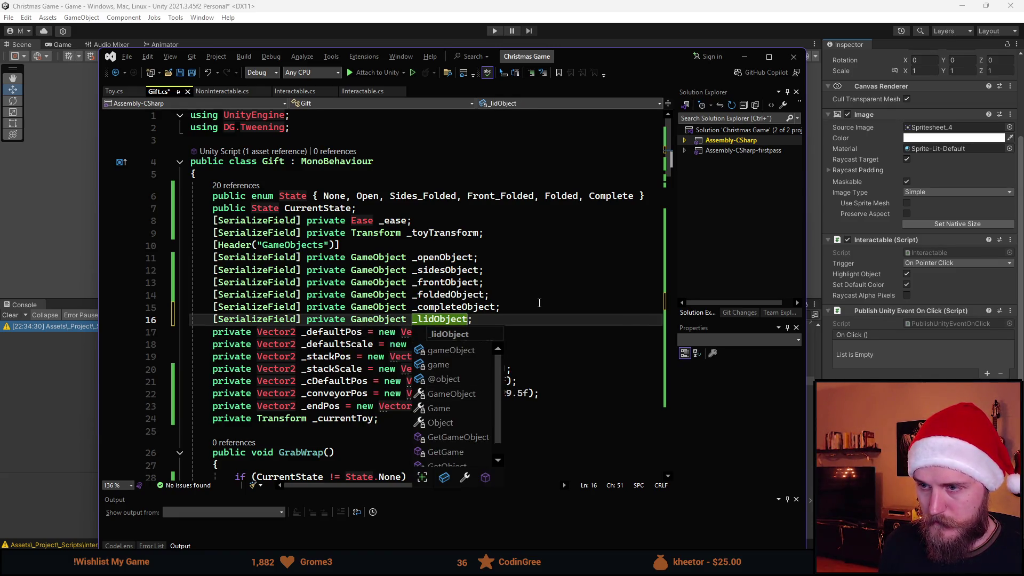
key("Escape")
scroll(497, 339, "down", 20)
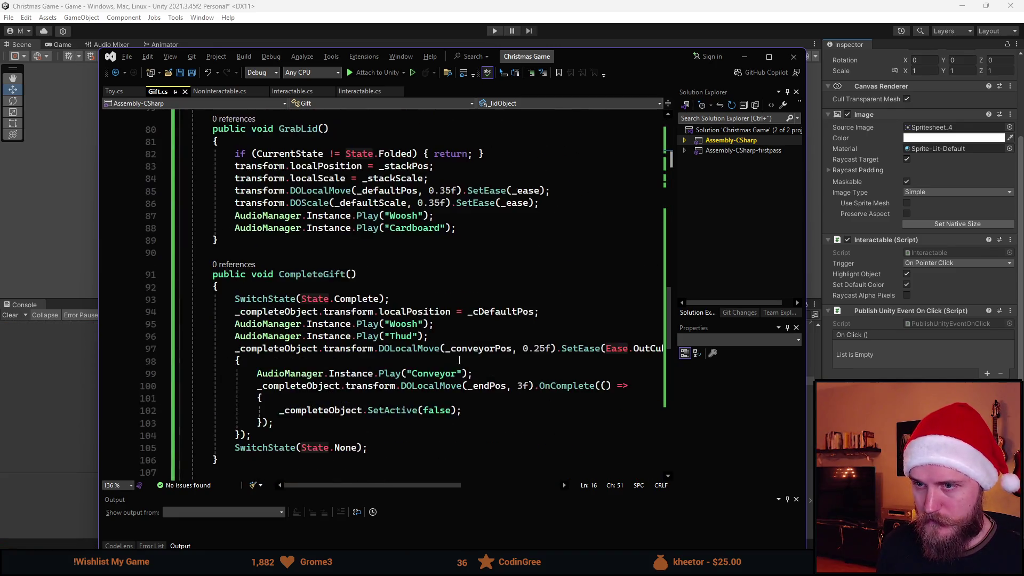
scroll(459, 360, "up", 5)
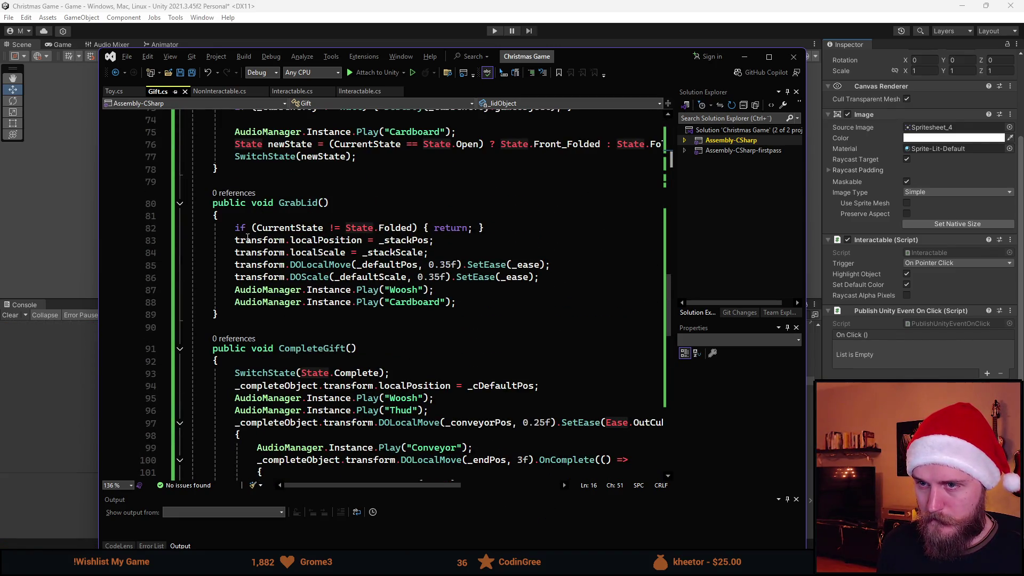
left_click(235, 240)
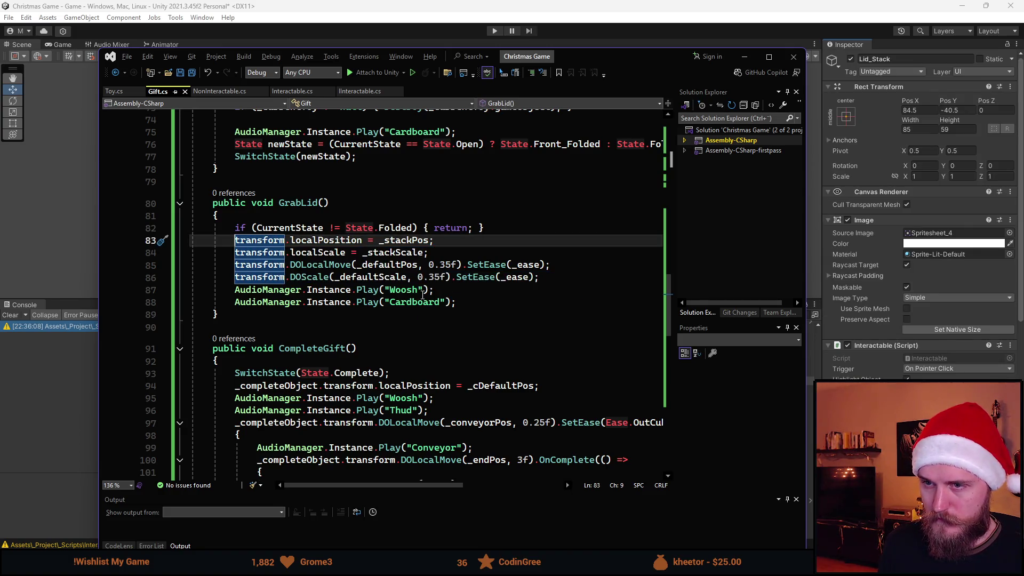
type("_lidObject")
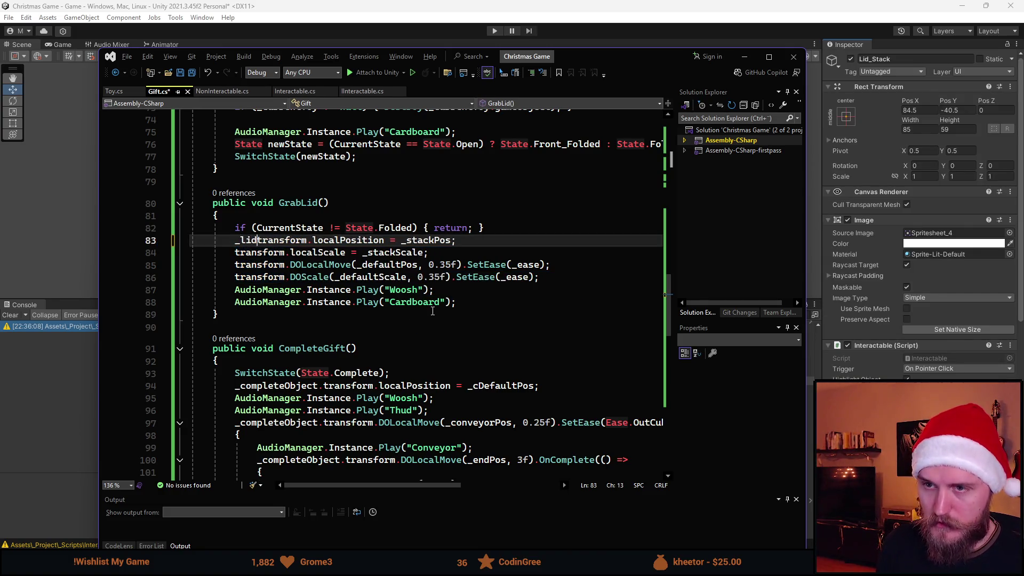
type(".")
key("ctrl+minus")
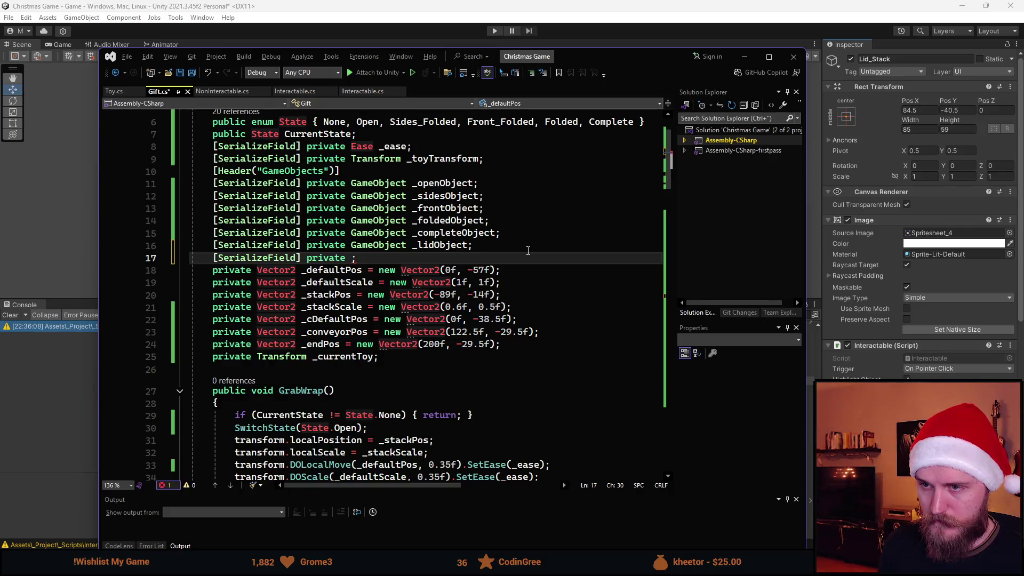
key("ctrl+BackSpace")
key("ctrl+BackSpace")
key("ctrl+BackSpace")
key("ctrl+BackSpace")
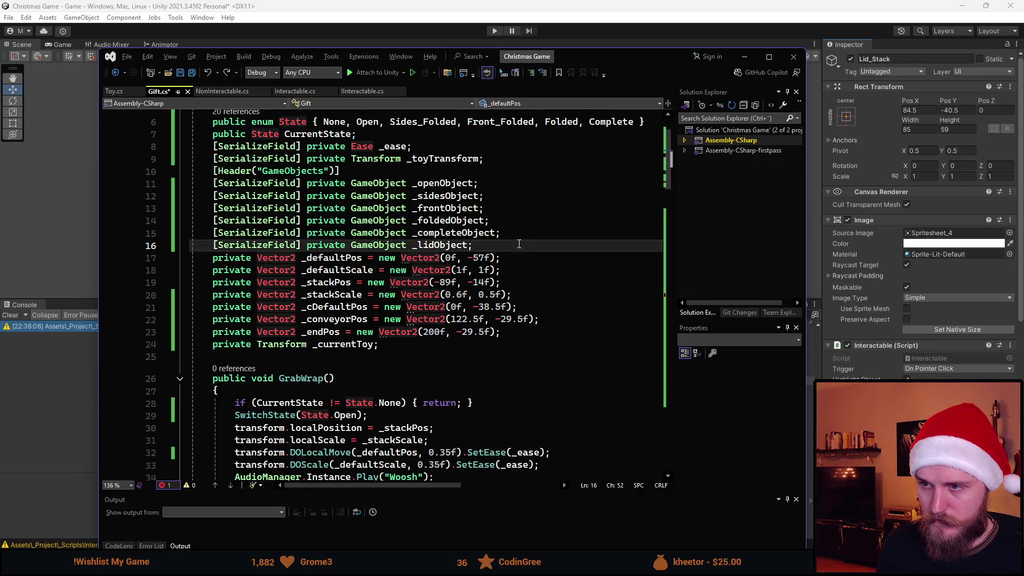
- Add a private Vector2 _lidStackPos field below the _stackScale field
left_click(571, 331)
key("Return")
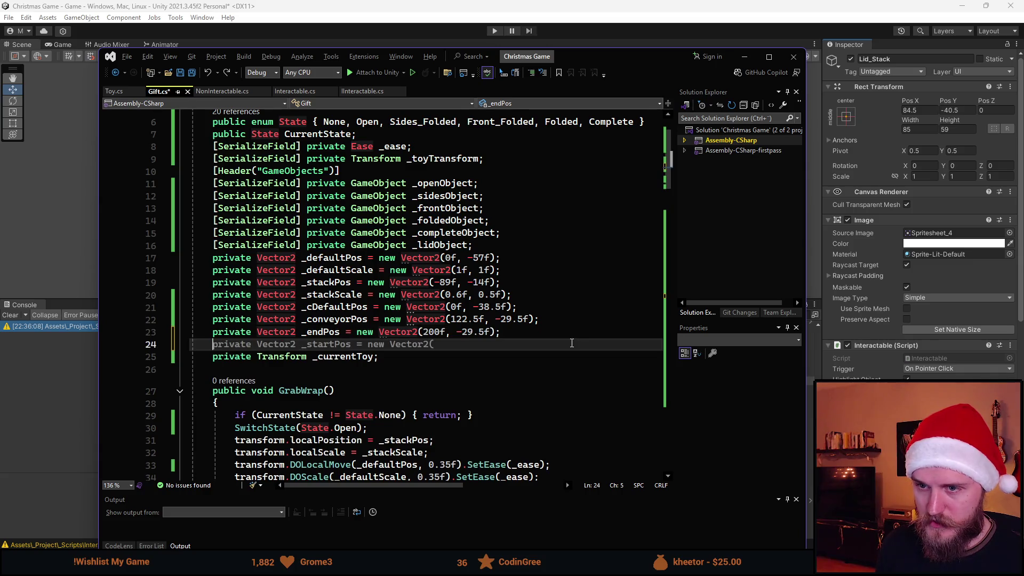
key("Escape")
key("BackSpace")
key("Up")
key("Up")
key("Up")
key("End")
key("Return")
type("private Vector2 ")
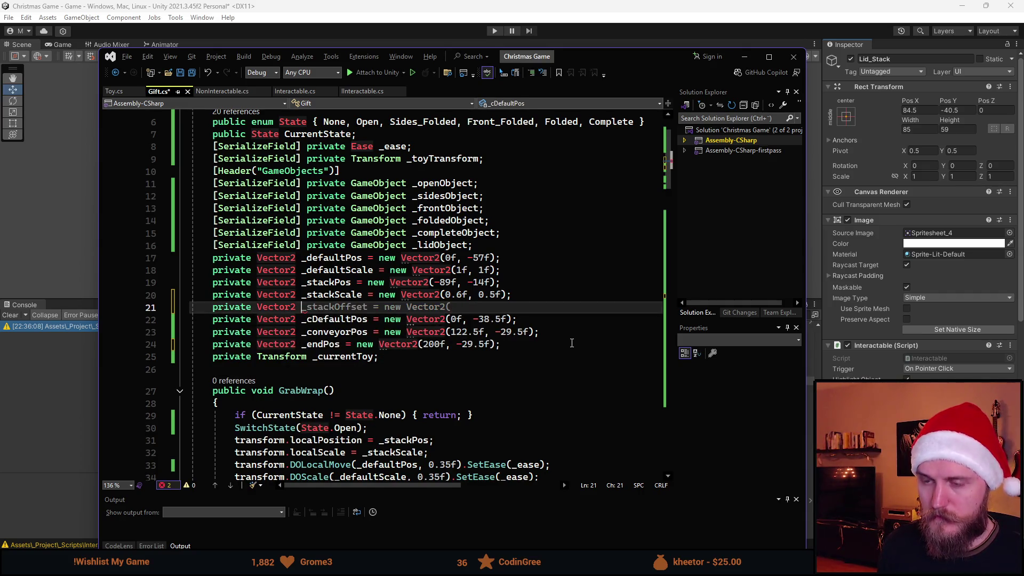
type("_")
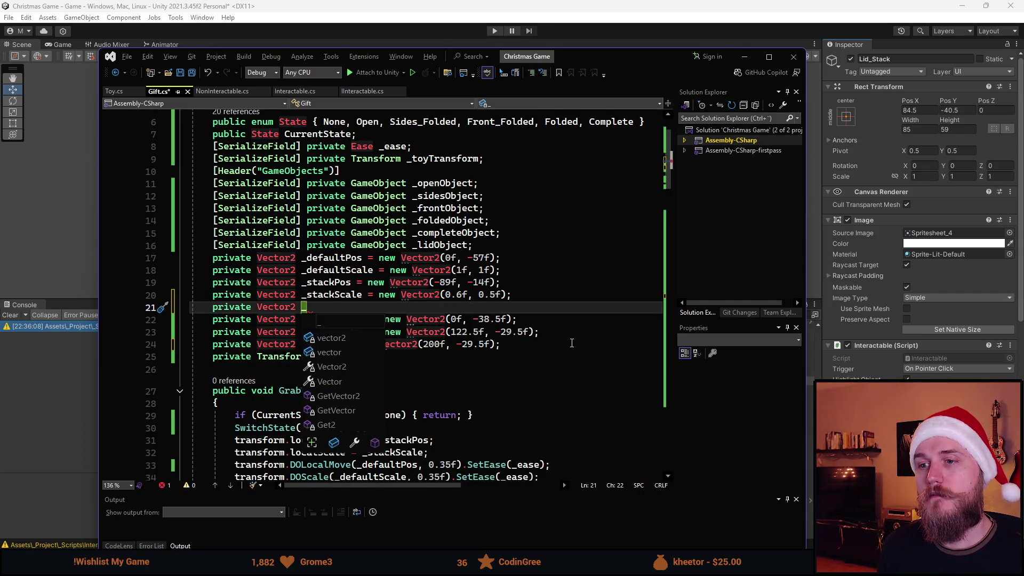
type("lidStackPos")
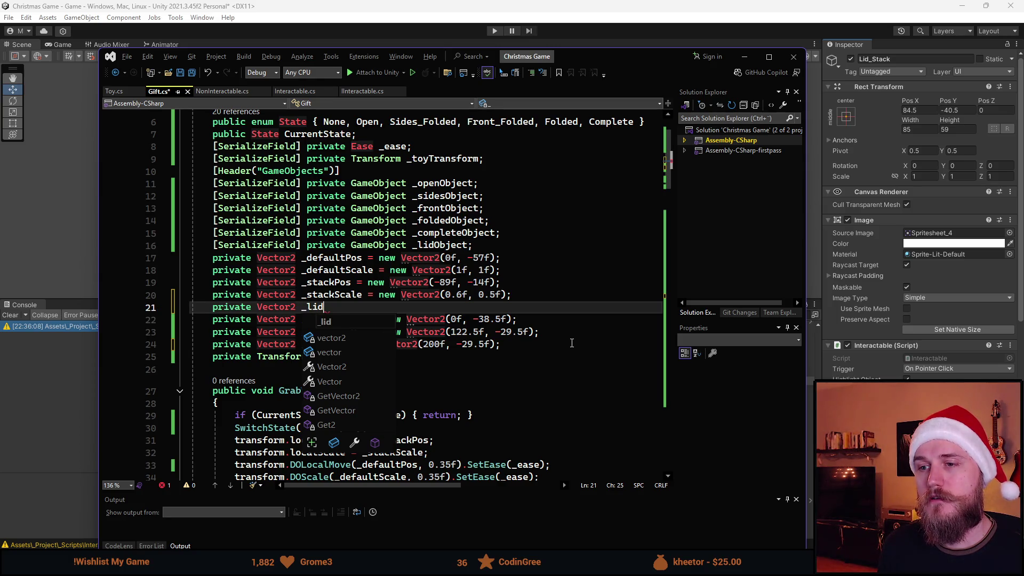
key("Tab")
type(");")
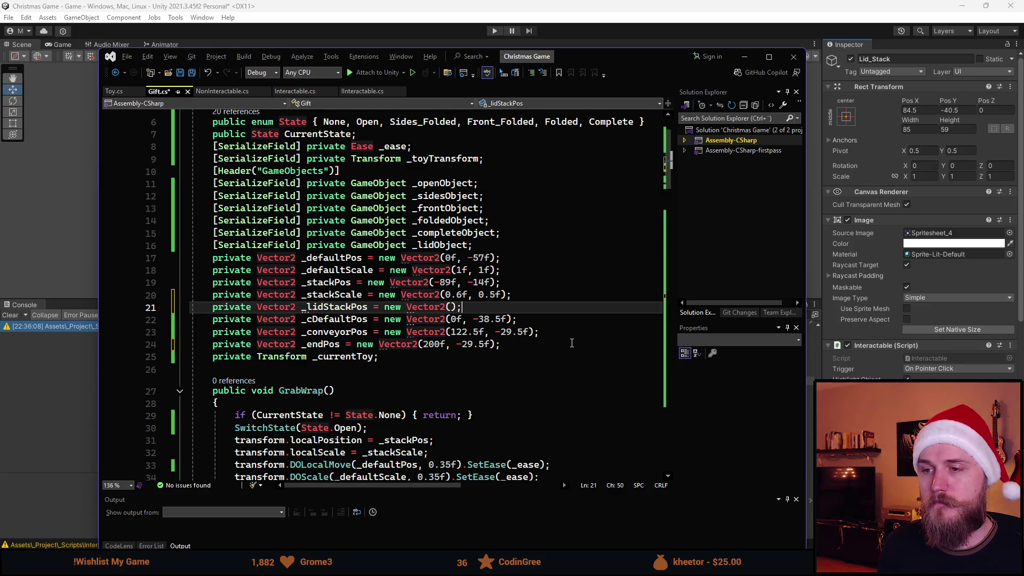
- Duplicate that line into a _lidStackScale Vector2 field, then move the editor aside to reveal Unity
key("ctrl+d")
key("ctrl+Left")
key("ctrl+Left")
key("ctrl+Left")
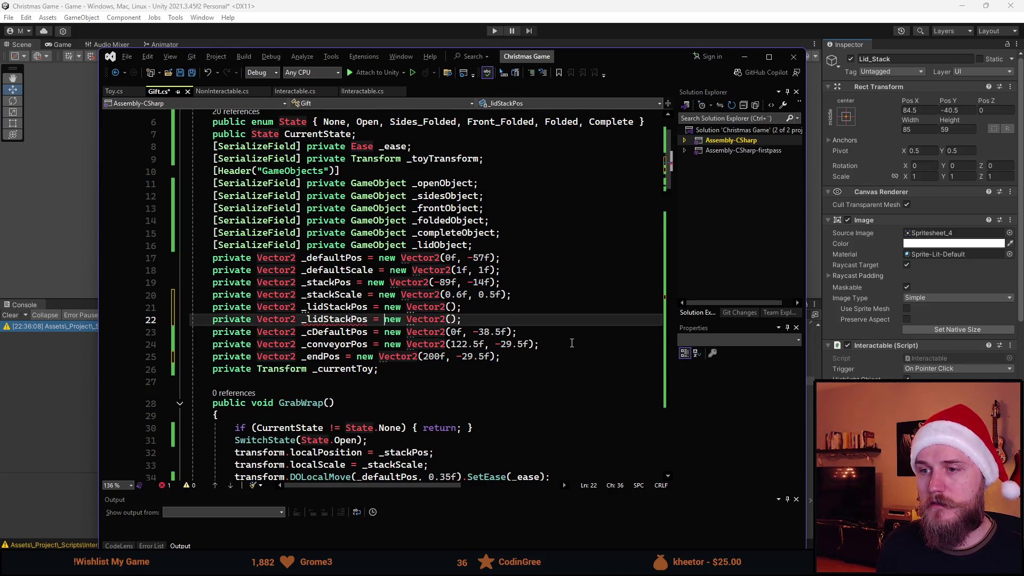
mouse_move(644, 66)
left_mouse_down()
mouse_move(996, 212)
mouse_move(802, 232)
mouse_move(622, 93)
left_mouse_up()
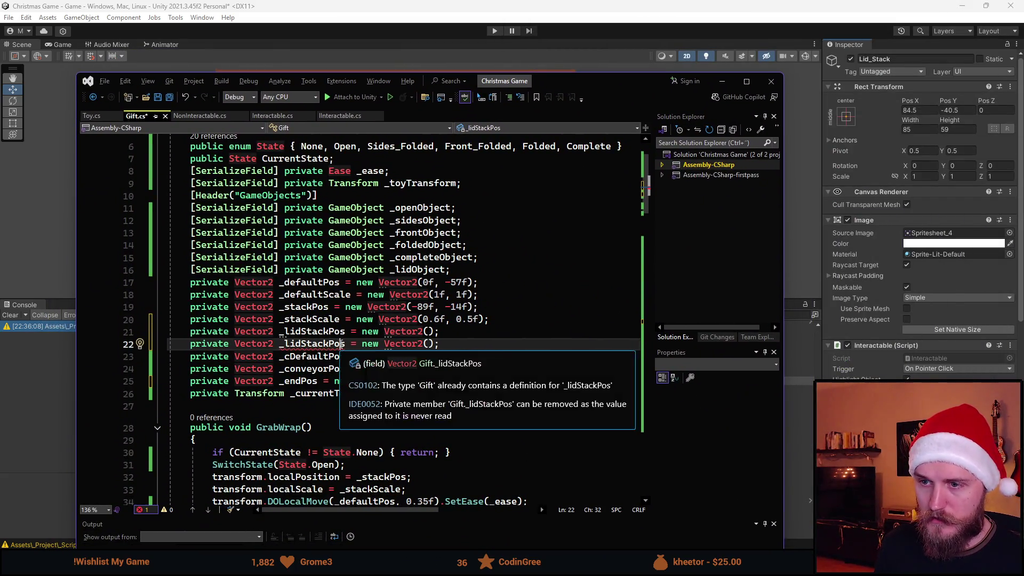
key("BackSpace")
key("BackSpace")
key("BackSpace")
type("Scale")
key("End")
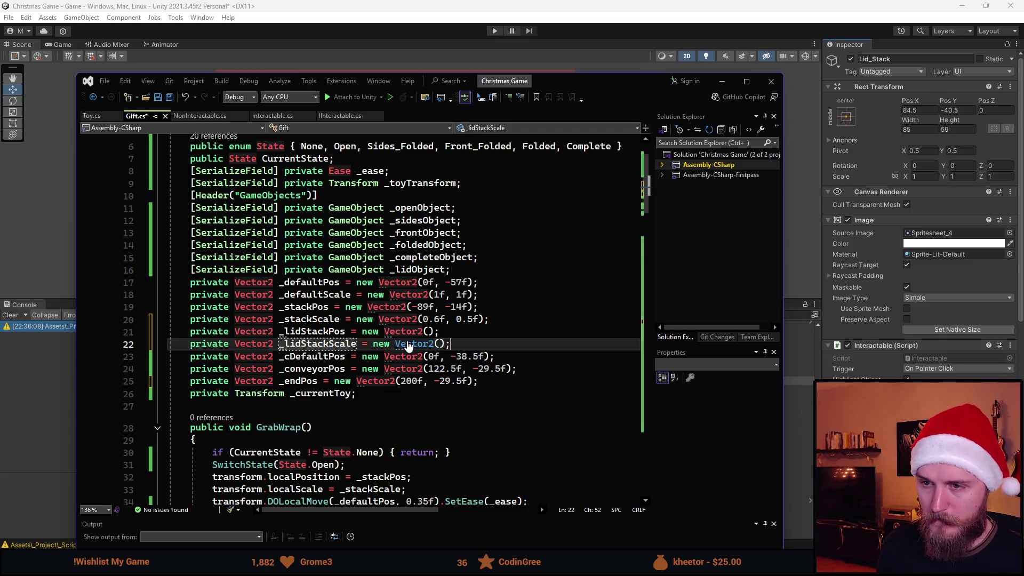
key("ctrl+d")
key("ctrl+Left")
key("ctrl+Left")
key("ctrl+Left")
key("Left")
key("ctrl+r")
key("ctrl+r")
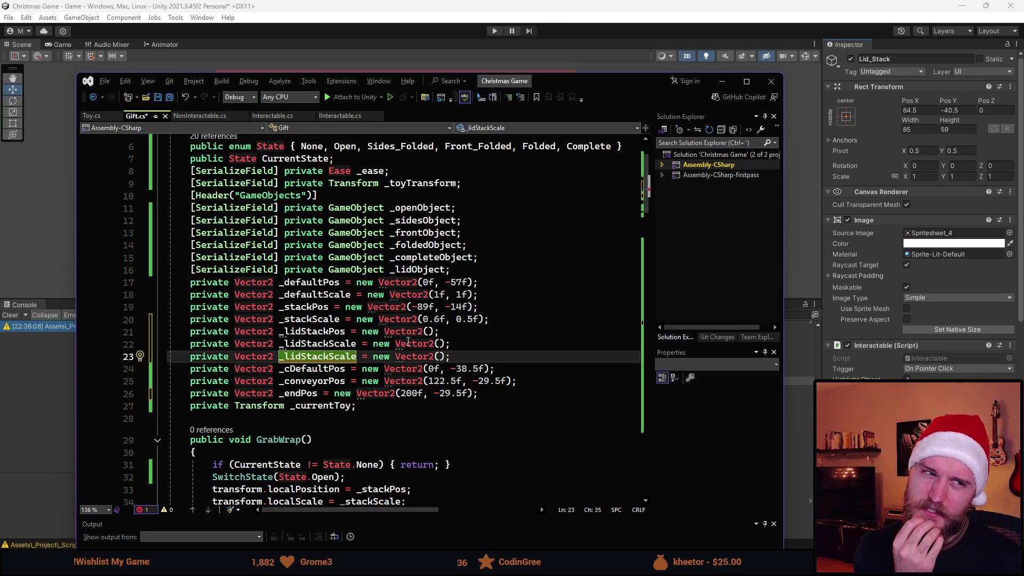
mouse_move(422, 80)
left_mouse_down()
mouse_move(1001, 148)
mouse_move(1023, 51)
left_mouse_up()
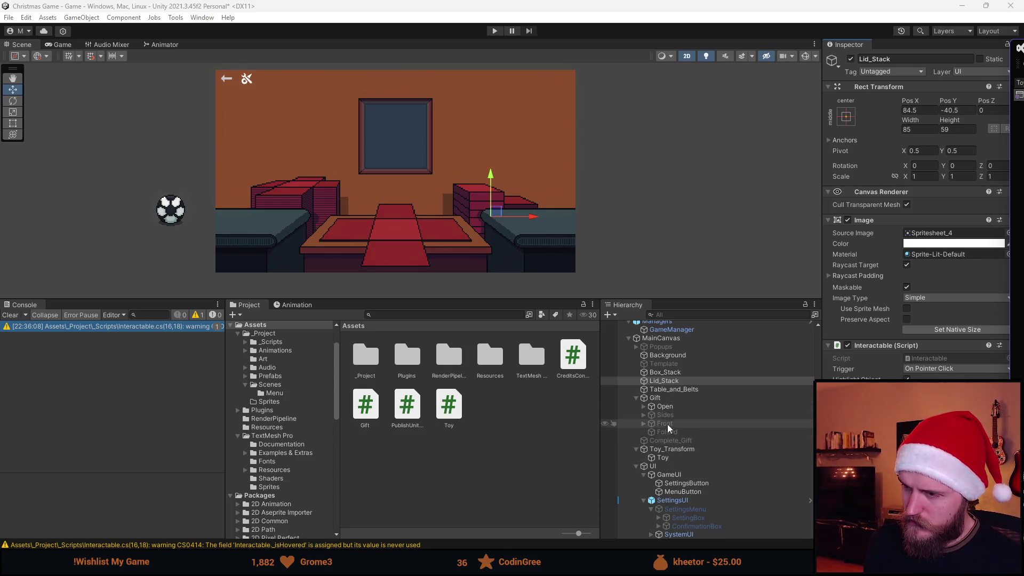
- Duplicate Complete_Gift under Folded, enable the copy, and give it Spritesheet_10 at native size
left_click(662, 441)
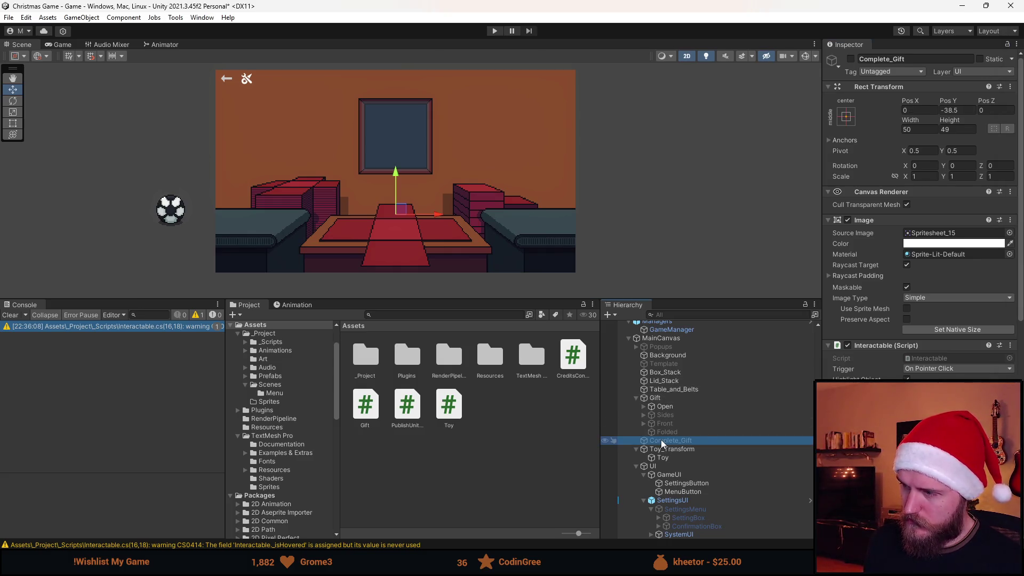
key("ctrl+d")
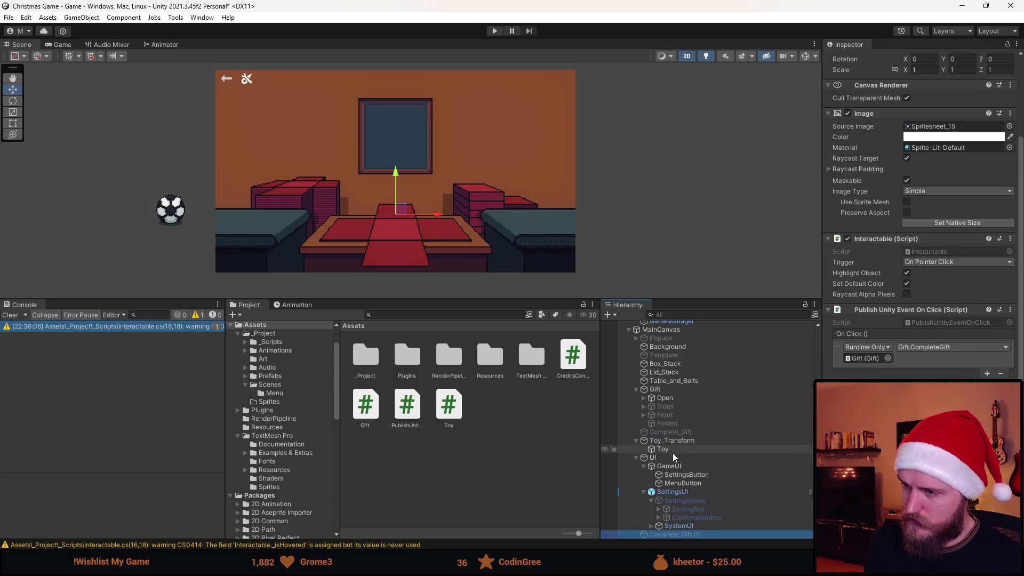
mouse_move(686, 535)
left_mouse_down()
mouse_move(647, 453)
mouse_move(663, 434)
mouse_move(655, 431)
left_mouse_up()
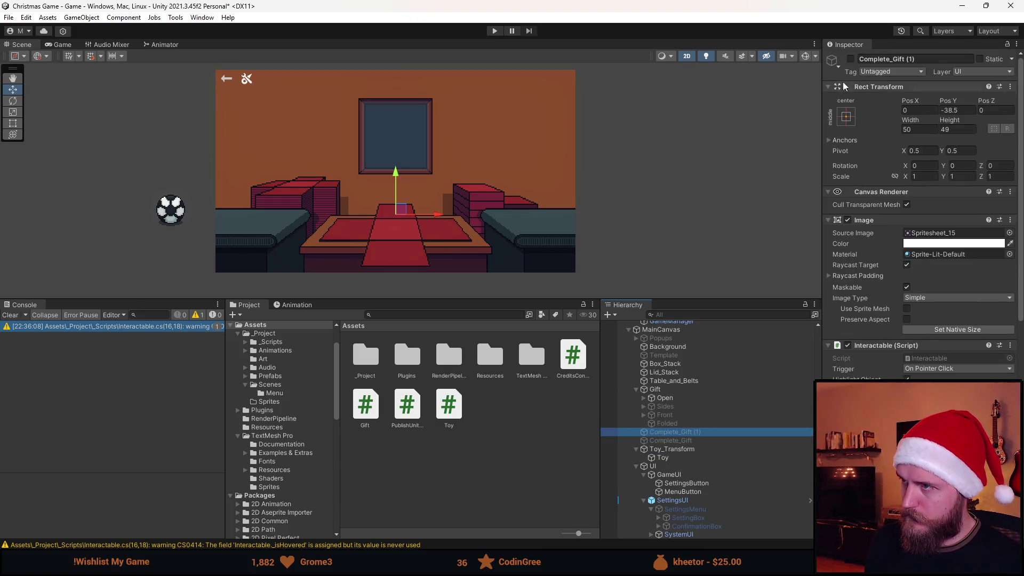
left_click(850, 59)
left_click(1009, 233)
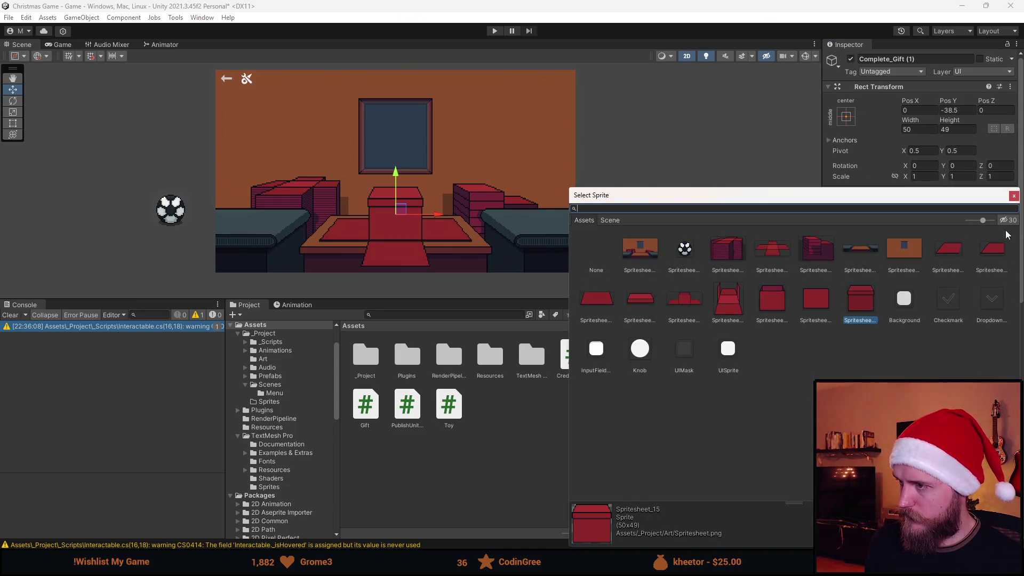
double_click(641, 299)
left_click(957, 329)
- Enable the Folded gift object and reselect the Complete_Gift (1) lid
left_click(691, 441)
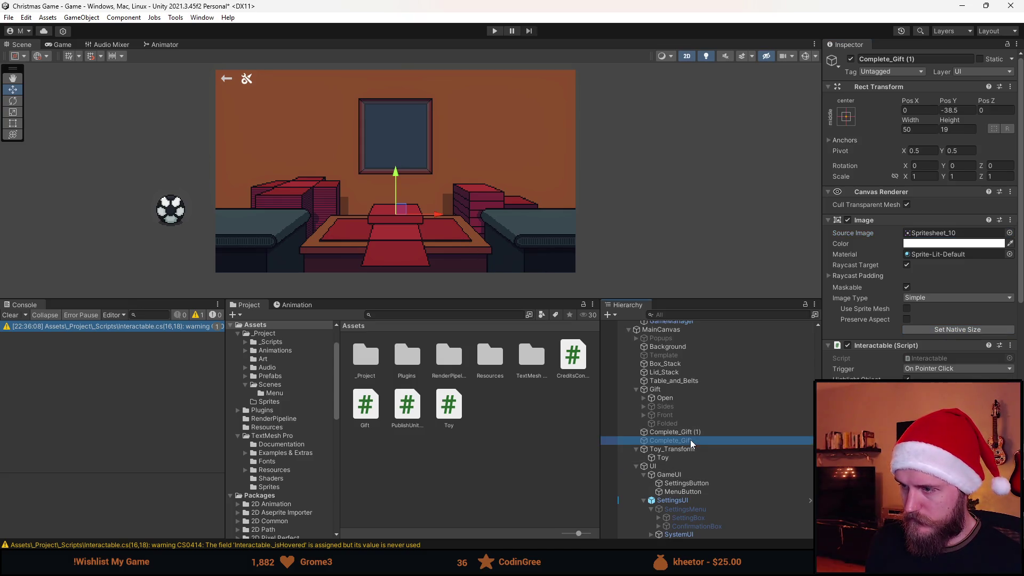
left_click(667, 422)
left_click(850, 59)
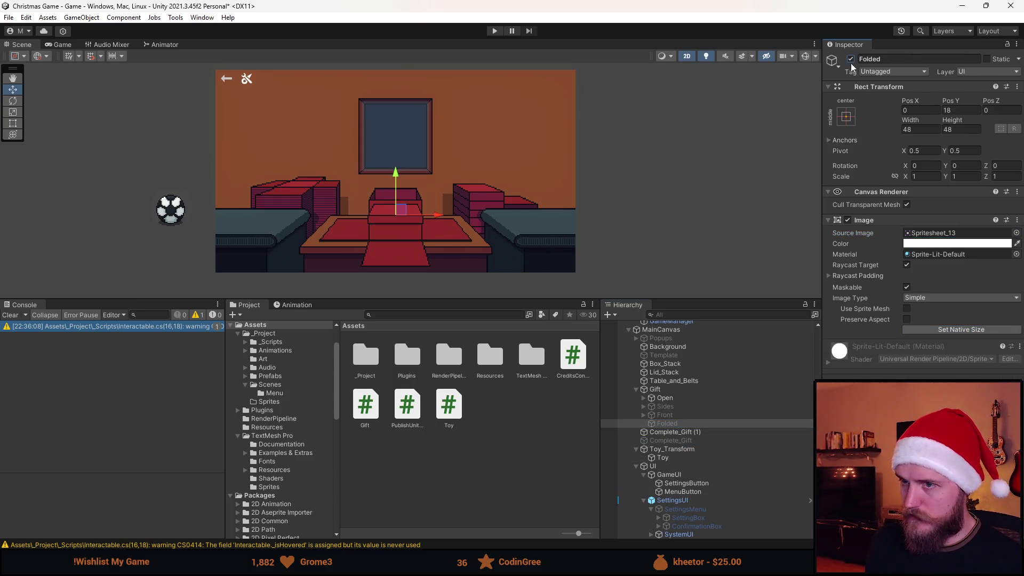
left_click(671, 432)
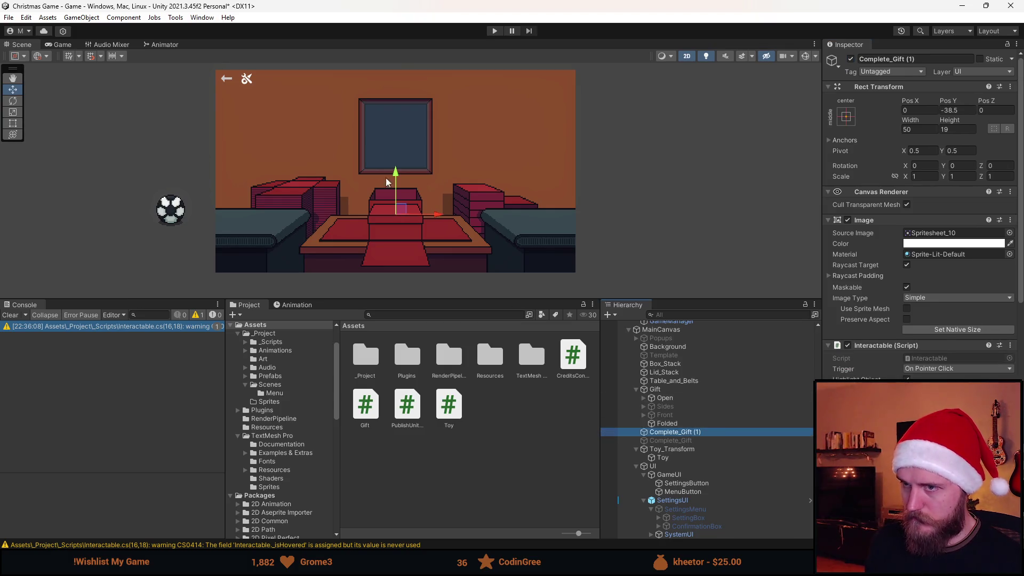
- Drag the Complete_Gift (1) lid onto the top of the right-hand stack
scroll(388, 182, "up", 3)
mouse_move(416, 229)
left_mouse_down()
mouse_move(403, 190)
mouse_move(526, 169)
mouse_move(562, 187)
mouse_move(390, 100)
mouse_move(403, 189)
mouse_move(506, 176)
mouse_move(410, 166)
left_mouse_up()
scroll(409, 193, "down", 3)
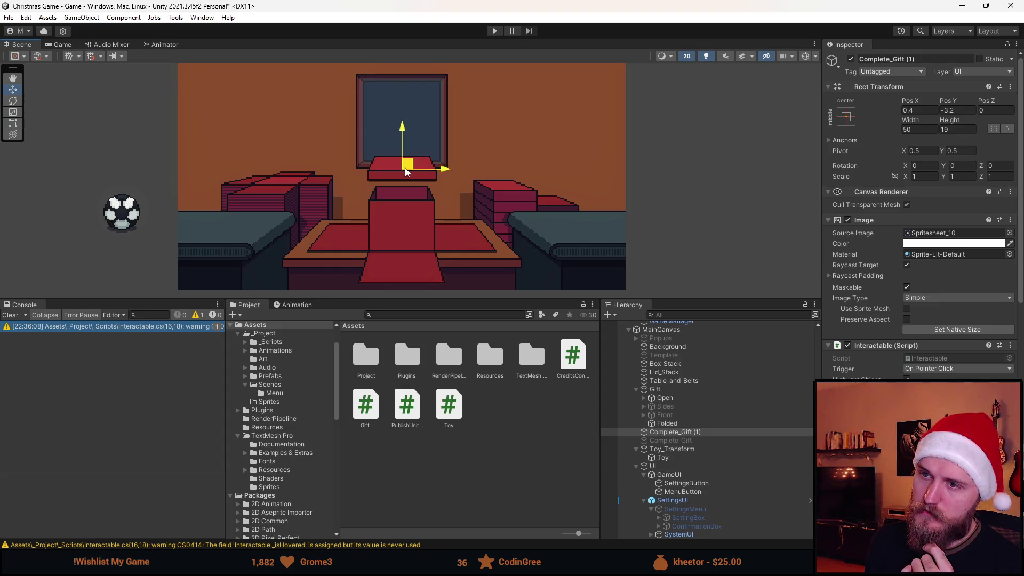
mouse_move(407, 170)
left_mouse_down()
mouse_move(409, 198)
mouse_move(451, 176)
mouse_move(408, 201)
mouse_move(514, 191)
mouse_move(411, 187)
mouse_move(407, 195)
mouse_move(504, 192)
mouse_move(488, 184)
mouse_move(401, 204)
mouse_move(434, 206)
mouse_move(515, 181)
mouse_move(421, 169)
mouse_move(510, 190)
mouse_move(396, 174)
mouse_move(394, 215)
mouse_move(503, 177)
mouse_move(512, 189)
left_mouse_up()
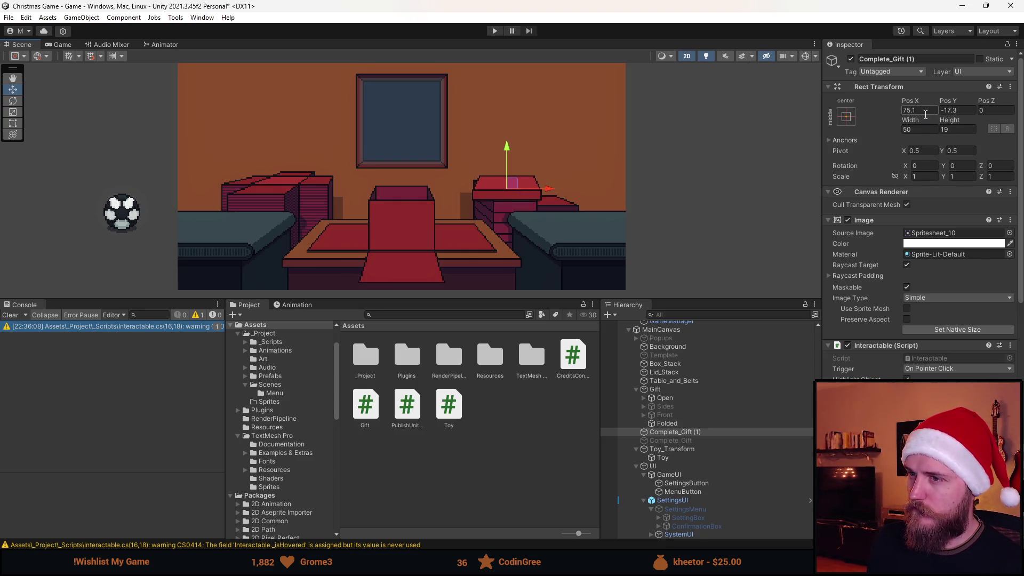
scroll(478, 203, "up", 3)
mouse_move(511, 184)
left_mouse_down()
mouse_move(508, 201)
mouse_move(473, 178)
mouse_move(502, 181)
mouse_move(505, 191)
mouse_move(531, 187)
left_mouse_up()
- Set the lid's Scale X and Y to 0.8 and nudge it into place on the stack
left_click(918, 176)
type("0.8")
left_click(960, 176)
type("0.8")
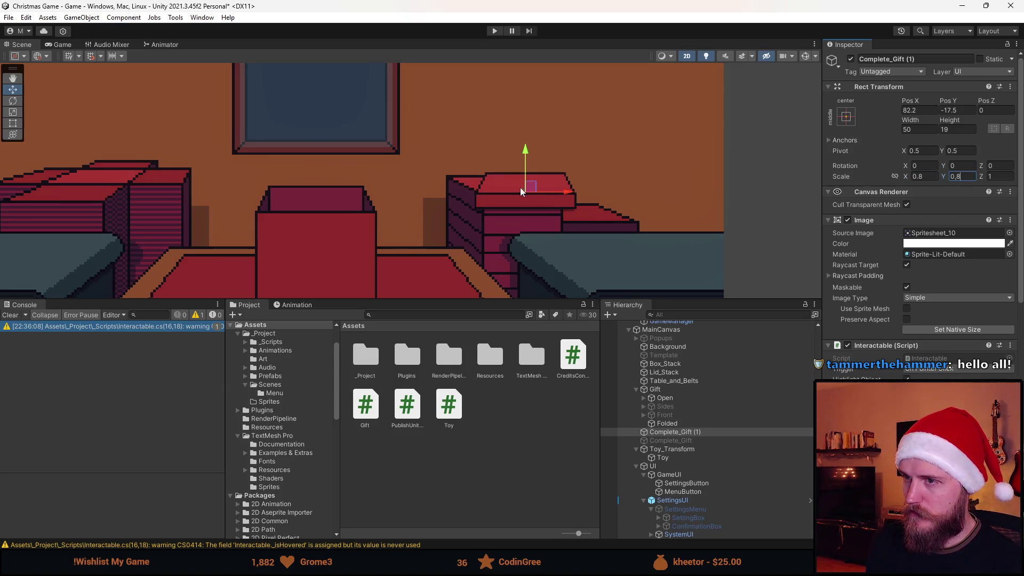
mouse_move(531, 189)
left_mouse_down()
mouse_move(573, 192)
mouse_move(529, 193)
left_mouse_up()
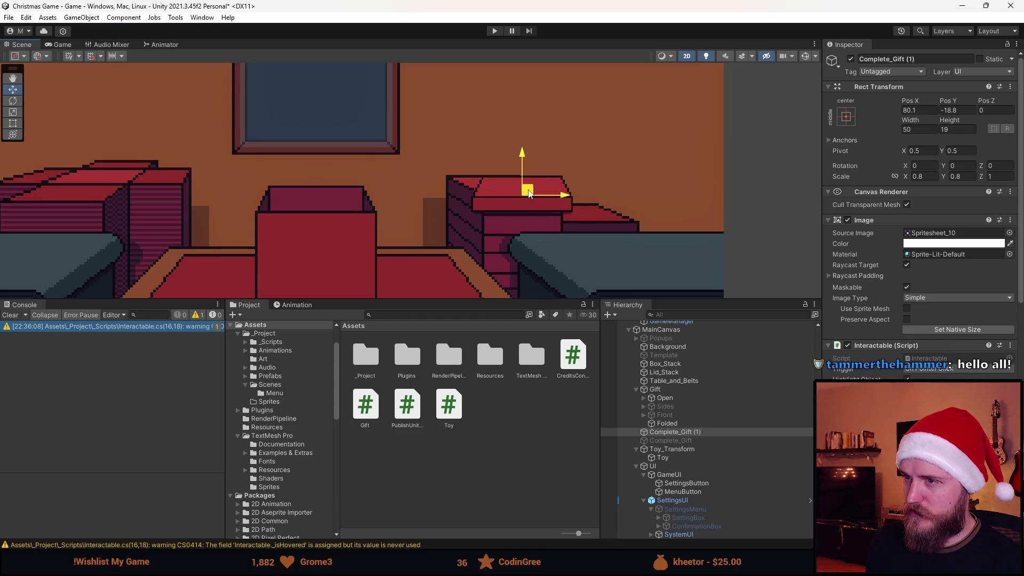
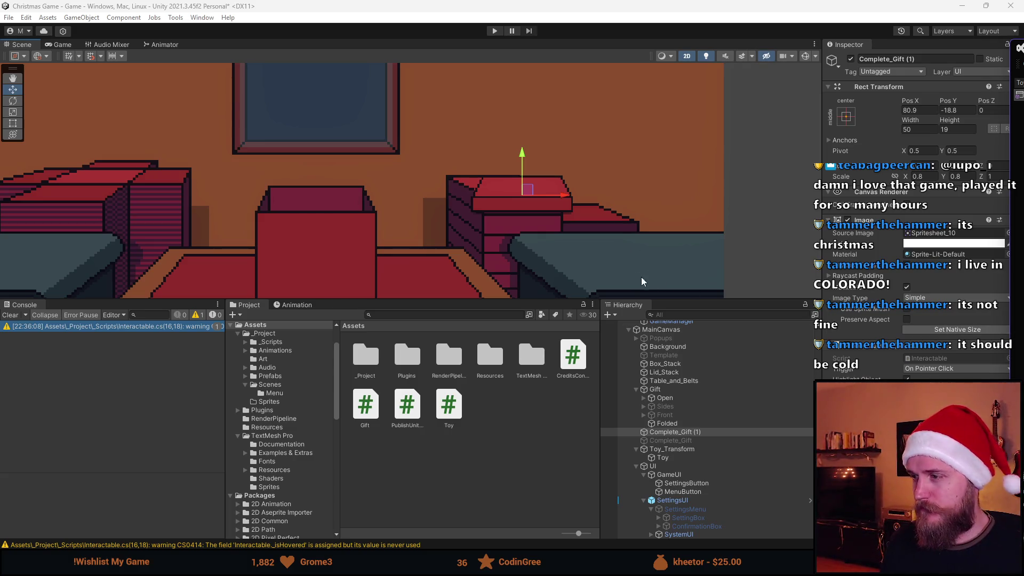
- Rename the duplicate Complete_Gift (1) object to 'Lid' in the Inspector name field
scroll(527, 196, "down", 5)
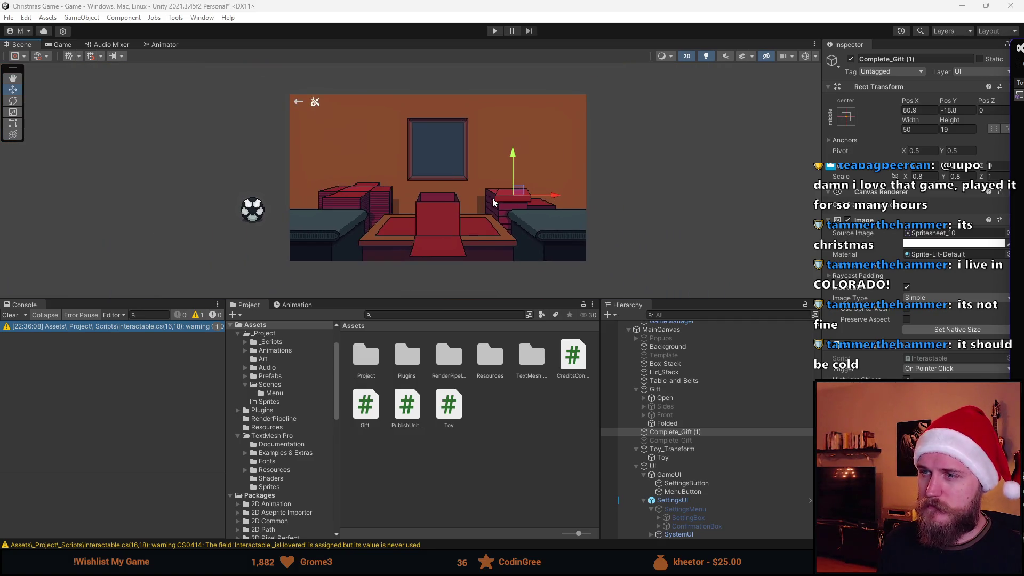
scroll(457, 202, "up", 4)
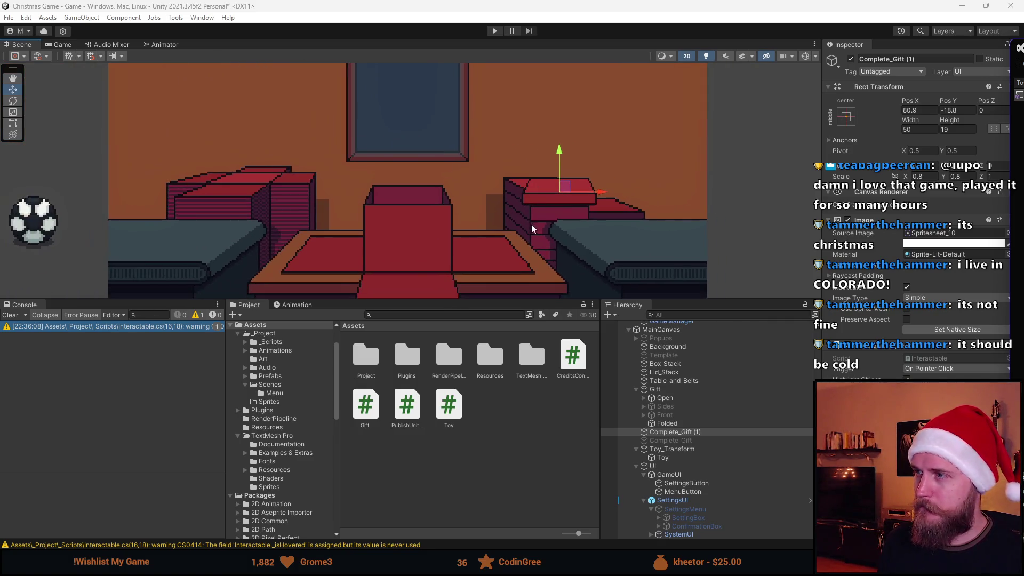
left_click(935, 61)
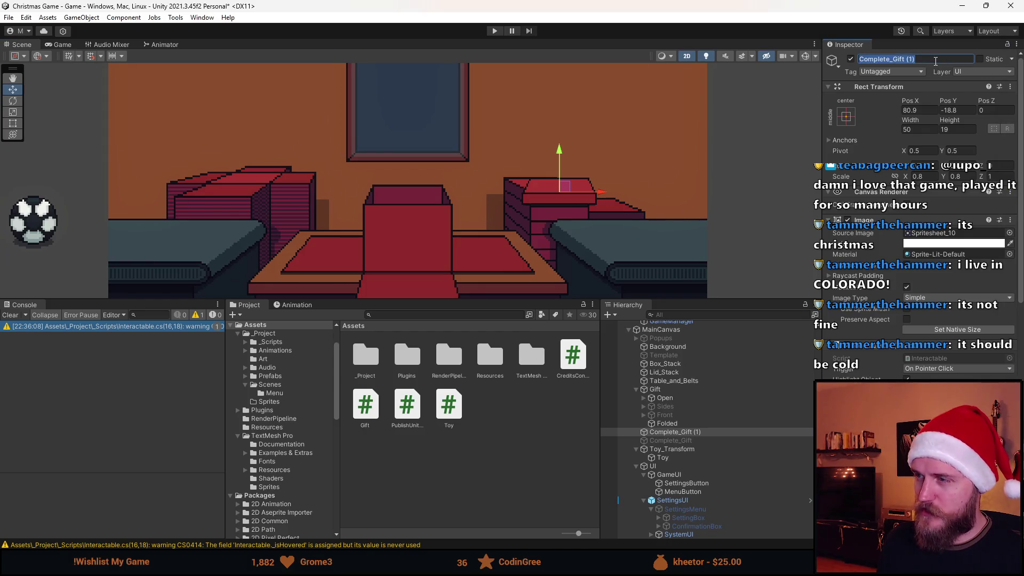
key("BackSpace")
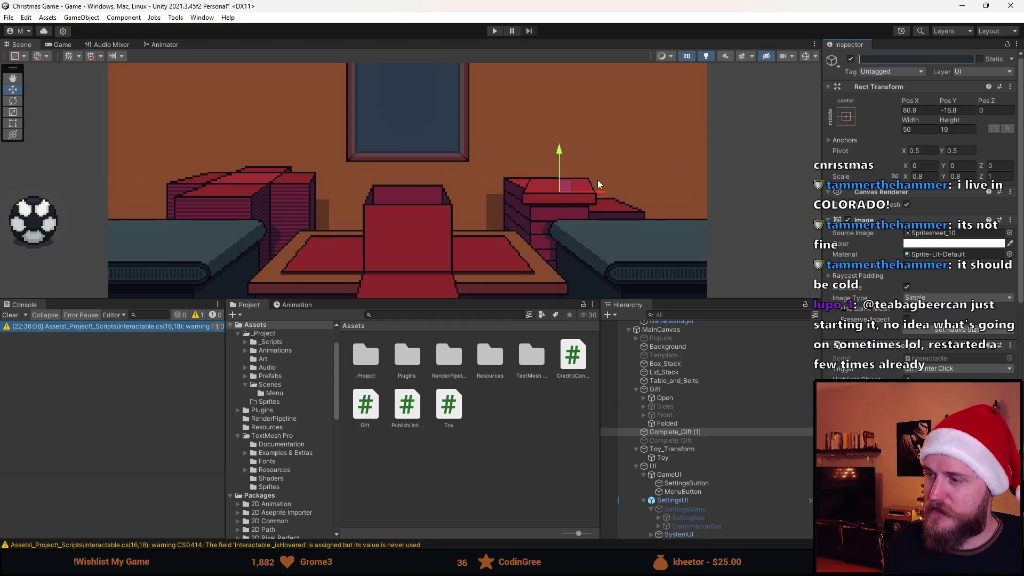
type("Lid")
key("Return")
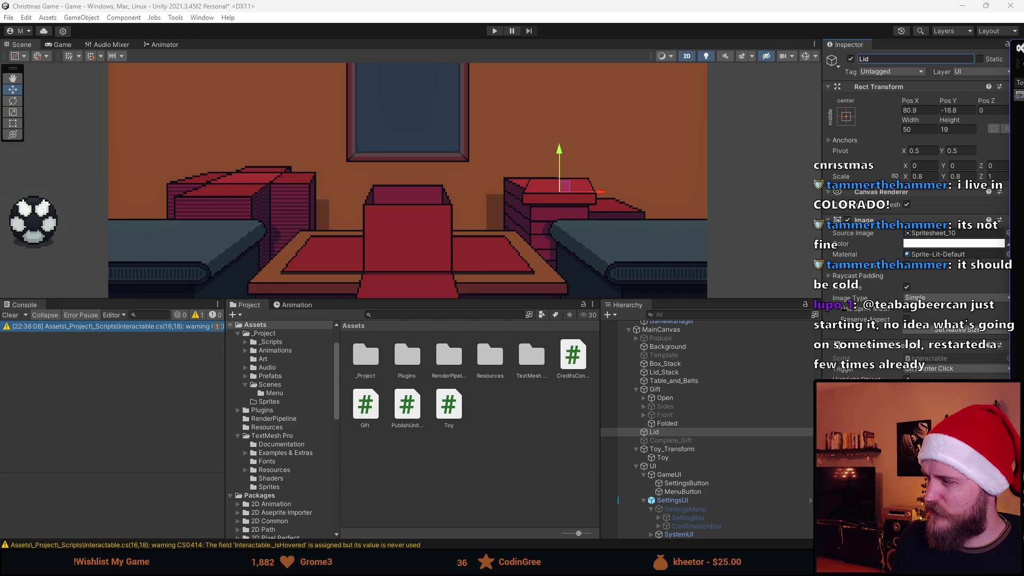
left_click(917, 176)
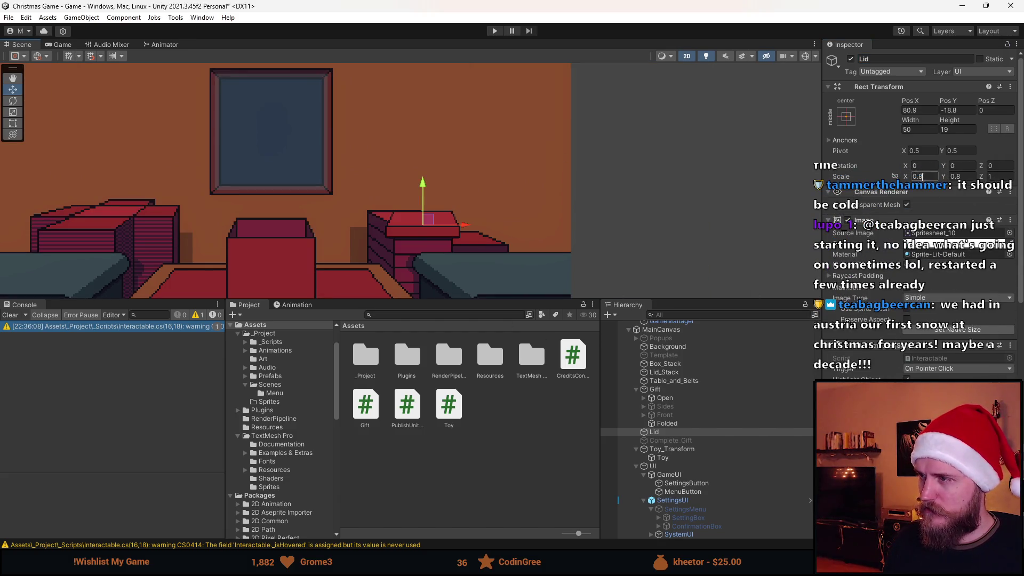
- Set the Lid's Scale X and Y to 1 and its Pos X to 0
type("1")
left_click(962, 177)
type("1")
left_click(918, 109)
type("0")
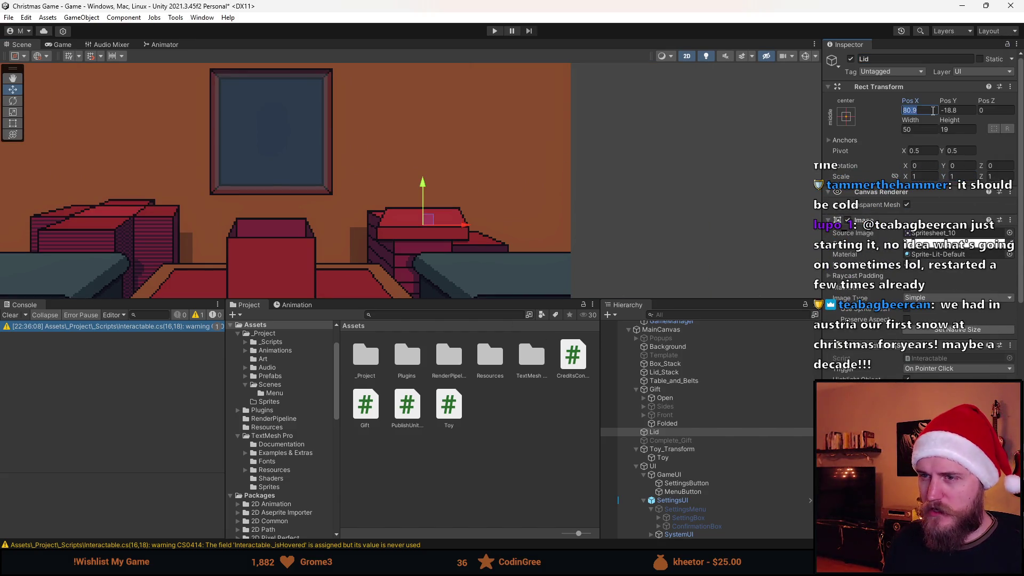
key("Tab")
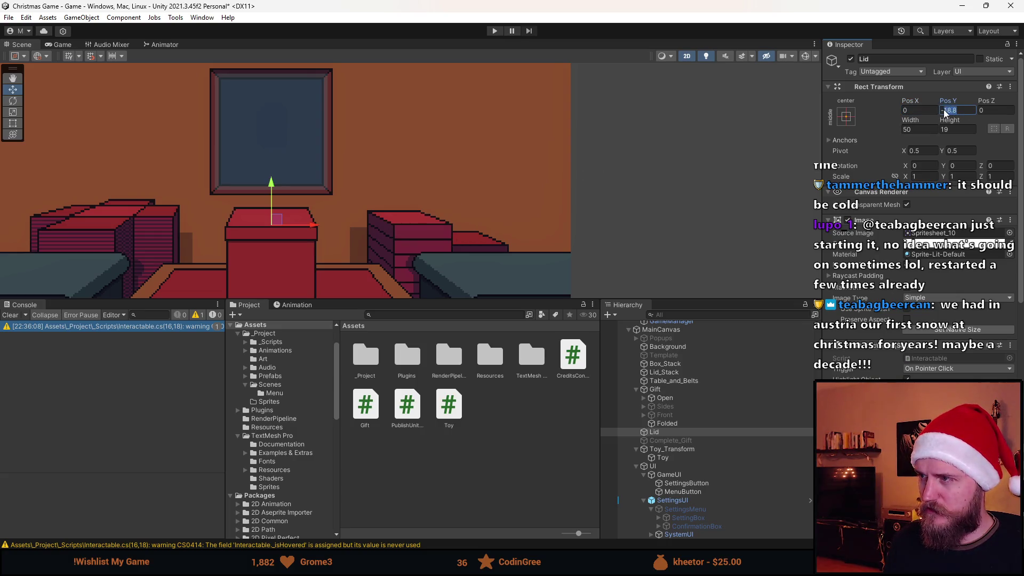
- Raise the Lid above the box and adjust its Pos Y value
left_click_drag(271, 186, 274, 158)
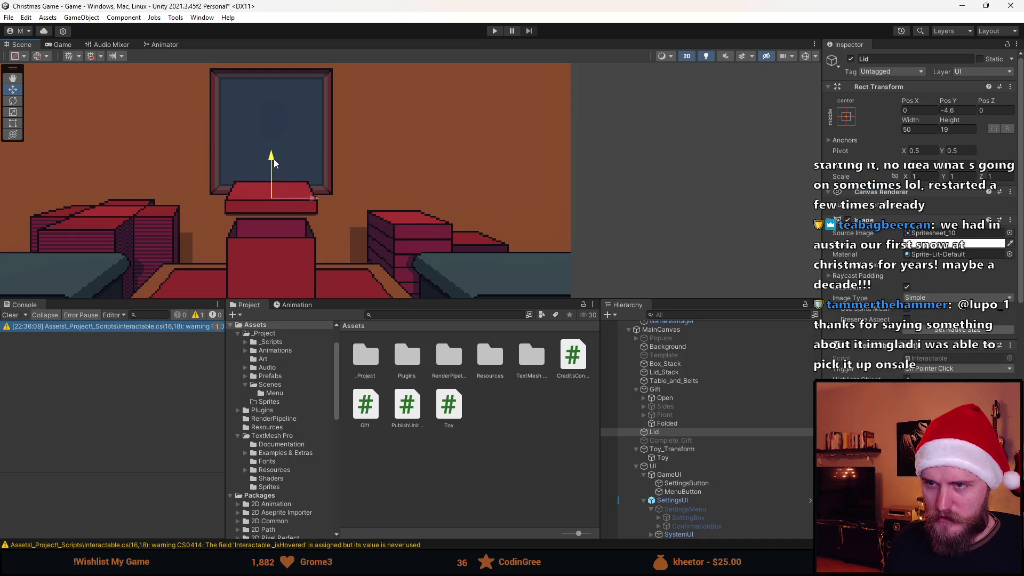
scroll(272, 163, "up", 2)
scroll(248, 203, "up", 3)
left_click(951, 111)
type("5")
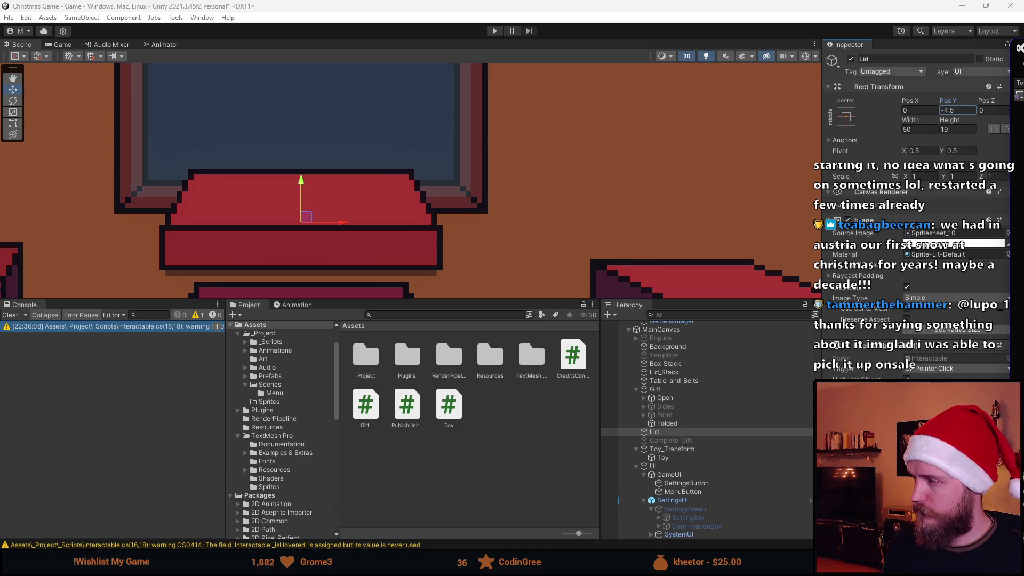
scroll(577, 231, "down", 6)
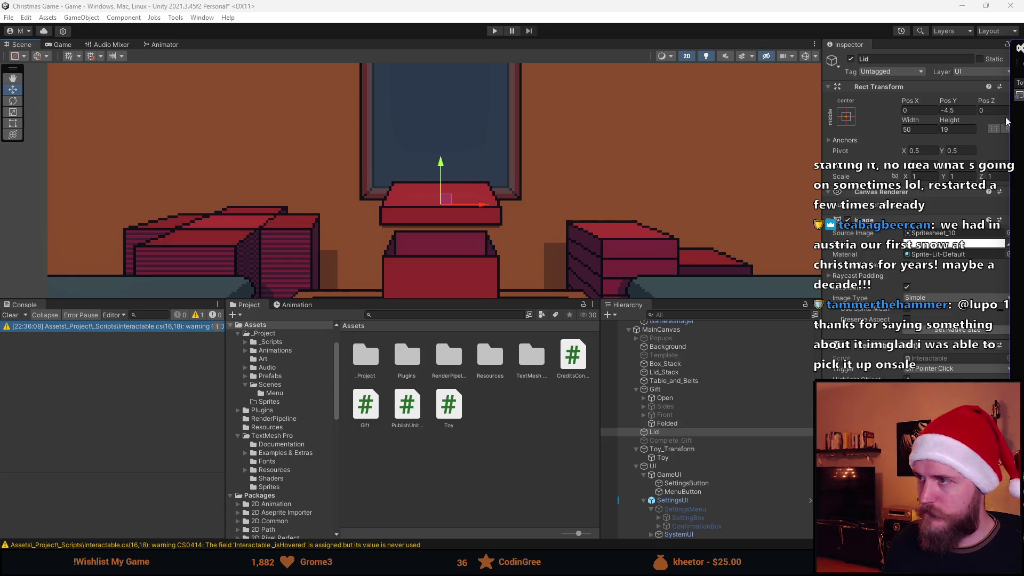
scroll(471, 203, "up", 5)
- Lower the Lid onto the folded box at Pos Y -23.5 and Pos X 0
left_click_drag(469, 132, 471, 220)
left_click_drag(491, 215, 492, 218)
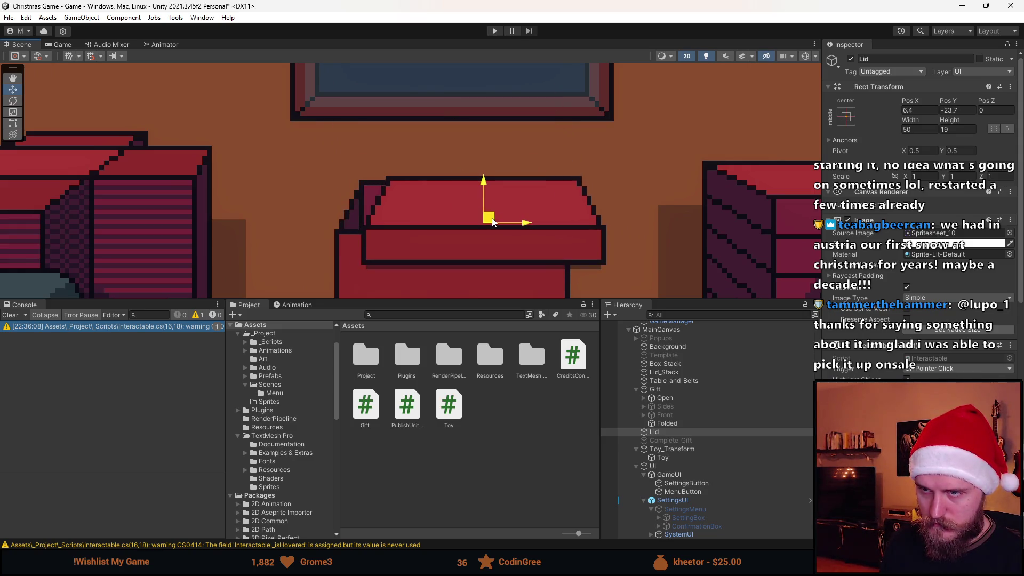
left_click(954, 111)
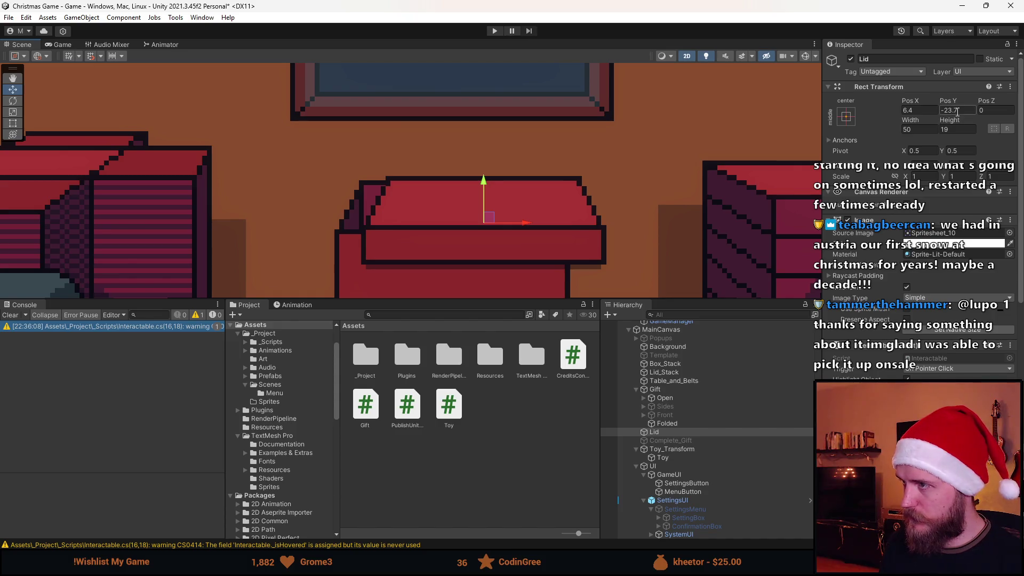
key("BackSpace")
type("5")
scroll(407, 246, "up", 5)
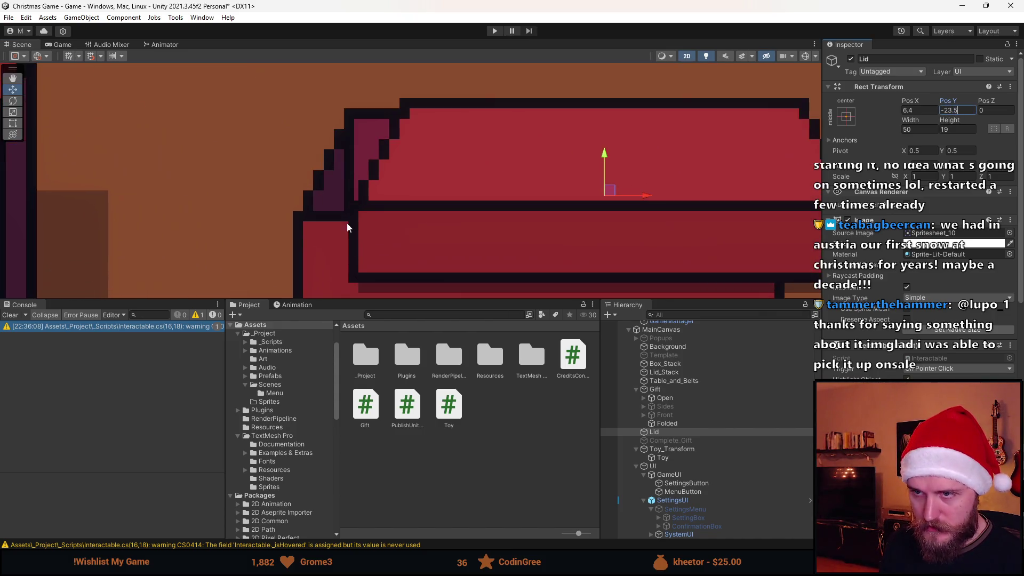
scroll(616, 203, "down", 4)
left_click(911, 110)
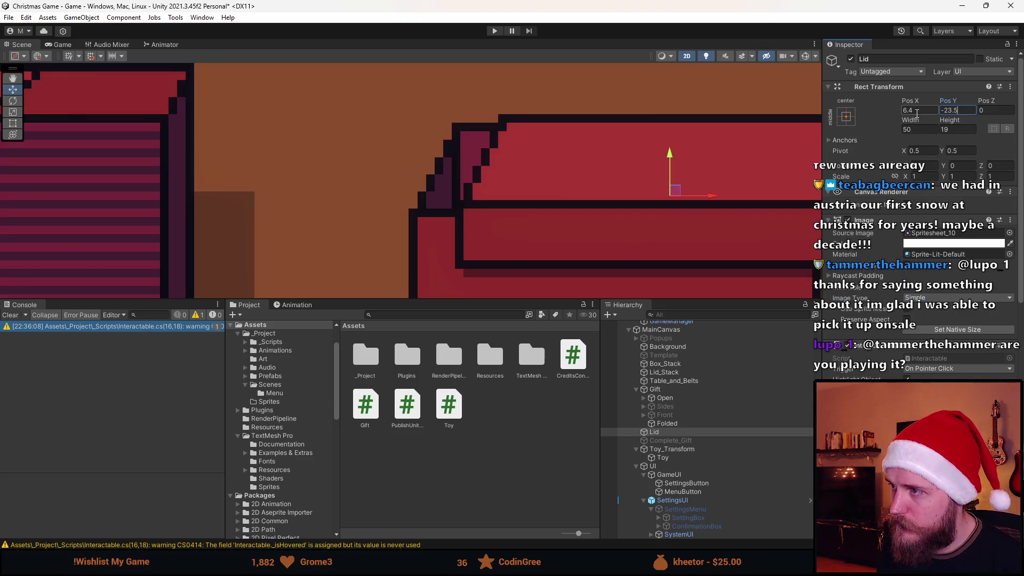
type("0")
scroll(600, 195, "down", 6)
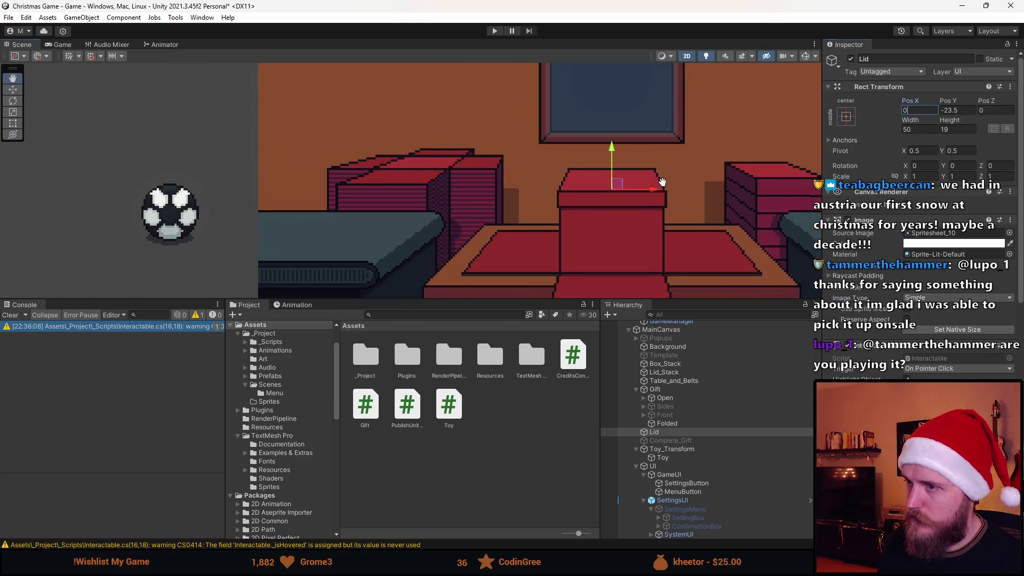
left_click(671, 432)
left_click(670, 440)
left_click(850, 59)
left_click(850, 60)
left_click(850, 60)
left_click(850, 60)
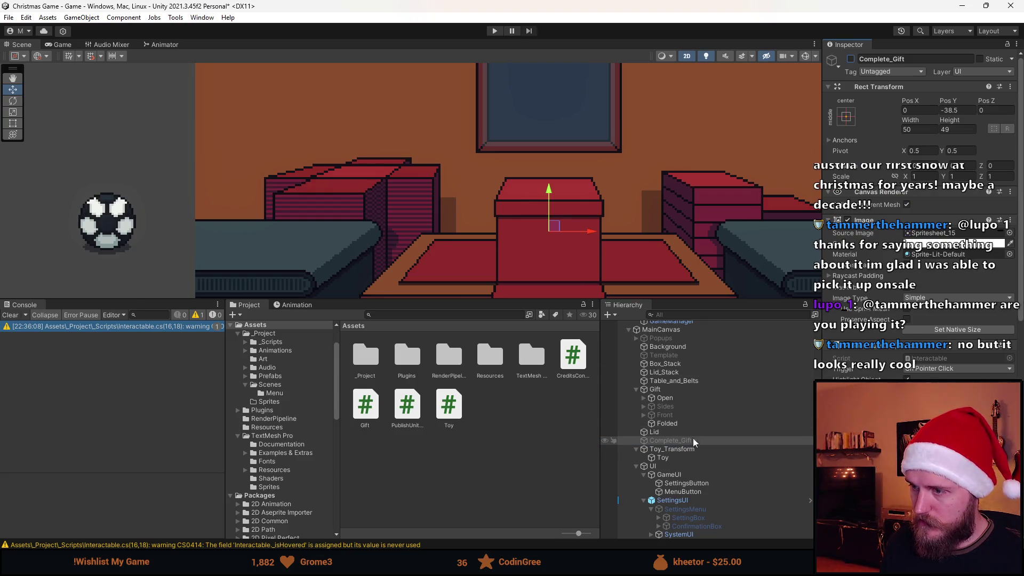
left_click(664, 432)
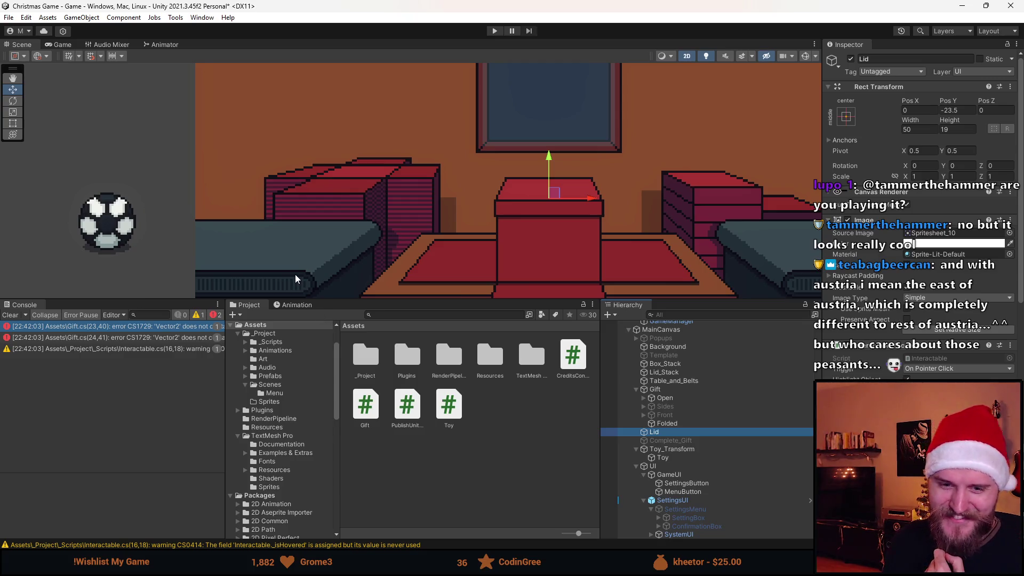
- Clear the console and deactivate the Lid object so it starts hidden
left_click(10, 315)
scroll(919, 213, "down", 5)
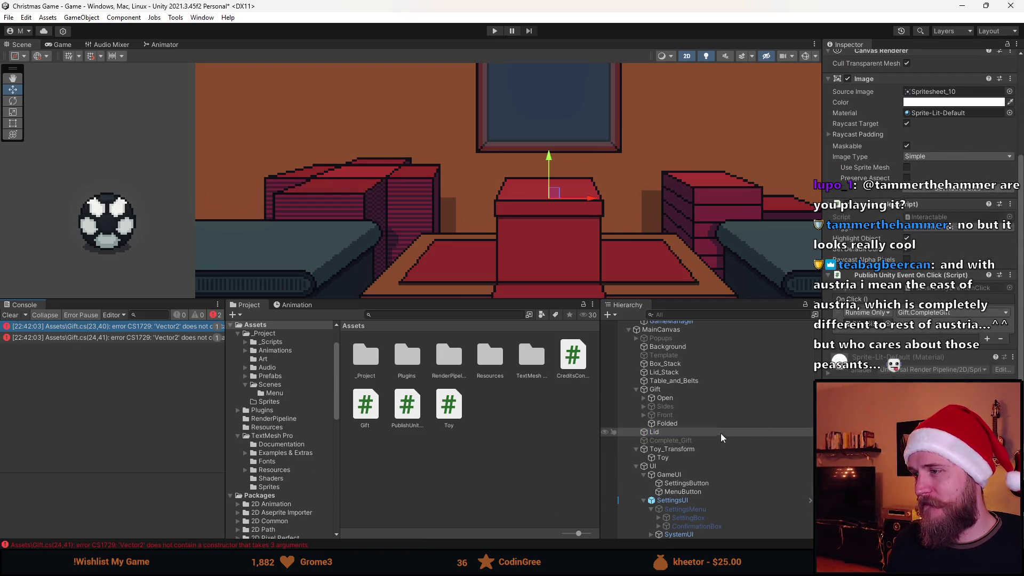
scroll(874, 272, "up", 3)
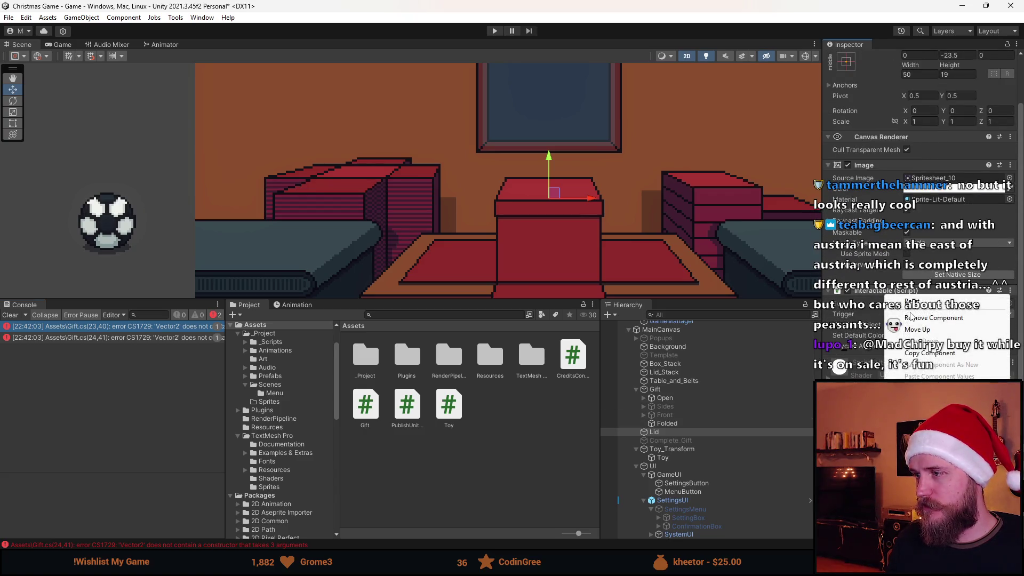
scroll(926, 324, "up", 2)
left_click(654, 431)
scroll(528, 212, "down", 5)
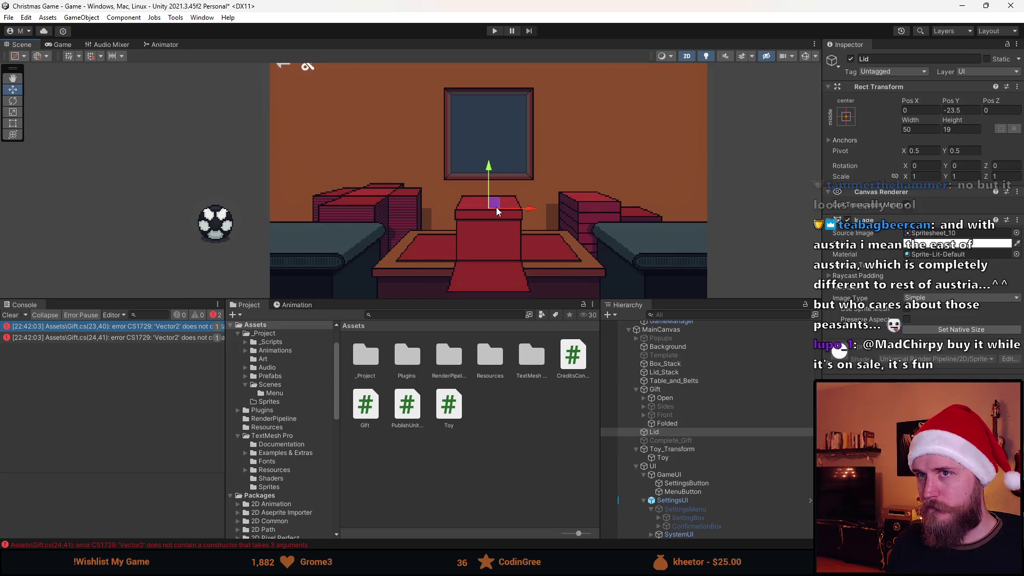
left_click(667, 432)
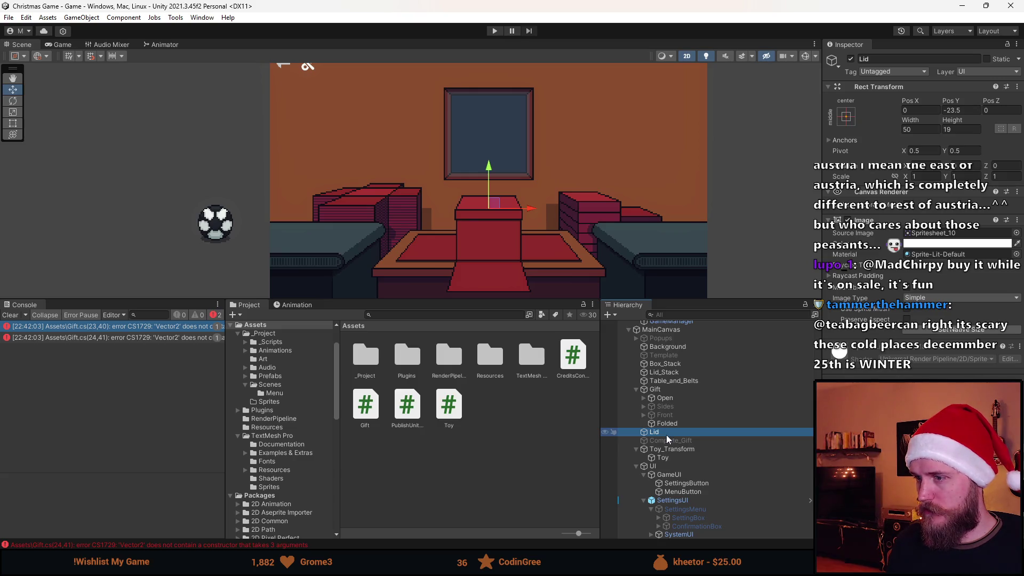
left_click(852, 62)
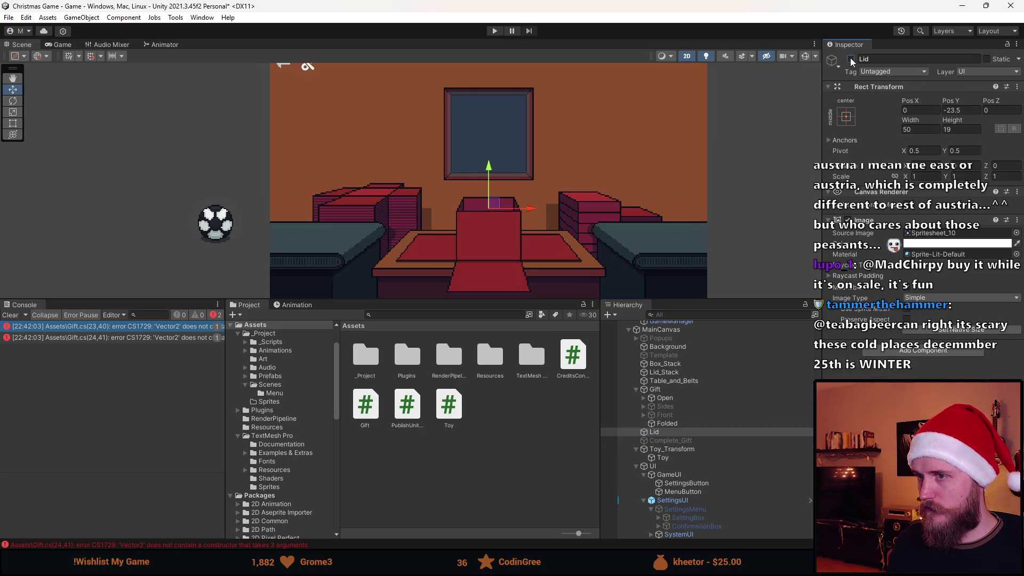
- Switch to Visual Studio showing Gift.cs and maximize the editor window
key("alt+Tab")
double_click(634, 5)
scroll(322, 344, "down", 20)
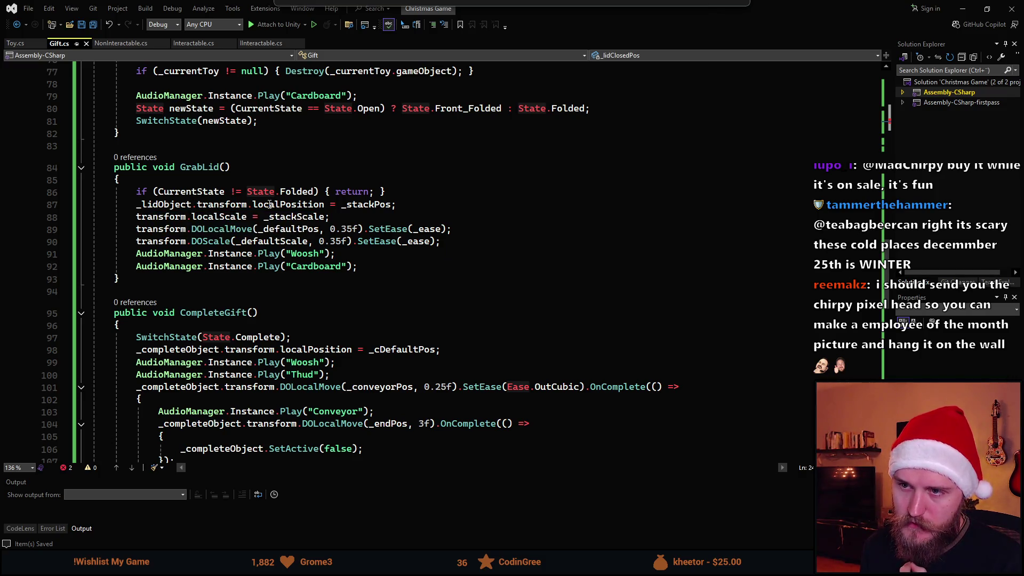
- Replace _stackPos with _lidStackPos on line 87 of GrabLid
double_click(366, 204)
key("BackSpace")
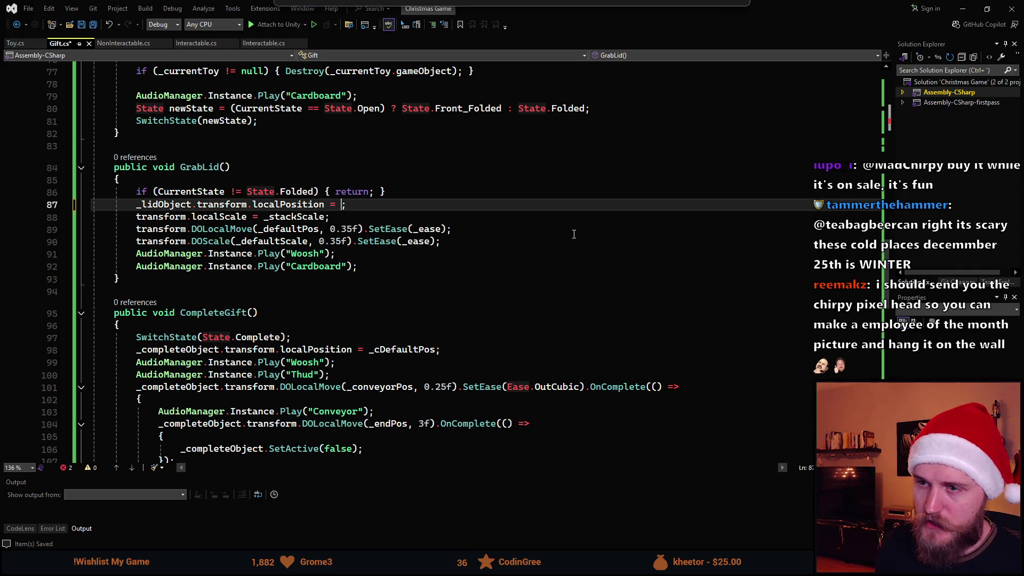
type("_lid")
key("Down")
key("Down")
key("Tab")
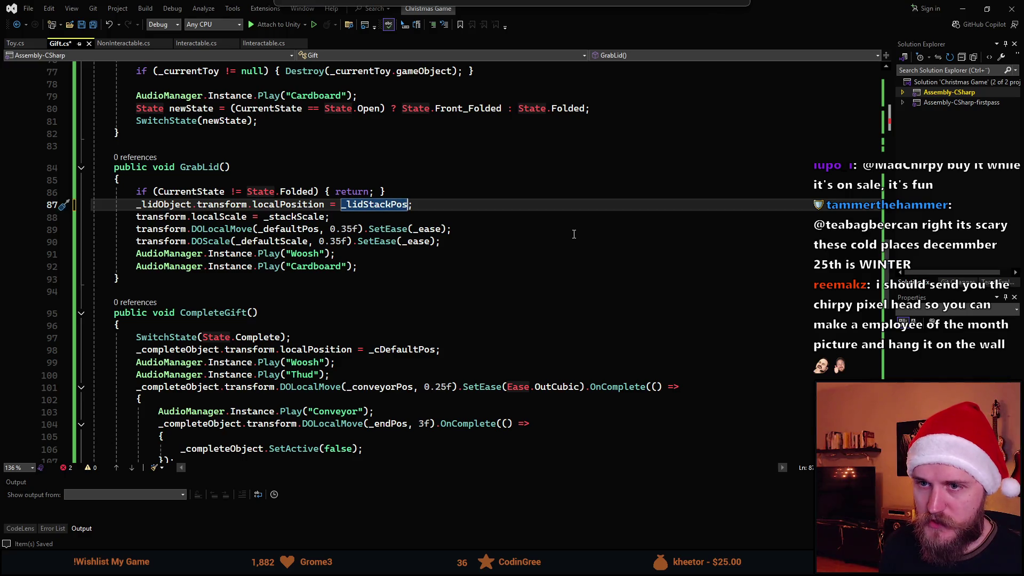
key("Down")
key("ctrl+s")
- Replace _stackScale with _lidStackScale on line 88 and save Gift.cs
key("ctrl+BackSpace")
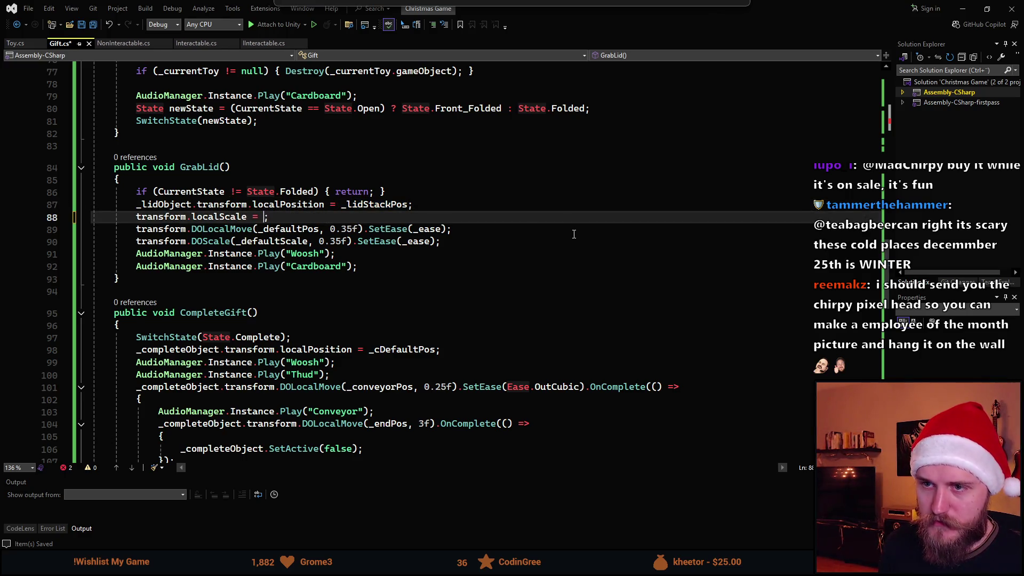
type("_lid")
key("Up")
key("Down")
key("Down")
key("Tab")
key("ctrl+s")
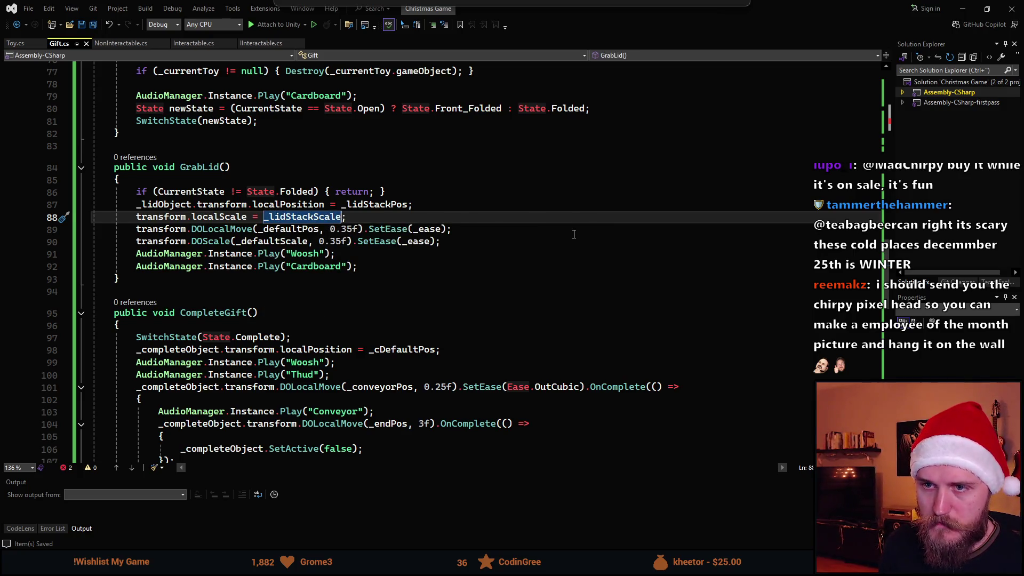
- Change the DOLocalMove target from _defaultPos to _lidHoverPos, ending after the DOScale line's SetEase(_ease)
key("Down")
key("ctrl+shift+Left")
key("BackSpace")
type("_li")
key("Up")
key("Up")
key("Up")
key("Tab")
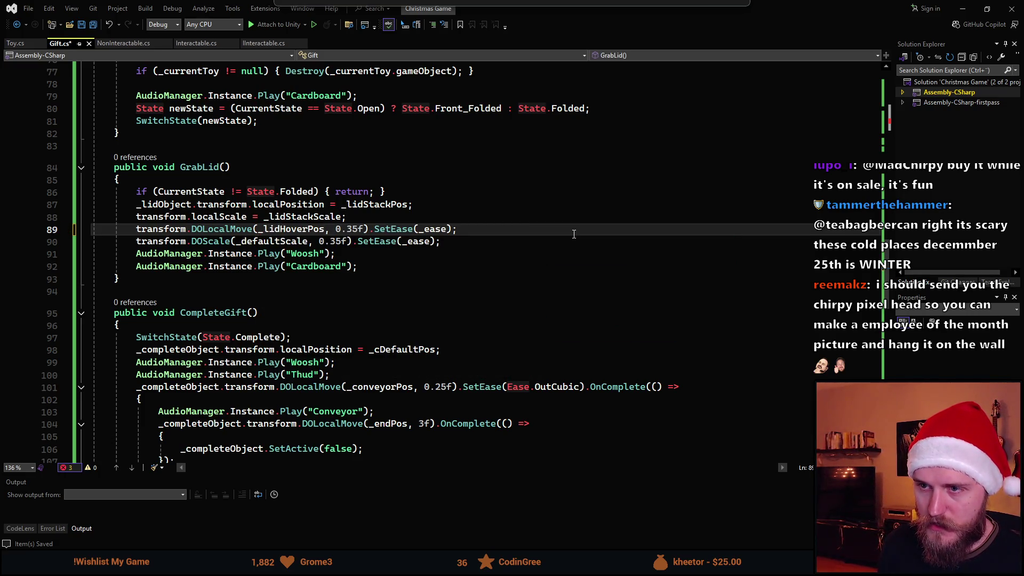
key("Right")
key("Right")
key("Right")
key("Down")
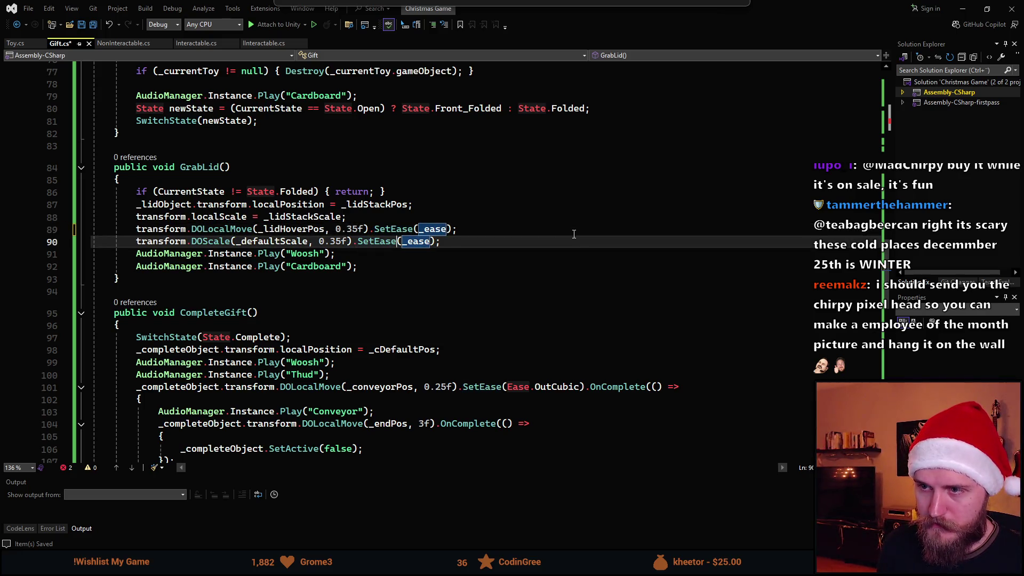
key("Left")
key("Left")
key("Left")
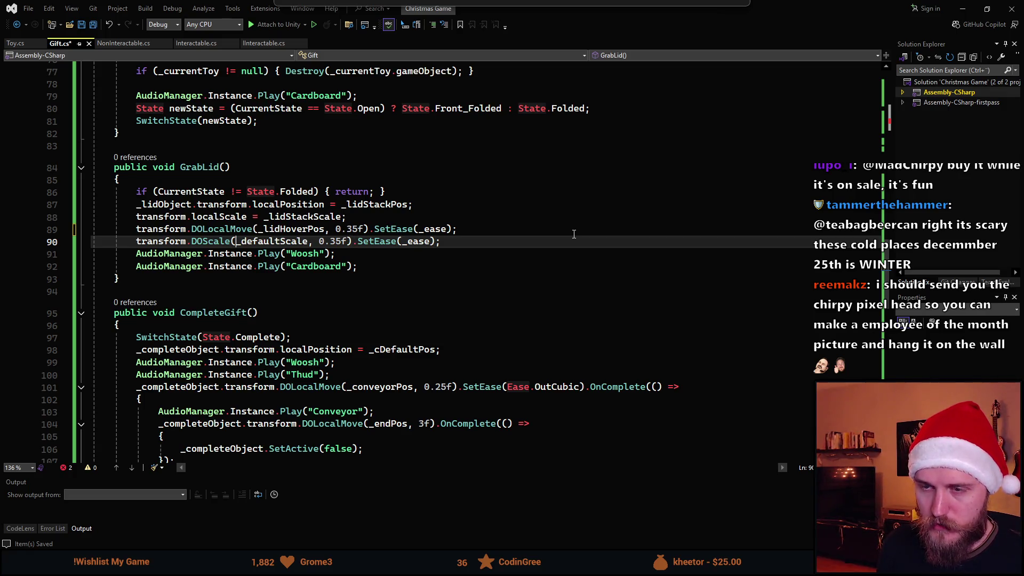
key("ctrl+shift+Right")
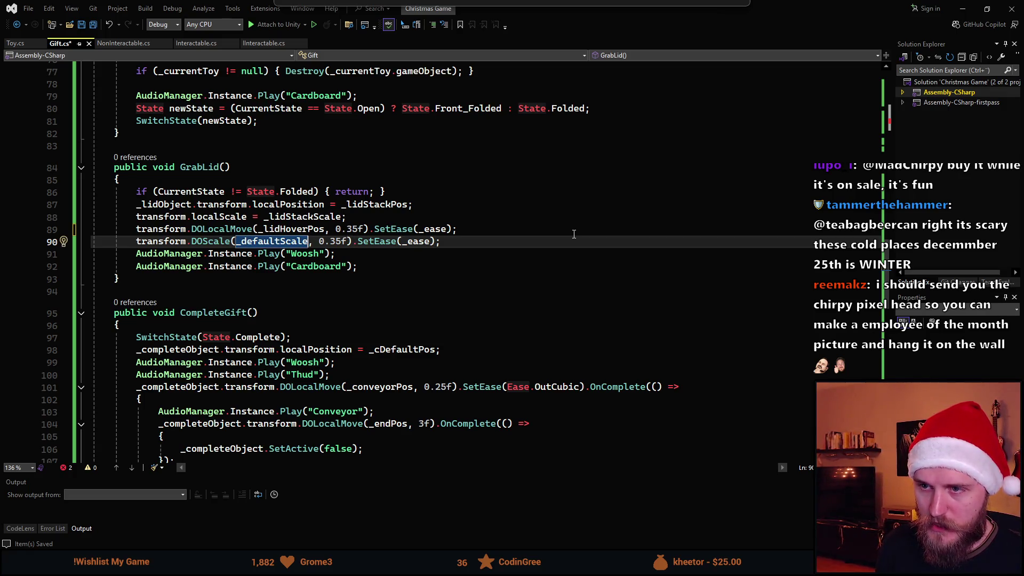
key("ctrl+Right")
key("ctrl+Right")
key("ctrl+Right")
key("Right")
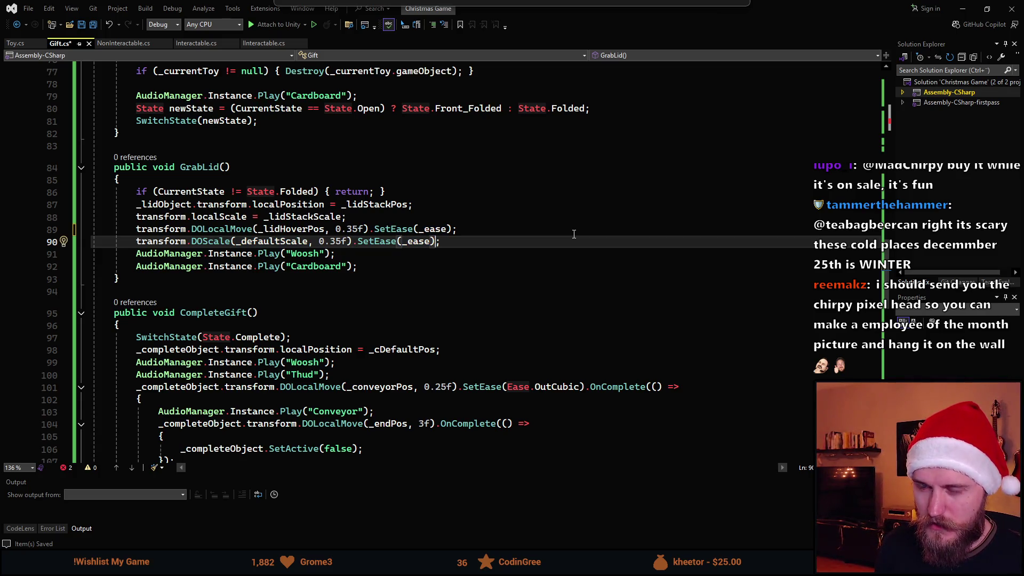
- Append an empty .OnComplete(() => { }) callback to the DOScale tween
type(".OnC")
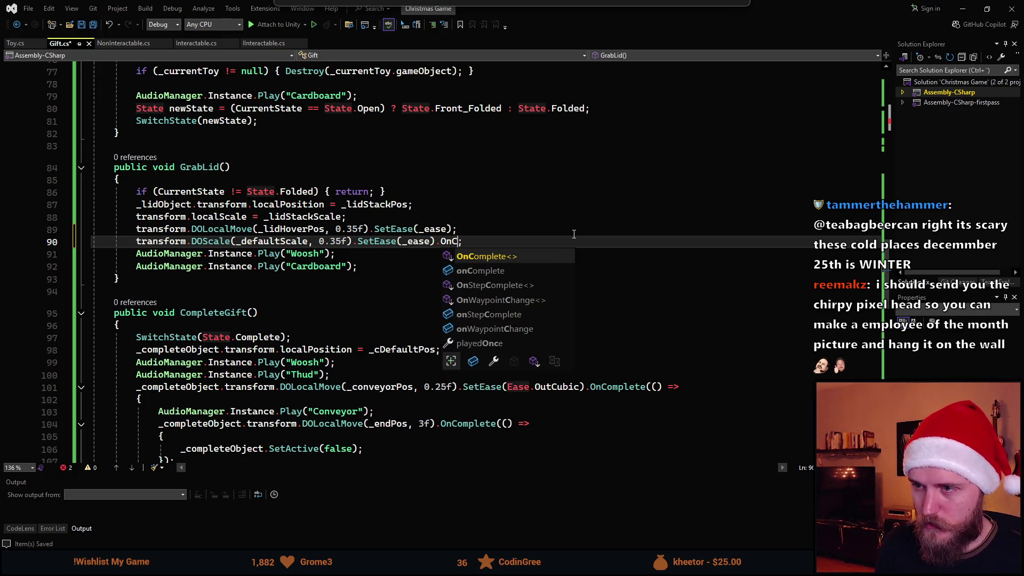
key("Tab")
type("(()=>")
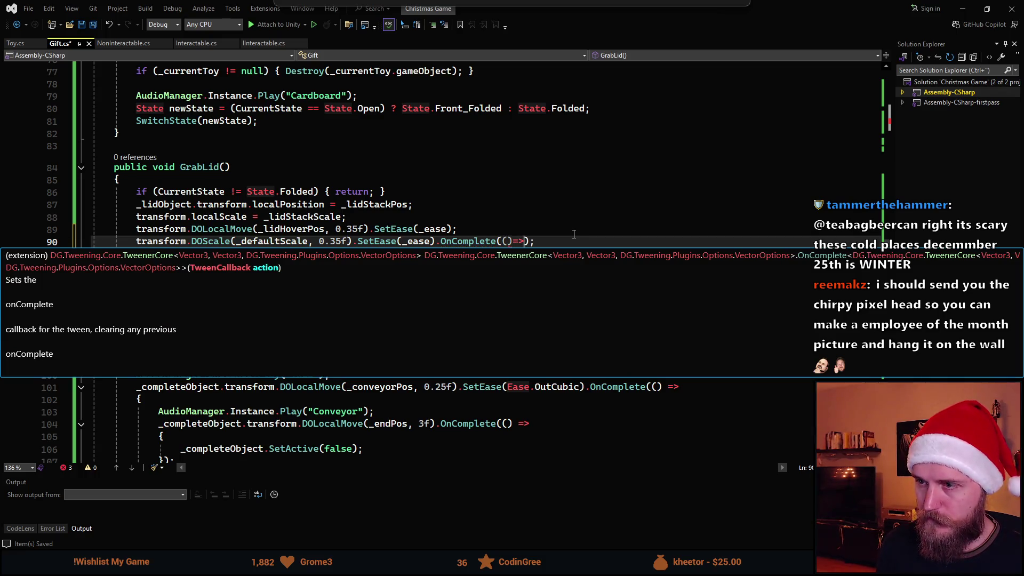
key("End")
key("Return")
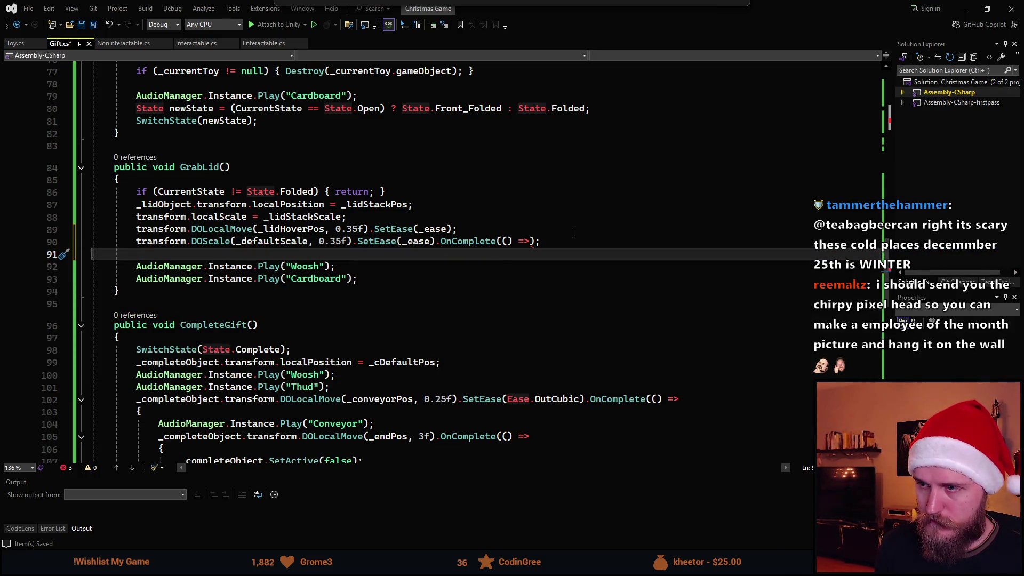
key("ctrl+z")
type("{")
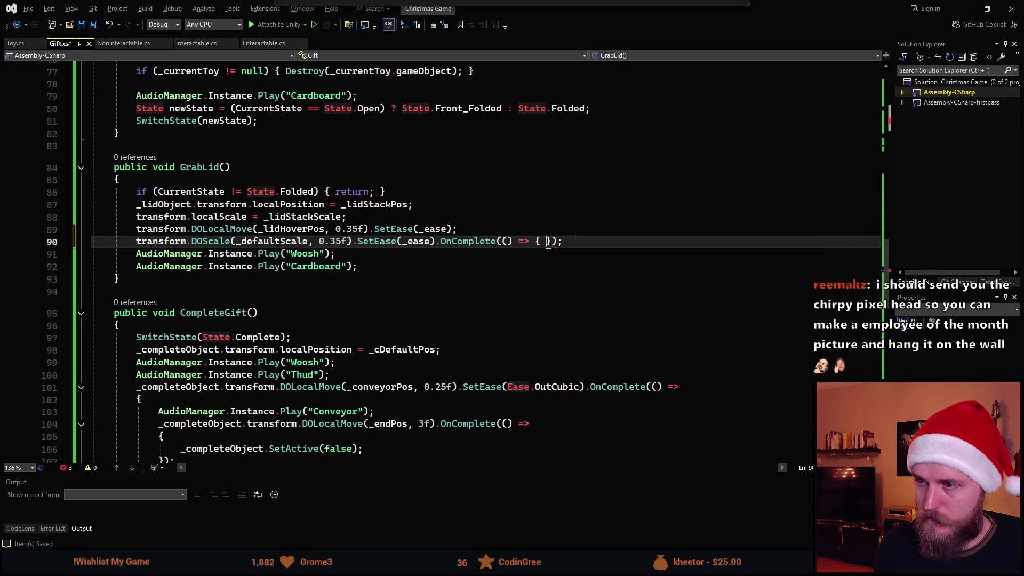
key("Return")
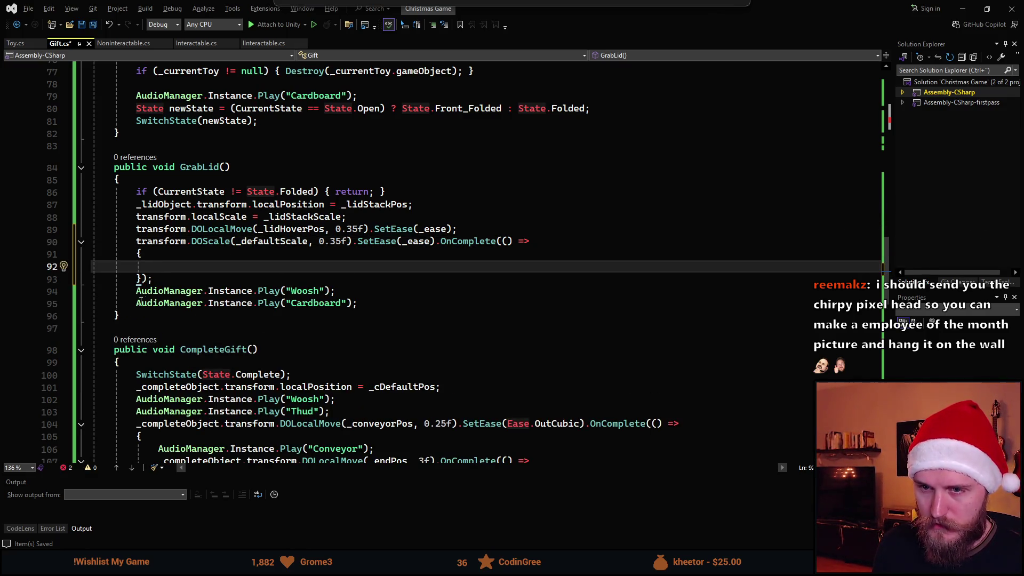
- Move the Woosh sound above the tweens and the Cardboard sound into the callback
left_click(137, 291)
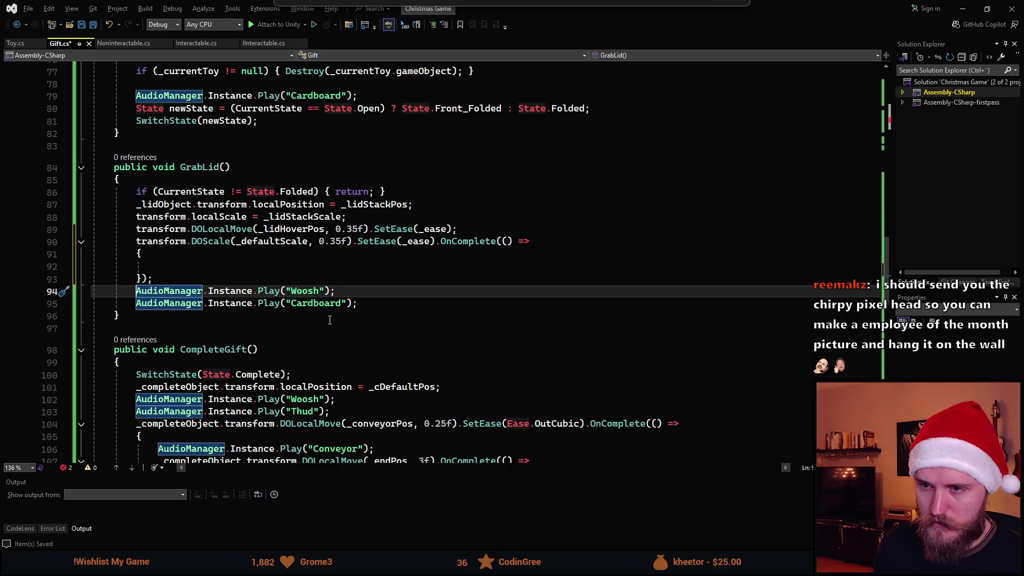
key("alt+Up")
key("alt+Up")
key("alt+Up")
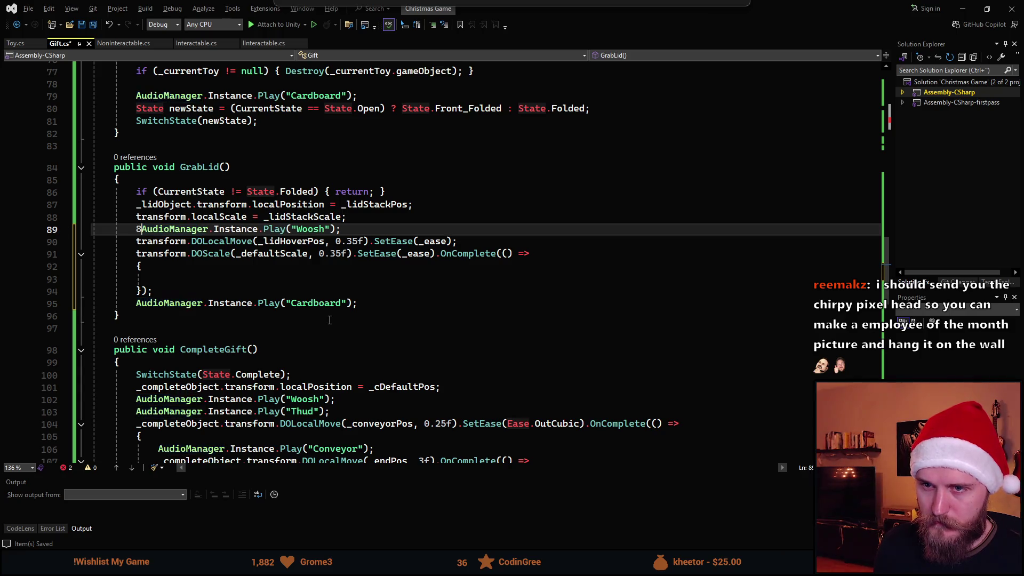
key("alt+Up")
key("alt+Up")
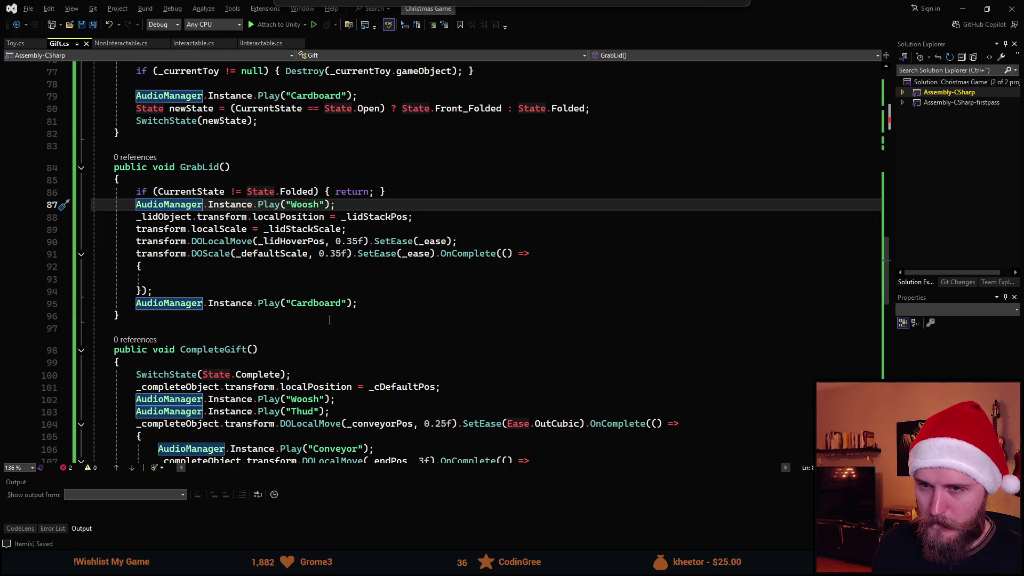
key("alt+Down")
key("alt+Down")
key("Down")
key("Down")
key("Down")
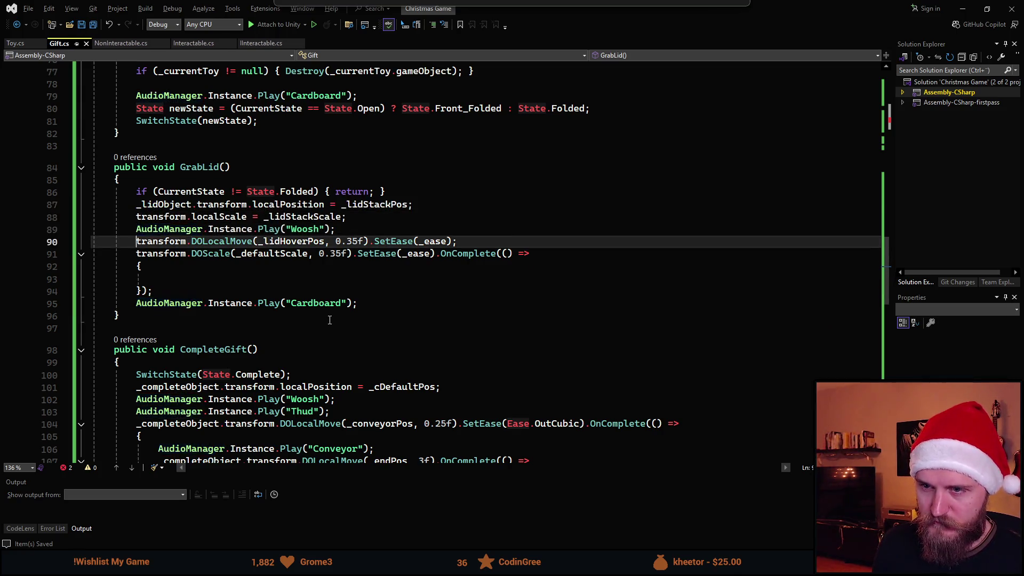
key("alt+Up")
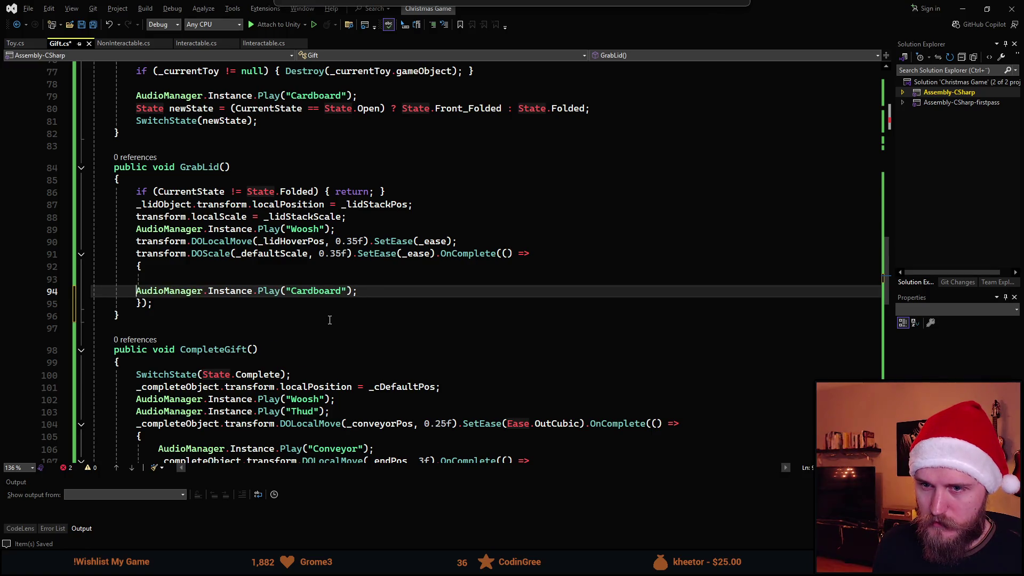
- Indent the Cardboard call and prefix the lid's position, move and scale lines with _lidObject
key("Tab")
key("Up")
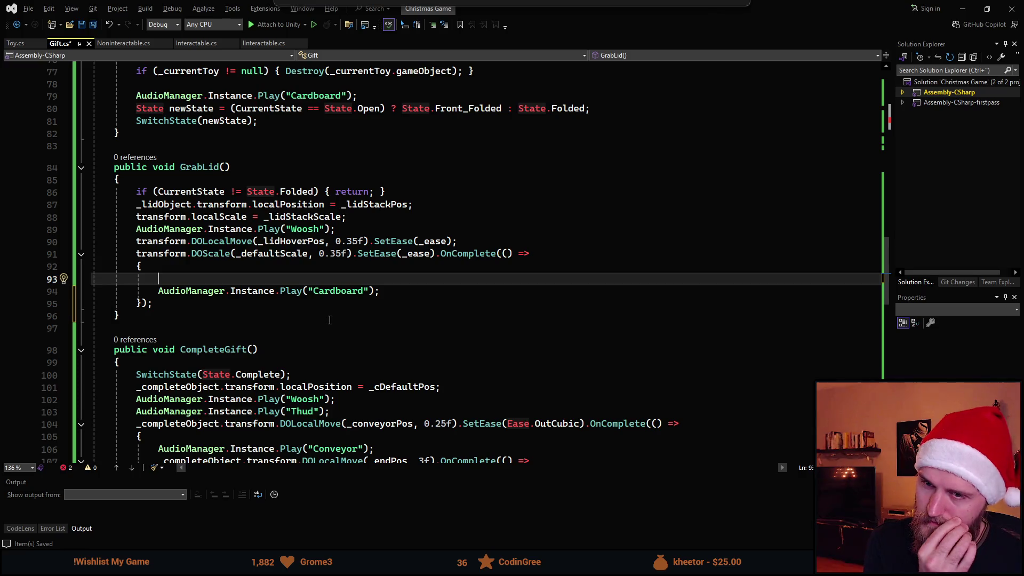
type("tra")
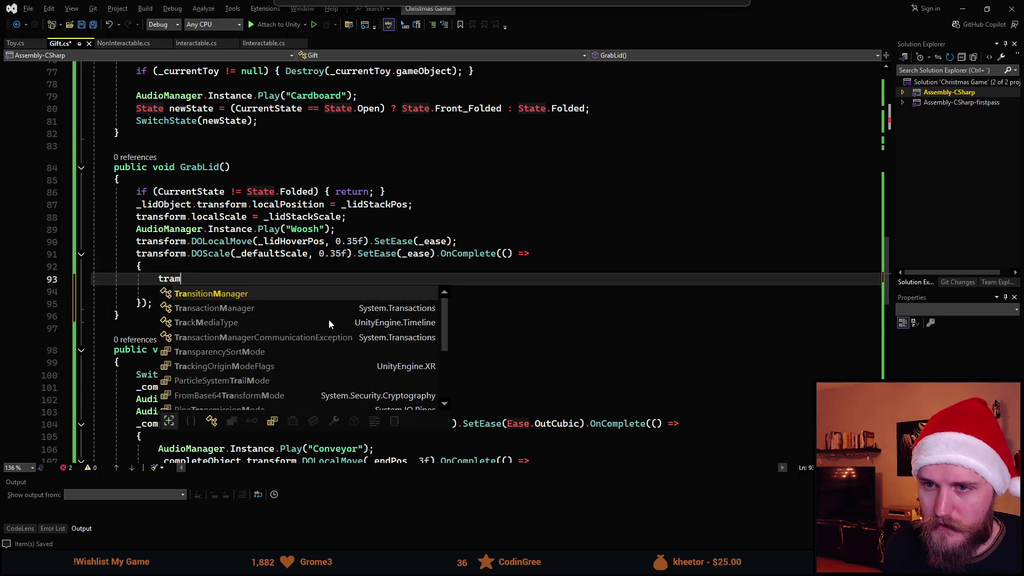
double_click(176, 205)
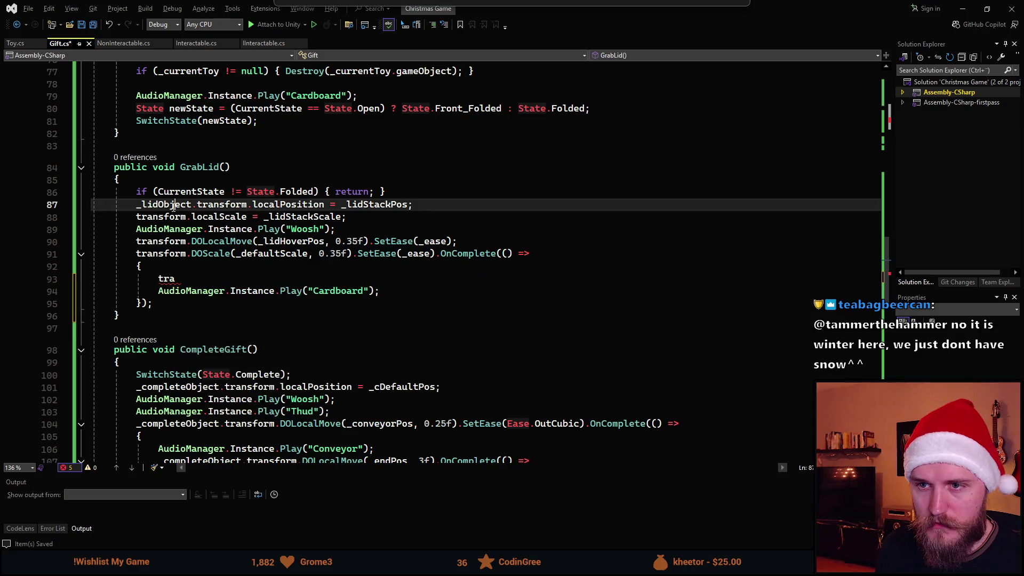
key("ctrl+c")
left_click(137, 217)
key("ctrl+v")
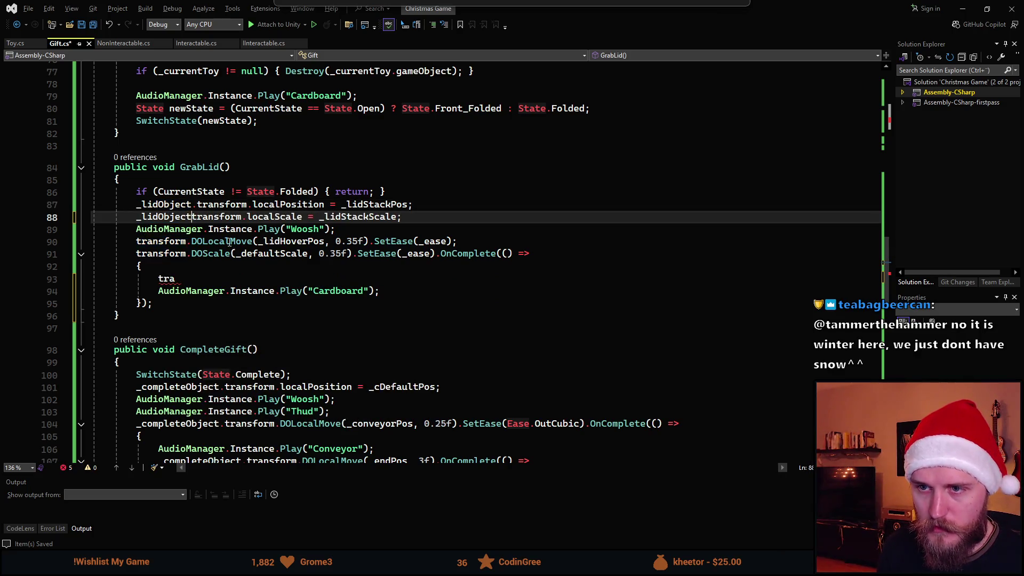
type(".")
left_click(137, 241)
key("ctrl+v")
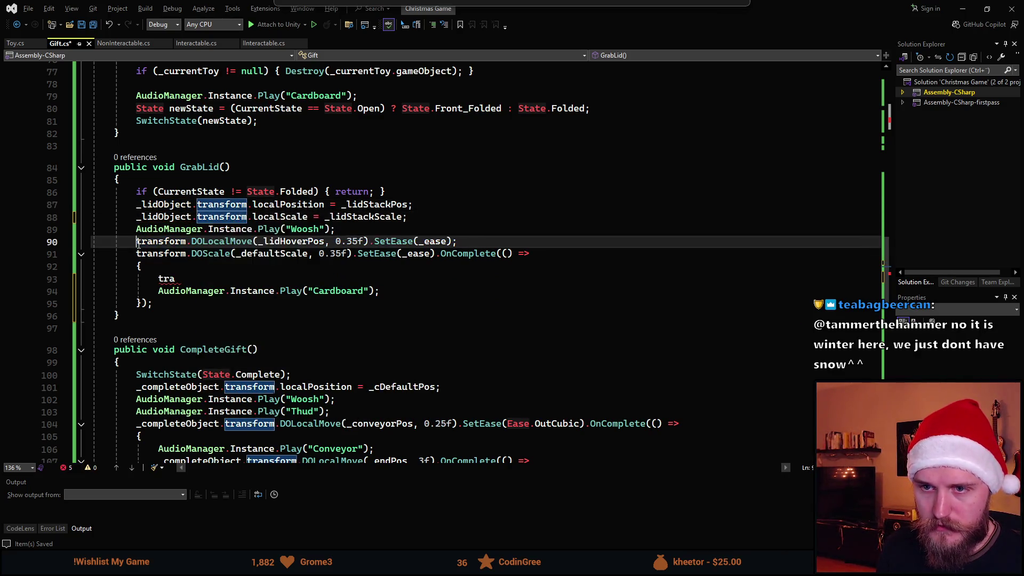
type(".")
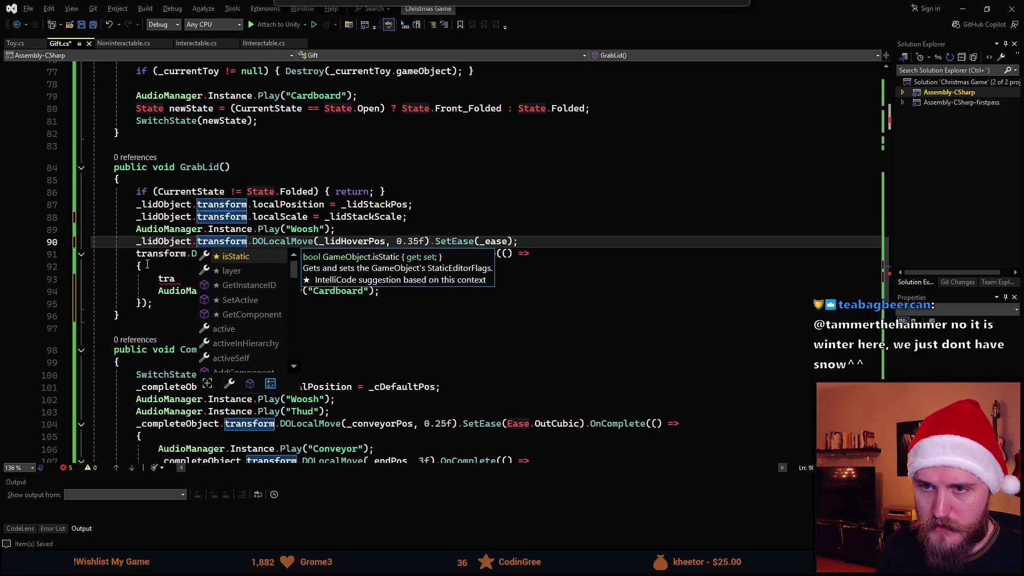
left_click(137, 253)
key("ctrl+v")
type(".")
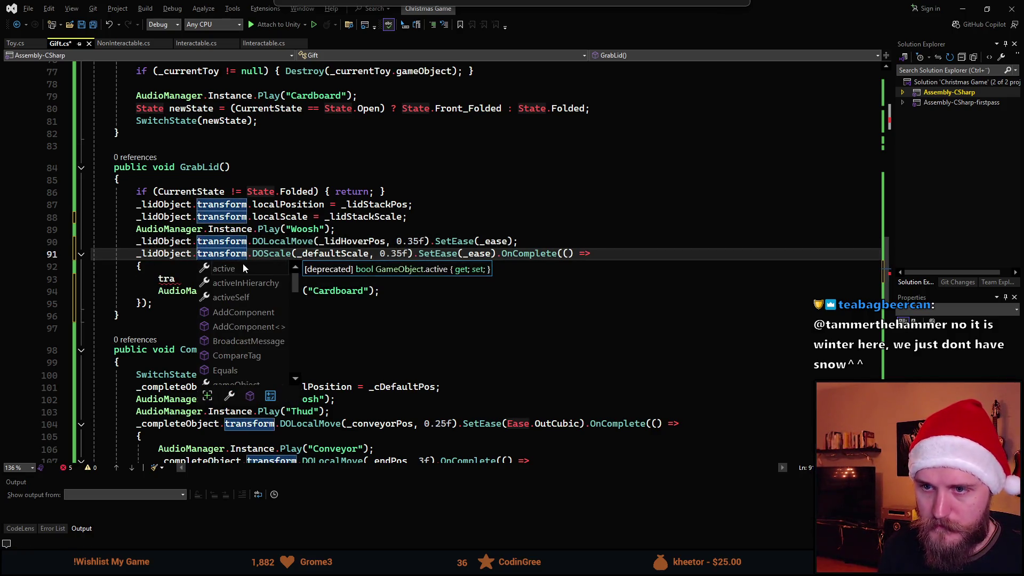
left_click(276, 229)
- Add _lidObject.transform.DOLocalMove(_lidClosedPos, 0.2f); in the callback and save Gift.cs
double_click(166, 279)
key("ctrl+v")
type(".transform.")
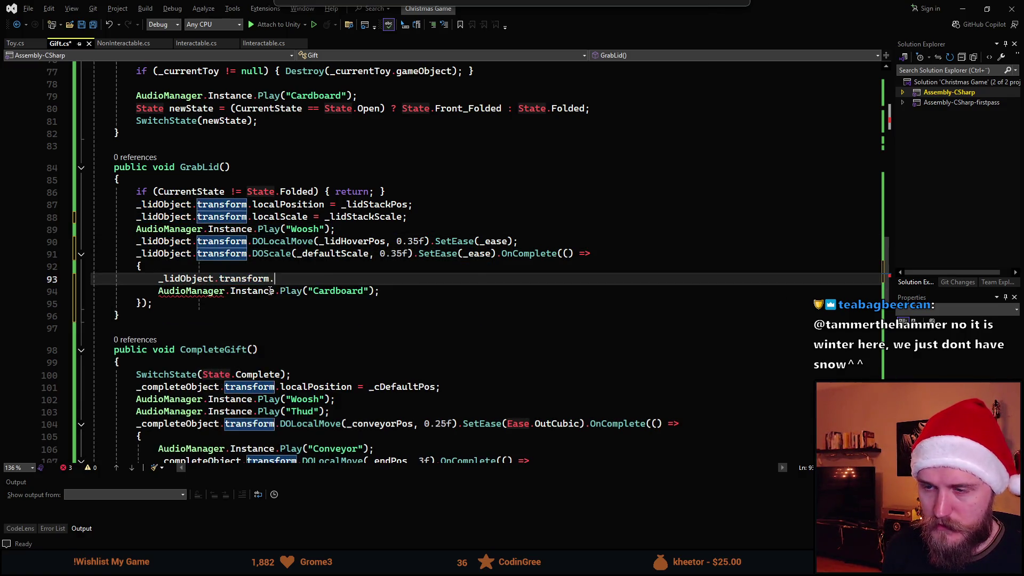
type("DOLO")
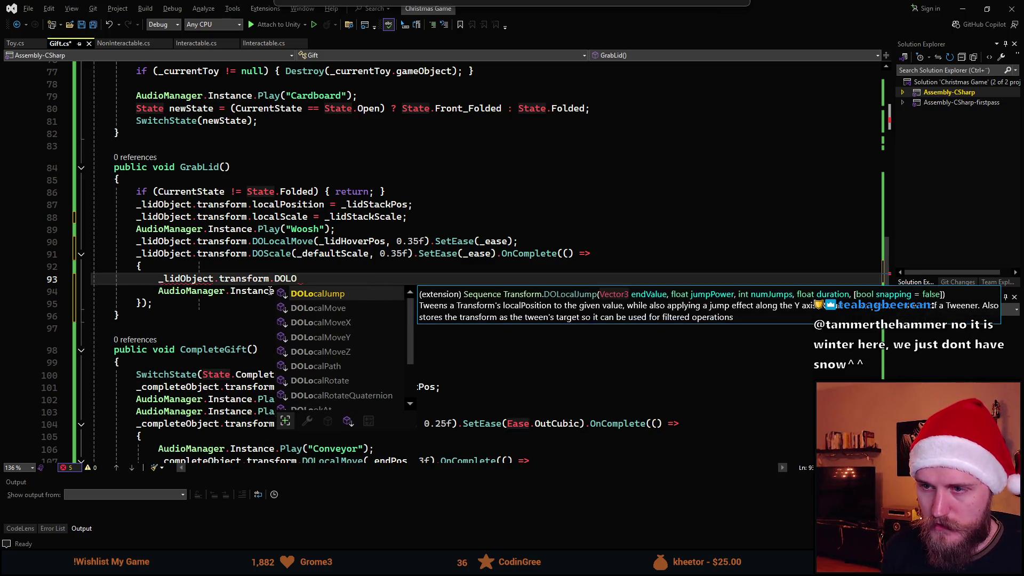
key("Tab")
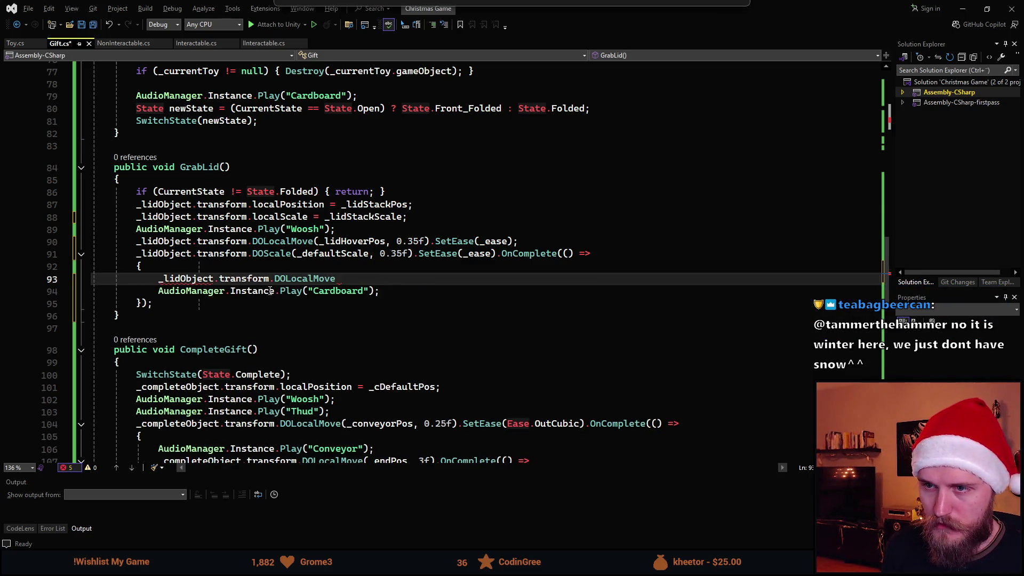
type("(_lid")
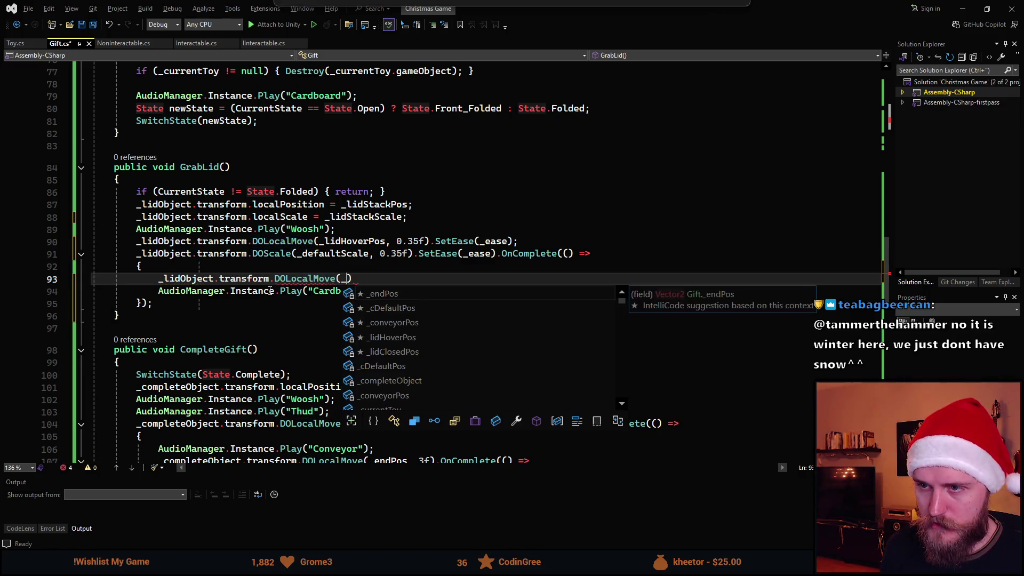
key("Down")
key("Tab")
type(", 0")
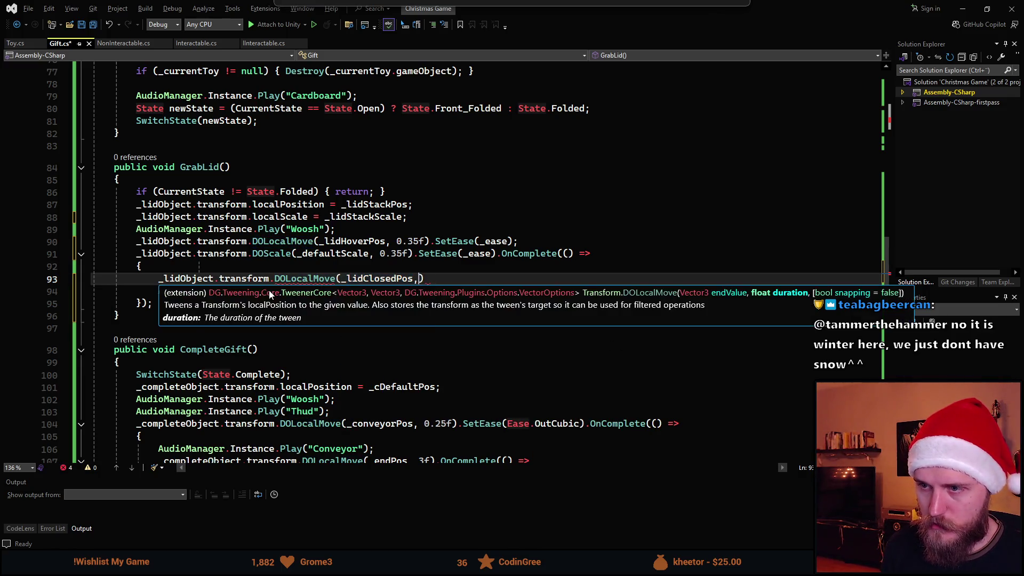
type(".2f)")
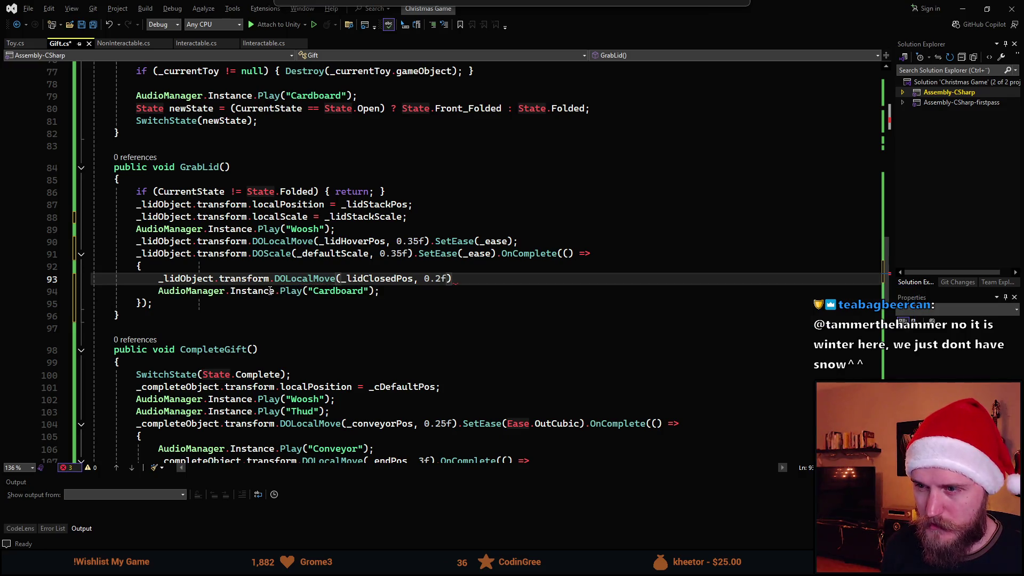
type(".")
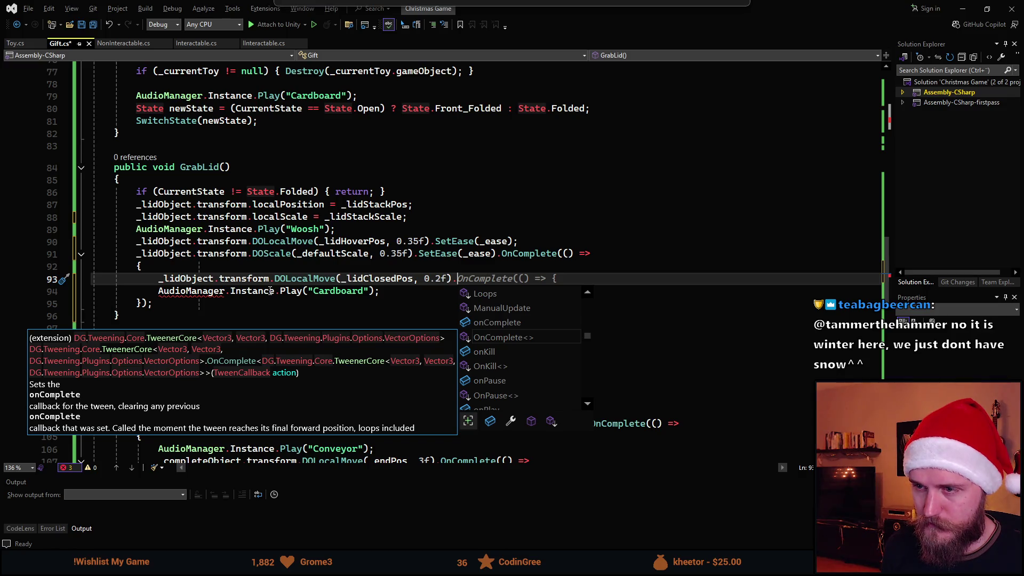
key("BackSpace")
type(";")
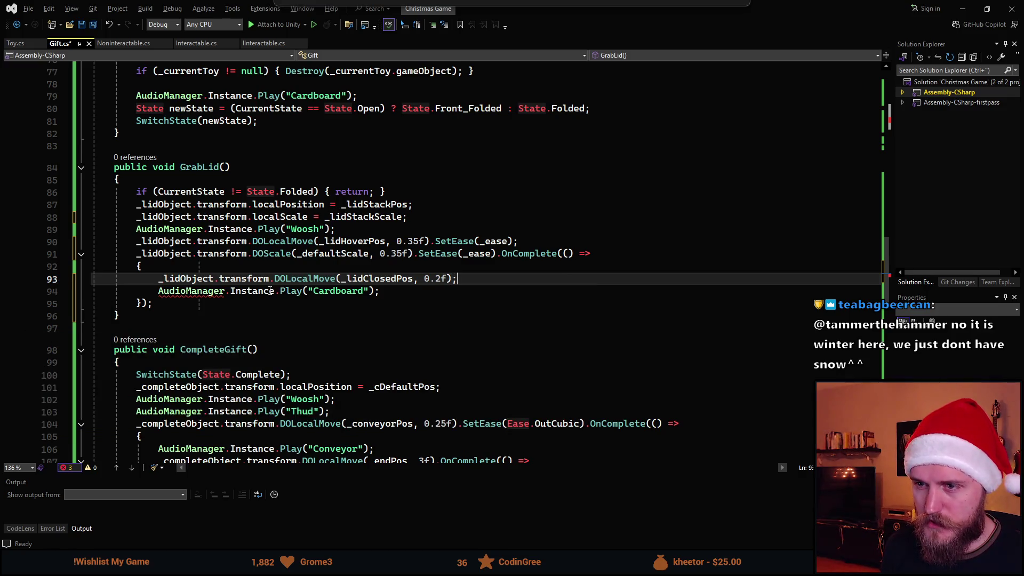
key("Down")
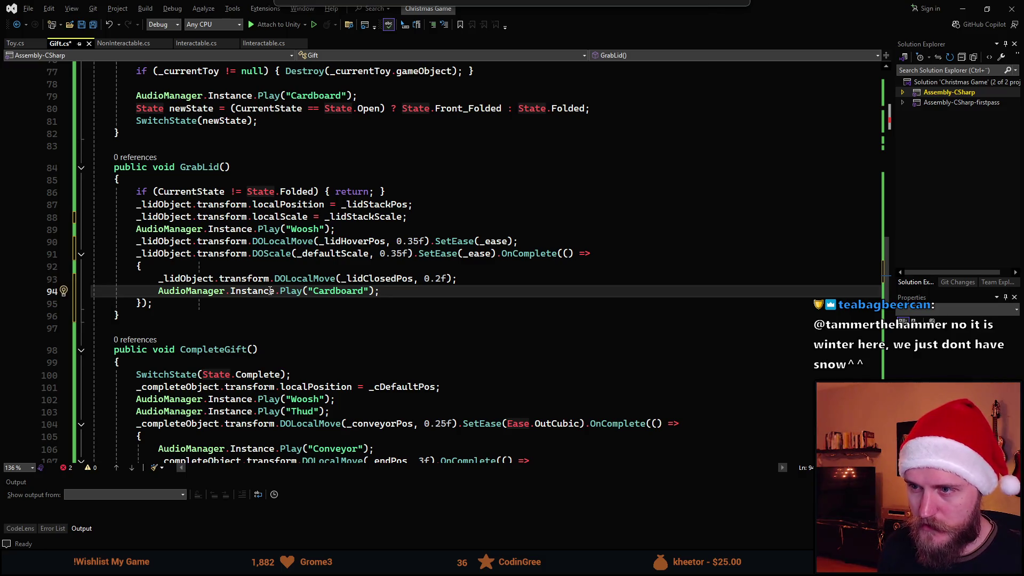
key("ctrl+s")
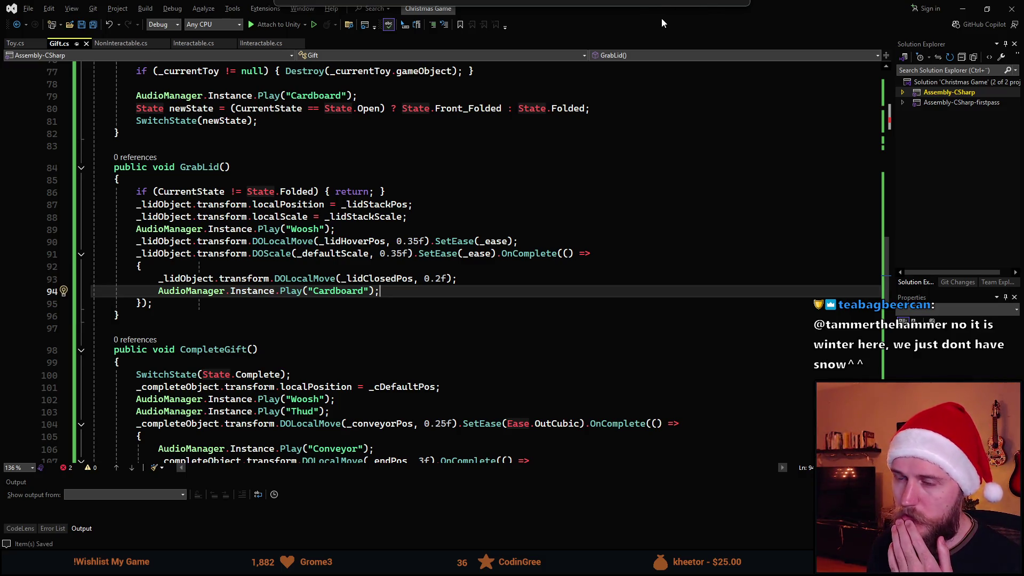
- Start an .OnComplete(() => { callback after the lid's closing move
left_click(188, 305)
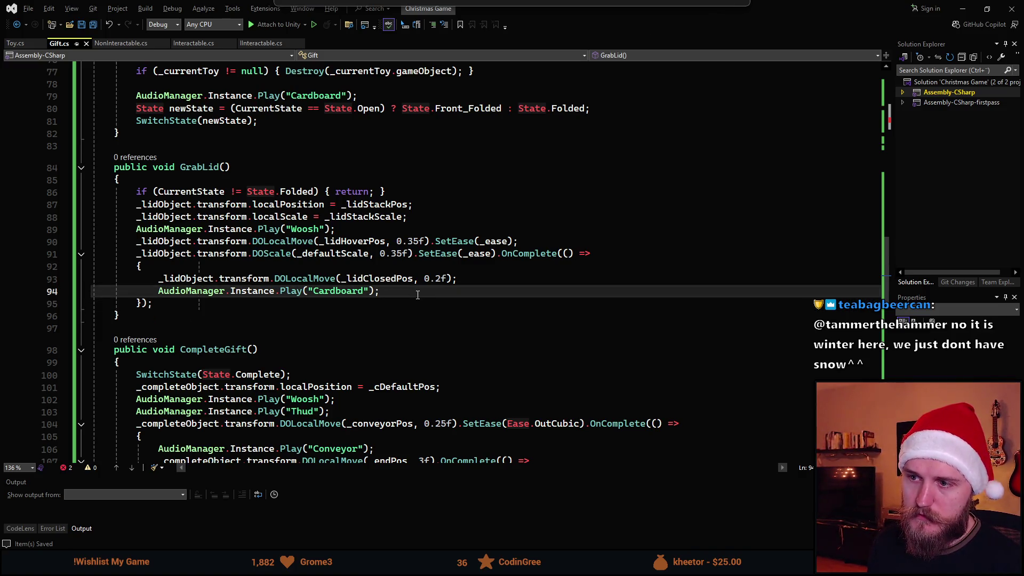
left_click(451, 278)
type(".OnComplete")
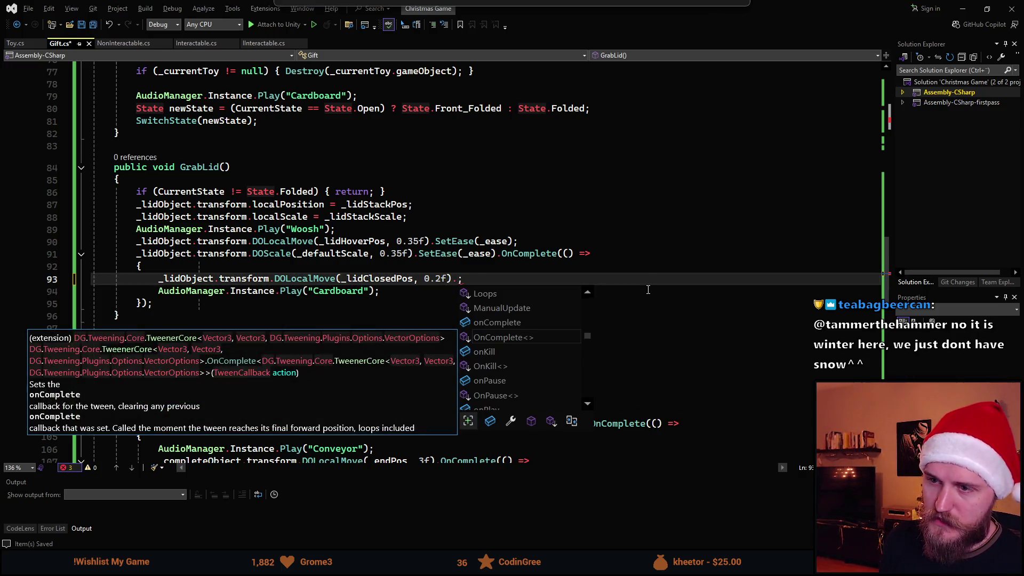
type("(")
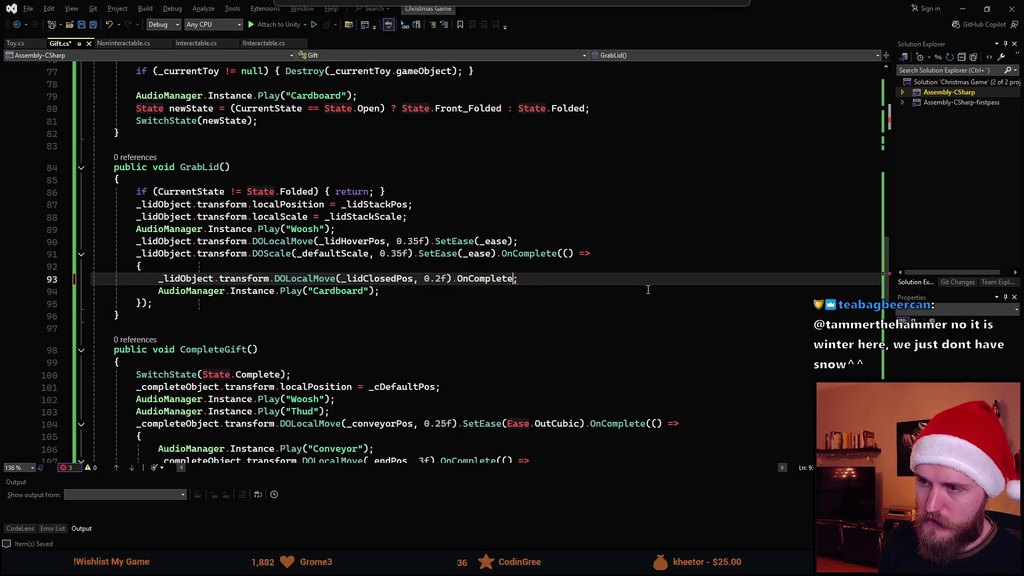
type("() =")
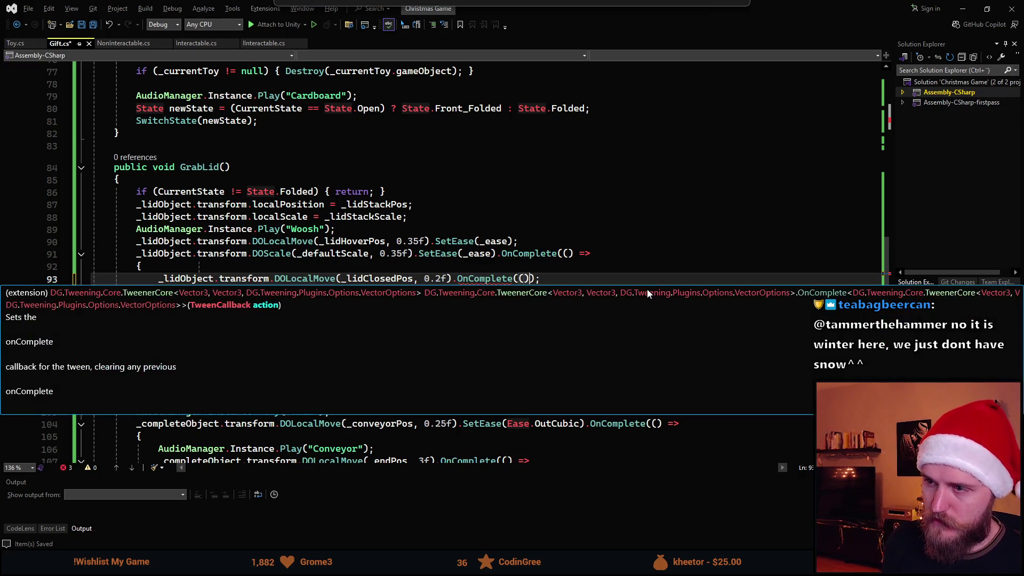
type("> {")
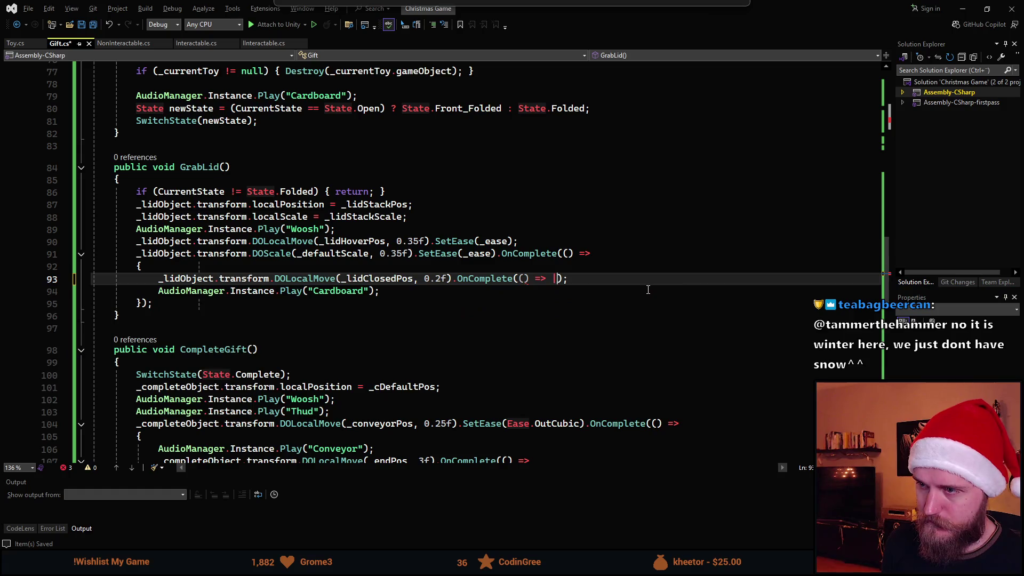
- Try moving CompleteGift's SwitchState and reset-position lines into the lid callback, then restore them
key("Return")
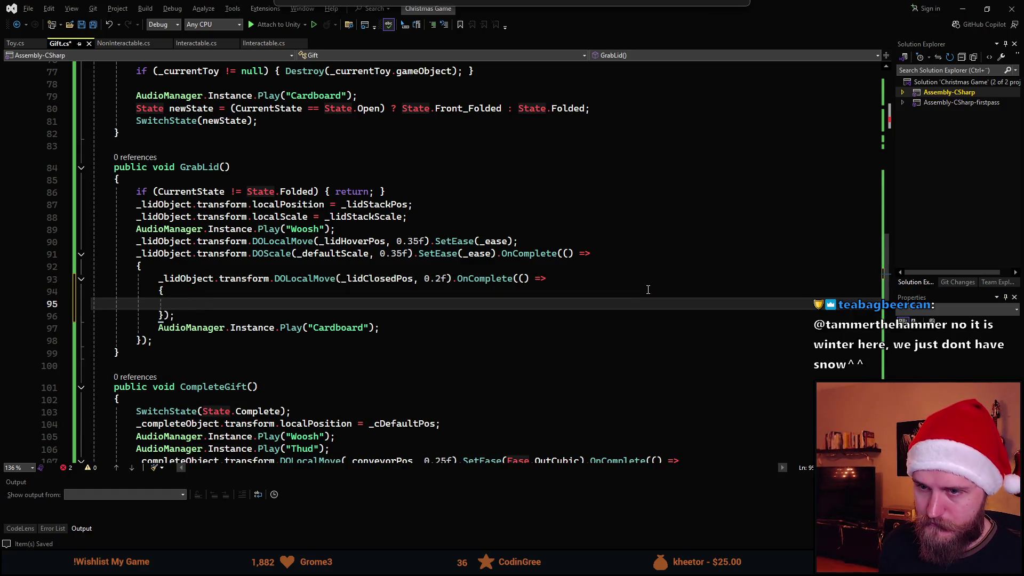
key("Down")
key("Down")
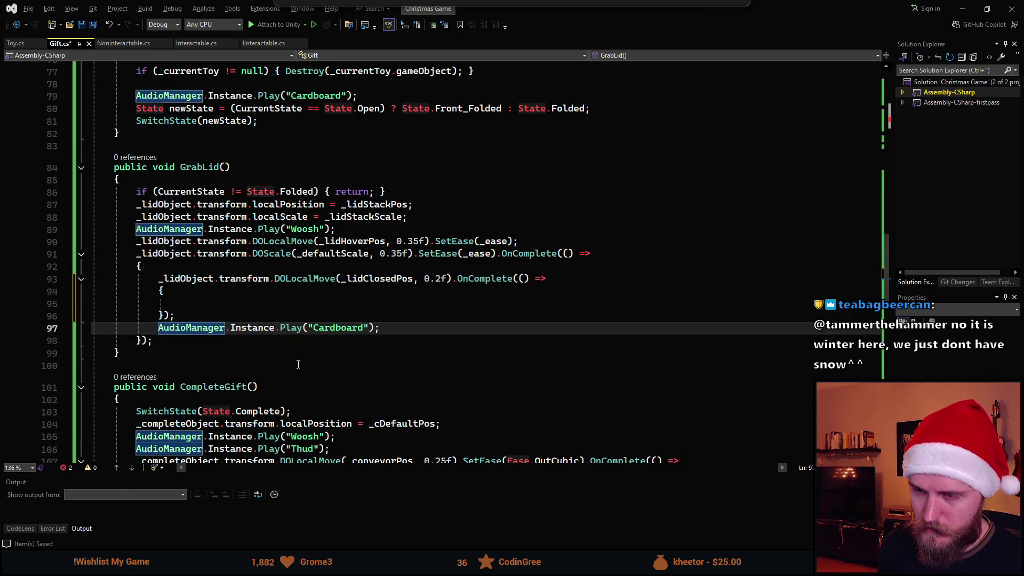
scroll(265, 325, "down", 3)
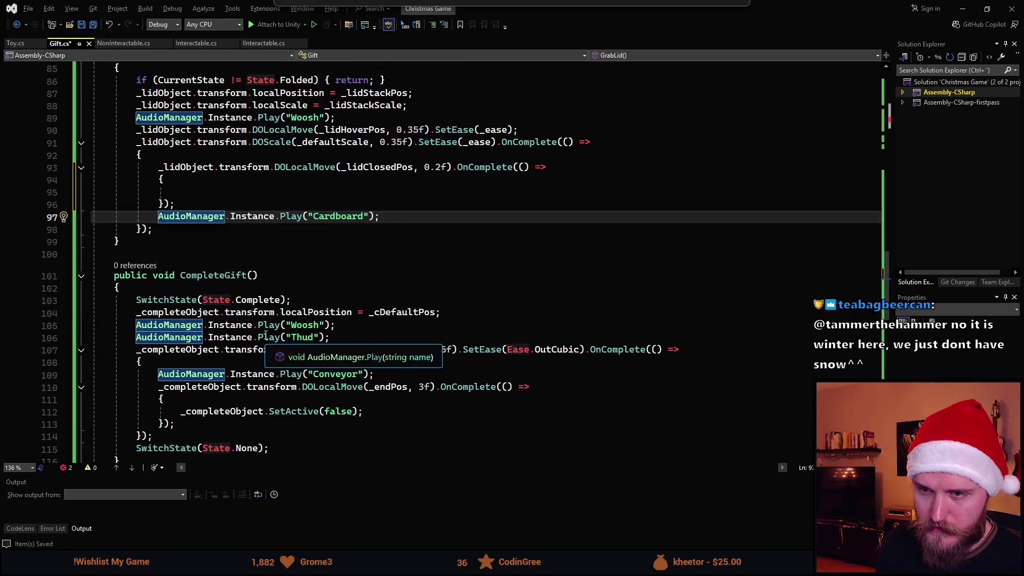
left_click_drag(441, 312, 138, 300)
key("ctrl+x")
left_click(246, 192)
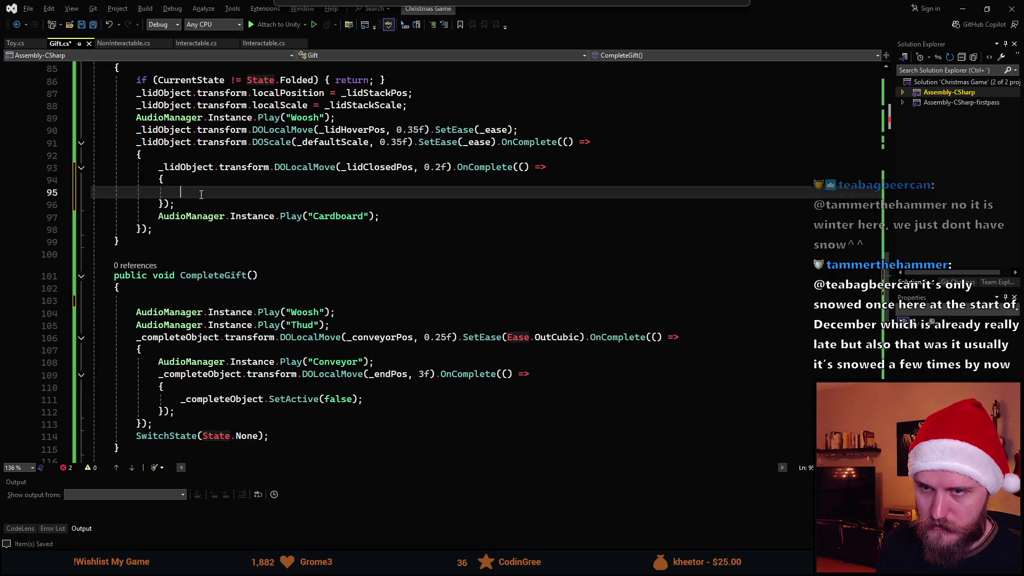
key("ctrl+v")
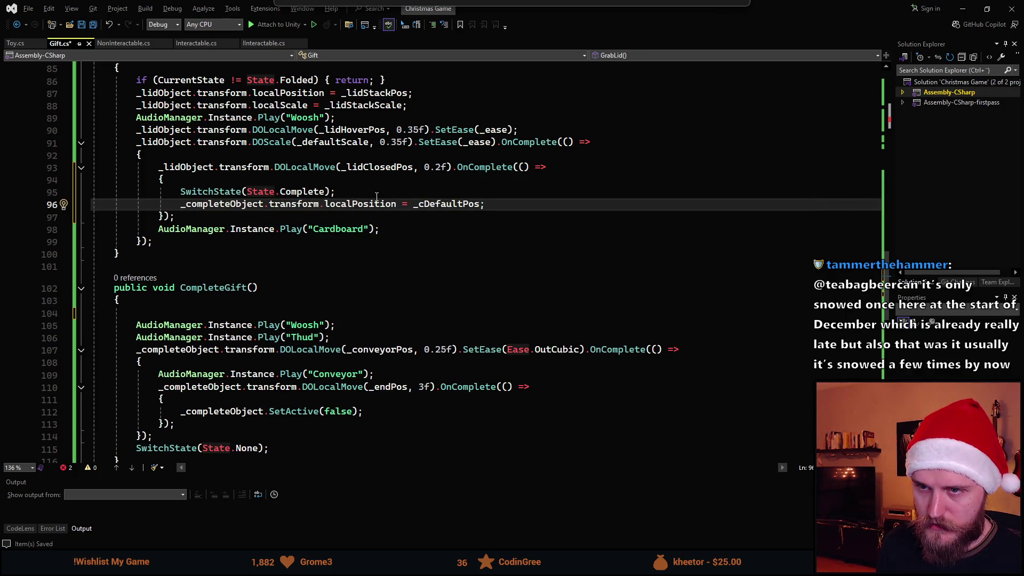
left_click(142, 322)
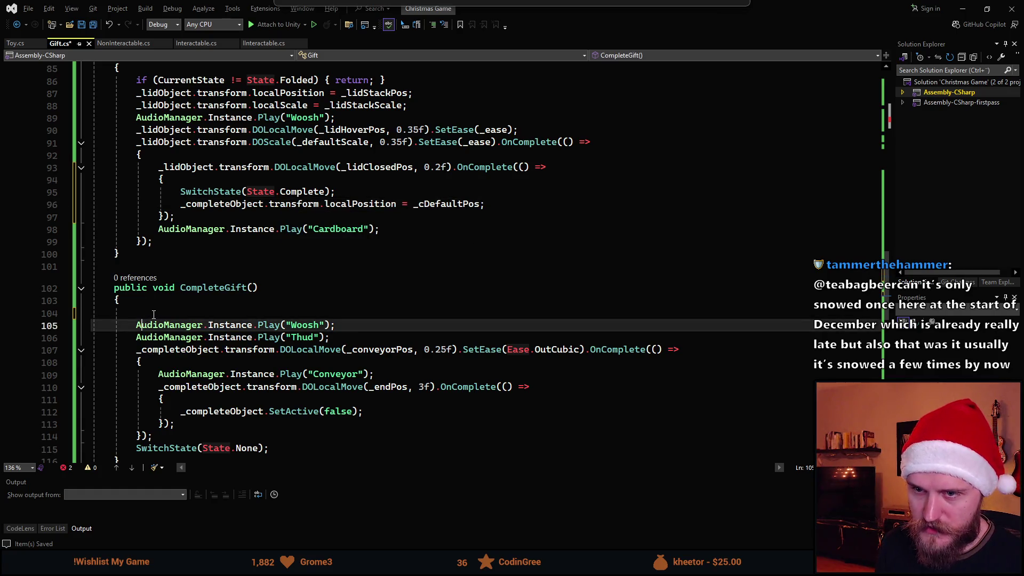
left_click(154, 314)
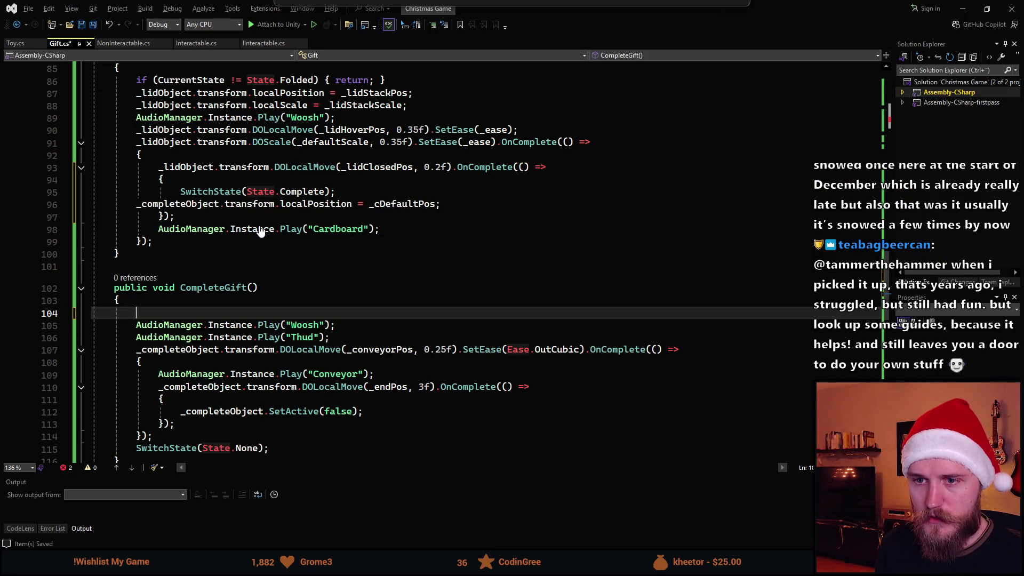
key("ctrl+x")
key("ctrl+v")
- Call CompleteGift(); inside the lid's closing callback and return to Unity
left_click(245, 191)
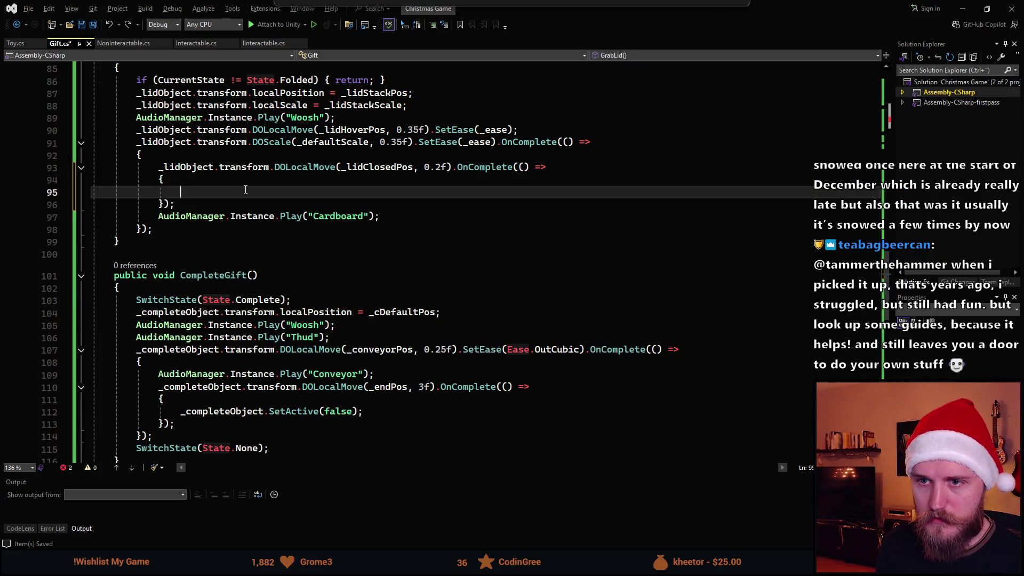
type("CompleteGift();")
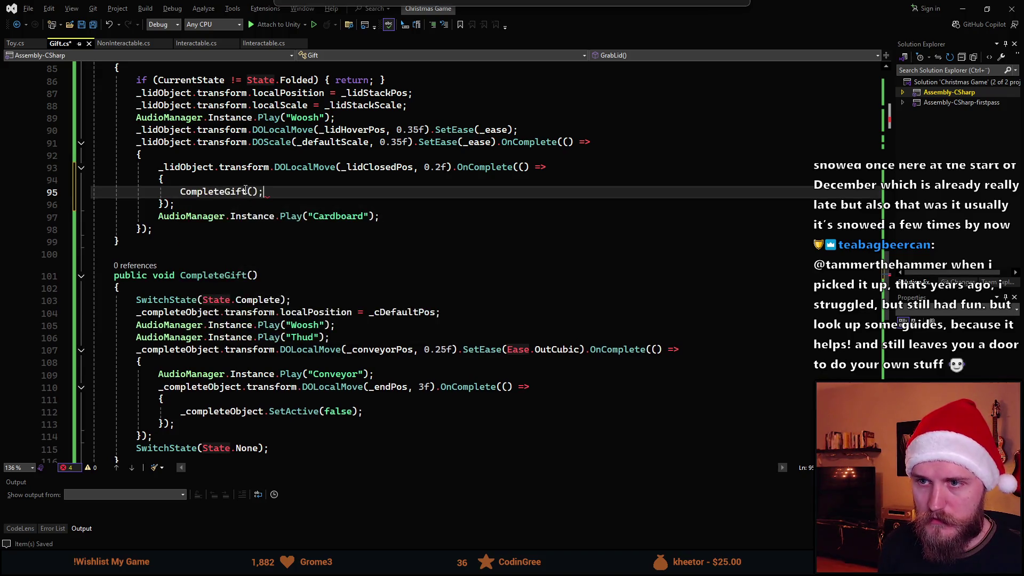
key("alt+Tab")
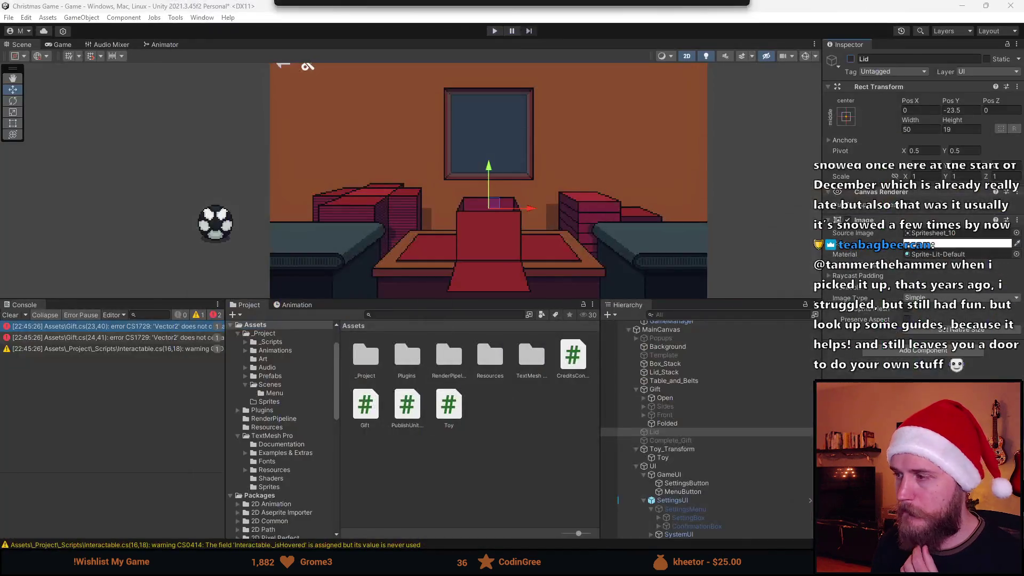
left_click(674, 425)
left_click(149, 327)
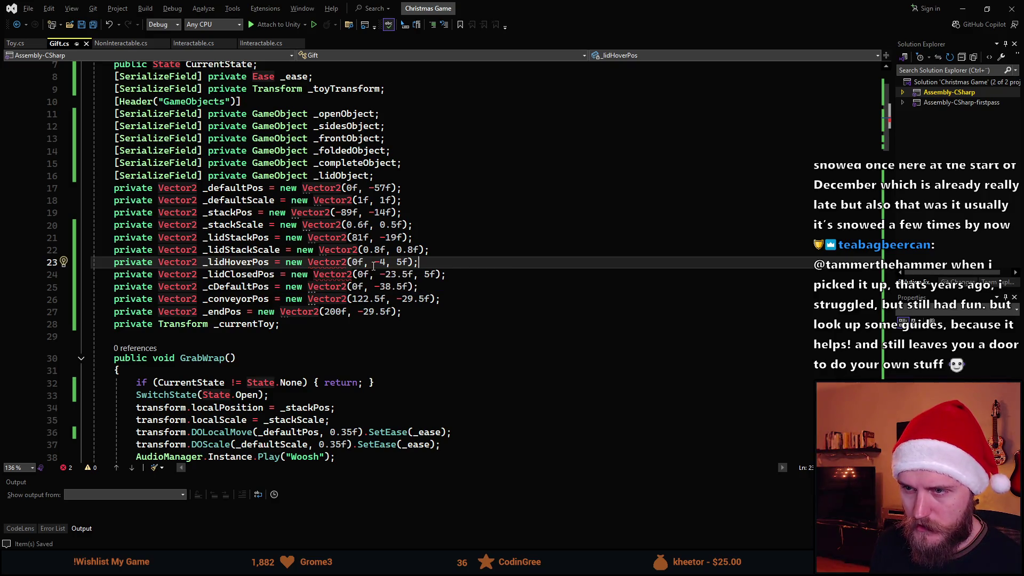
key("alt+Tab")
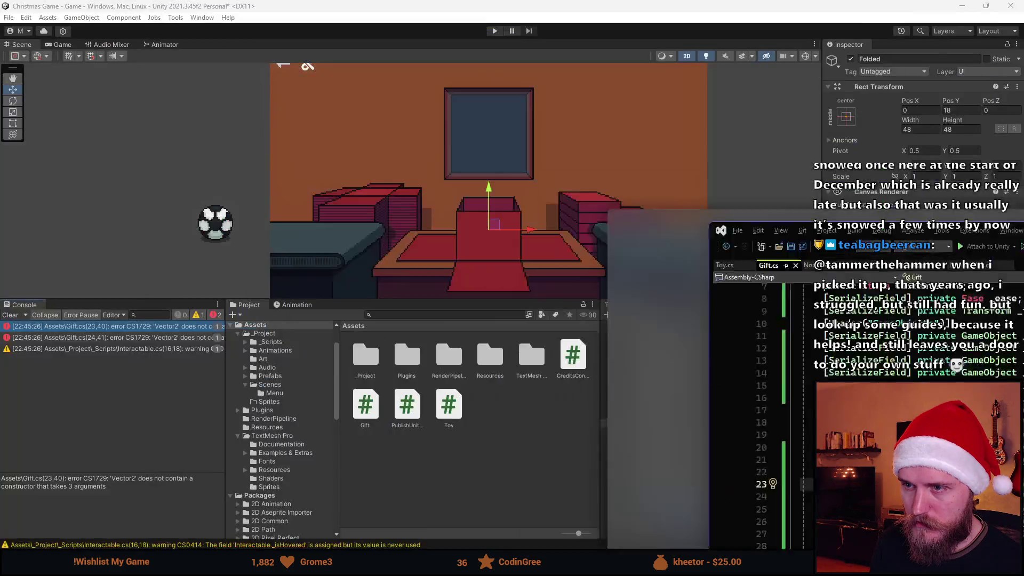
left_click(681, 433)
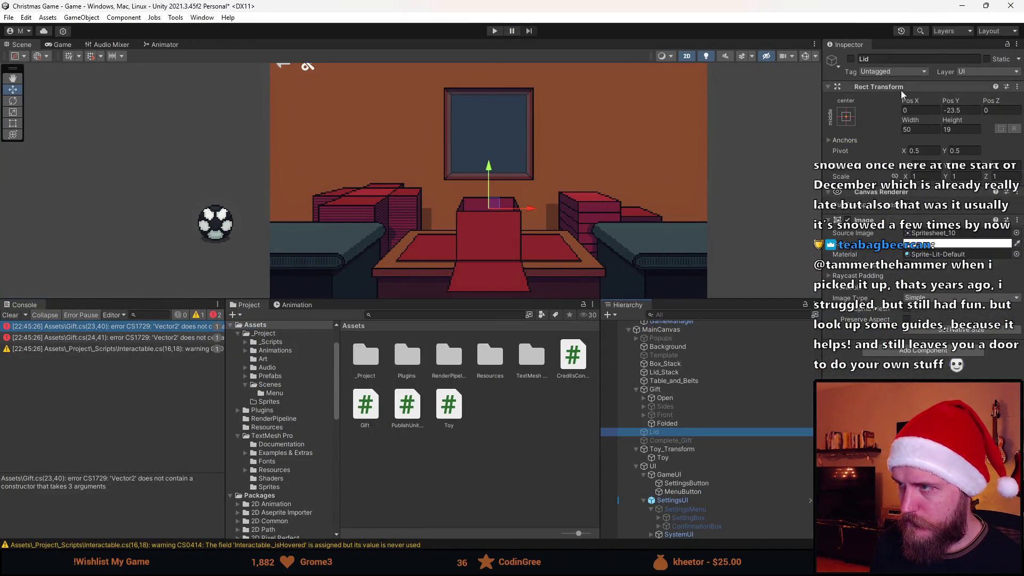
- Focus on the Lid and drag it to rest on the box at Pos Y -4.6
key("f")
mouse_move(479, 181)
left_mouse_down()
mouse_move(479, 130)
mouse_move(491, 123)
left_mouse_up()
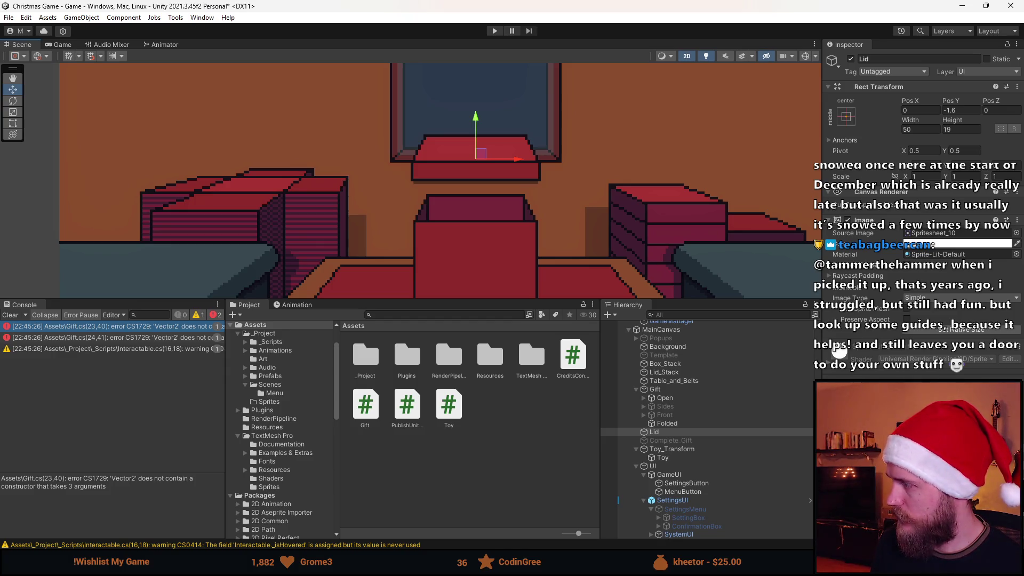
left_click_drag(477, 123, 478, 132)
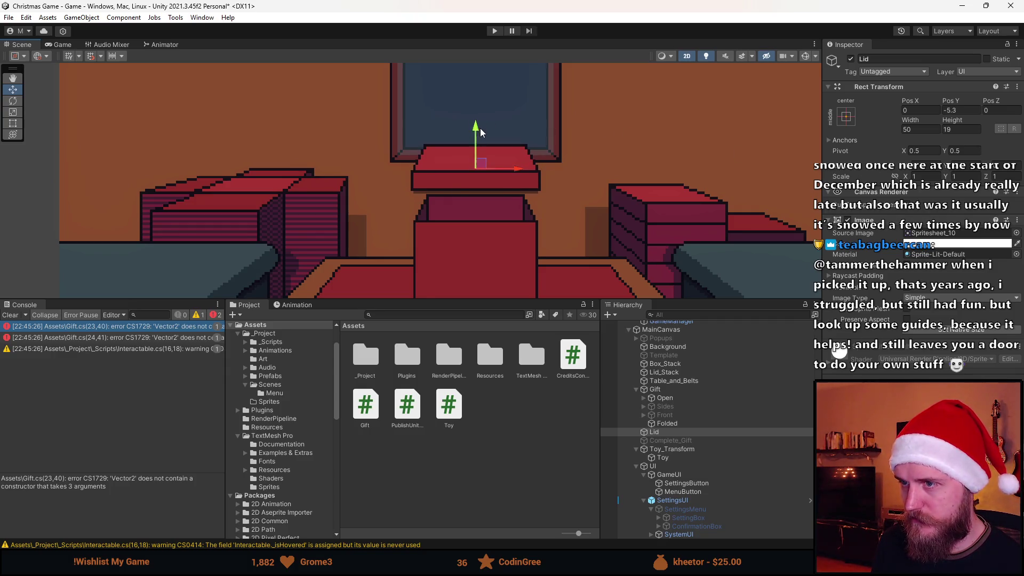
scroll(469, 224, "down", 2)
scroll(467, 195, "up", 3)
scroll(468, 195, "up", 2)
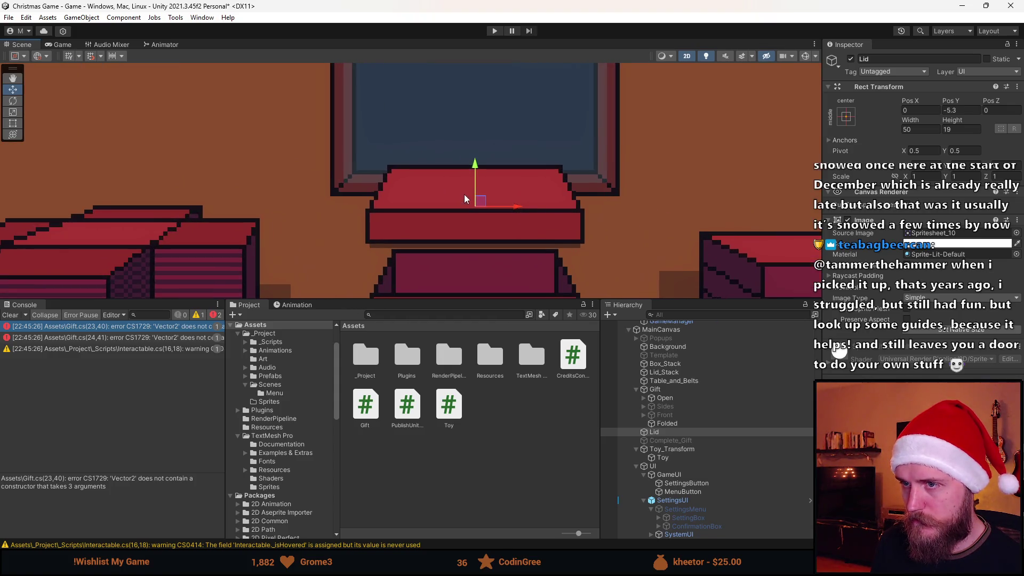
left_click_drag(475, 166, 477, 163)
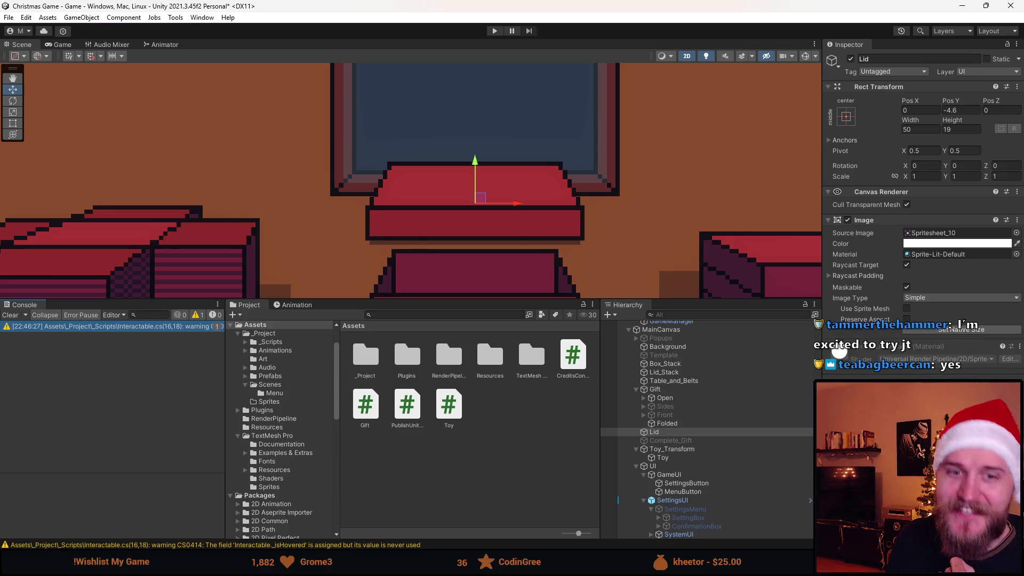
- Clear the console log and save the scene
scroll(312, 181, "down", 5)
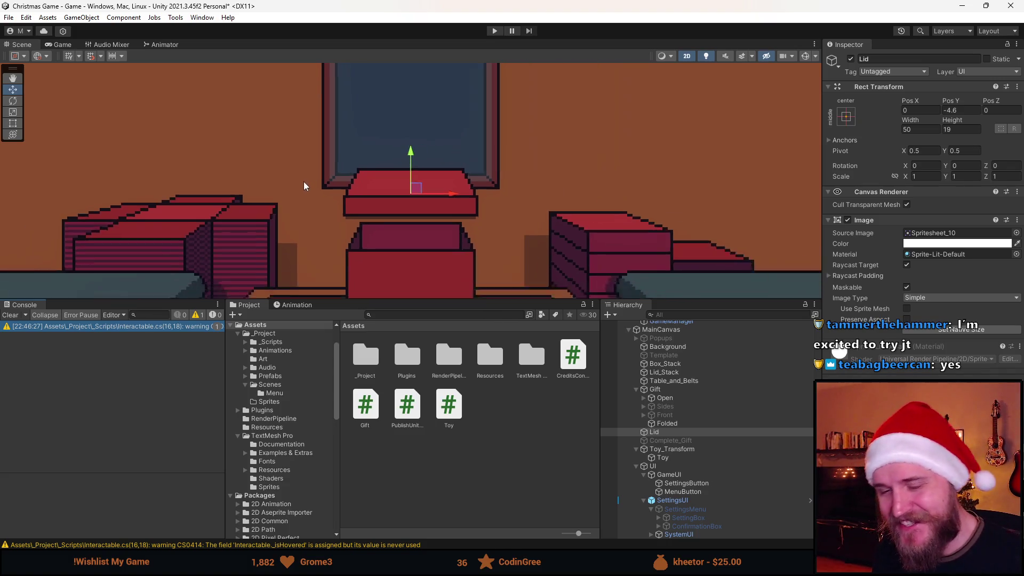
left_click(9, 315)
scroll(213, 201, "down", 3)
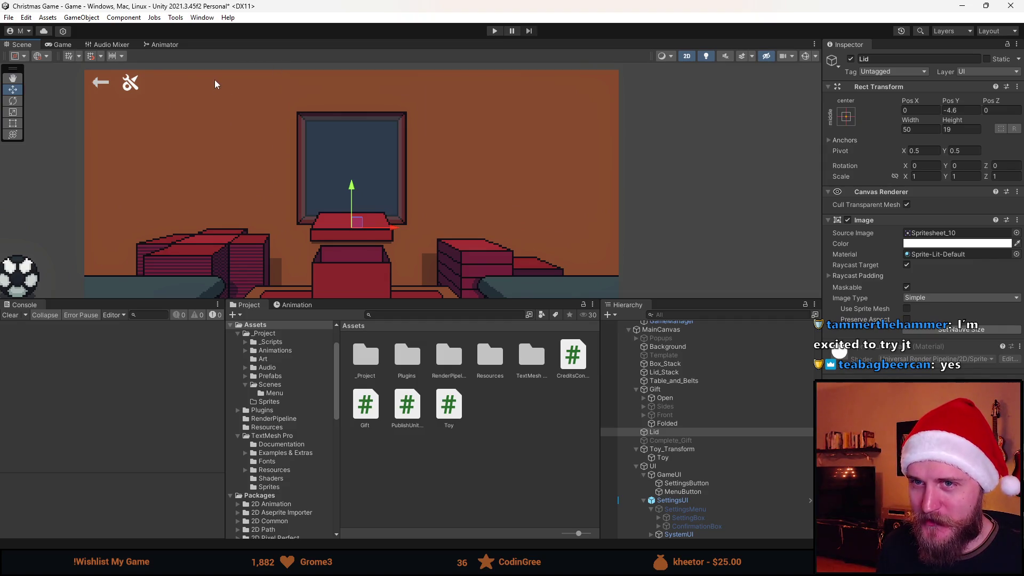
scroll(213, 203, "down", 2)
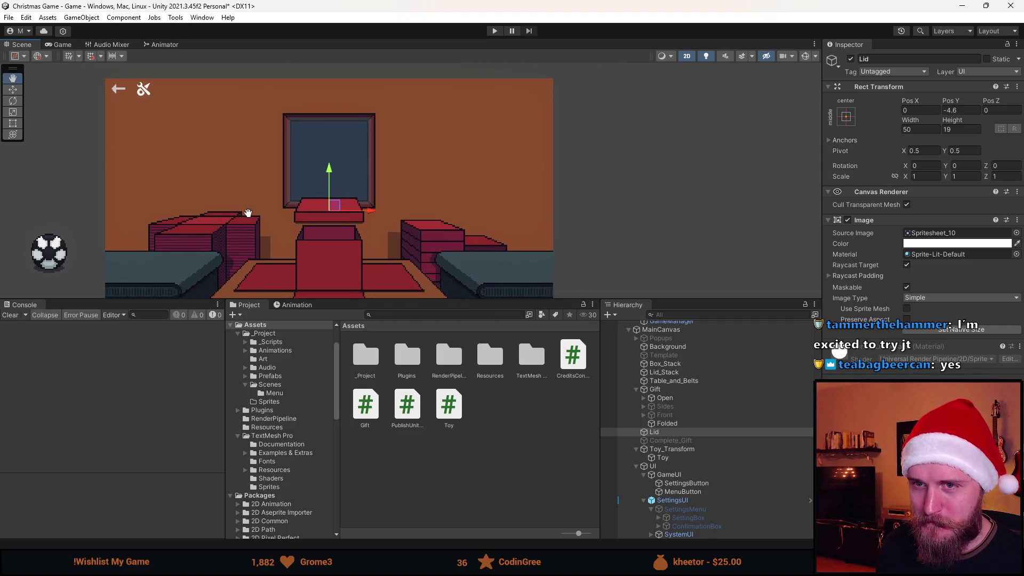
scroll(250, 202, "down", 1)
scroll(257, 190, "down", 1)
key("ctrl+s")
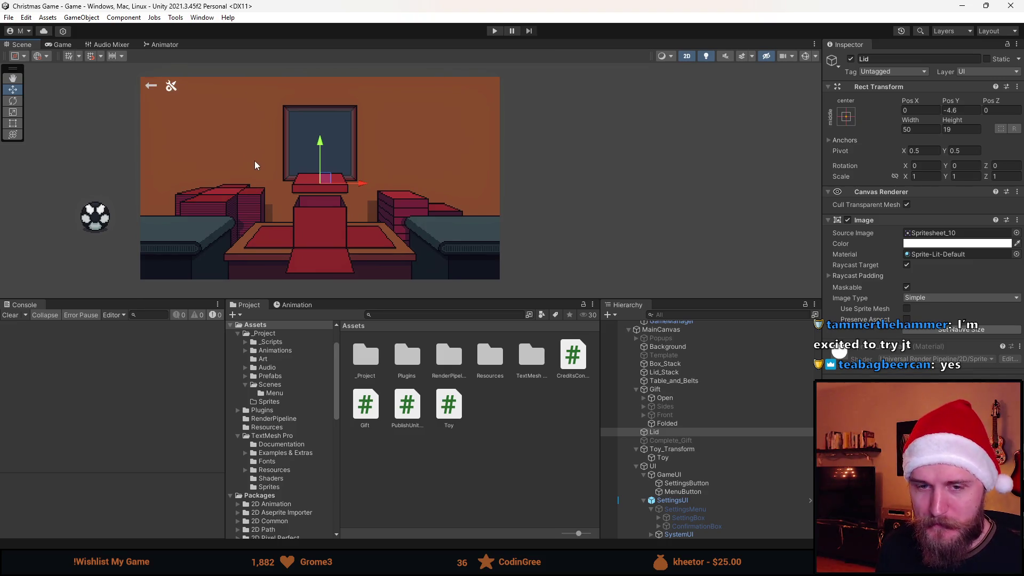
- Deactivate the Folded, Open and Lid gift objects, then start Play mode to check the table
scroll(256, 165, "up", 1)
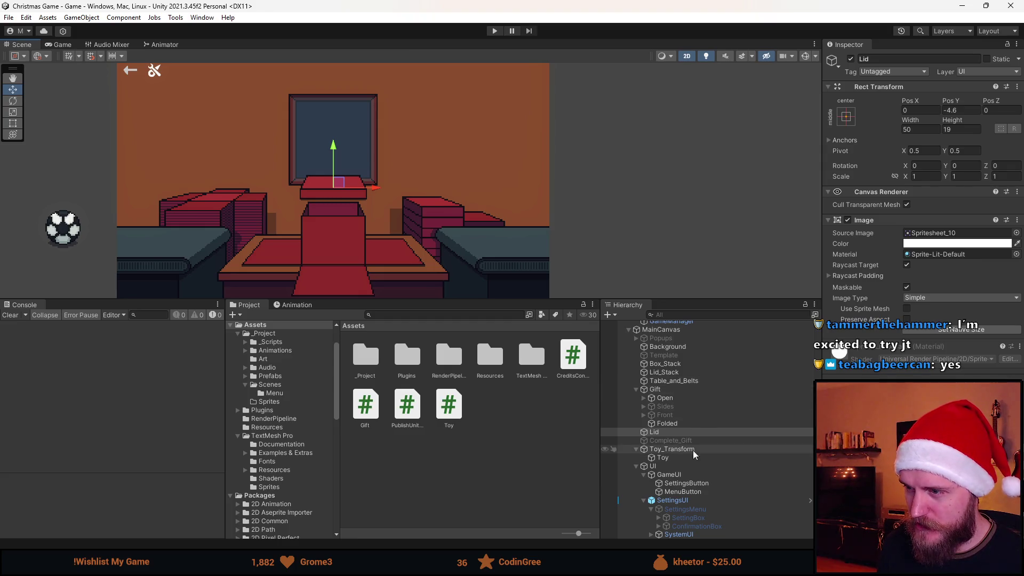
left_click(686, 424)
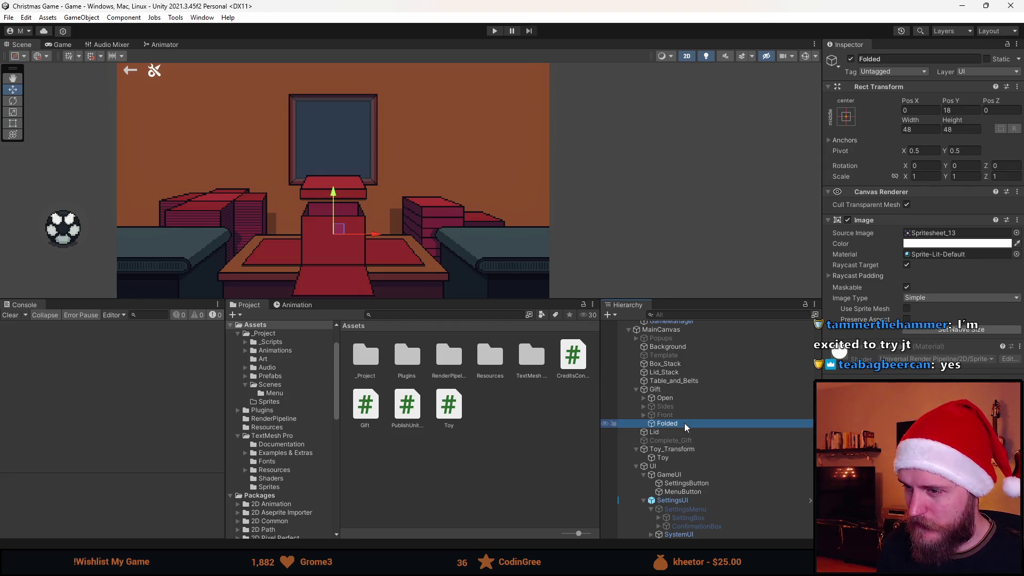
left_click(850, 60)
left_click(665, 398)
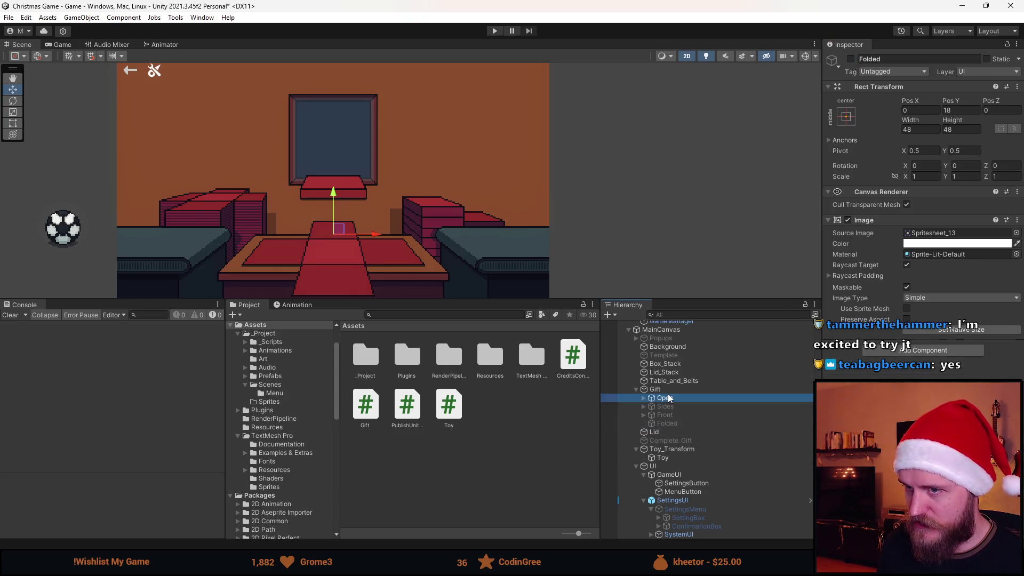
left_click(851, 59)
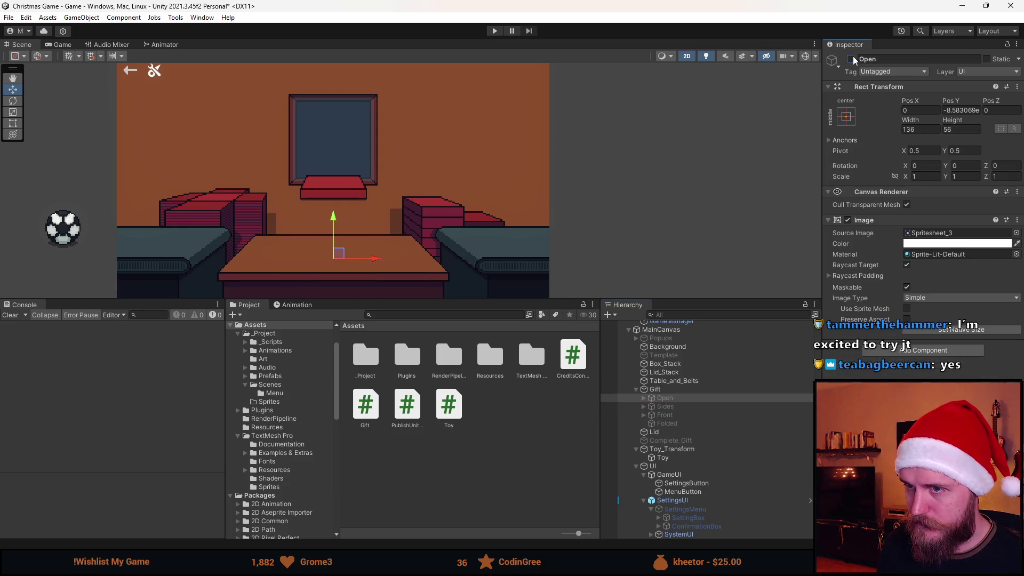
left_click(654, 432)
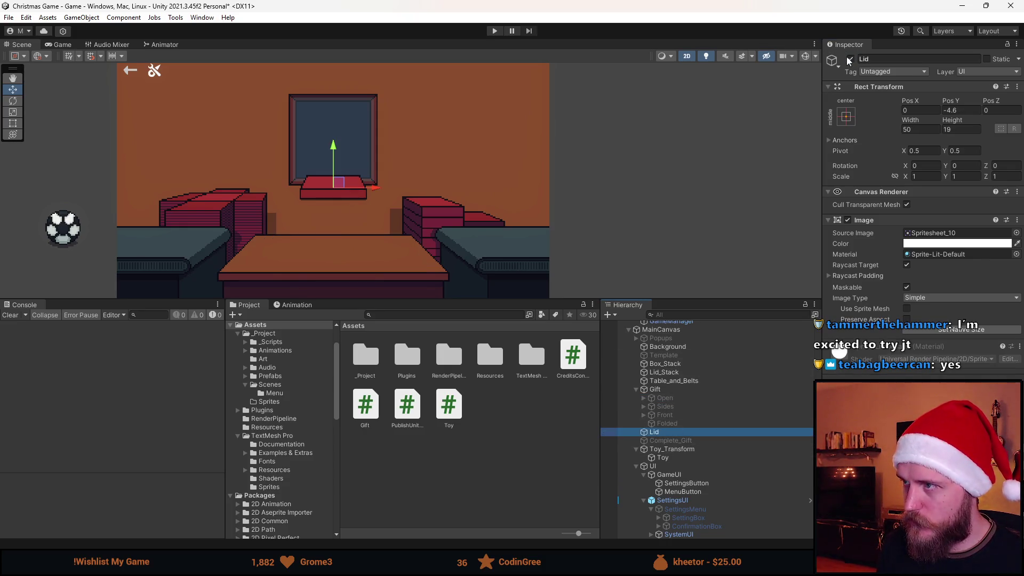
left_click(851, 59)
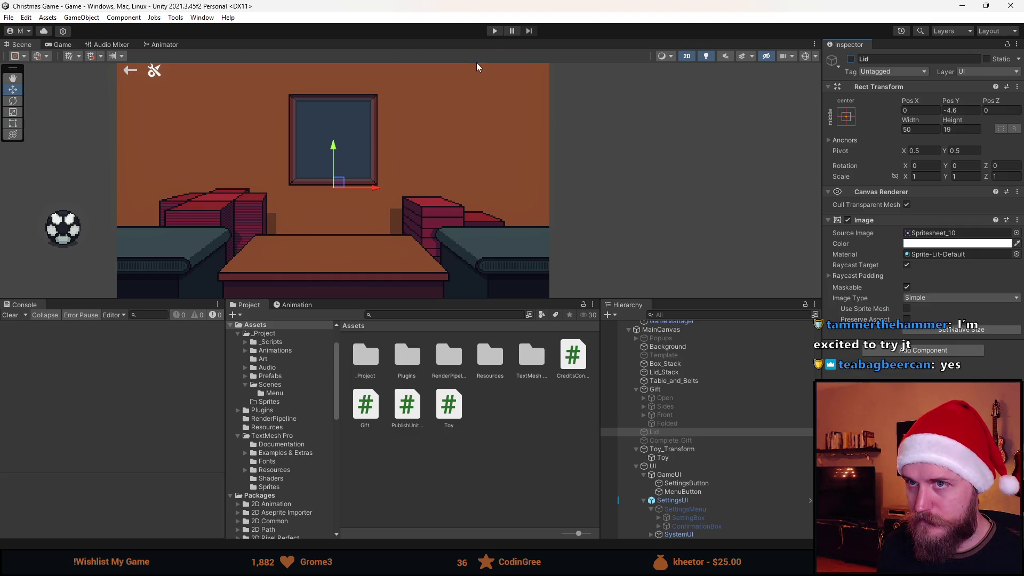
left_click(494, 31)
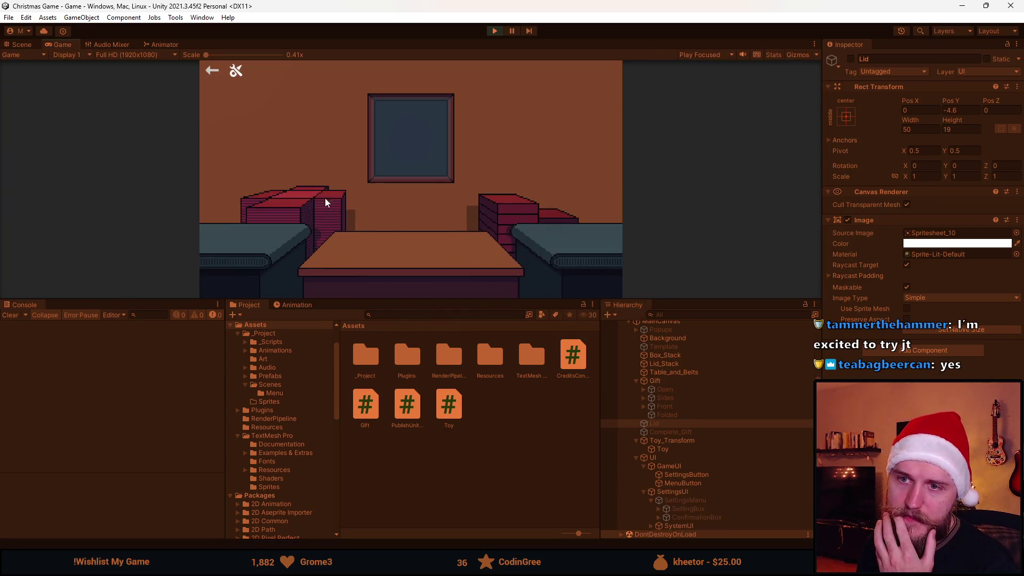
- Enlarge the Game view, put the soccer ball on the table, wrap it into a closed gift box, then stop
left_click_drag(457, 305, 440, 391)
left_click(171, 315)
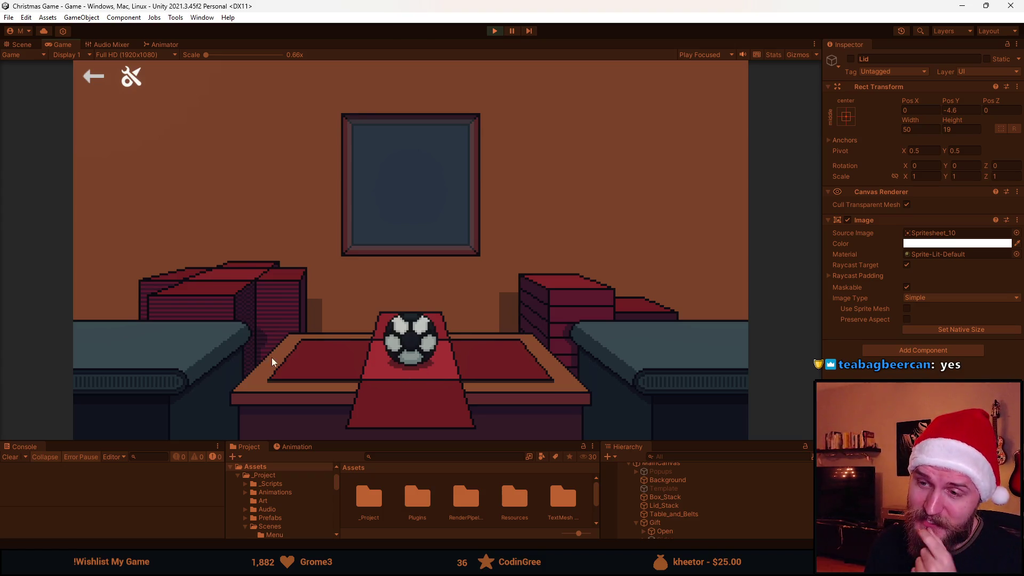
left_click(321, 359)
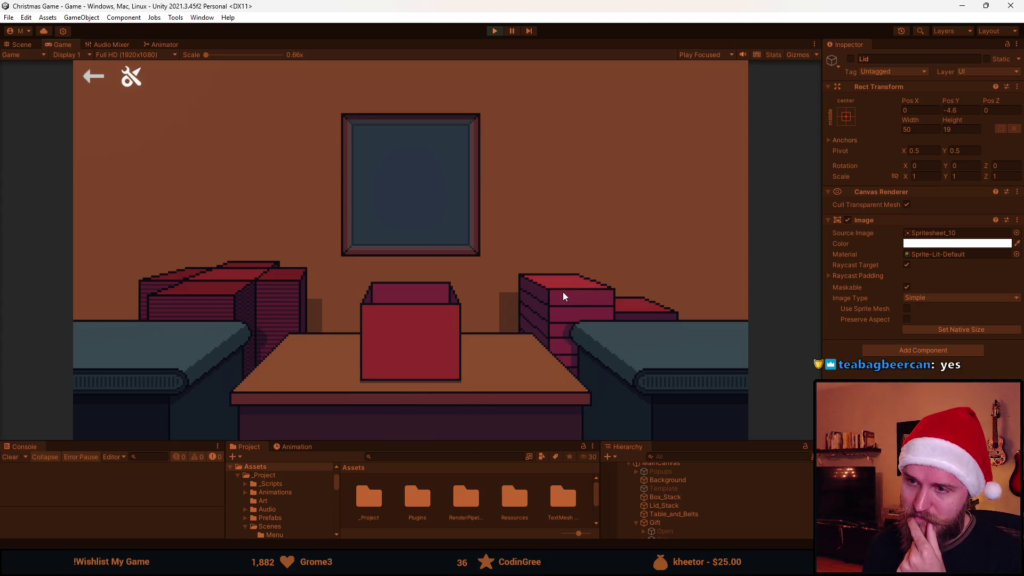
left_click(491, 32)
left_click_drag(694, 442, 700, 345)
- Add an On Click entry on Lid_Stack targeting the Gift object and calling GrabLid()
left_click(687, 445)
left_click(684, 452)
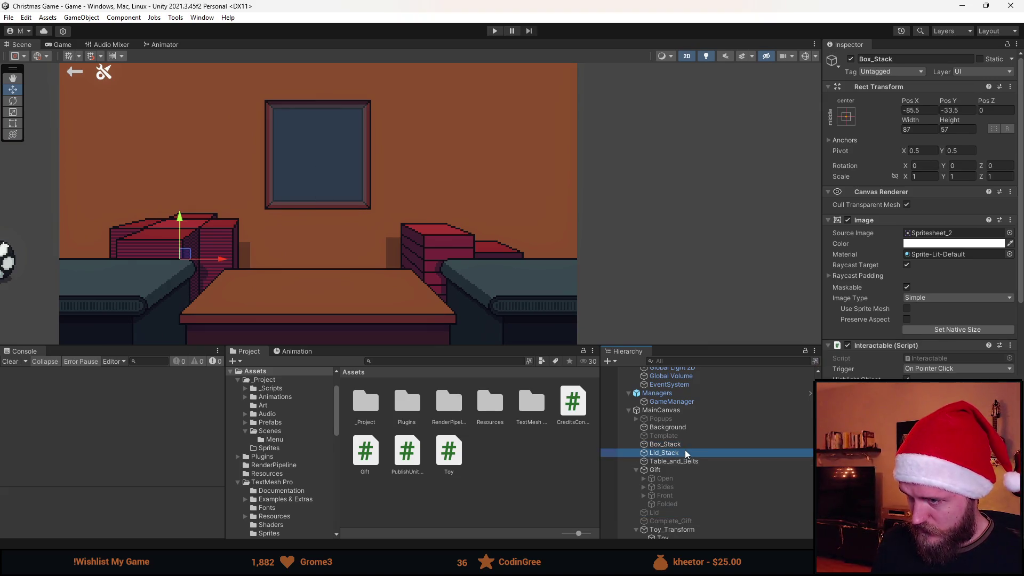
scroll(896, 354, "down", 5)
left_click(988, 339)
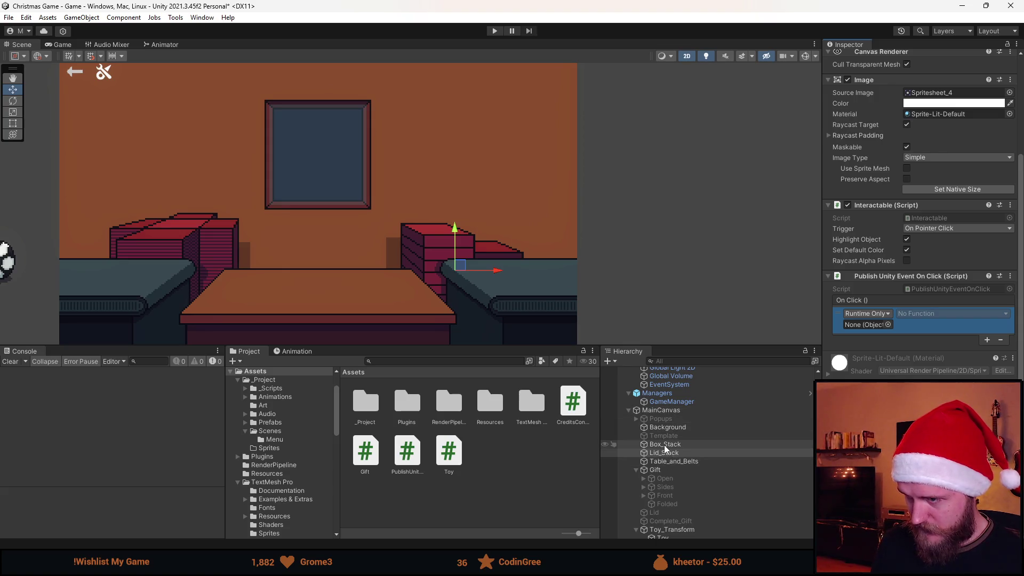
left_click_drag(665, 468, 866, 325)
left_click(913, 314)
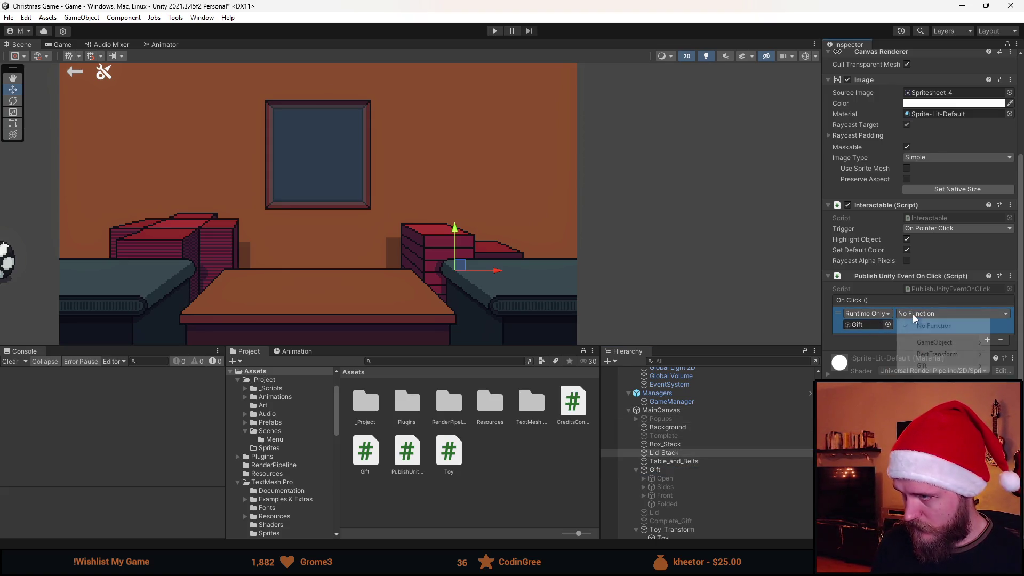
mouse_move(938, 366)
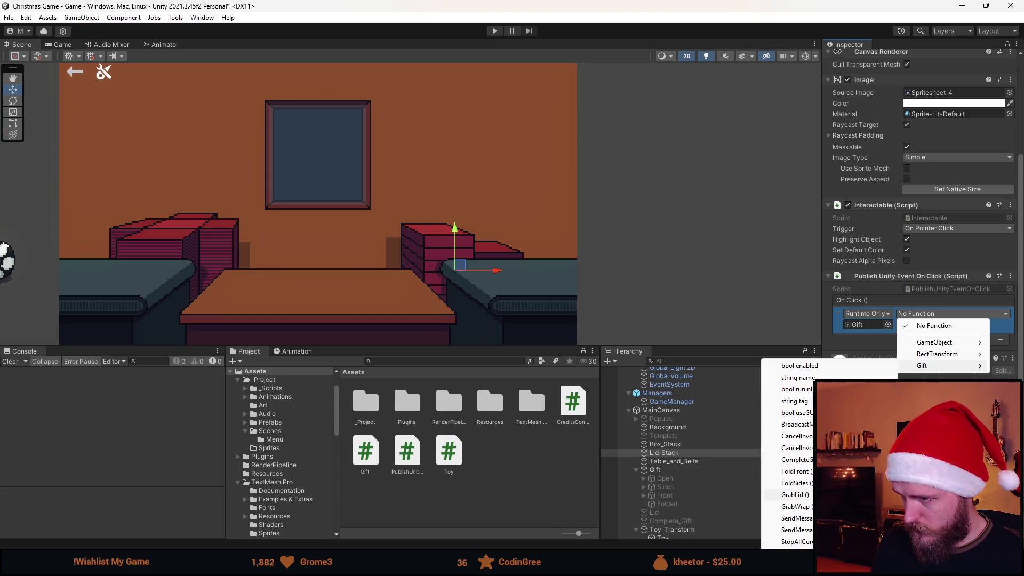
left_click(794, 495)
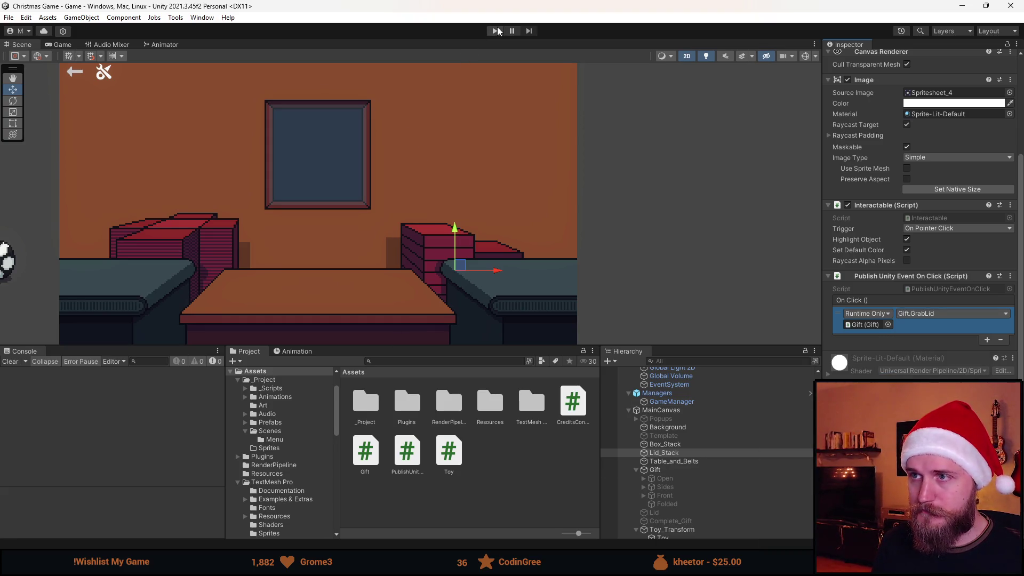
- After the Cardboard sound line at the end of GrabWrap, add an if (HasPresent()) block
key("alt+Tab")
scroll(257, 318, "down", 8)
scroll(257, 318, "down", 14)
scroll(245, 347, "up", 2)
scroll(245, 347, "up", 14)
scroll(276, 355, "down", 4)
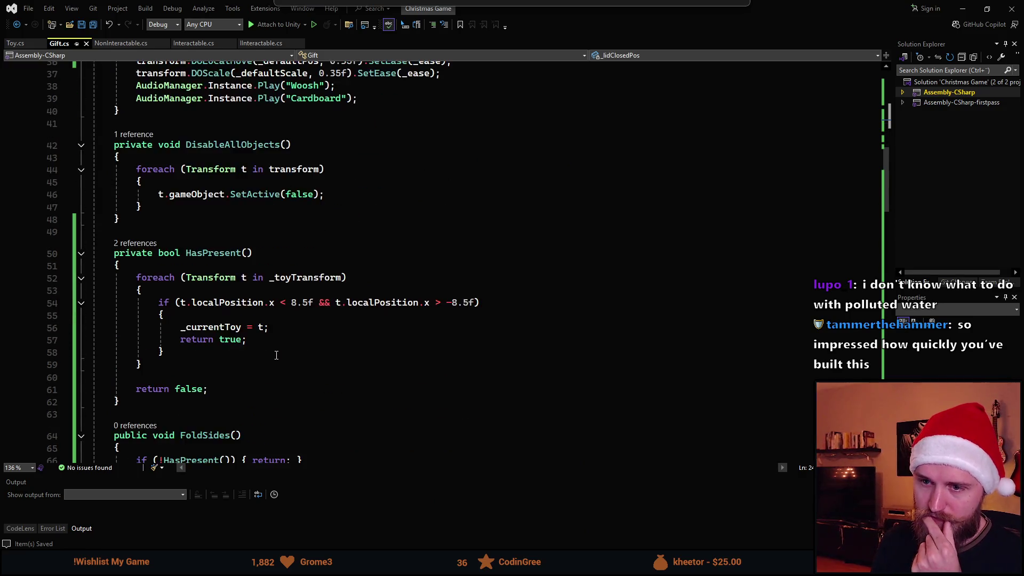
scroll(276, 355, "up", 7)
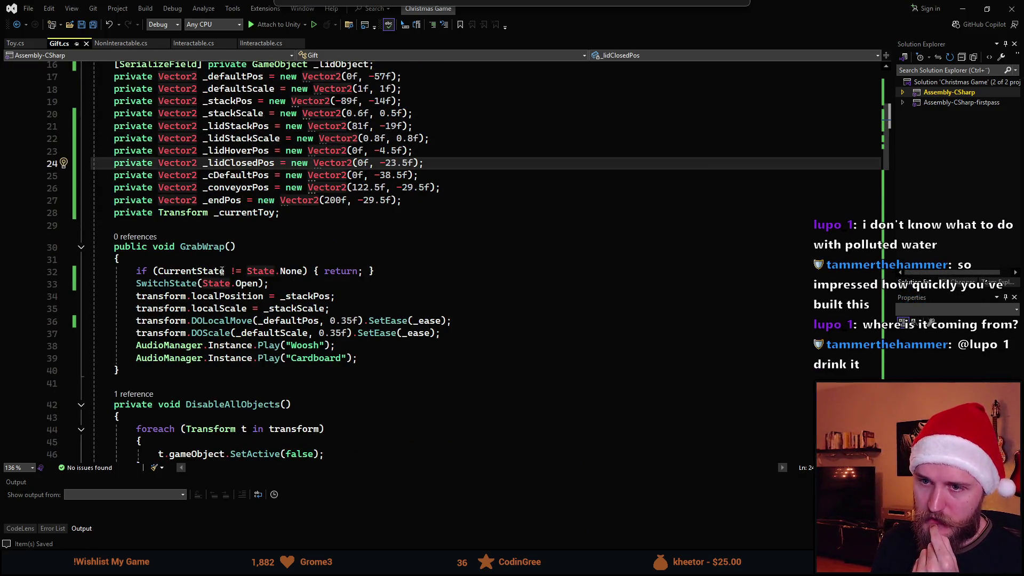
left_click(387, 360)
key("Return")
key("Return")
type("if (Has")
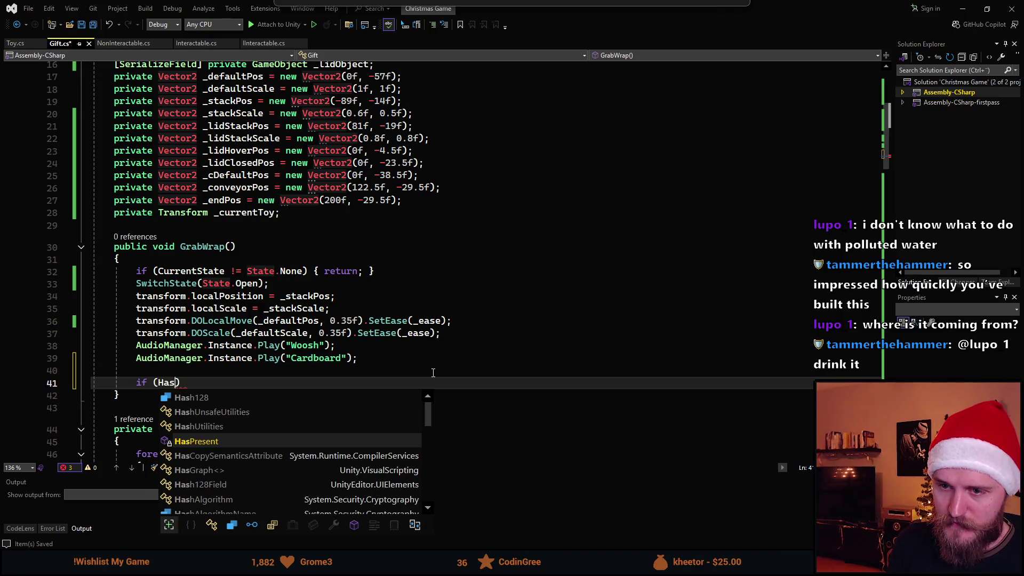
type("()")
type("{")
key("Return")
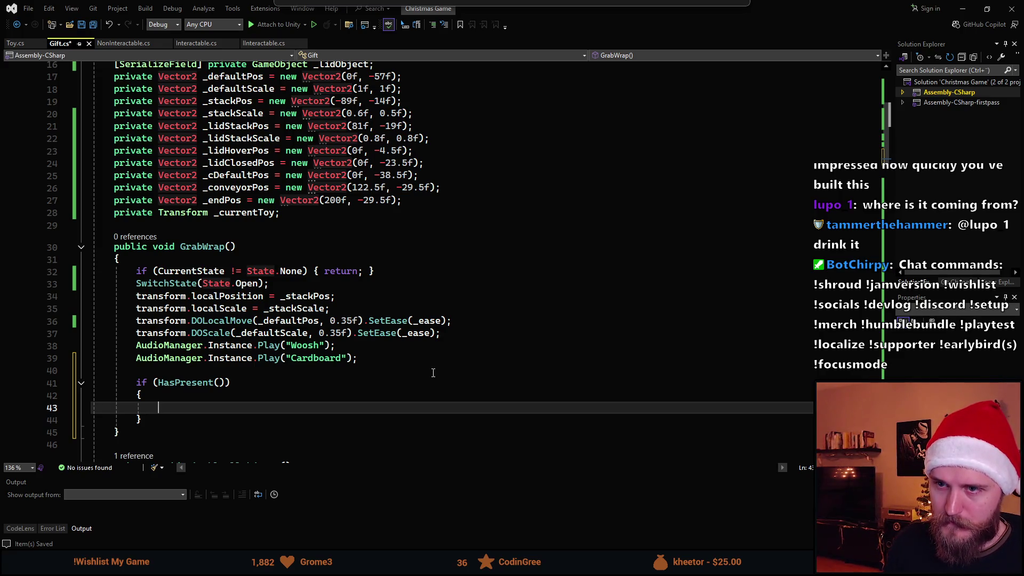
- Inside the if block, start a _currentToy.DOLocalJump() call with an empty argument list
type("_cu")
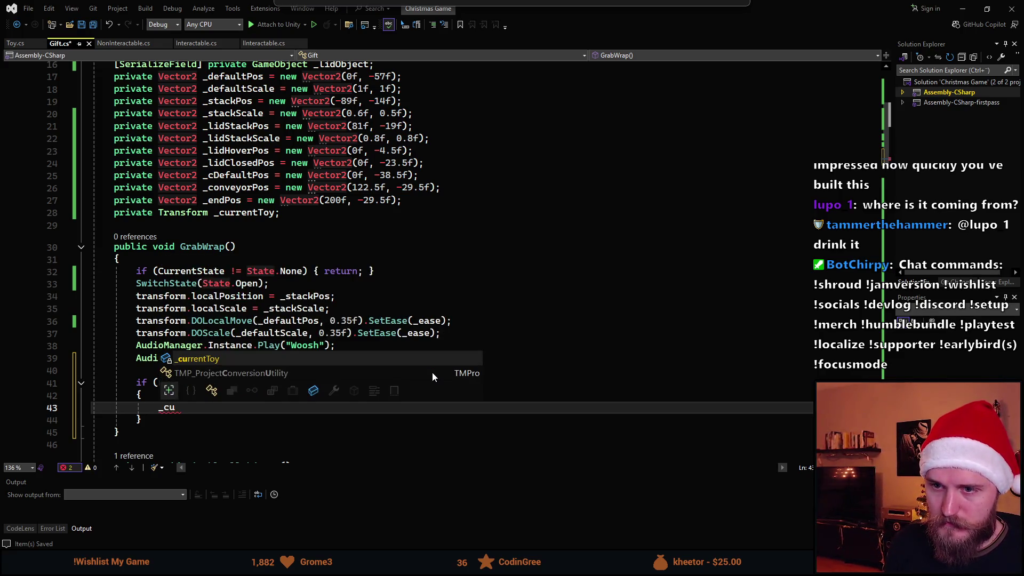
key("Tab")
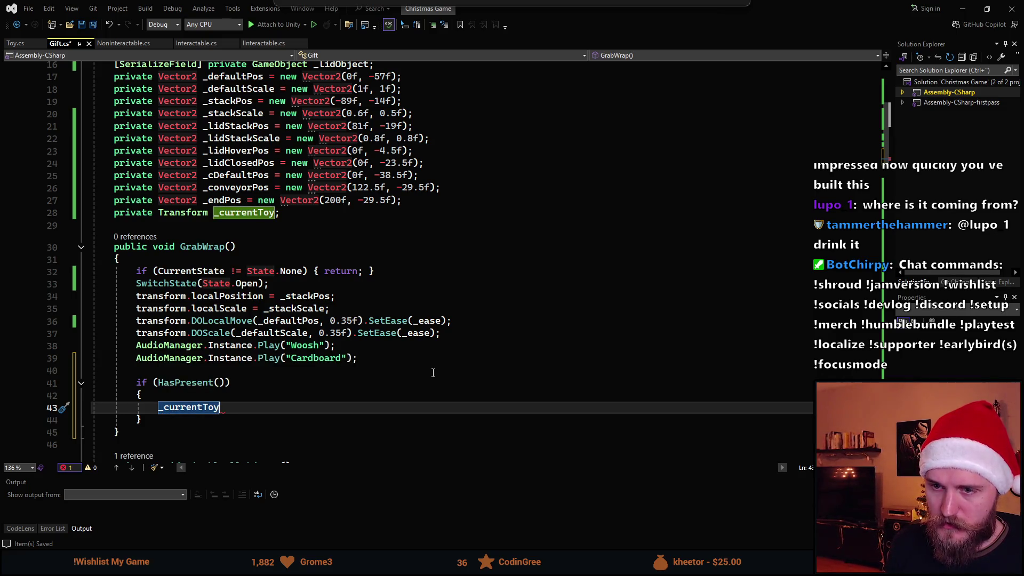
type(".")
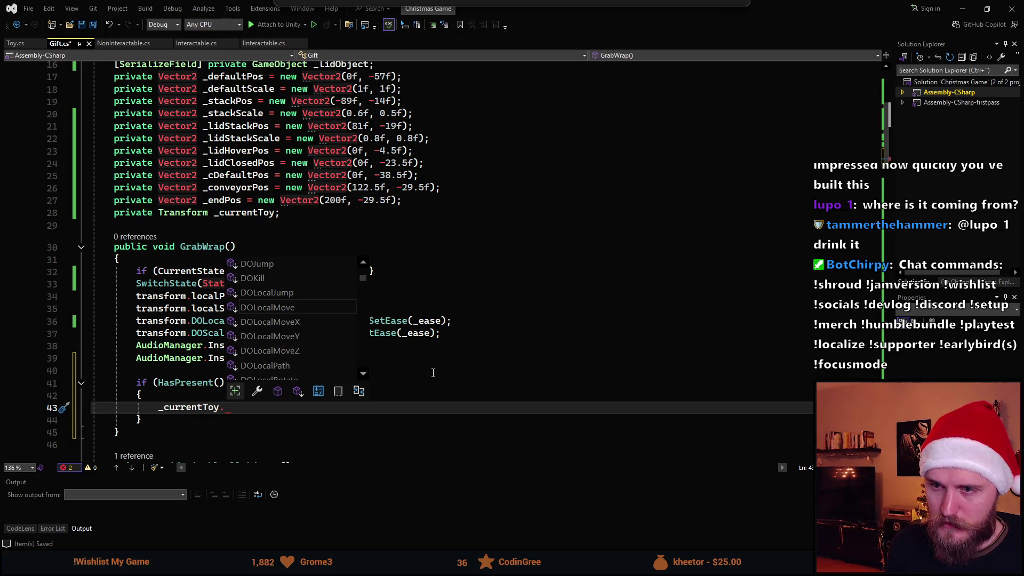
type("DO")
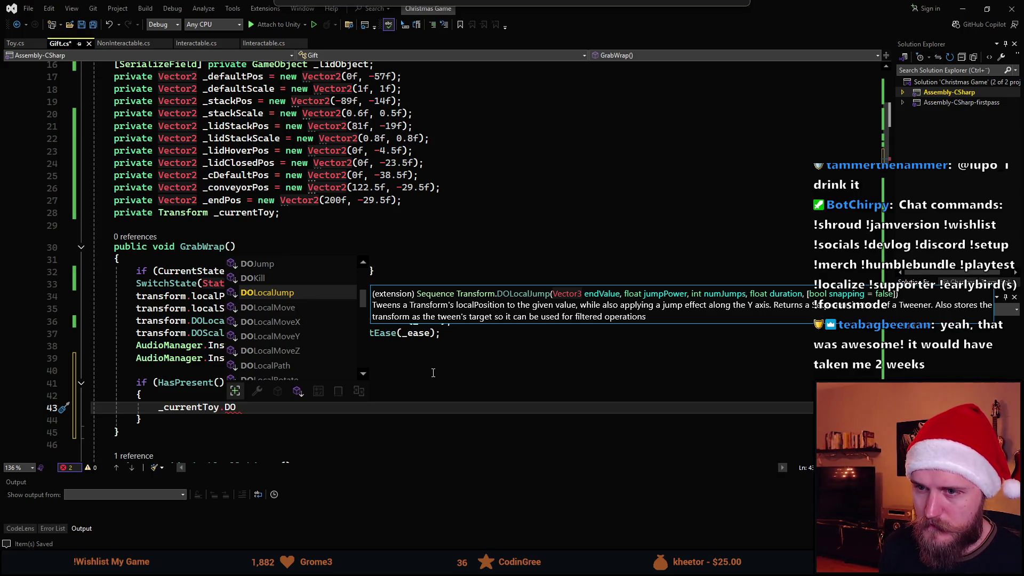
key("Tab")
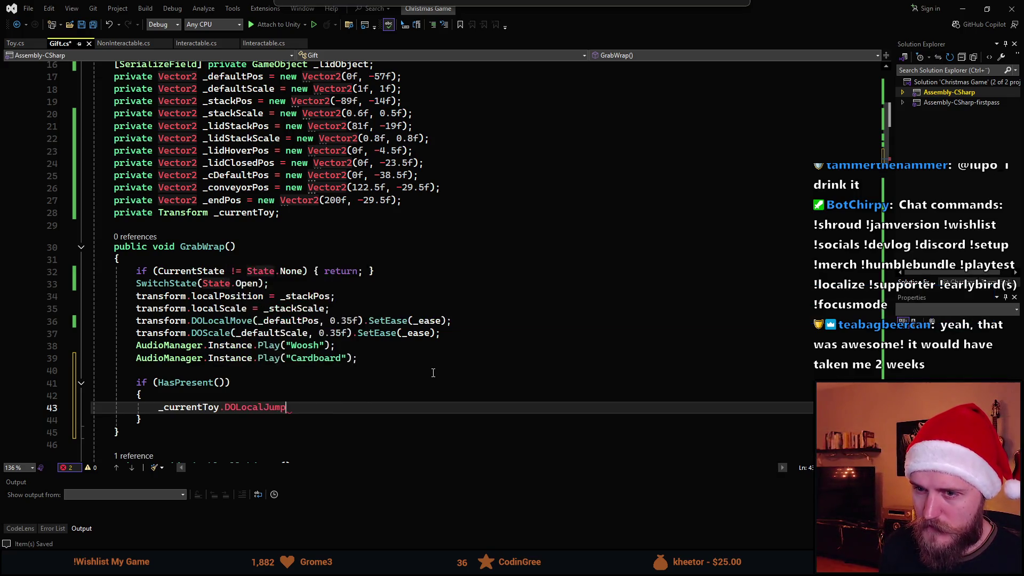
type("(,);")
key("Left")
key("Left")
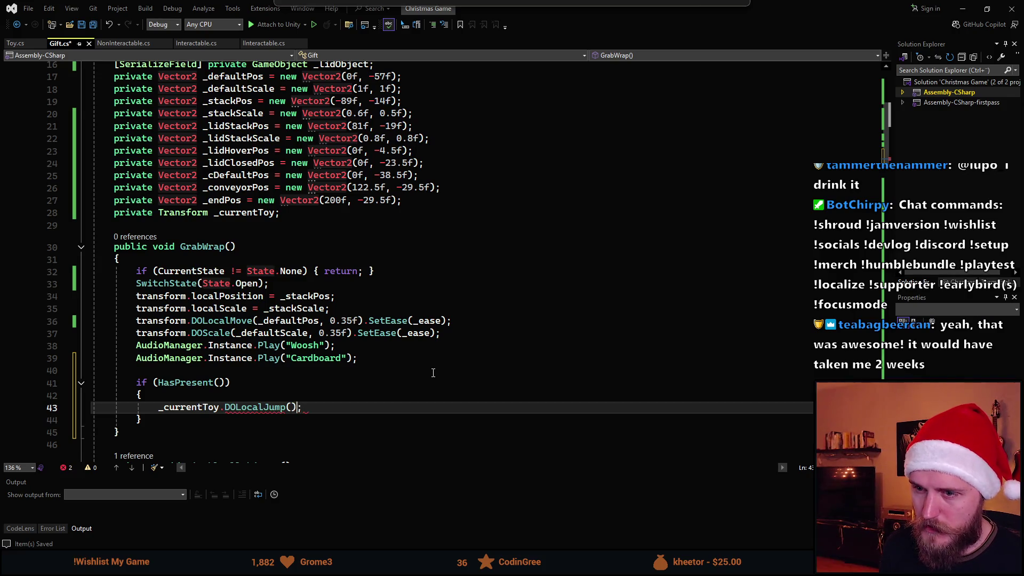
type(",")
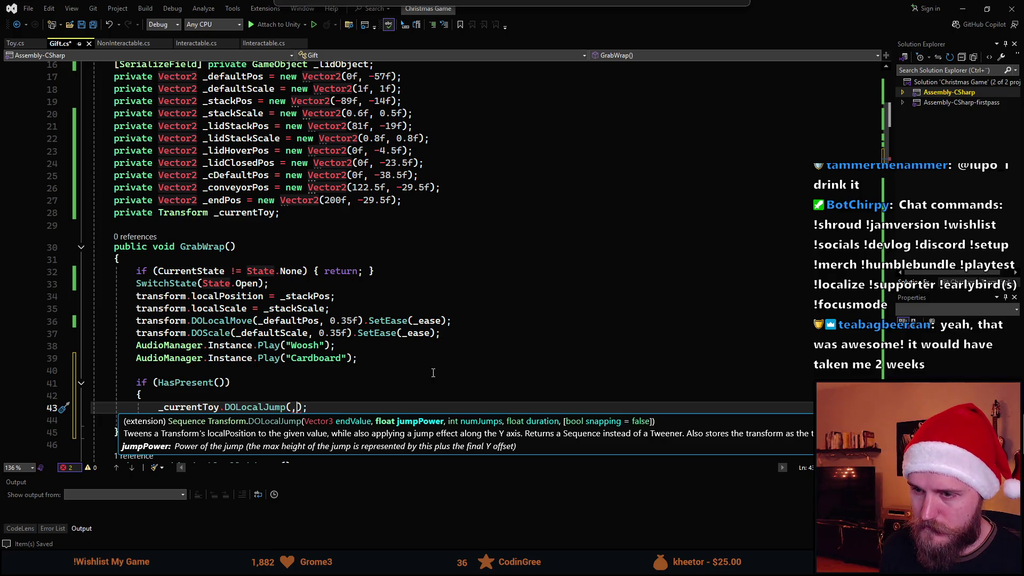
key("BackSpace")
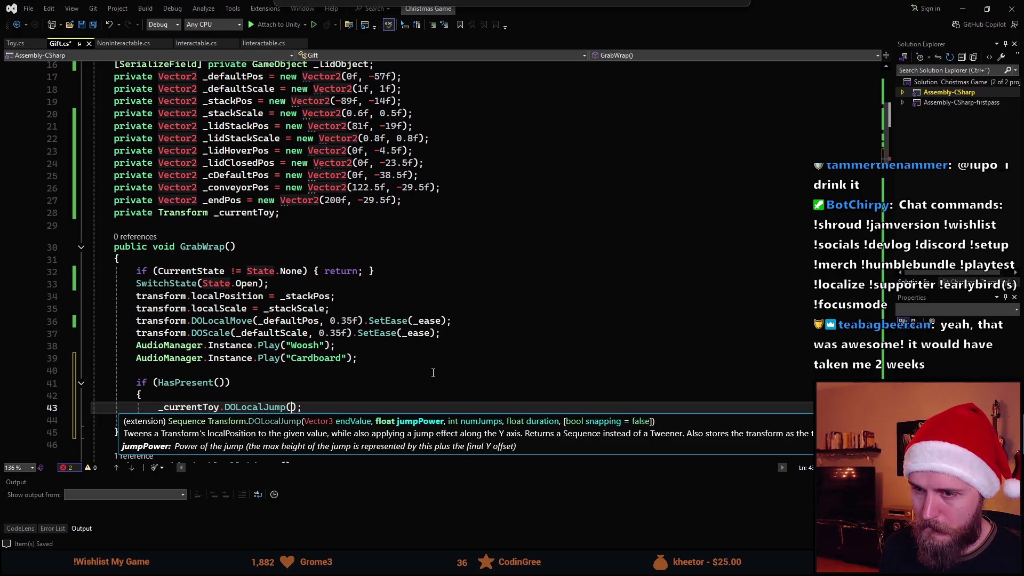
key("Up")
- Insert a Vector3 jumpPos declaration line above the DOLocalJump call
key("Return")
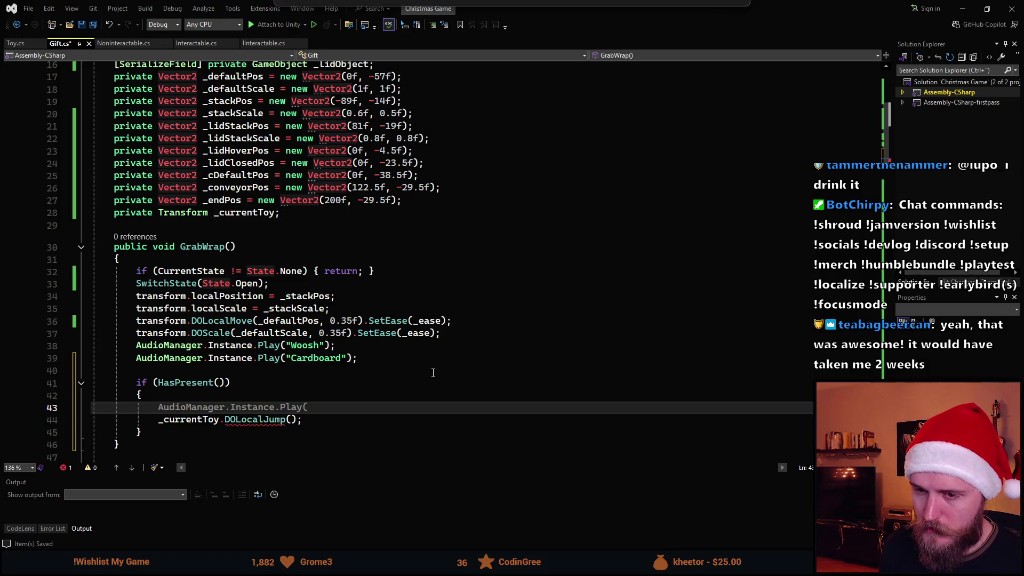
type("Vector3 _")
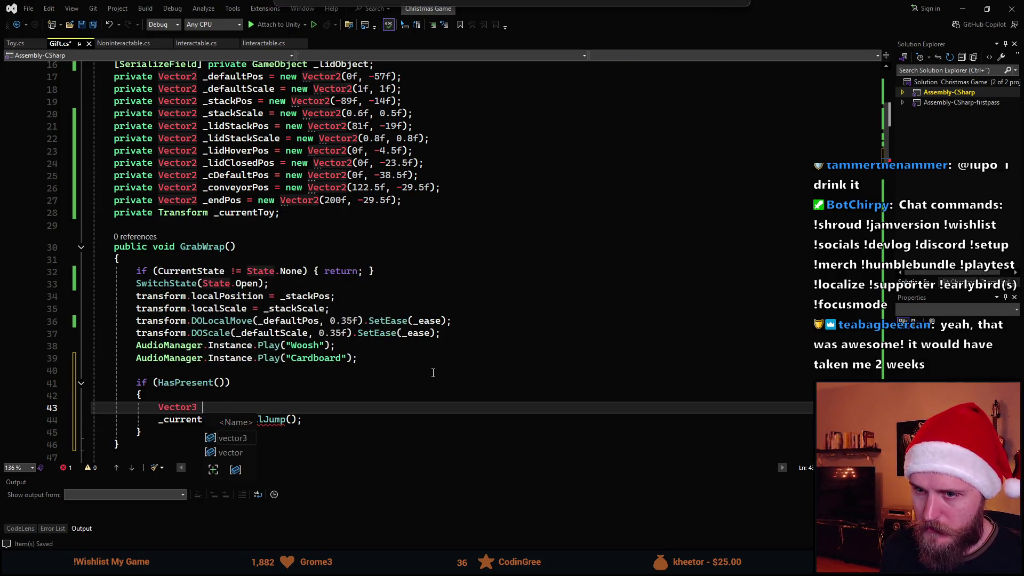
type("ju")
key("BackSpace")
key("BackSpace")
key("BackSpace")
type("jumpPos")
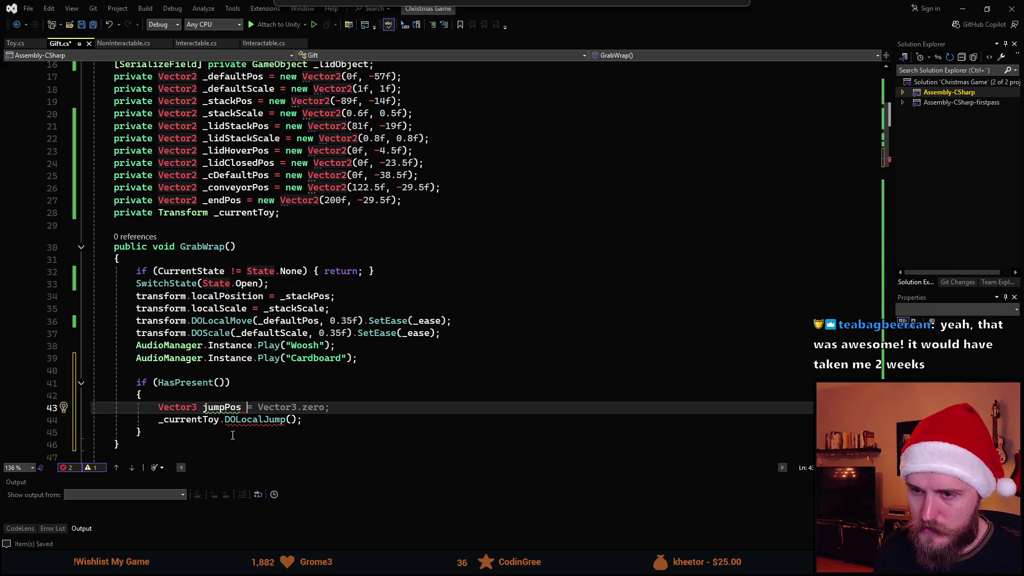
- Make _currentToy the jump's first argument and restore the method name to DOLocalJump
mouse_move(253, 420)
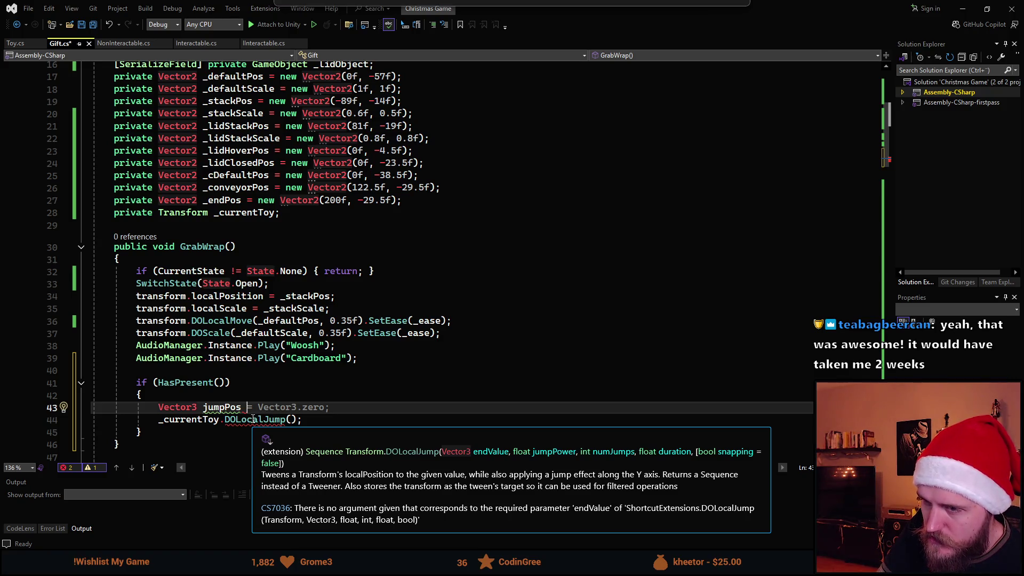
left_click(291, 419)
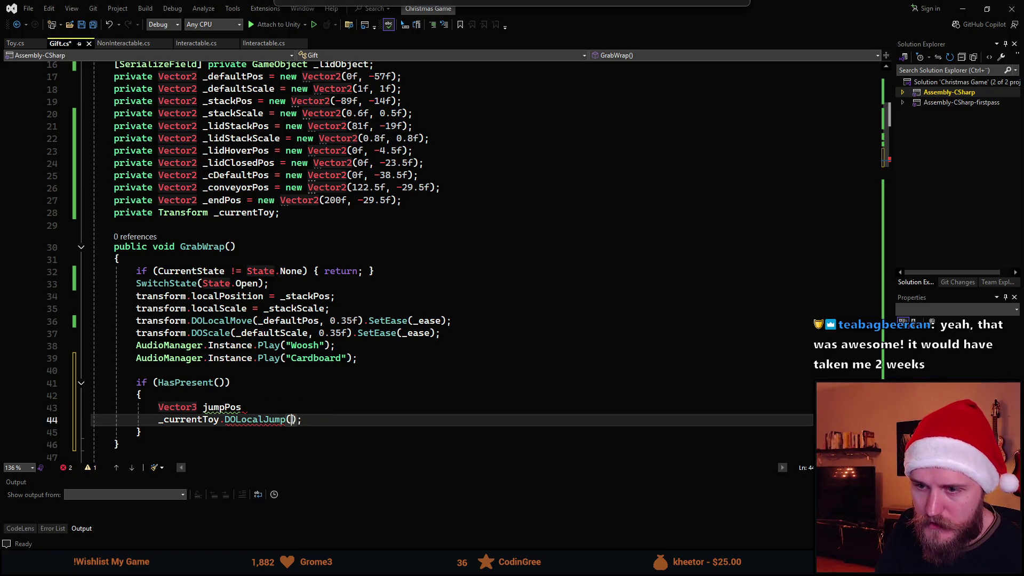
type("_cu")
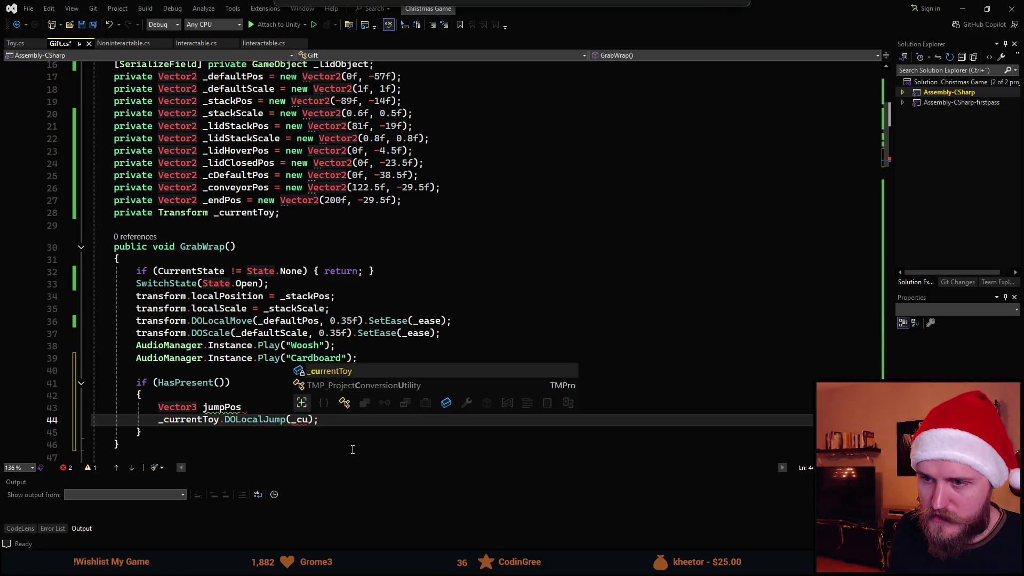
key("Tab")
key("ctrl+Left")
key("ctrl+shift+Left")
key("BackSpace")
type("DO")
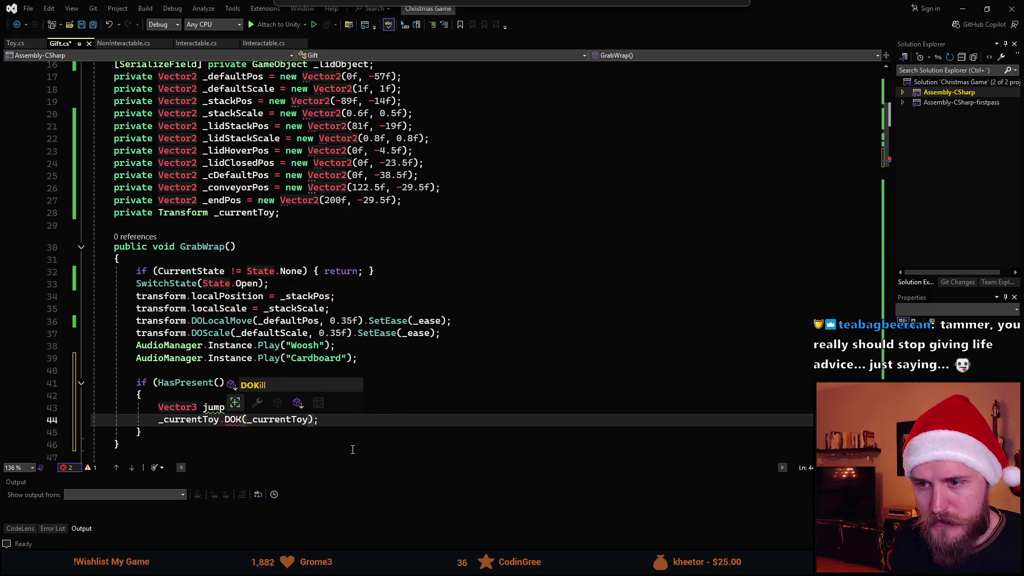
type("J")
key("Tab")
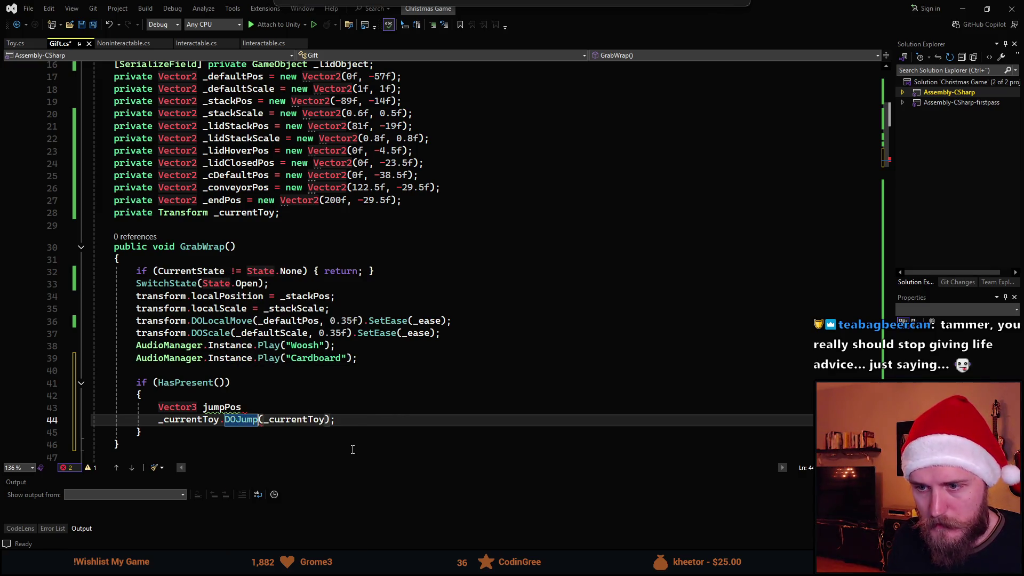
key("BackSpace")
key("BackSpace")
key("BackSpace")
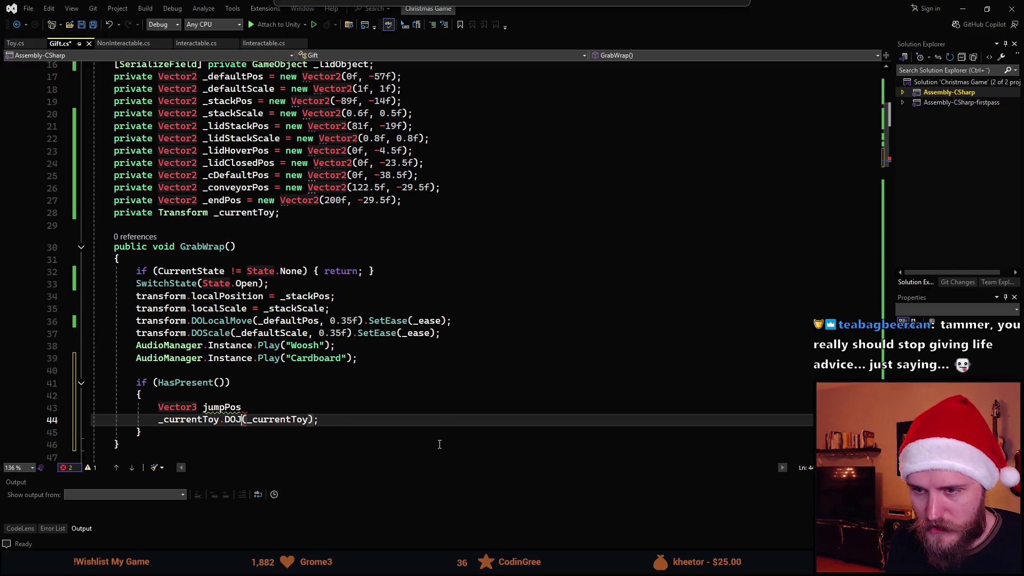
type("LJ")
key("Tab")
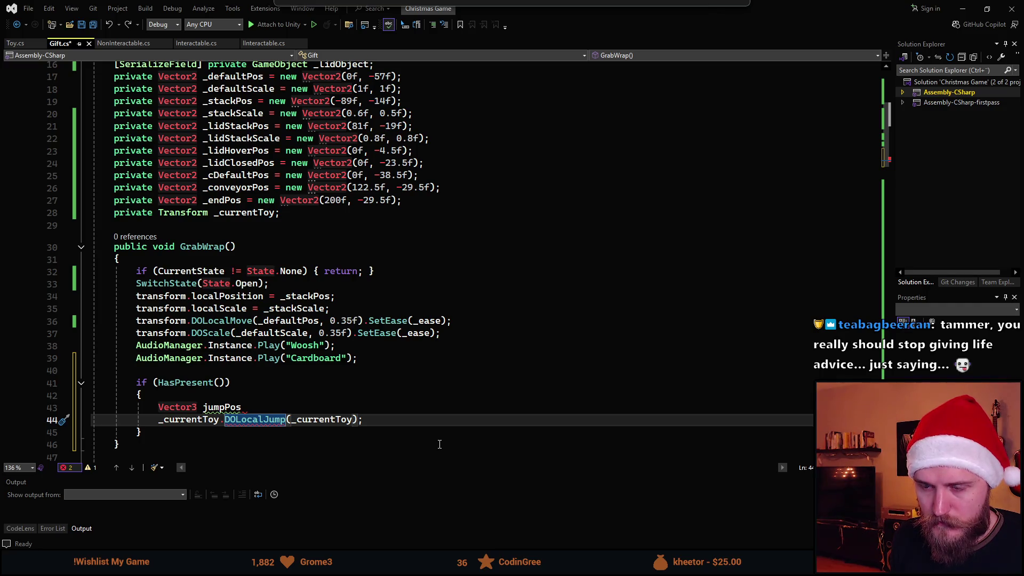
- Complete the arguments as _currentToy.localPosition, 1f, 1, 0.2f and save Gift.cs
key("End")
key("Left")
key("Left")
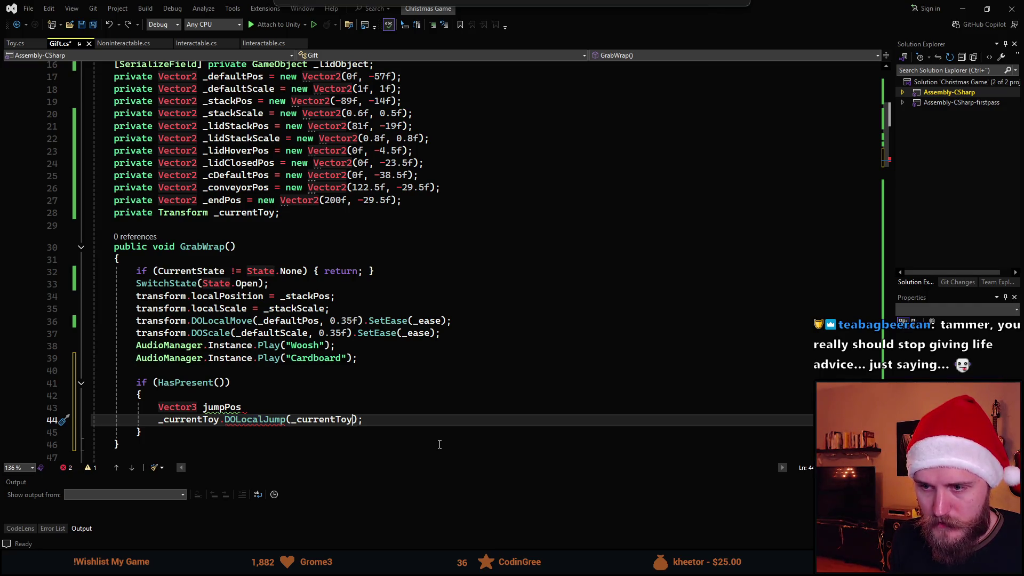
type(".lo")
key("Down")
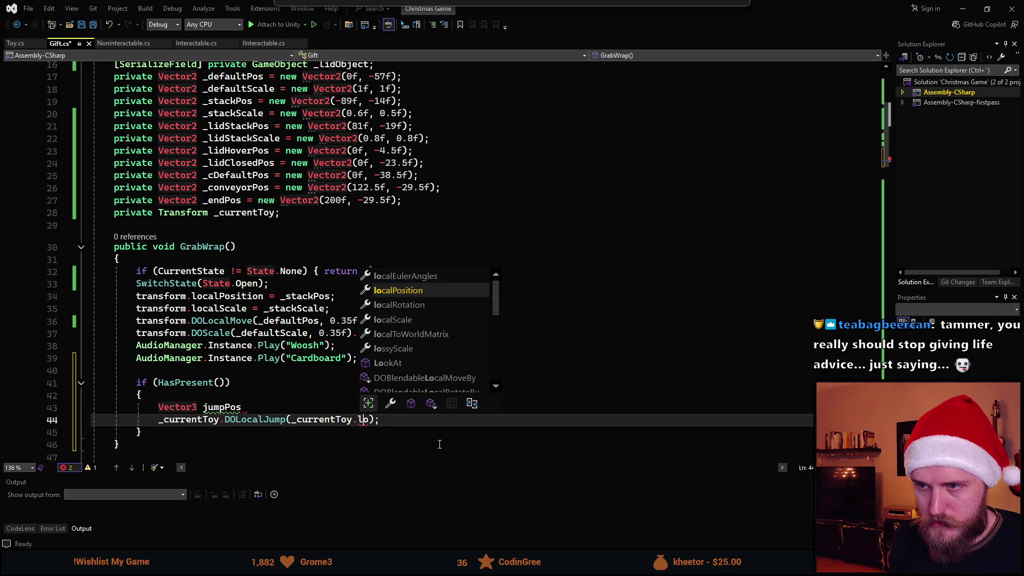
key("Tab")
type(",")
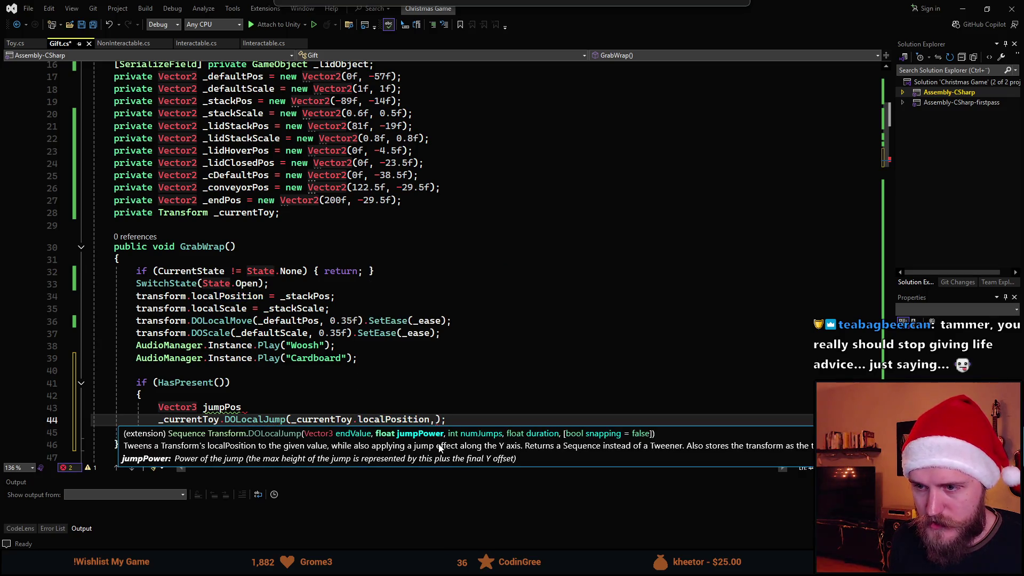
type(" 1f")
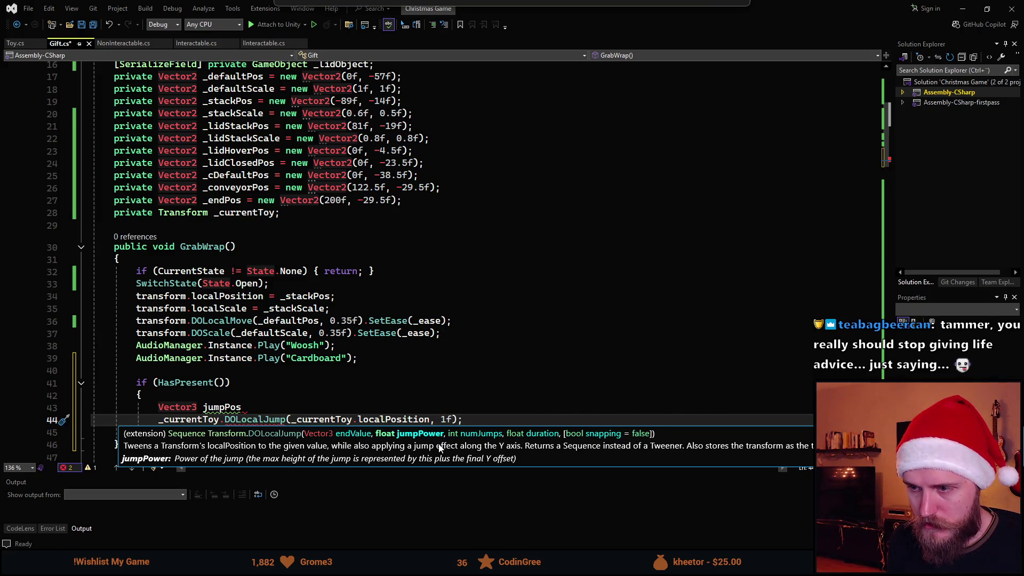
type(", 1")
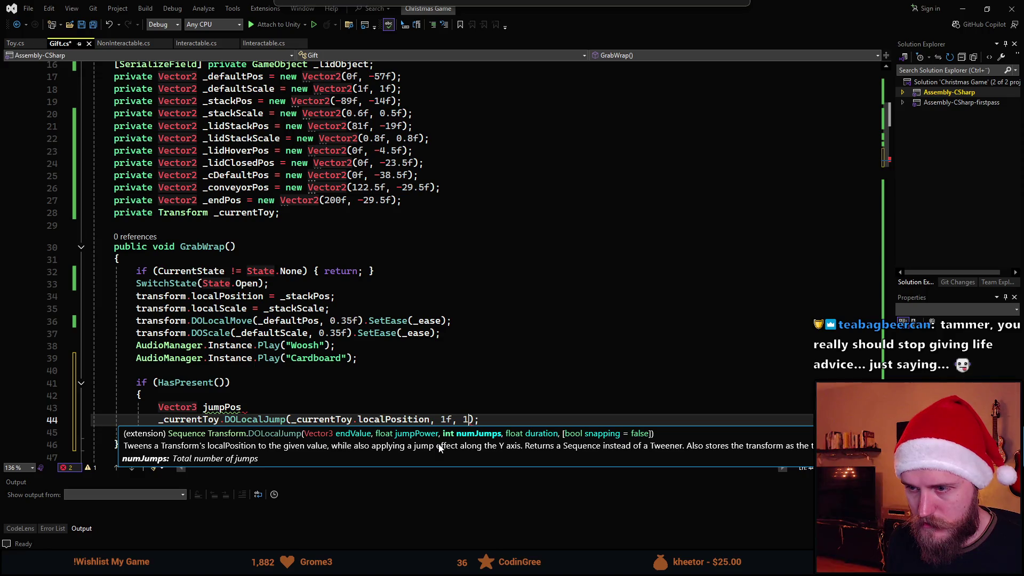
type(", 0.2f")
key("ctrl+s")
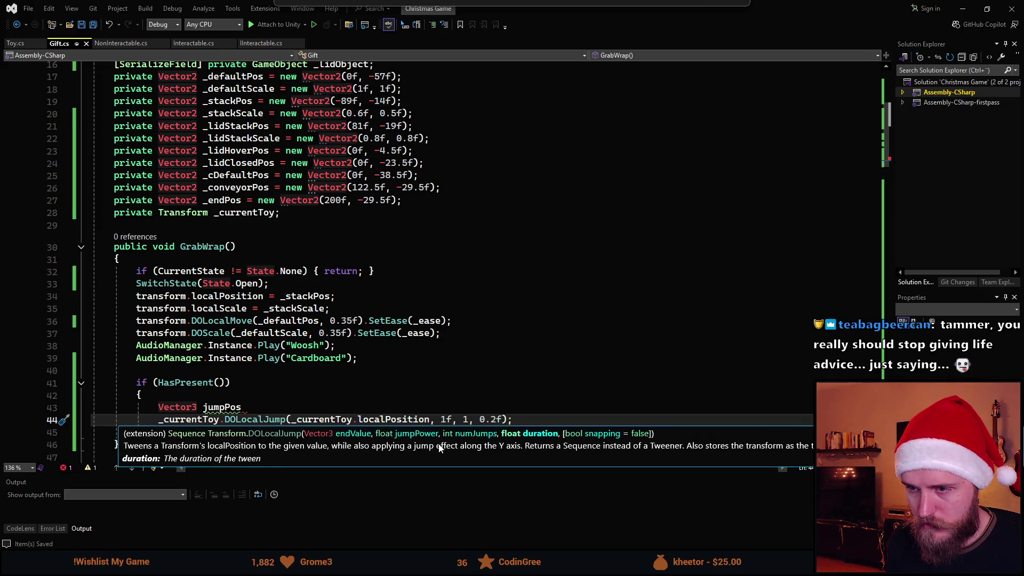
- Delete the unused jumpPos line and save Gift.cs again
double_click(222, 407)
right_click(213, 409)
key("Escape")
triple_click(253, 411)
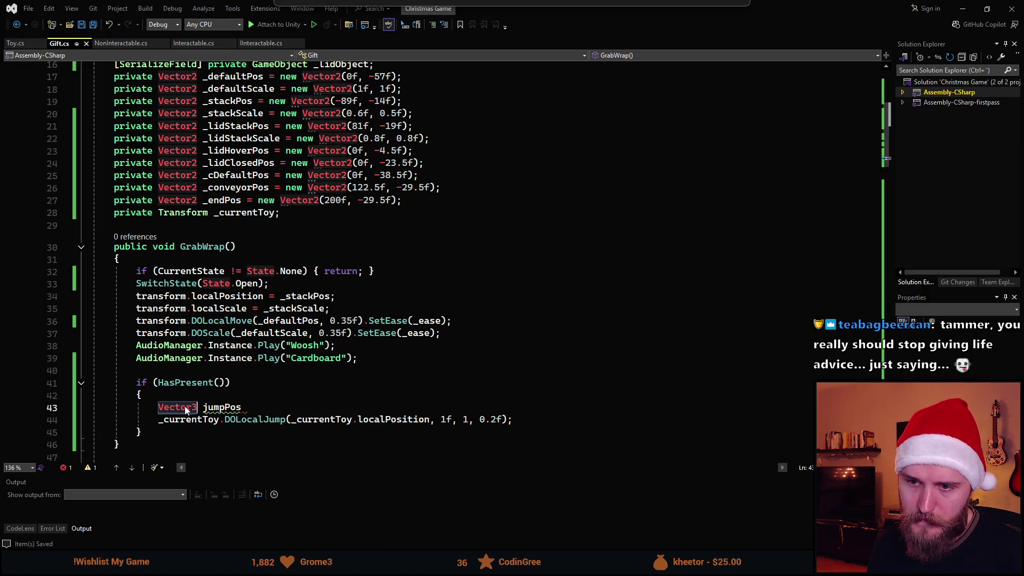
key("Delete")
key("ctrl+s")
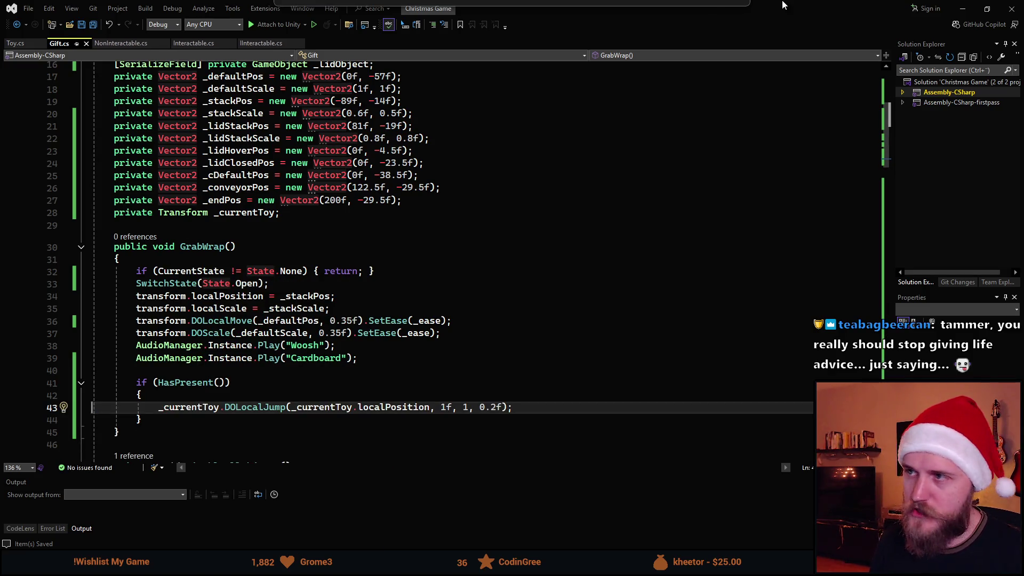
key("alt+Tab")
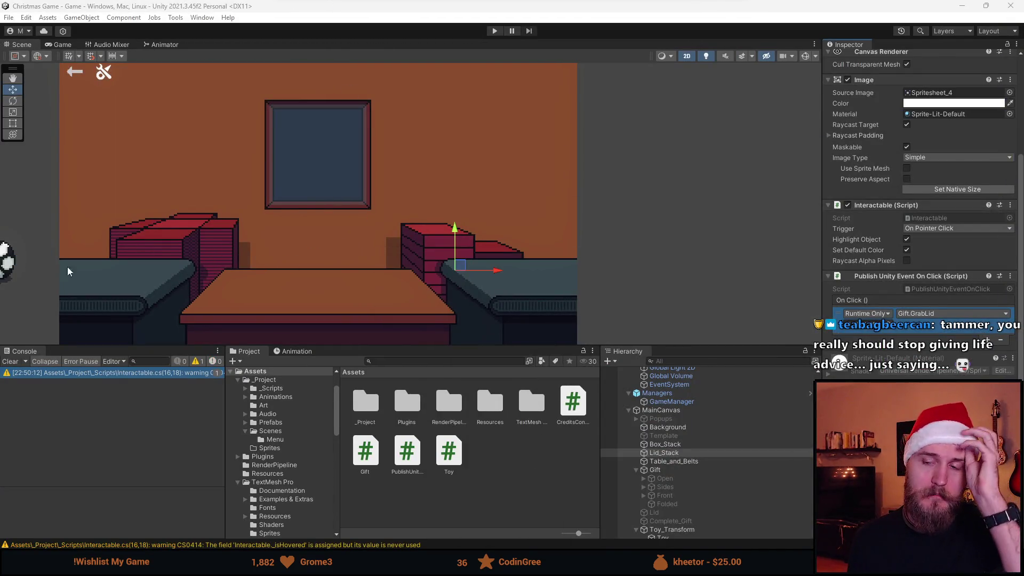
- Play-test grabbing a gift wrap from the box stack, which raises the unassigned _lidObject error
left_click(496, 31)
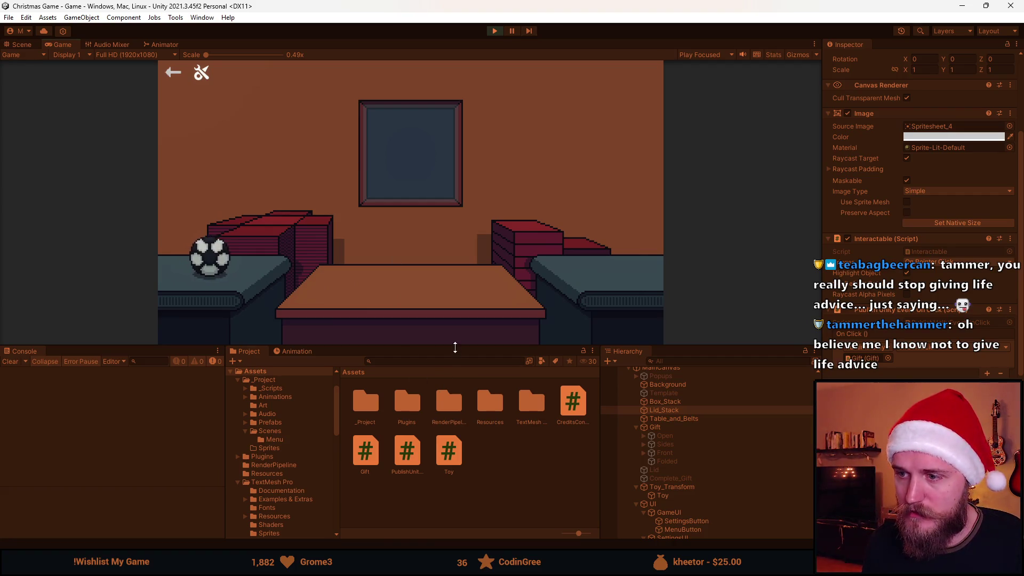
left_click_drag(453, 347, 453, 473)
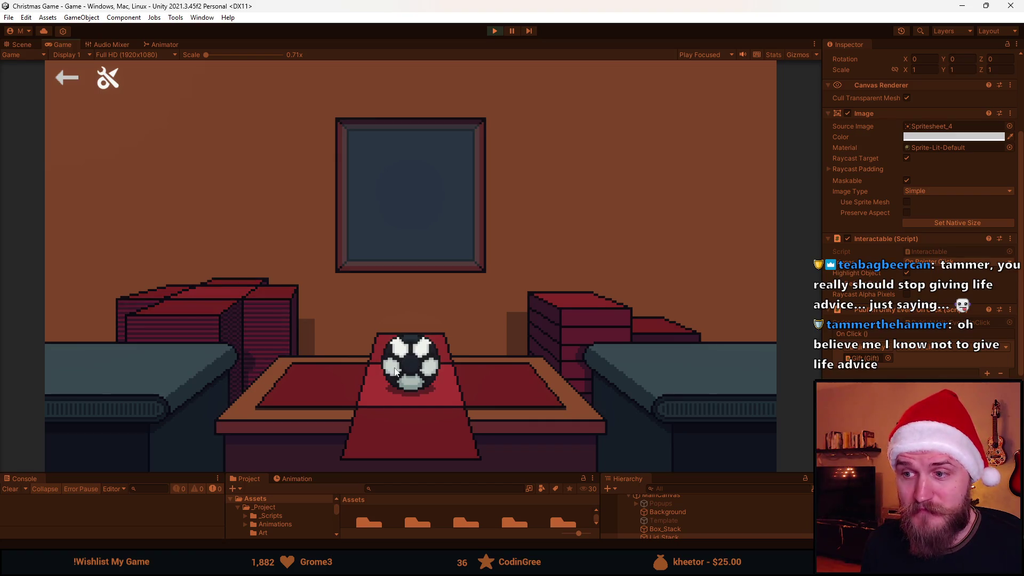
left_click(494, 31)
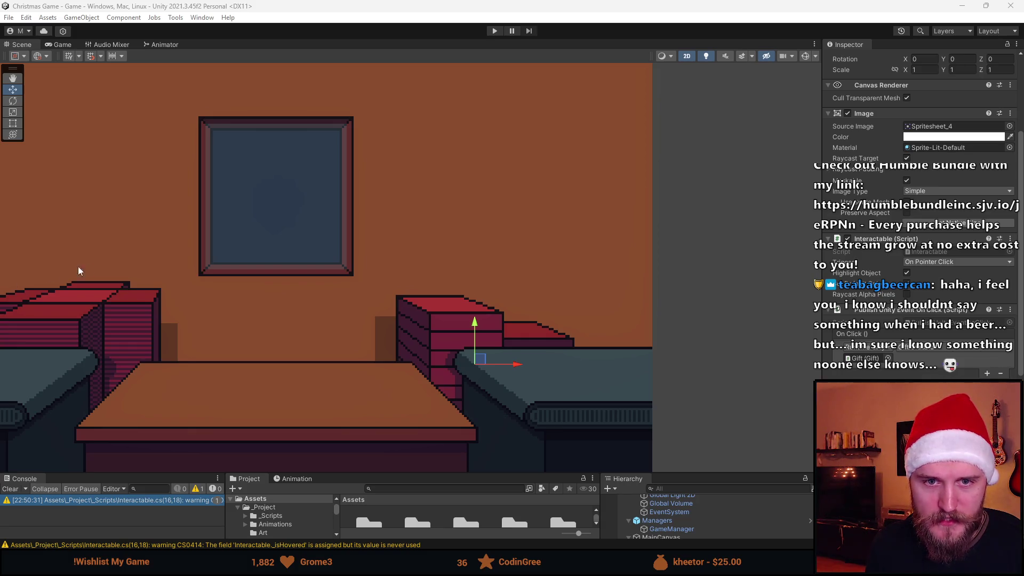
left_click(499, 33)
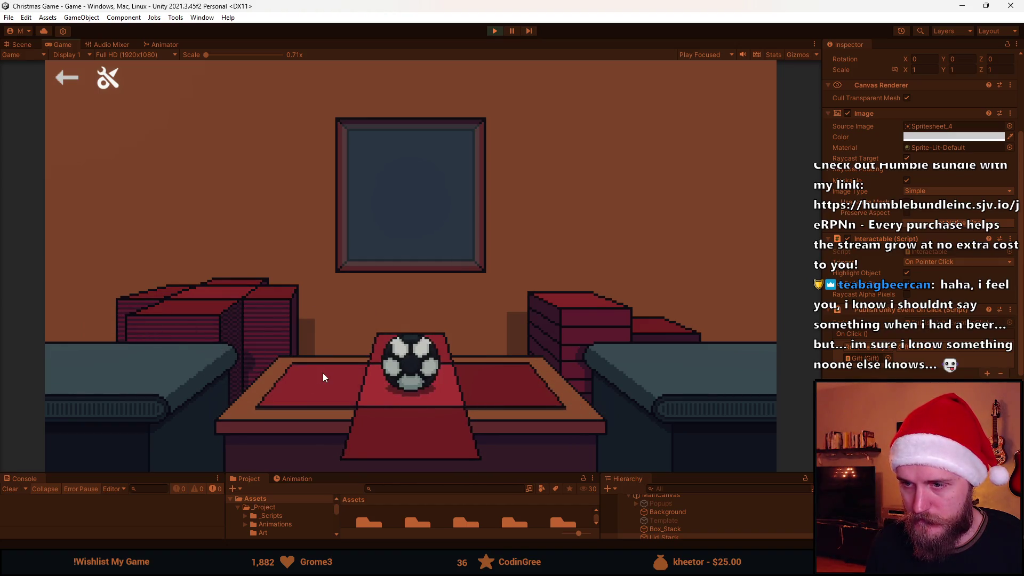
left_click(591, 300)
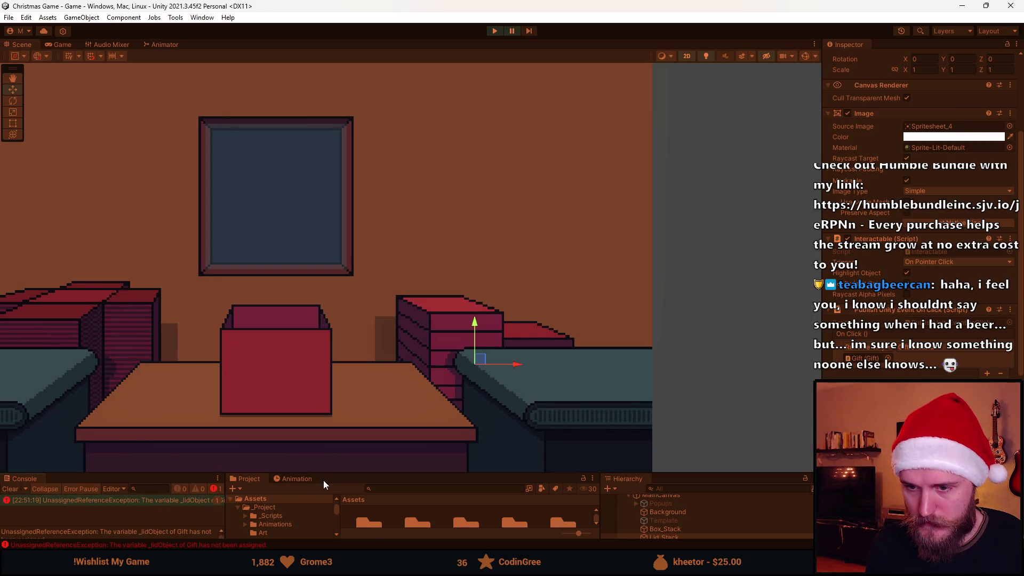
left_click_drag(343, 473, 343, 415)
- Stop the game and drag Lid into the Gift's Lid Object field
left_click(494, 30)
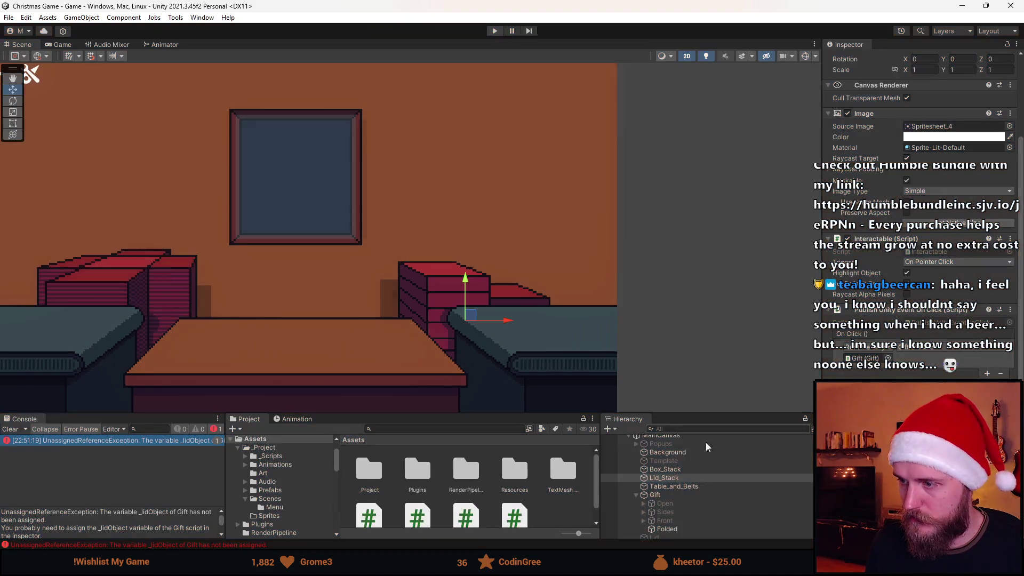
scroll(707, 446, "down", 2)
left_click(654, 473)
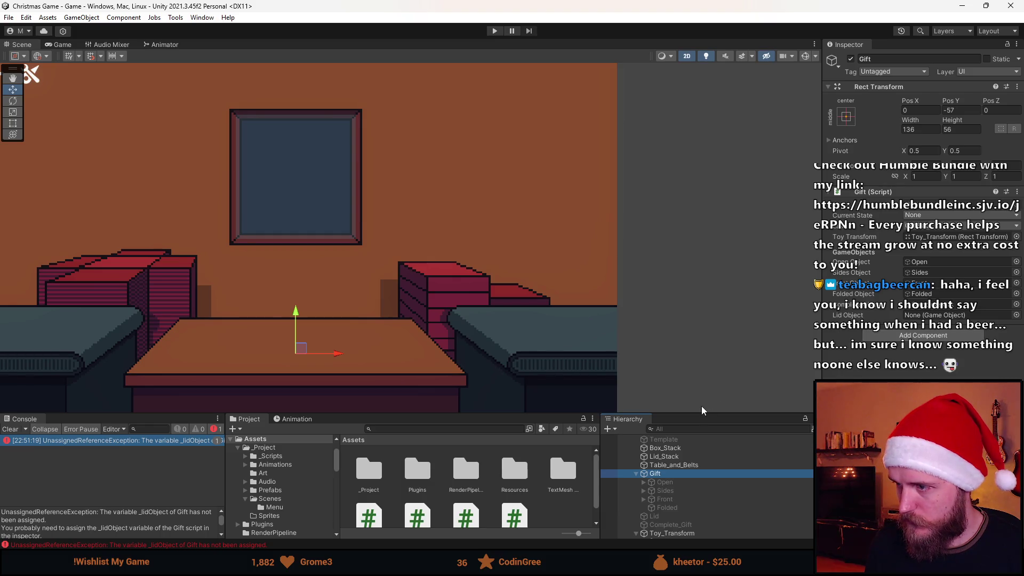
left_click_drag(702, 414, 700, 341)
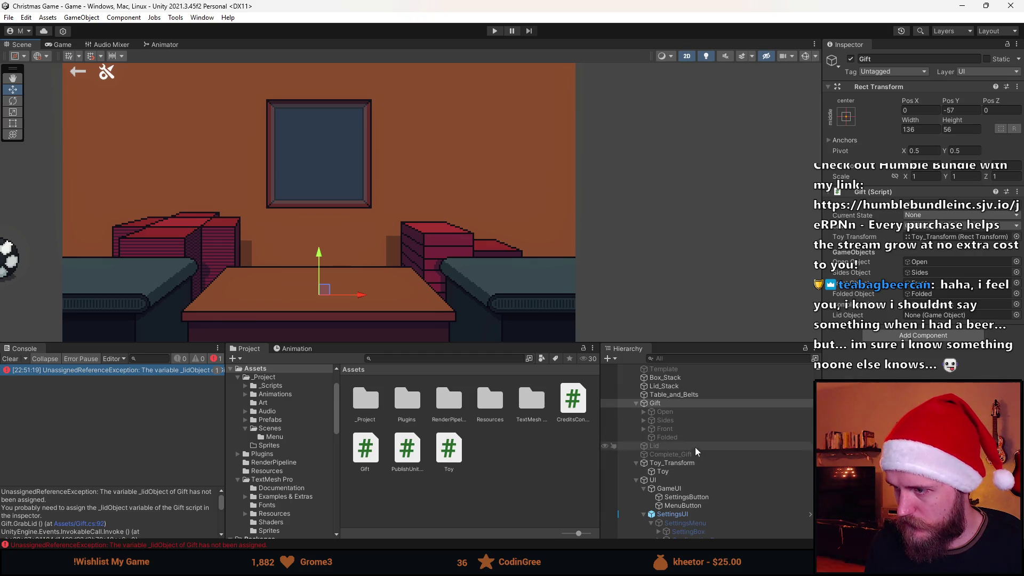
left_click_drag(654, 445, 941, 314)
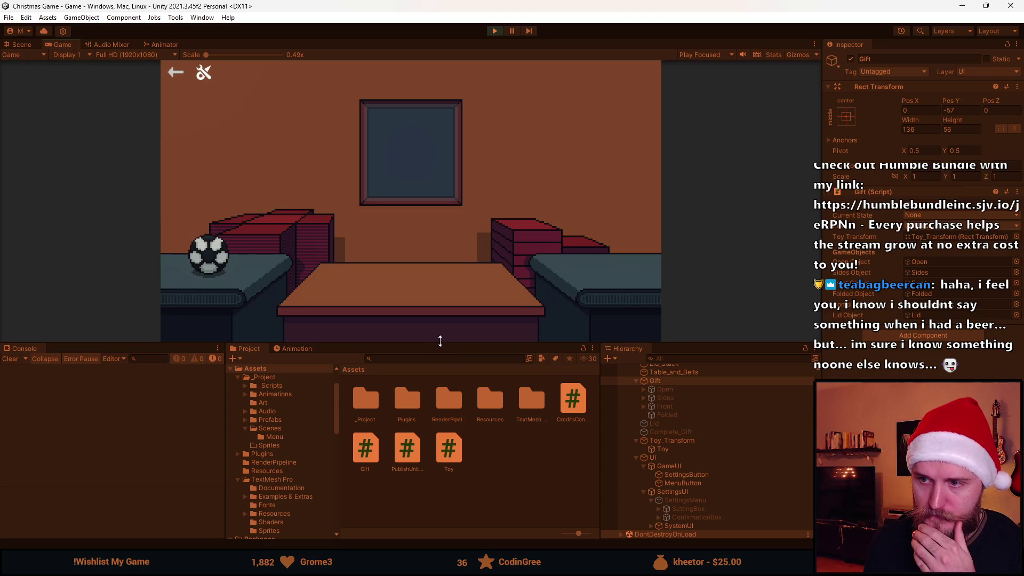
- Play-test grabbing a wrap under the ball and folding its front closed
left_click_drag(440, 343, 421, 456)
left_click(171, 329)
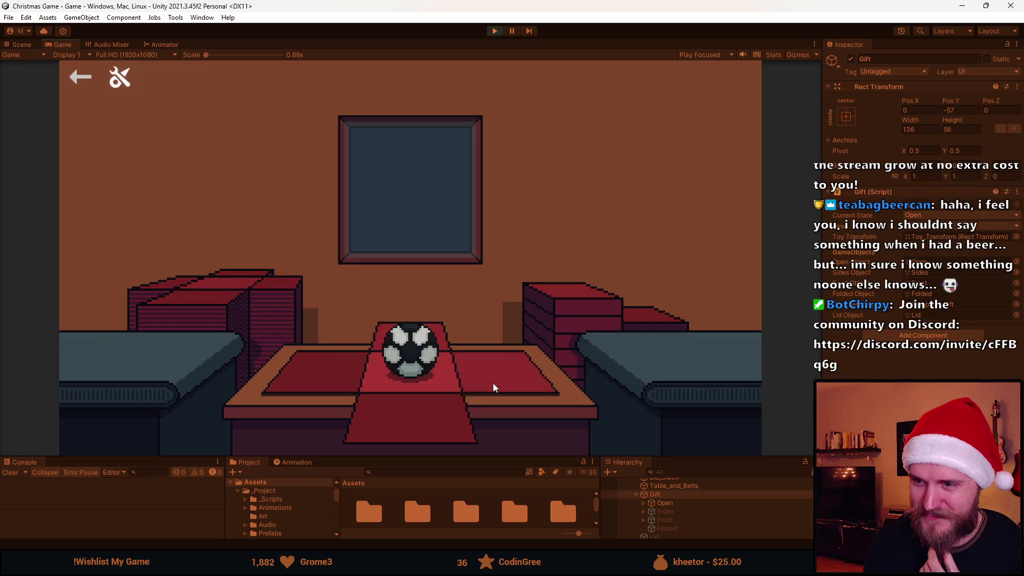
left_click(390, 412)
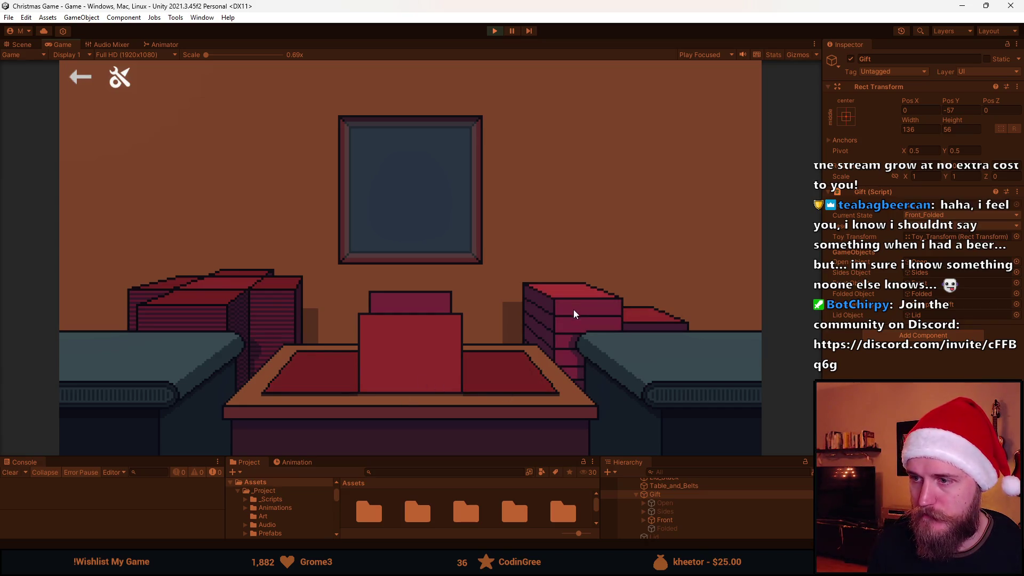
key("alt+Tab")
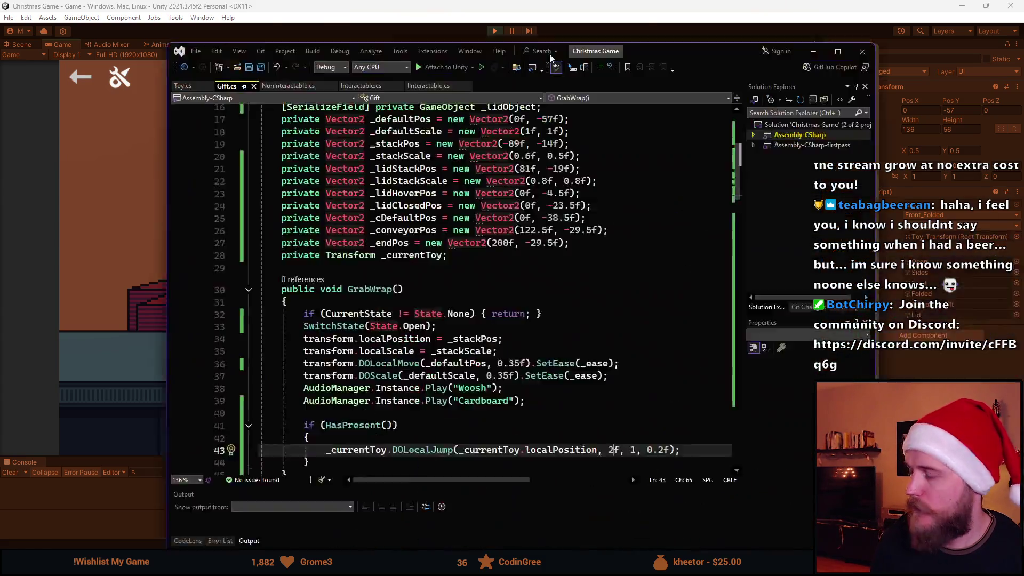
- Change the FoldSides guard to CurrentState == State.Open && !HasPresent() and save Gift.cs
scroll(177, 317, "down", 13)
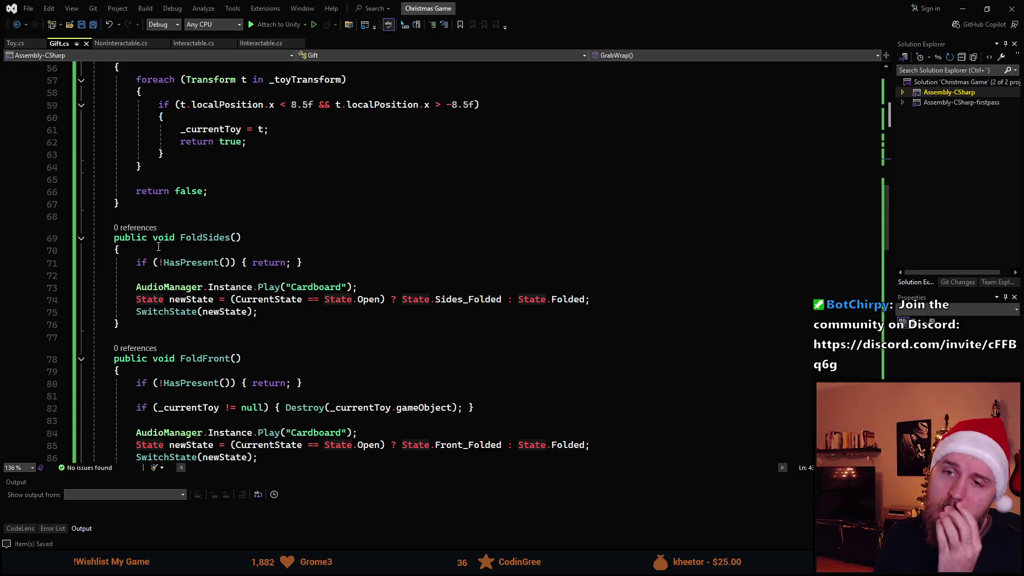
left_click(158, 263)
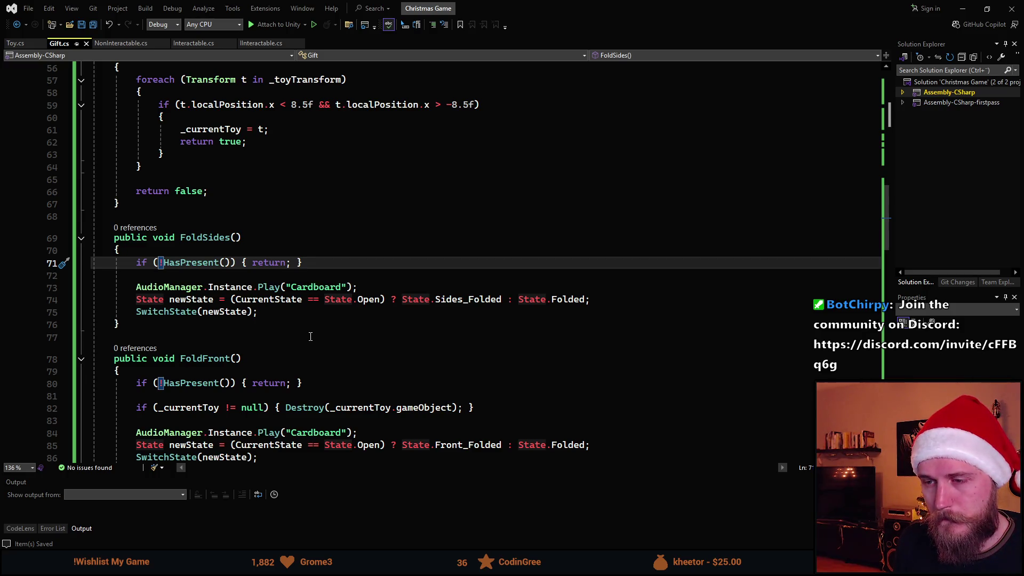
type("CurrentState == State.")
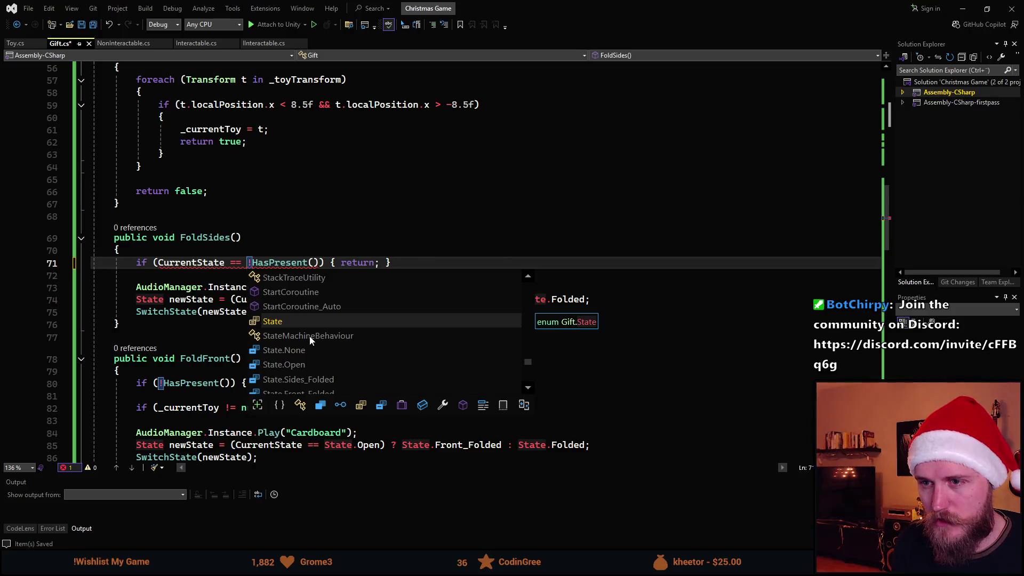
key("Down")
key("Down")
key("Down")
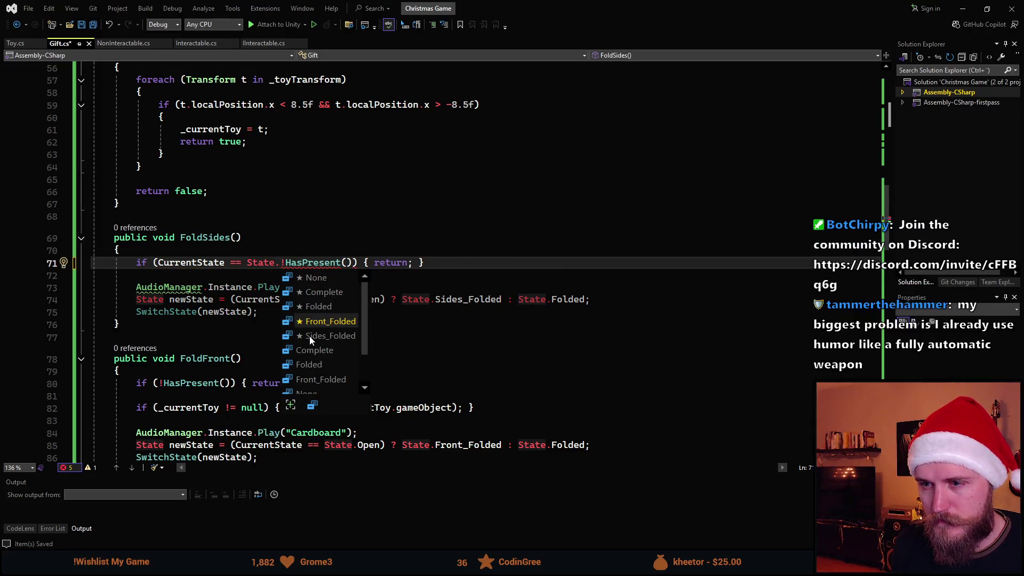
type("Open %¤")
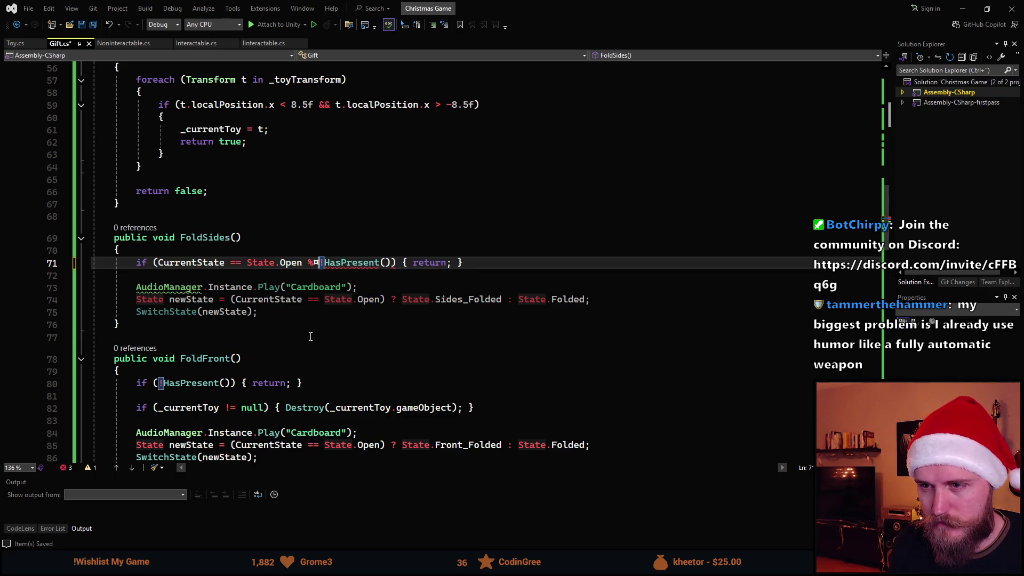
type(" &&")
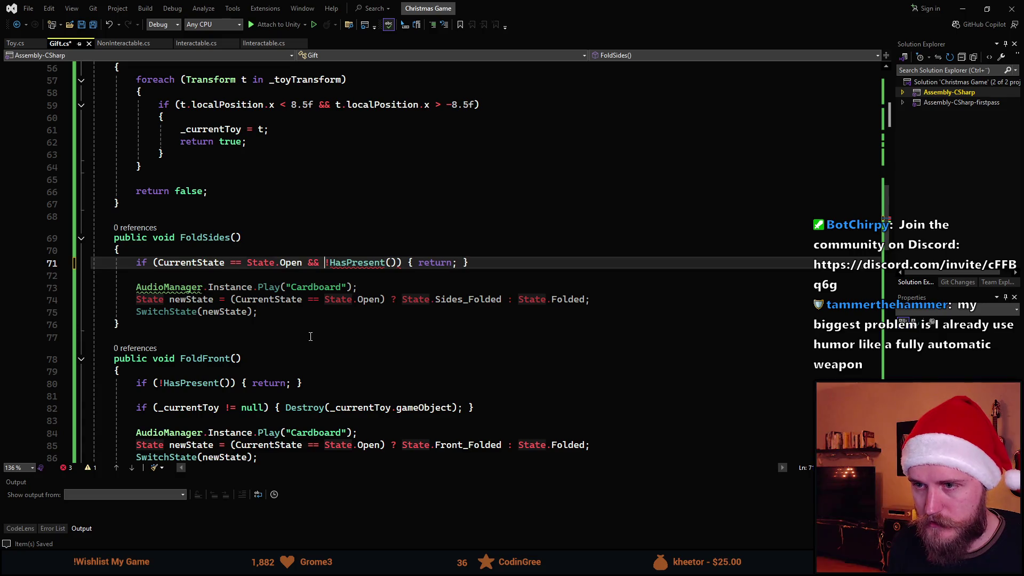
key("ctrl+s")
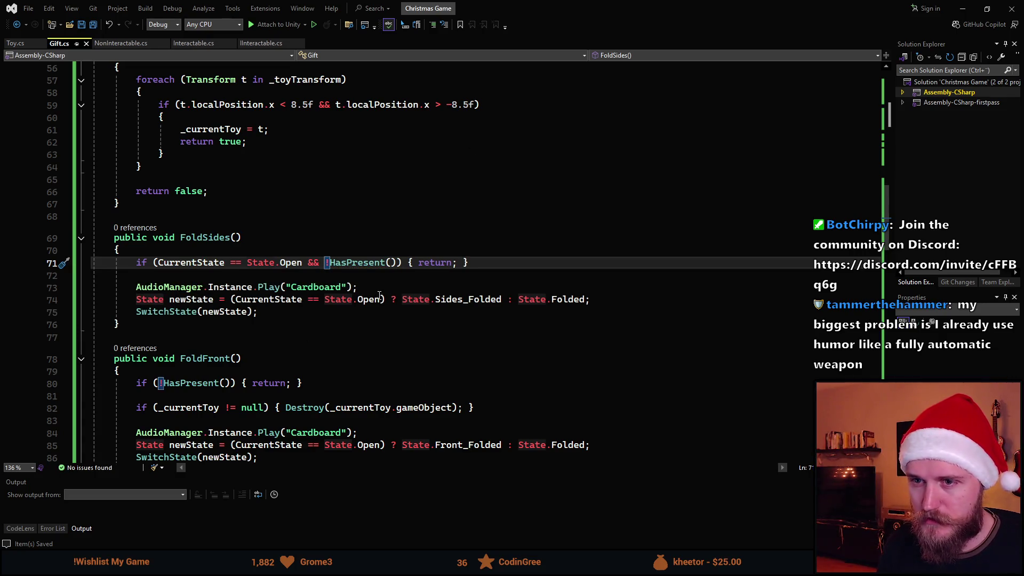
scroll(309, 298, "down", 1)
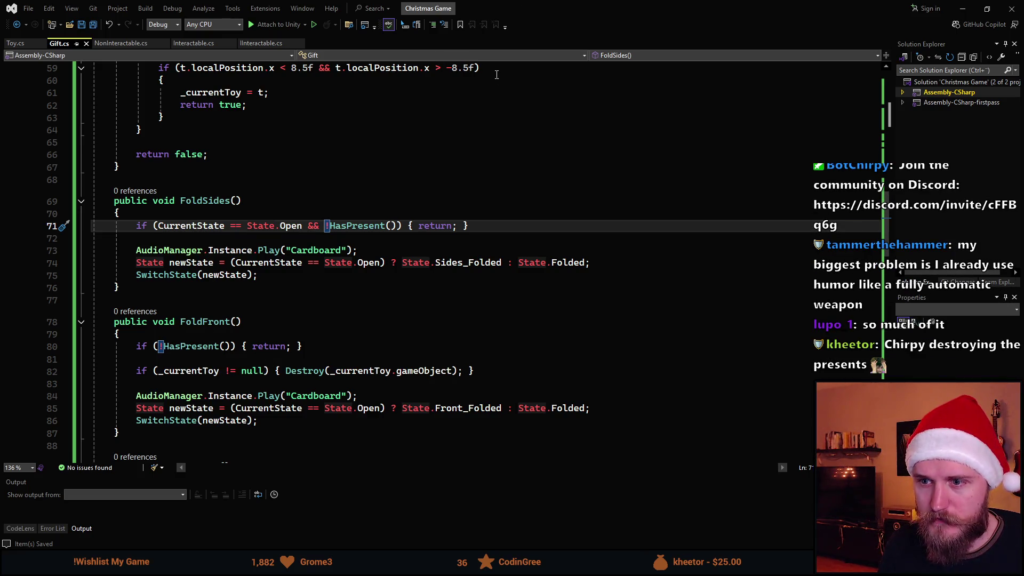
key("alt+Tab")
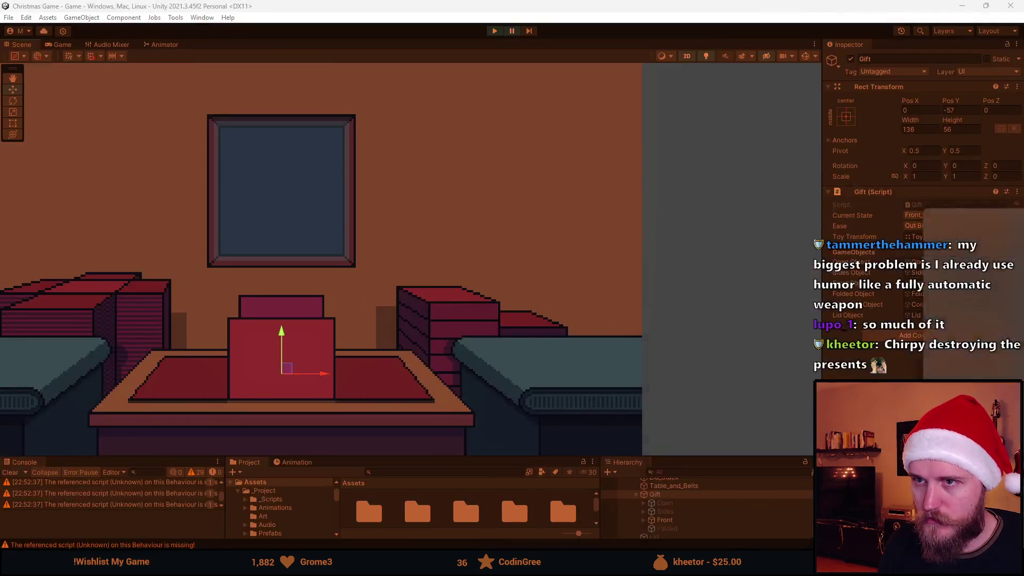
- Run and stop a gift box play test, recentre the Scene view on the table, then maximise Visual Studio
left_click(495, 30)
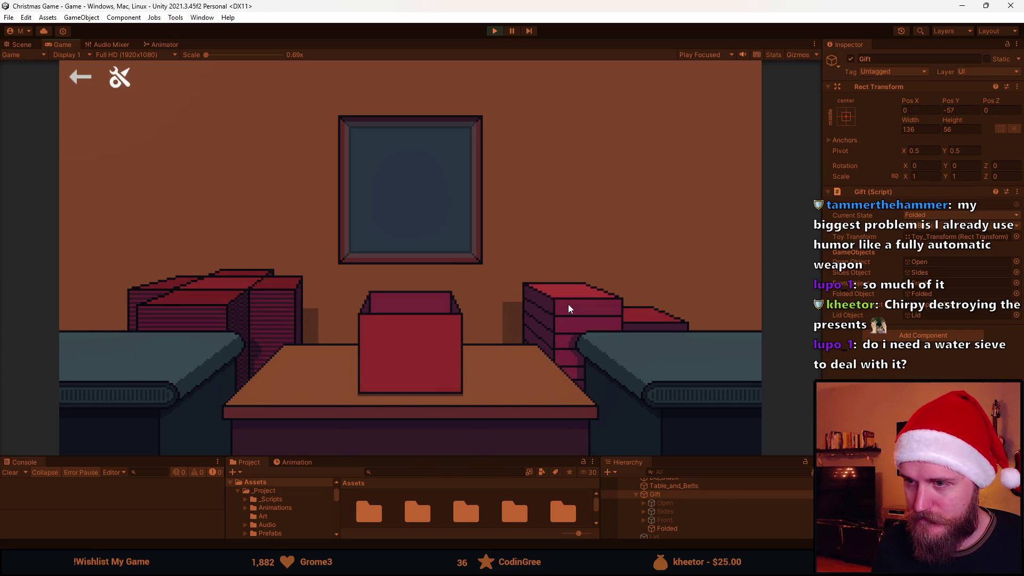
left_click(494, 32)
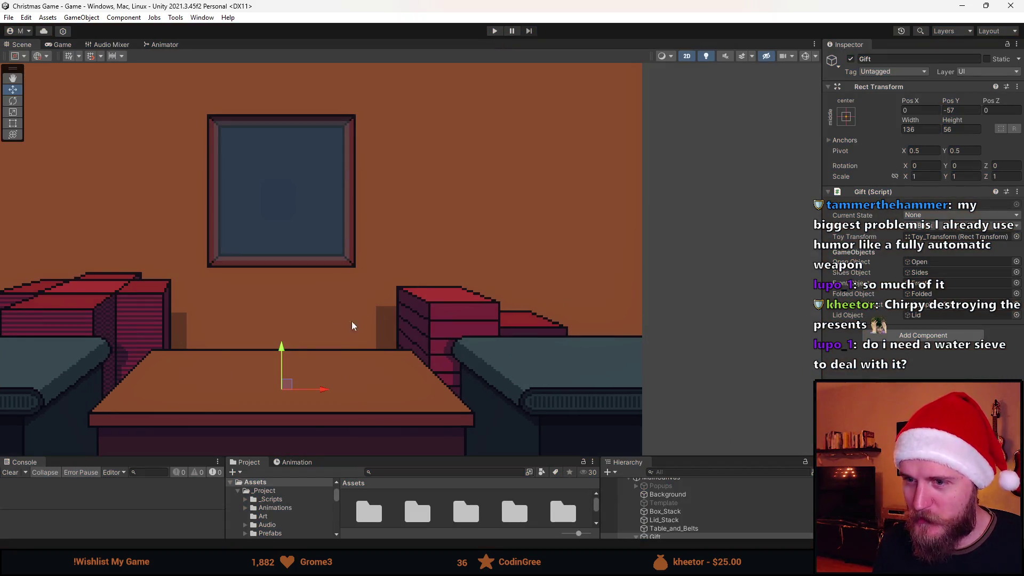
scroll(283, 343, "down", 3)
left_click_drag(283, 343, 391, 317)
scroll(387, 320, "up", 1)
scroll(387, 320, "up", 1)
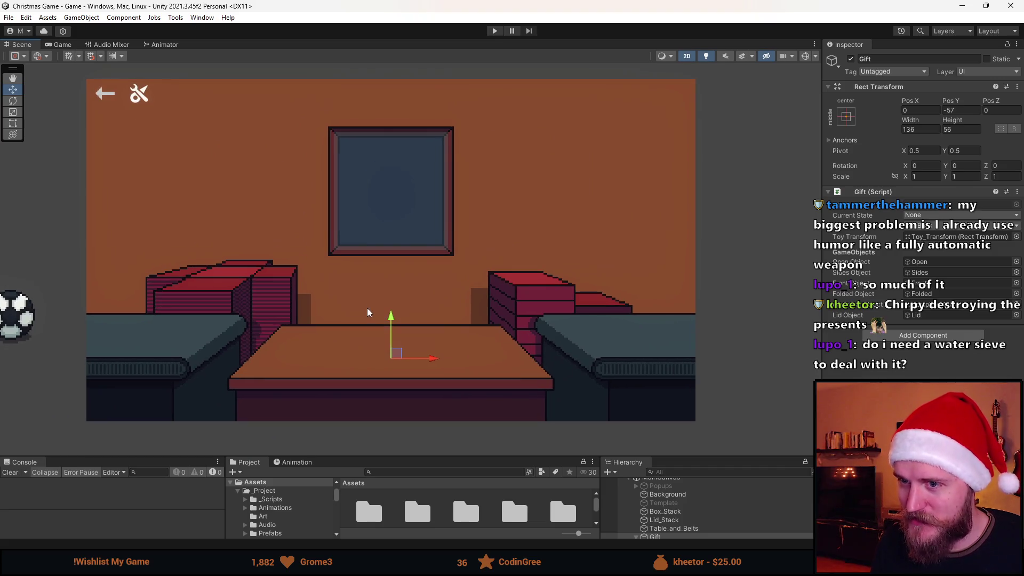
key("alt+Tab")
double_click(537, 255)
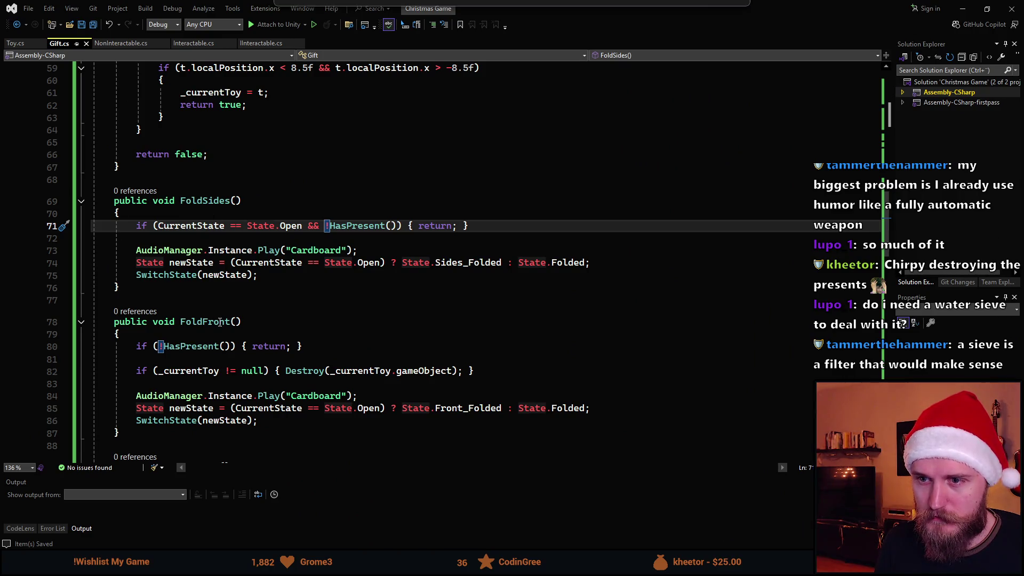
- Inspect the lid's hover movement call in GrabLid
scroll(199, 328, "down", 3)
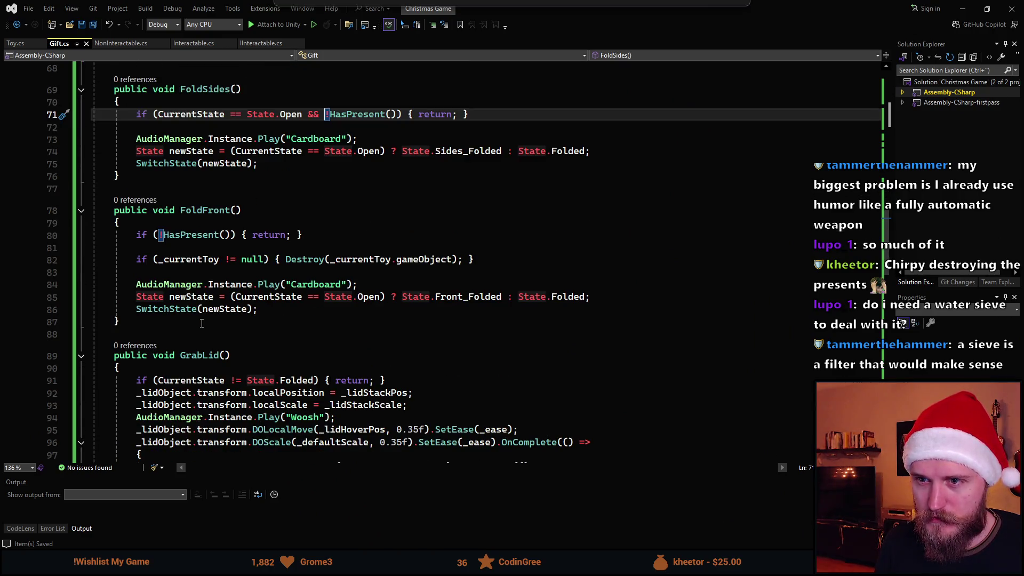
scroll(200, 327, "up", 4)
scroll(208, 324, "down", 11)
scroll(209, 322, "down", 2)
scroll(231, 235, "up", 3)
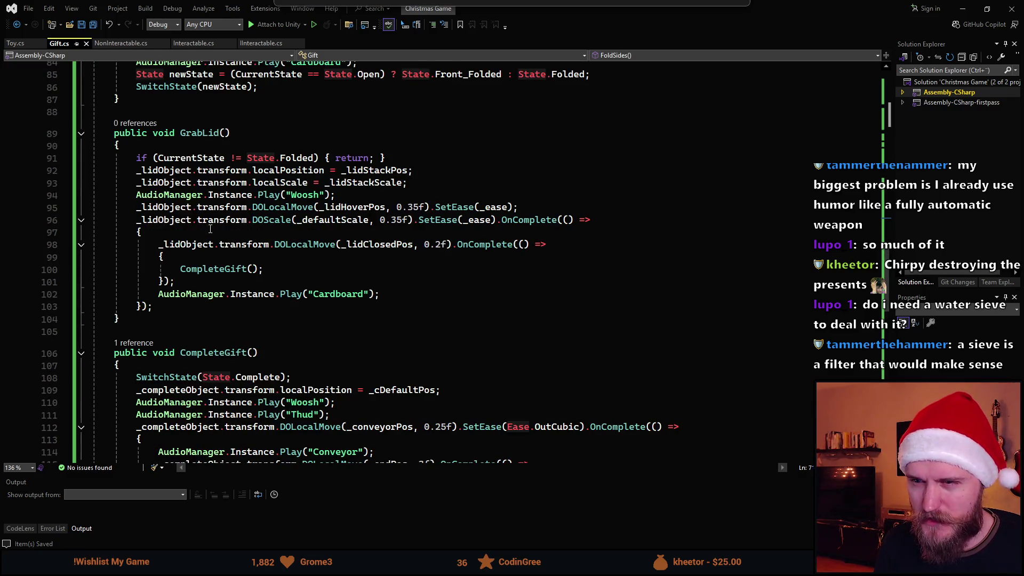
left_click(314, 208)
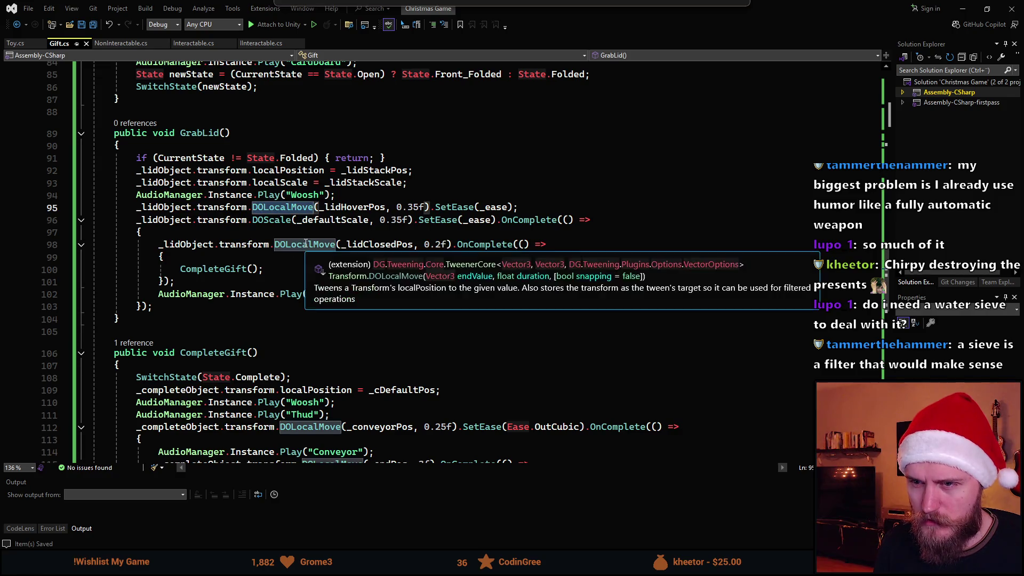
- Examine the lines setting the lid's start position and scale, then return to Unity
scroll(245, 307, "down", 2)
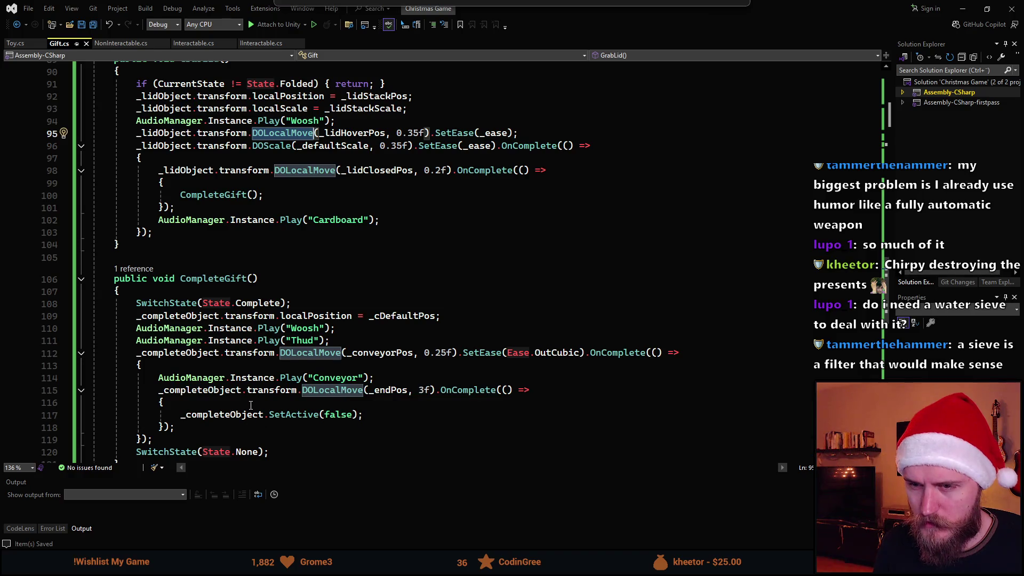
scroll(251, 403, "up", 1)
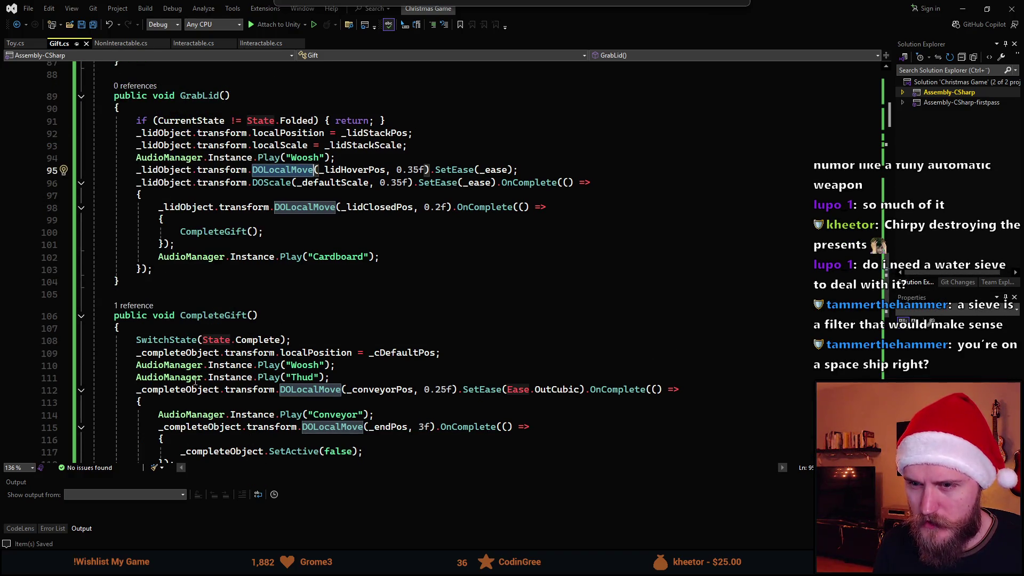
scroll(251, 402, "up", 1)
scroll(257, 384, "up", 1)
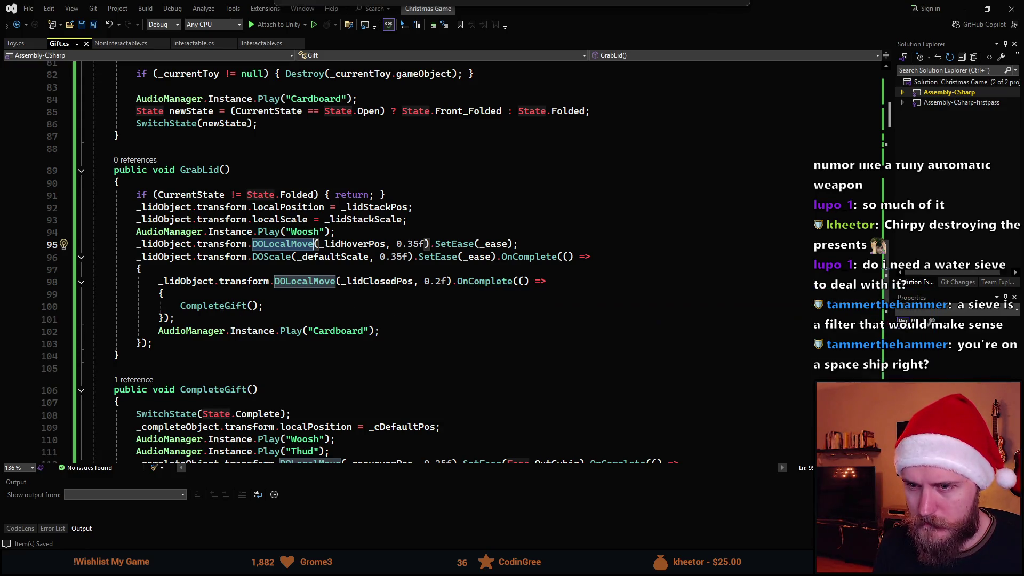
scroll(302, 309, "down", 2)
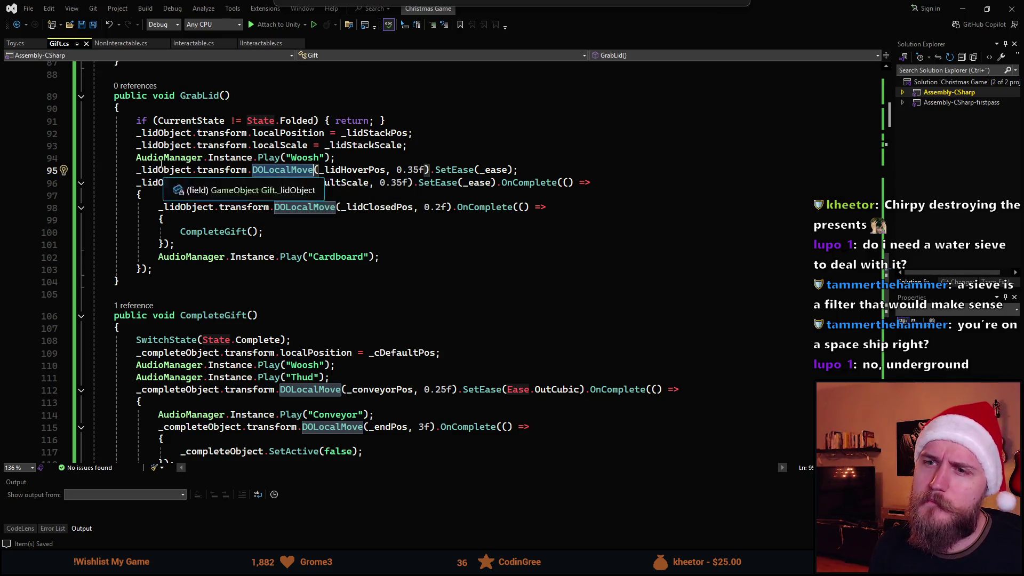
left_click(293, 134)
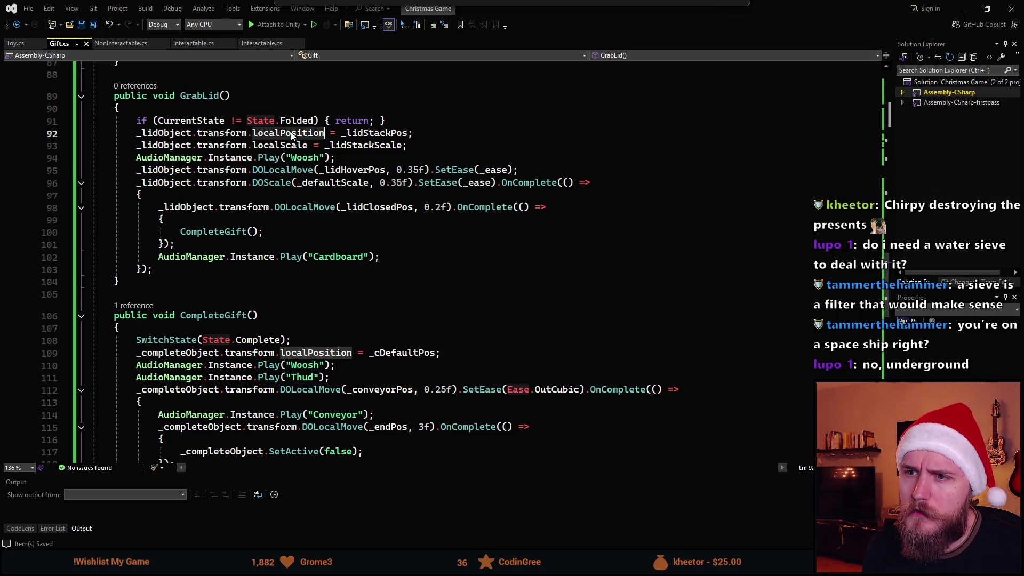
key("Down")
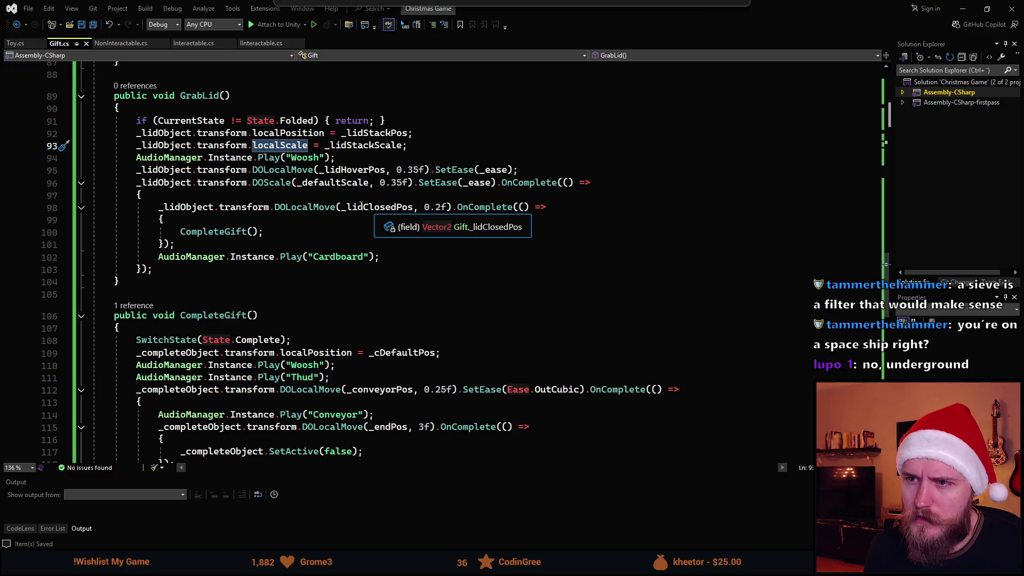
key("alt+Tab")
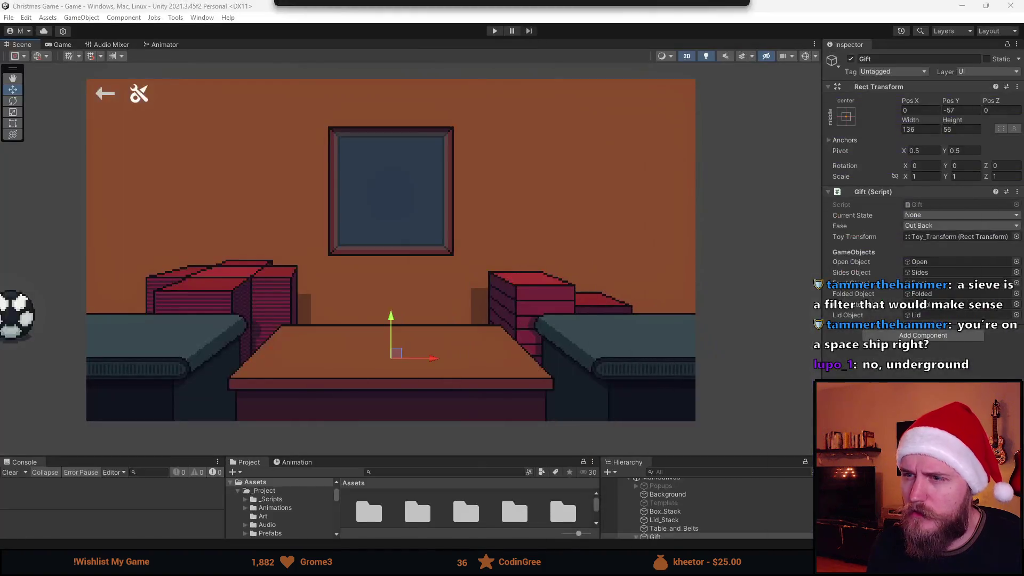
- Play-test placing the soccer ball and folding the wrap around it, then stop Play mode
left_click(494, 31)
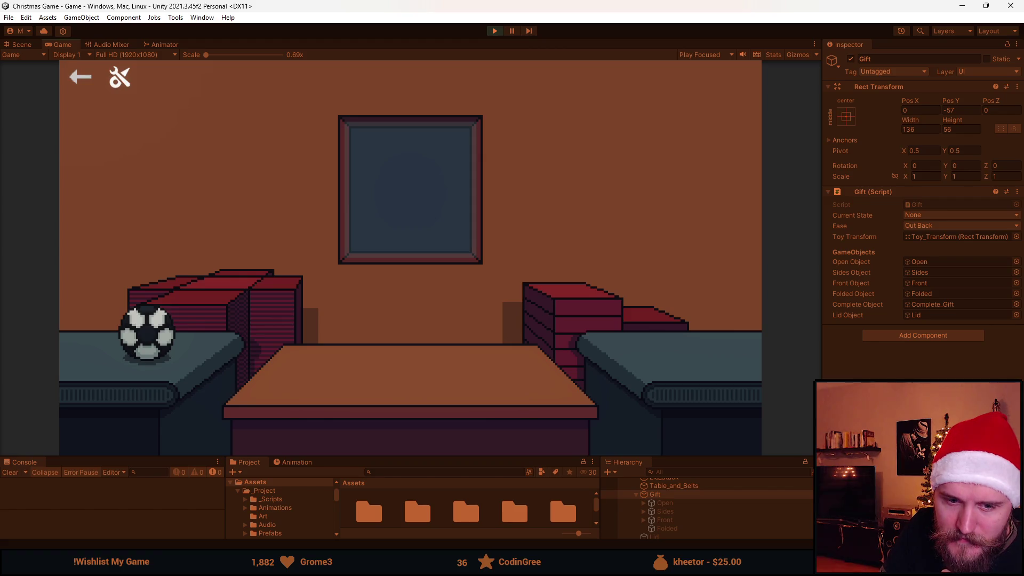
left_click(147, 333)
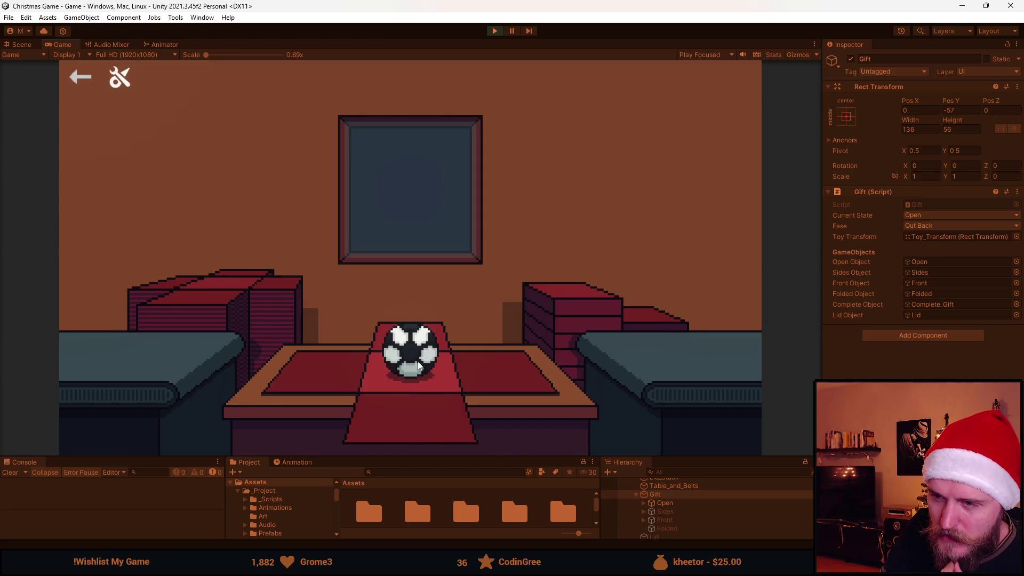
left_click(332, 375)
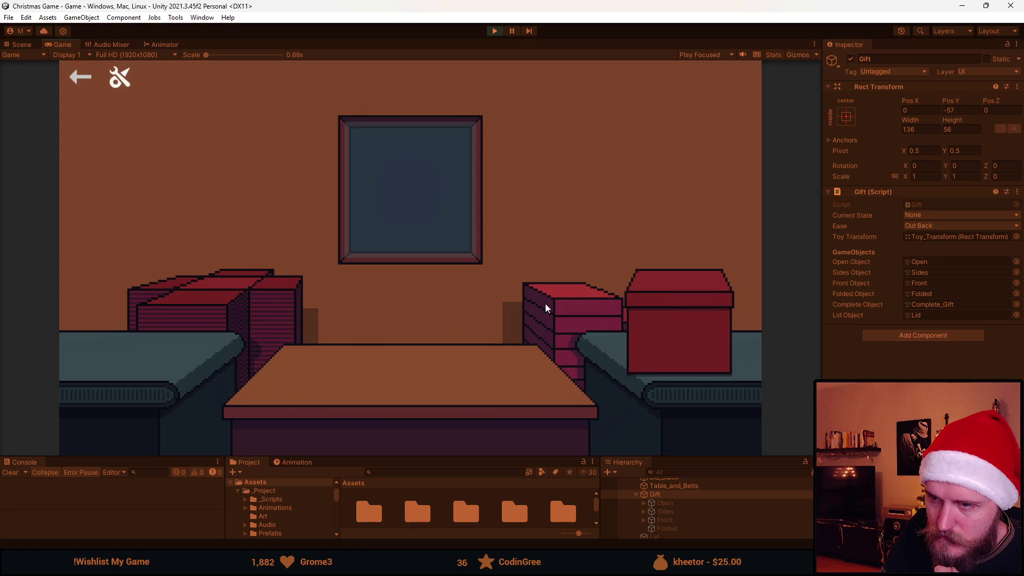
left_click(493, 32)
- Enlarge the lower panels and set the Lid object active so it shows in the scene
left_click_drag(503, 456, 527, 338)
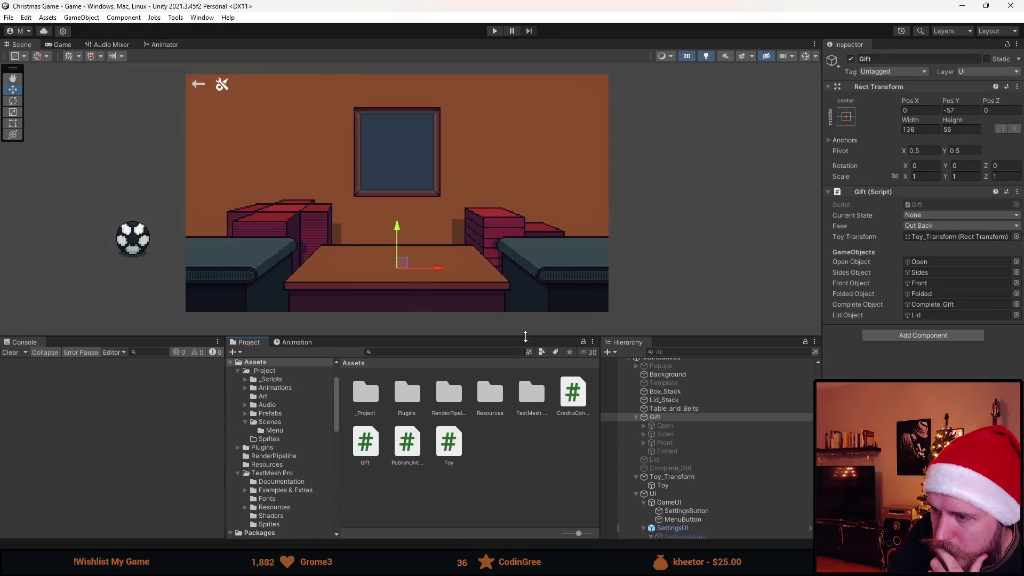
left_click(691, 459)
left_click(850, 59)
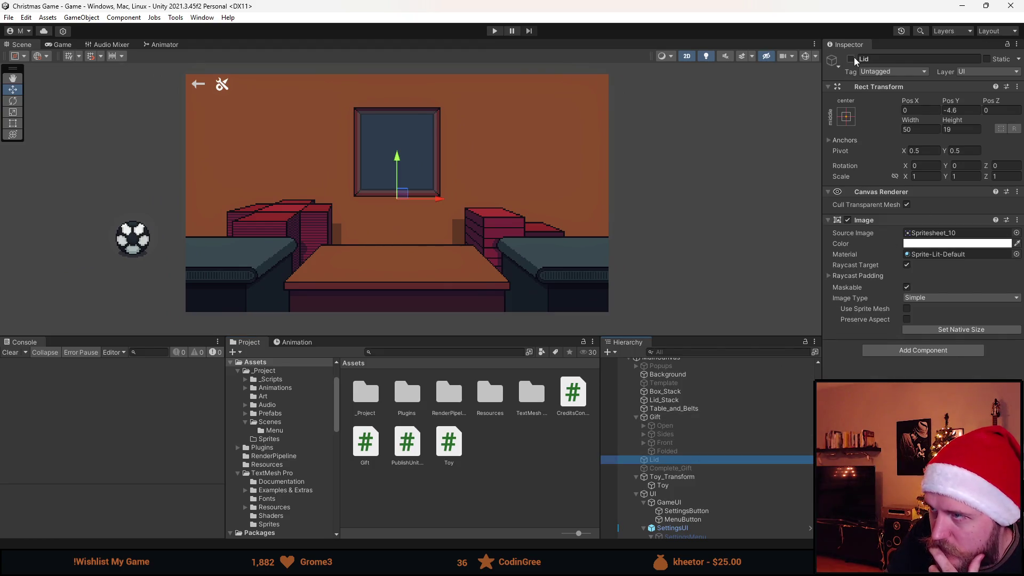
scroll(416, 207, "up", 3)
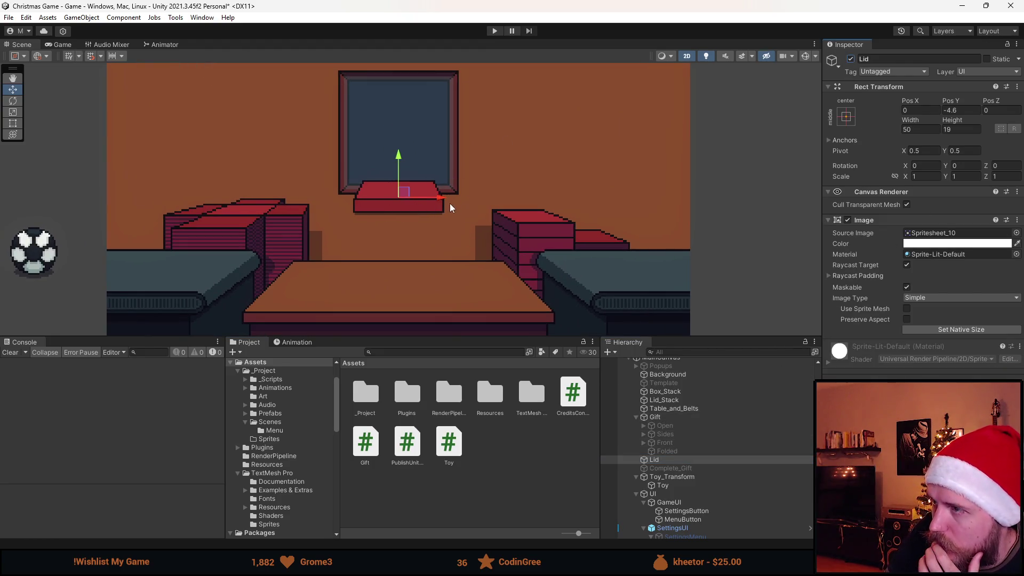
- Drag the Lid onto the box below the window, ending at Pos X 3.5, Pos Y -24.2
mouse_move(405, 196)
left_mouse_down()
mouse_move(555, 211)
mouse_move(532, 220)
left_mouse_up()
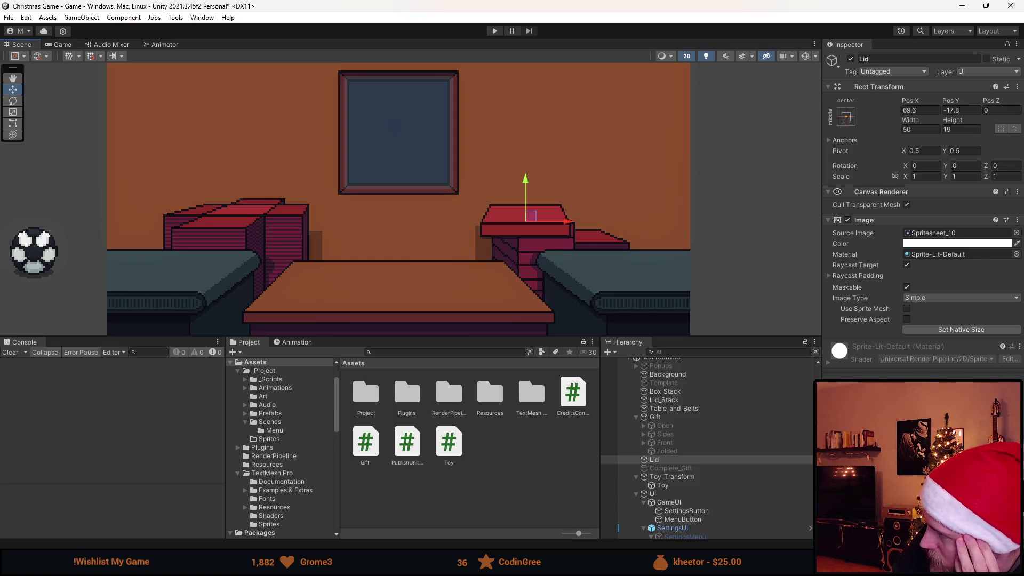
mouse_move(529, 220)
left_mouse_down()
mouse_move(554, 207)
mouse_move(551, 228)
left_mouse_up()
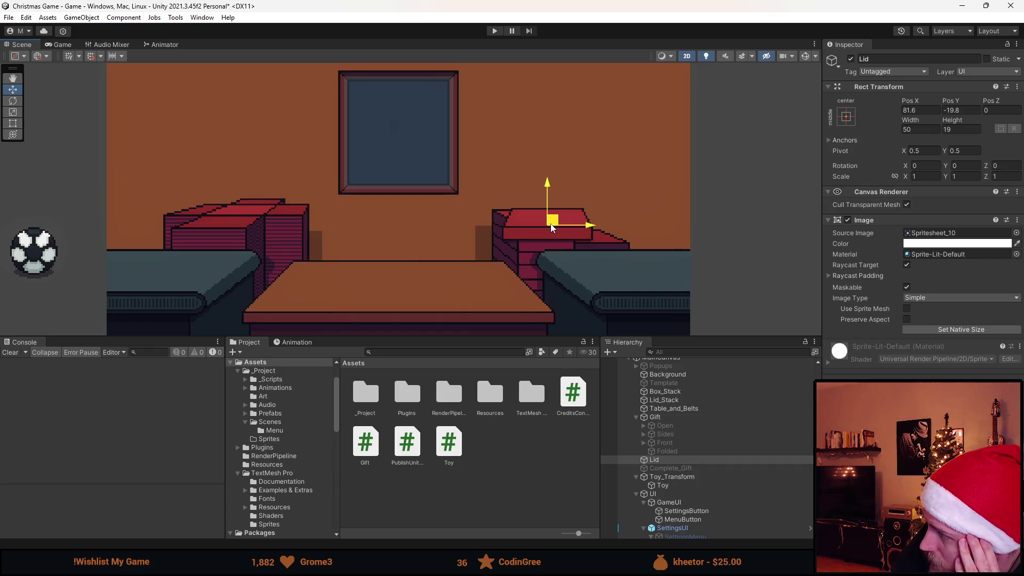
left_click_drag(551, 227, 404, 200)
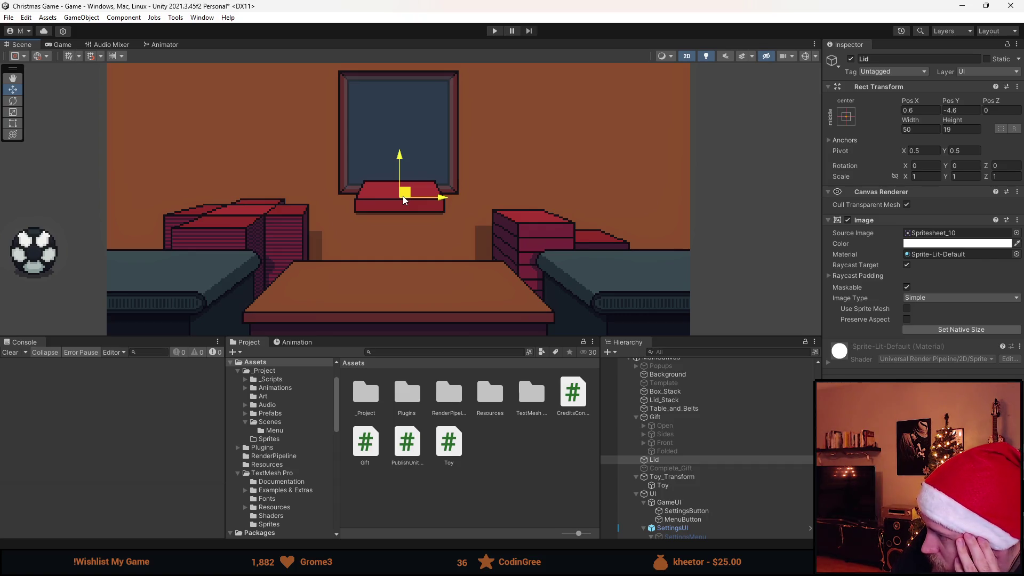
left_click_drag(403, 199, 409, 236)
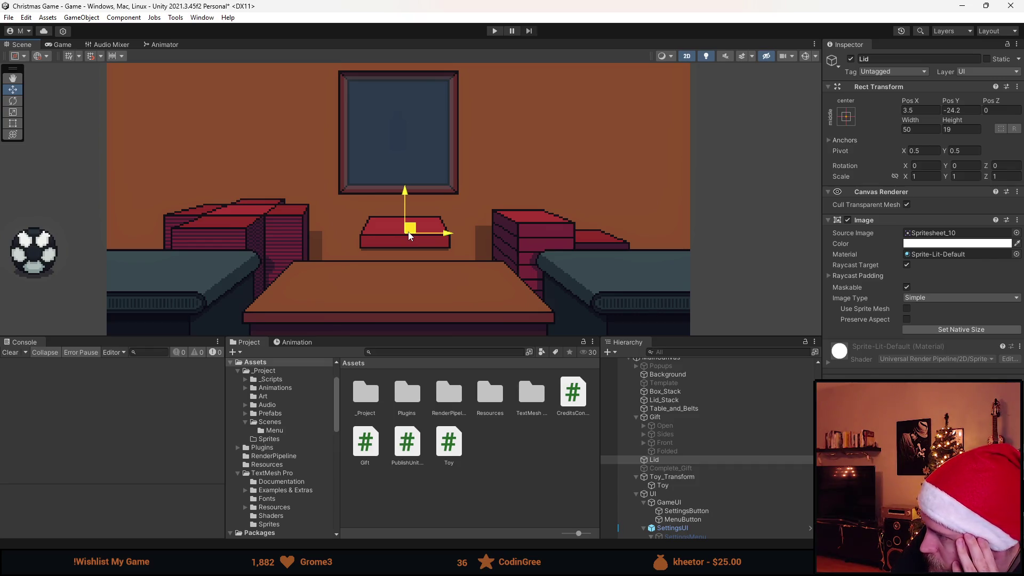
key("alt+Tab")
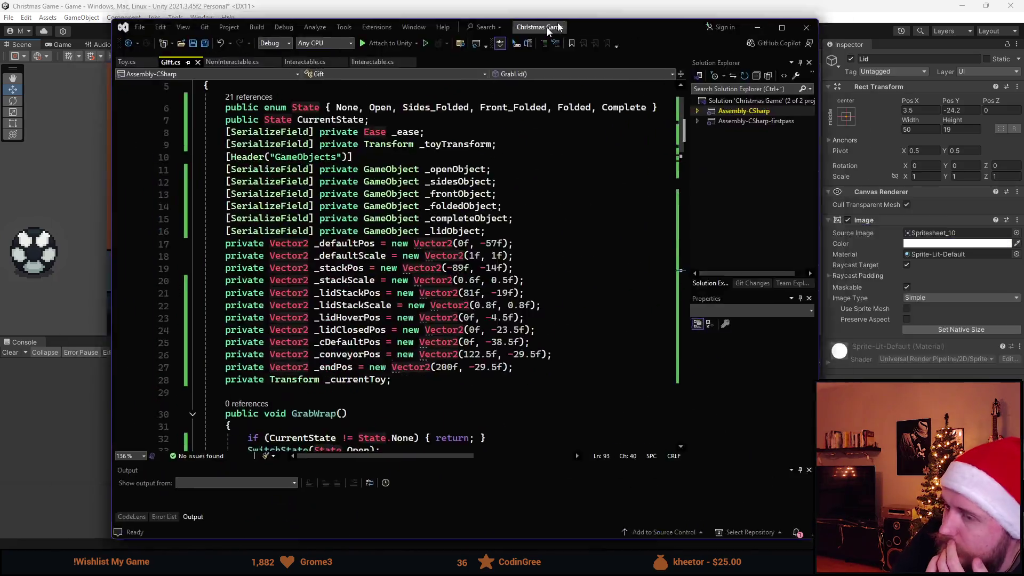
double_click(548, 28)
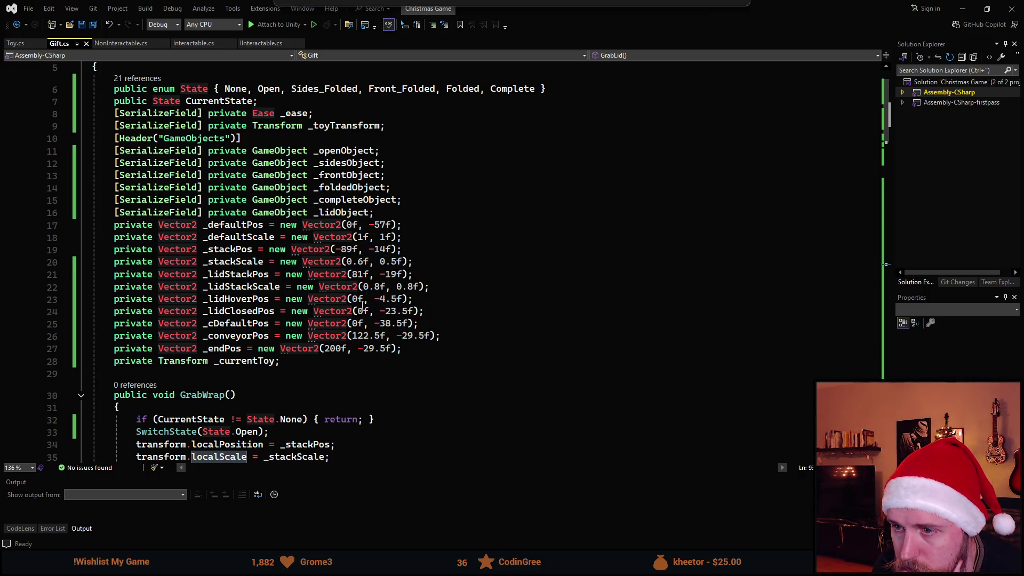
scroll(416, 240, "down", 20)
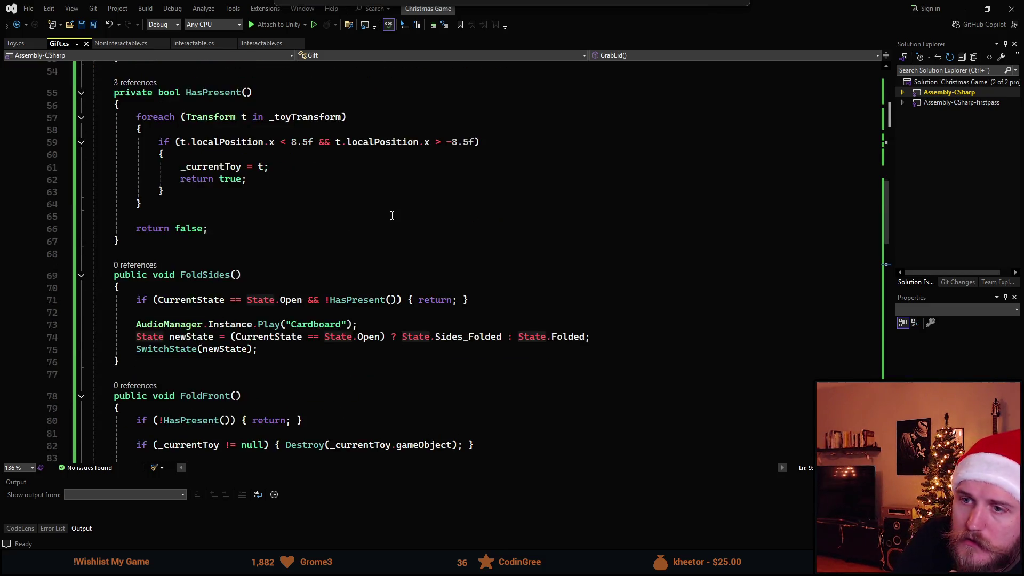
scroll(387, 221, "down", 7)
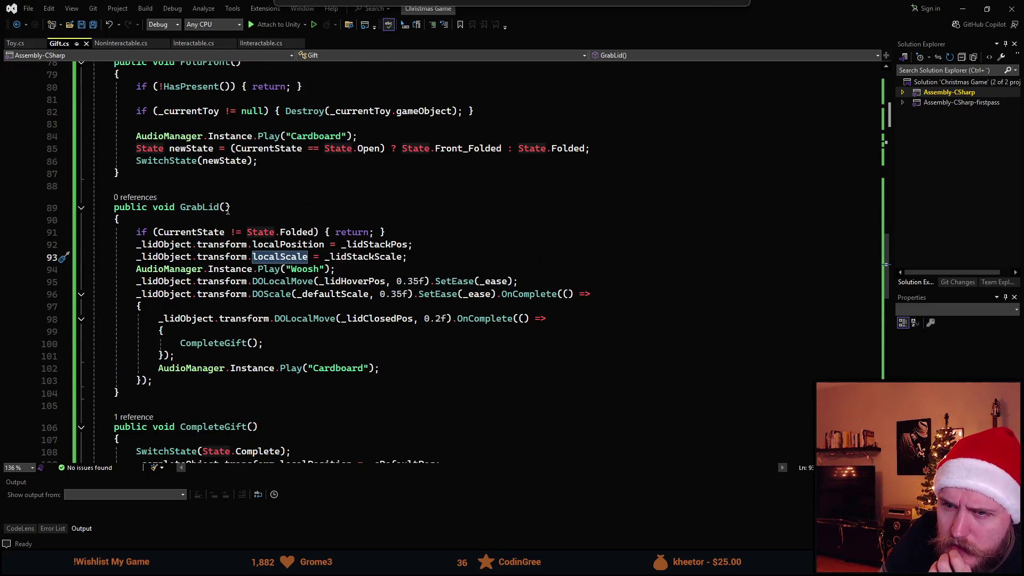
scroll(300, 349, "up", 2)
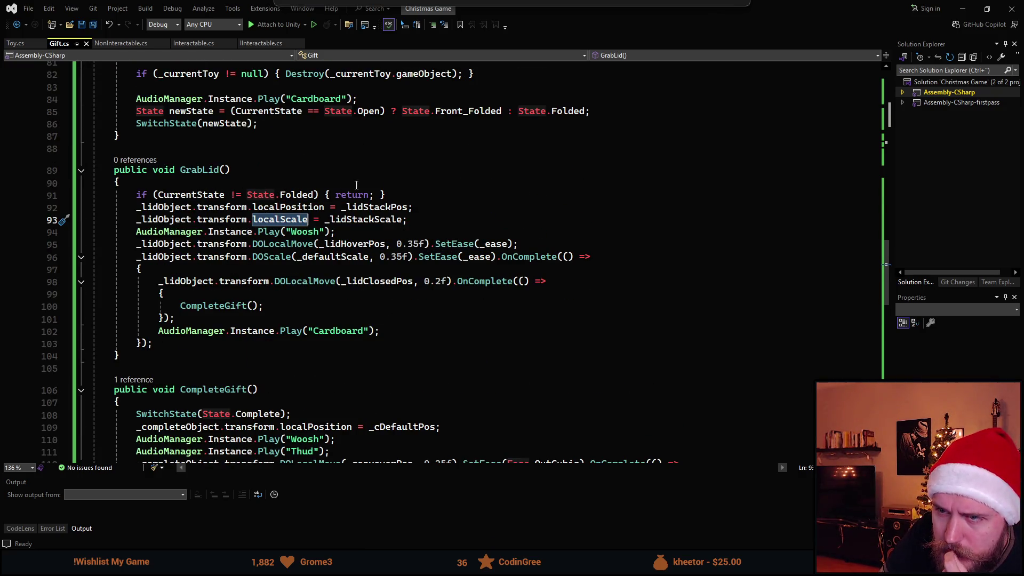
left_click(170, 218)
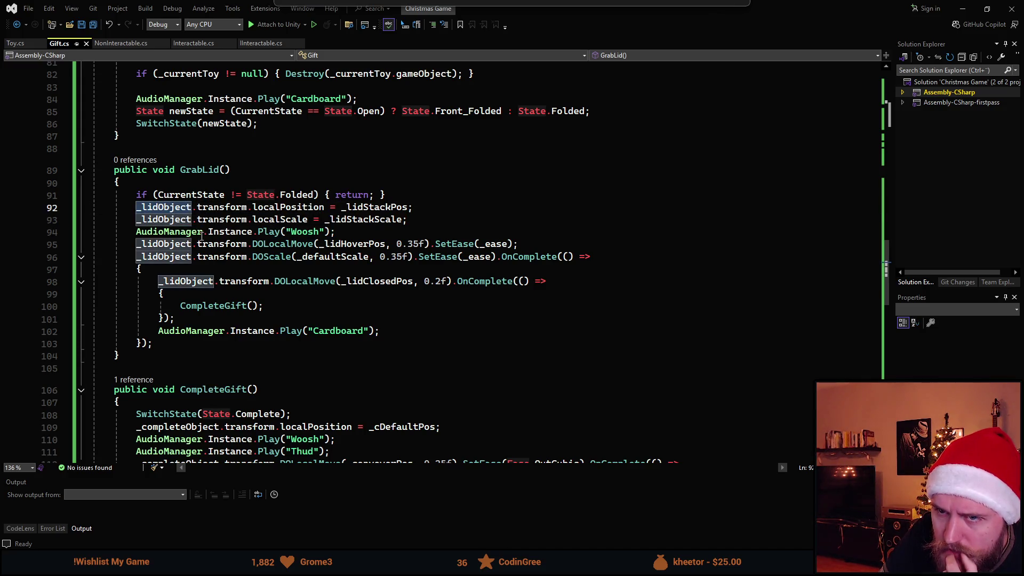
left_click(246, 207)
left_click(291, 196)
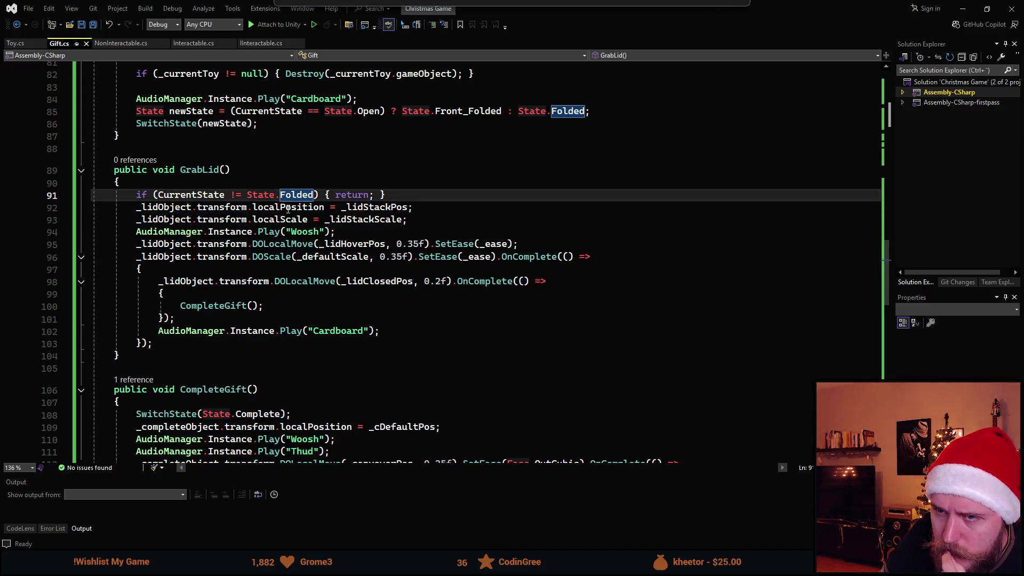
left_click(288, 212)
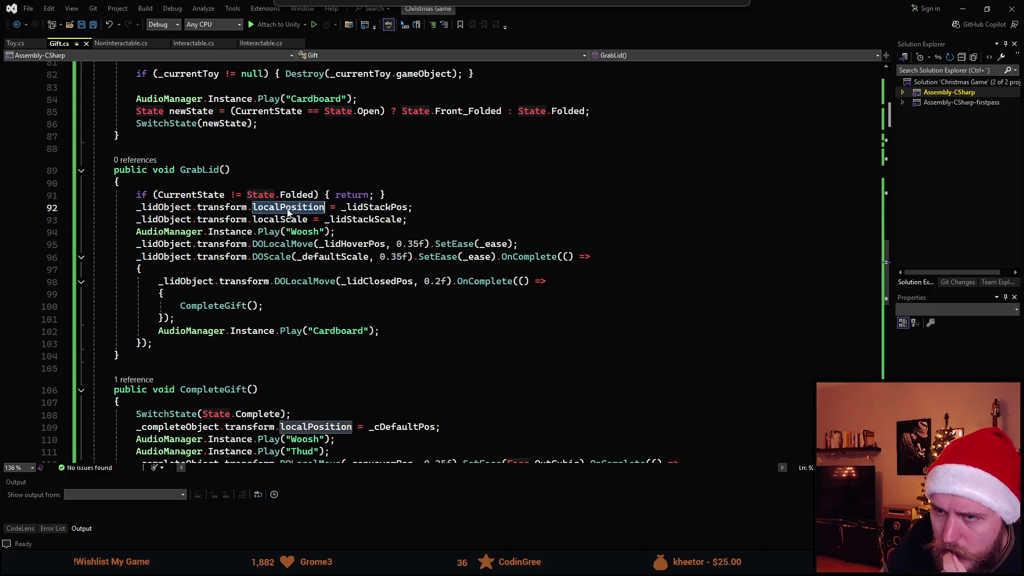
left_click(374, 208)
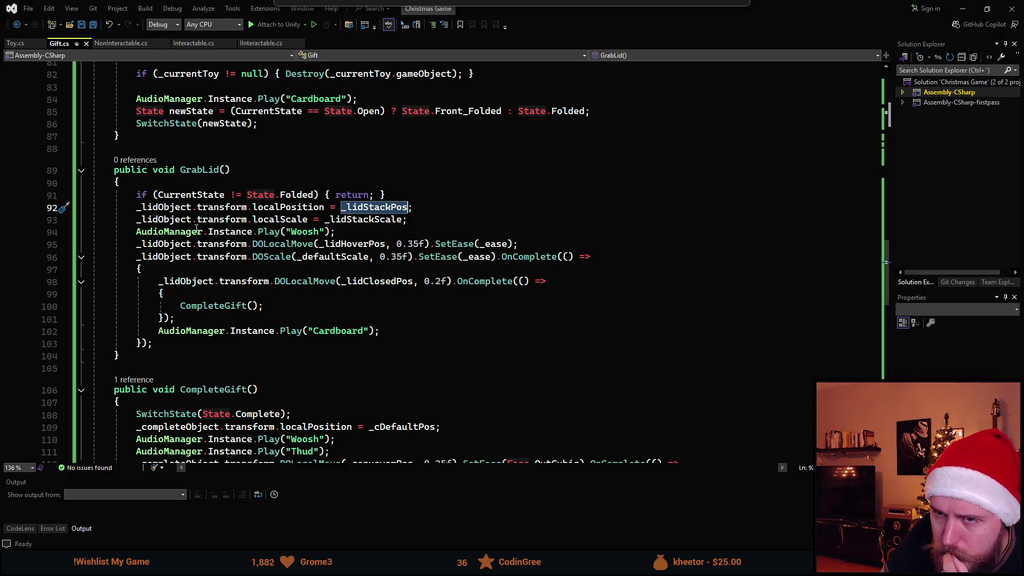
left_click(262, 222)
double_click(262, 222)
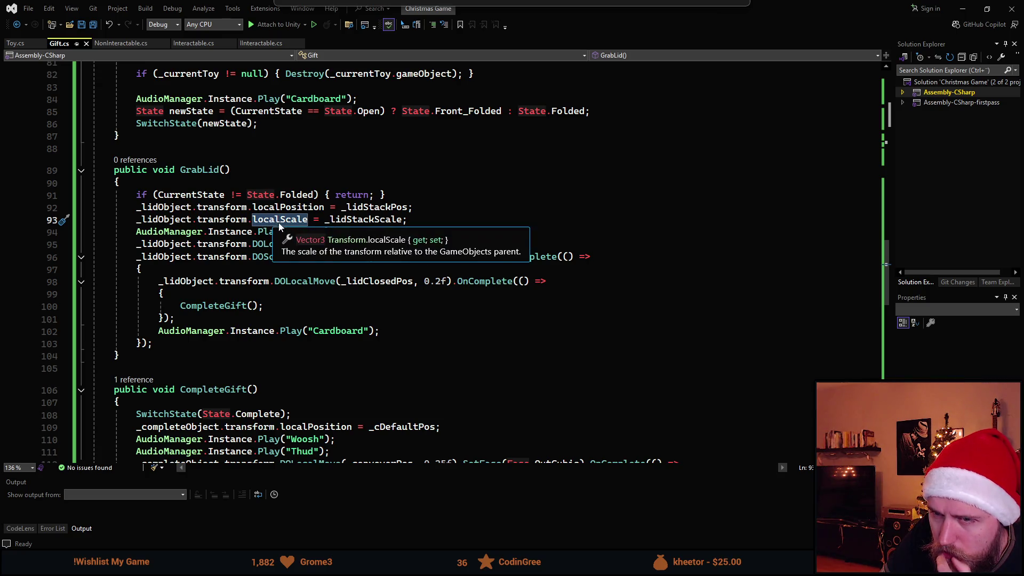
scroll(564, 183, "up", 14)
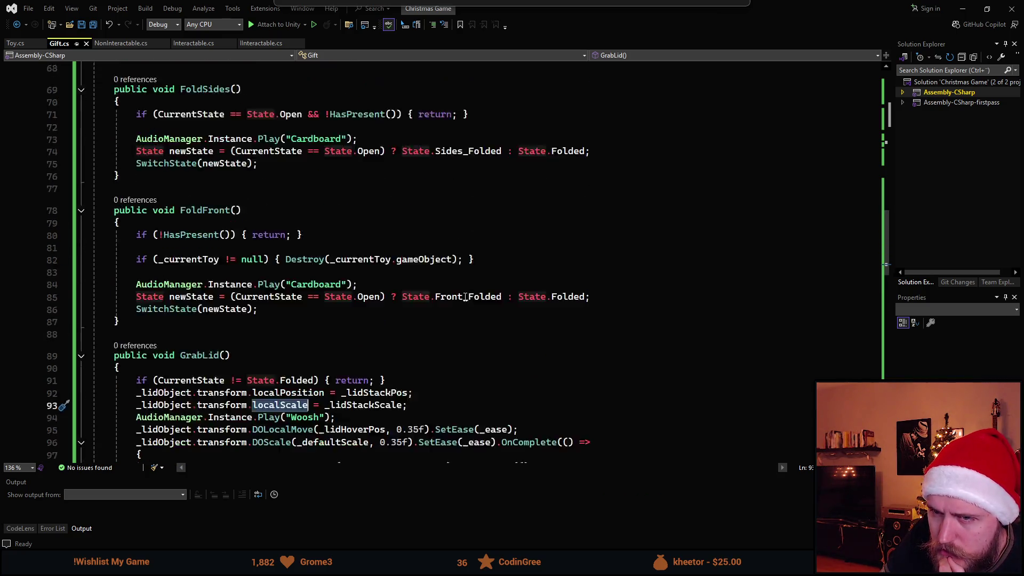
scroll(462, 299, "up", 7)
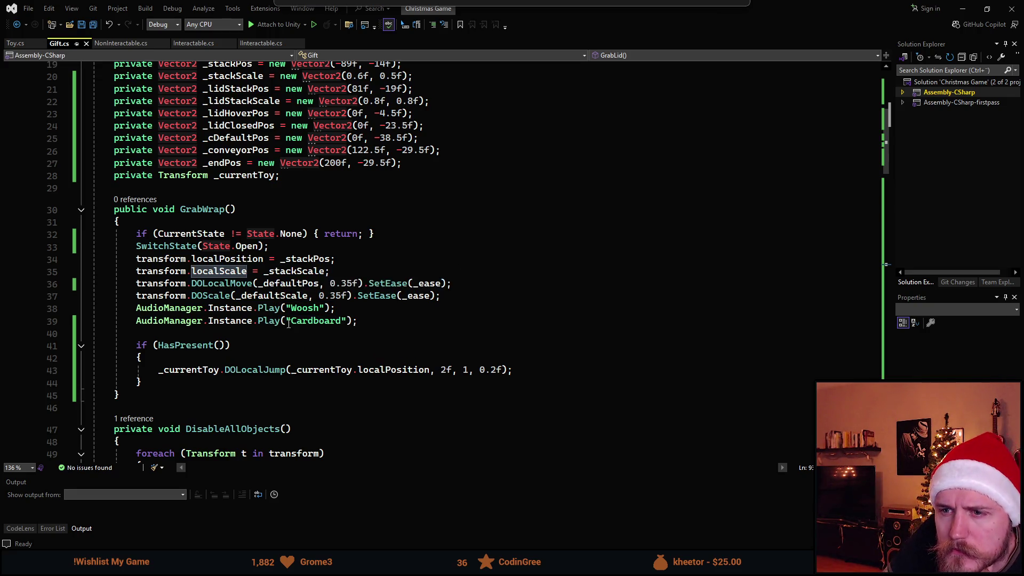
scroll(366, 300, "down", 5)
scroll(366, 300, "down", 16)
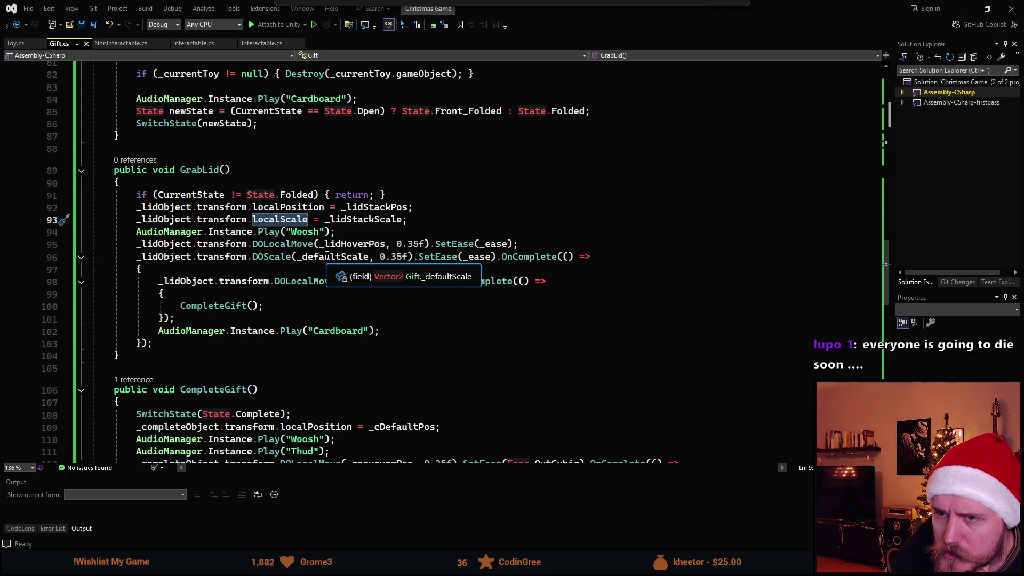
left_click(419, 281)
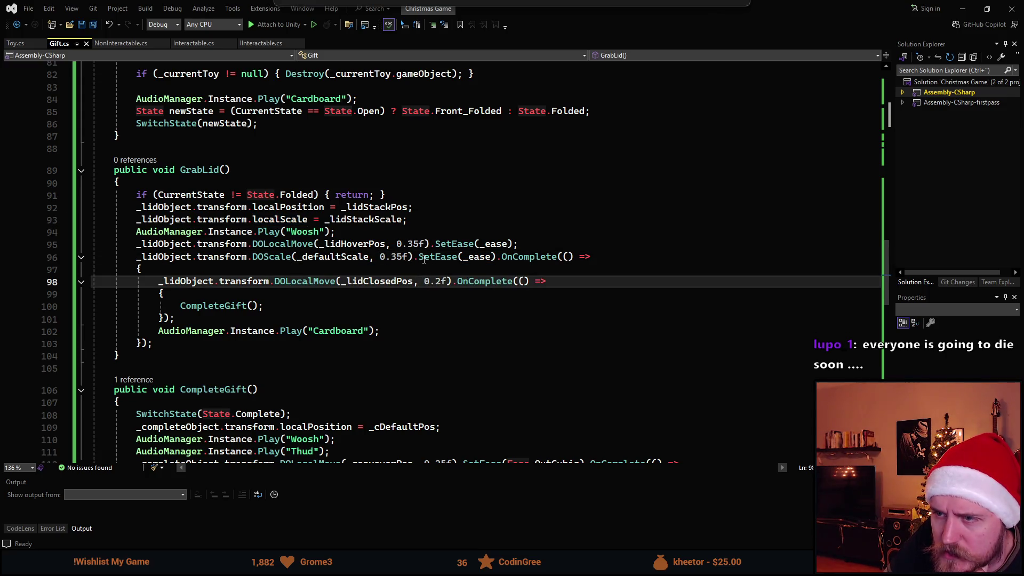
left_click(440, 257)
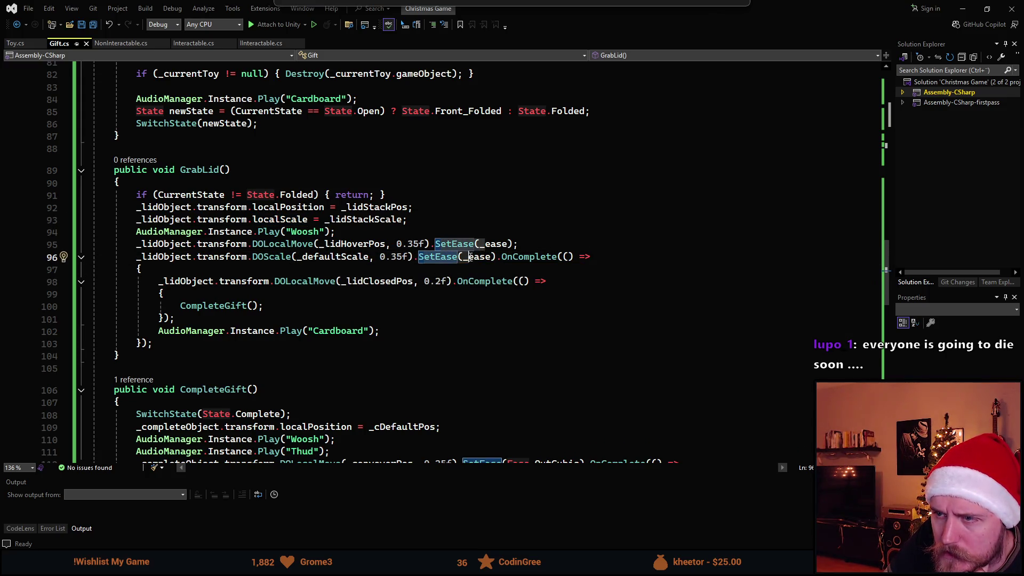
mouse_move(513, 258)
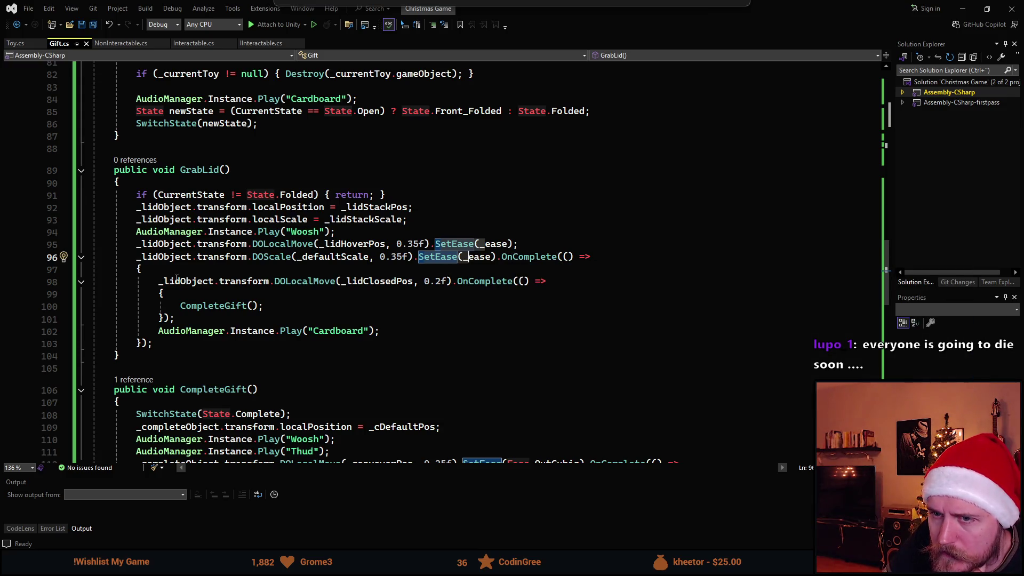
left_click(335, 281)
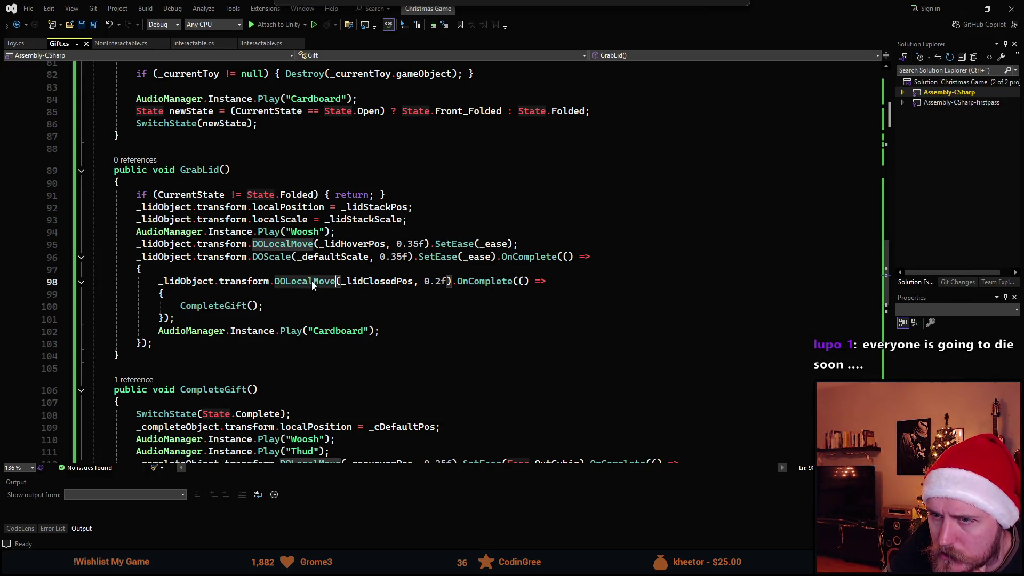
double_click(375, 281)
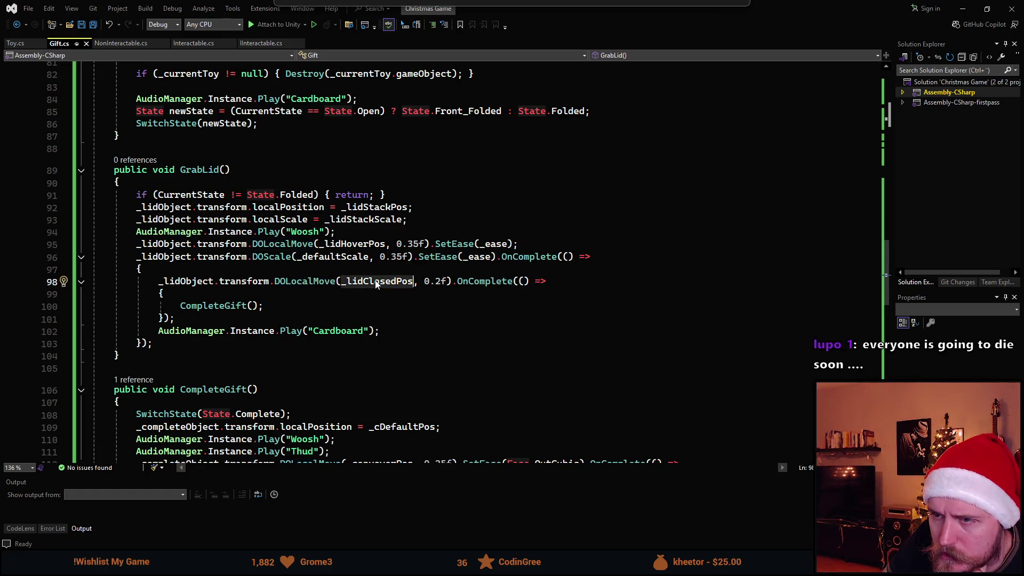
left_click(424, 281)
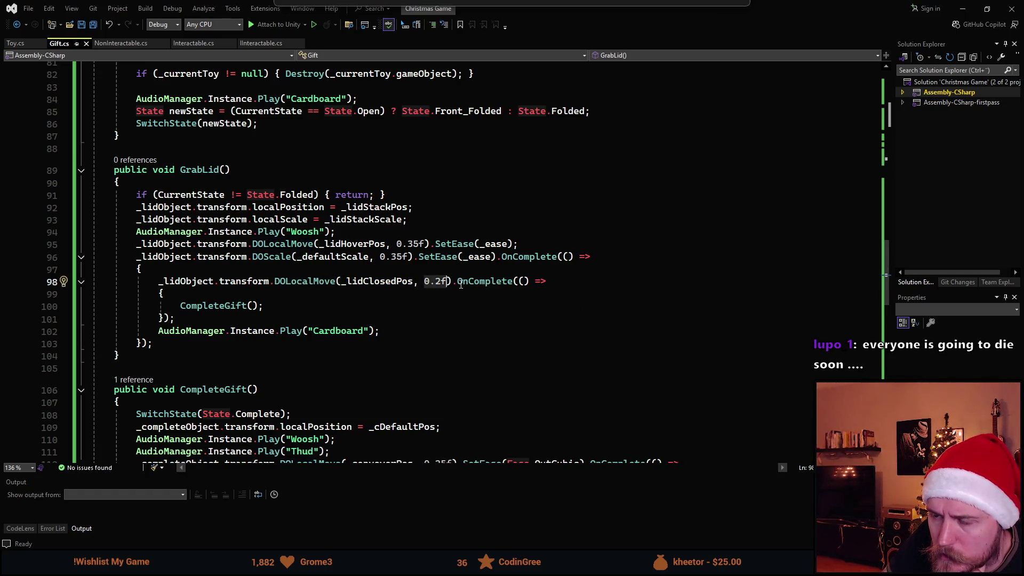
left_click(491, 281)
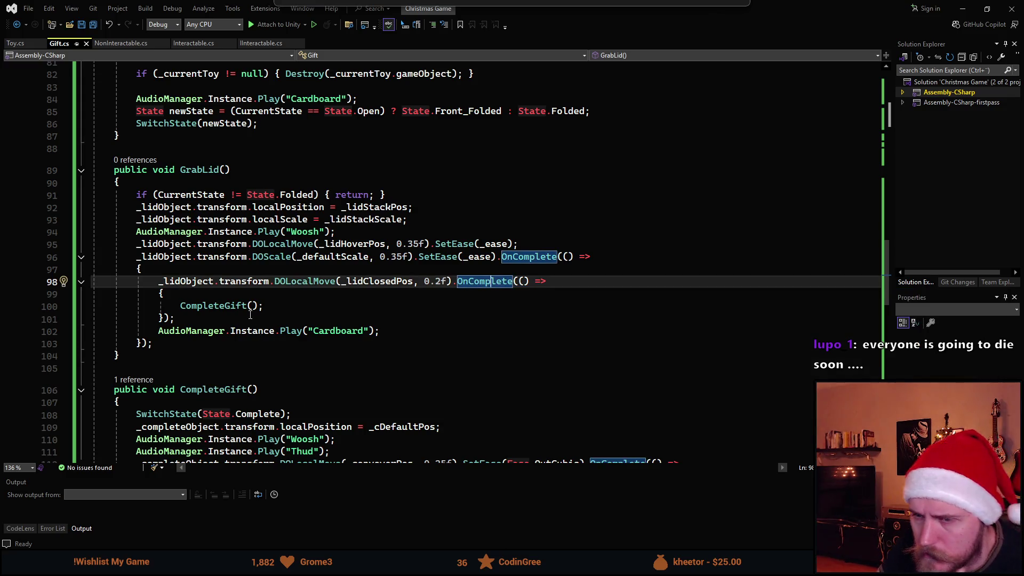
key("alt+Tab")
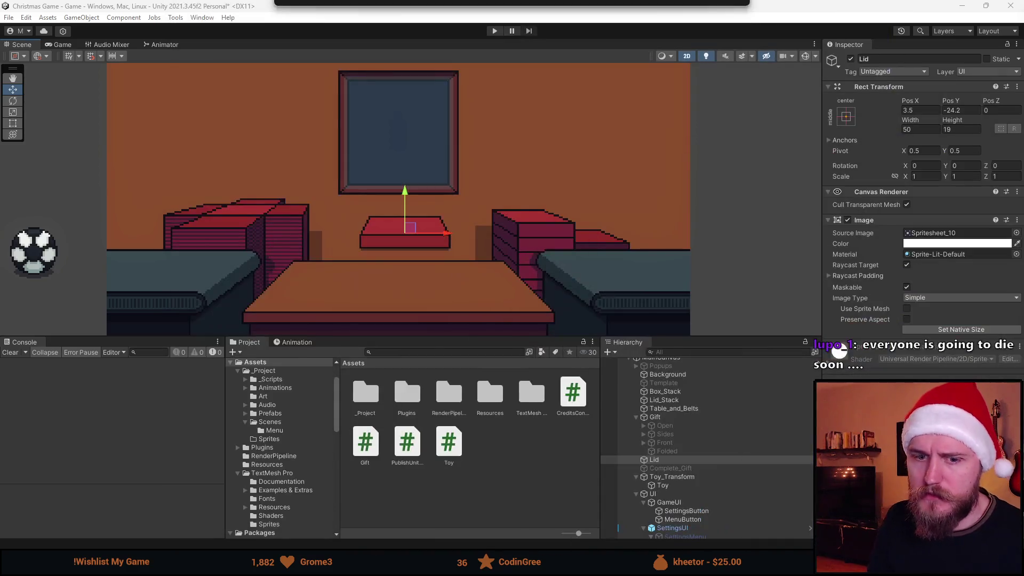
- Start a play test, enlarge the Game view, place the ball on the wrapping, and stop
left_click(493, 31)
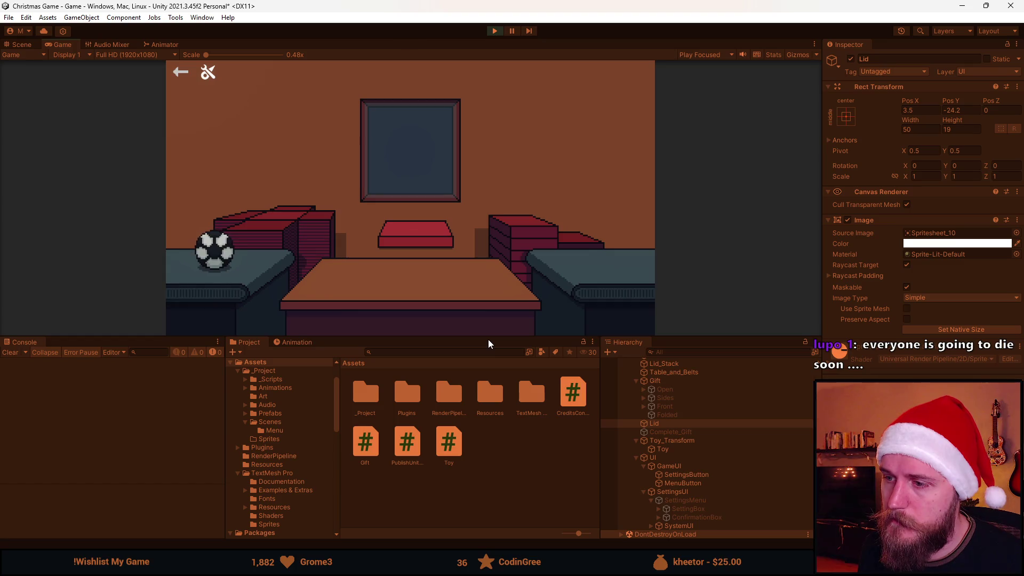
left_click_drag(488, 339, 480, 446)
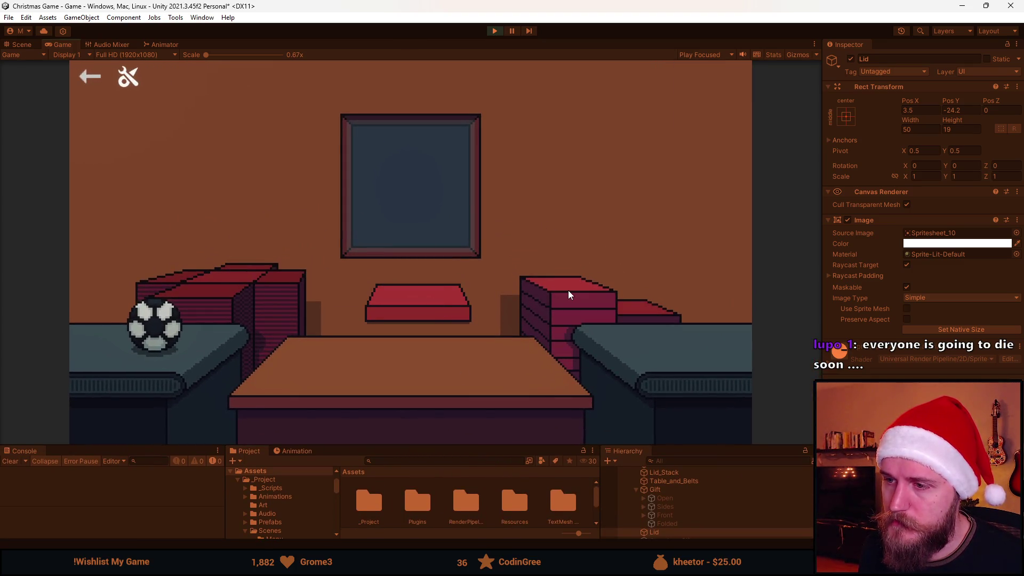
left_click(155, 323)
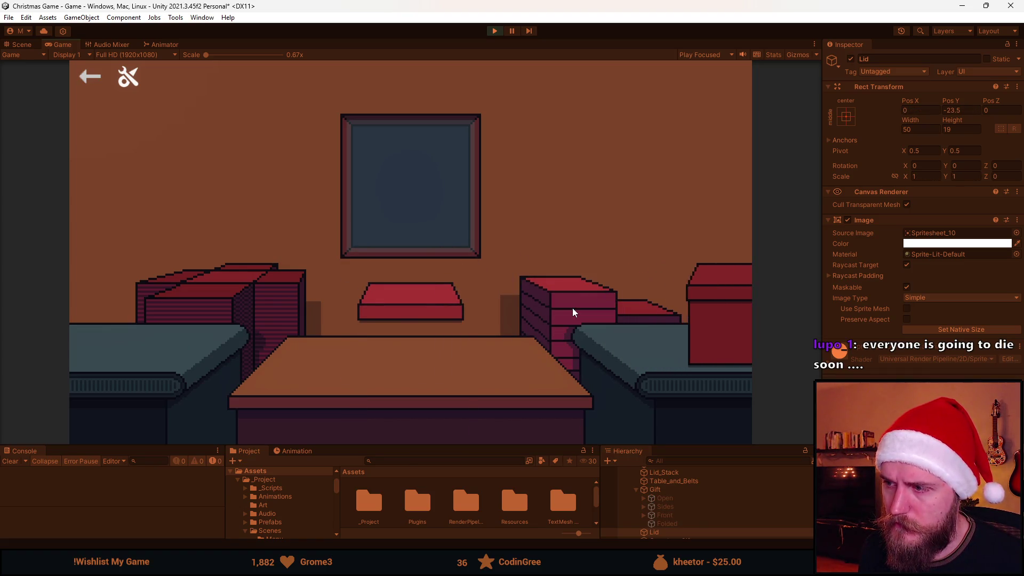
left_click(494, 32)
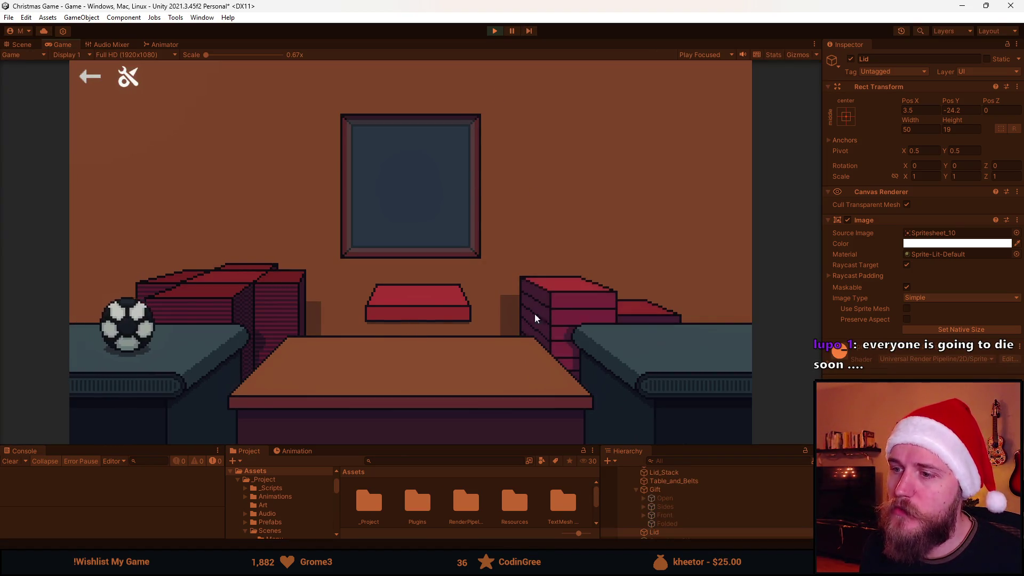
- Play-test again, placing the ball and closing the lid to send the gift off, then stop
left_click(154, 326)
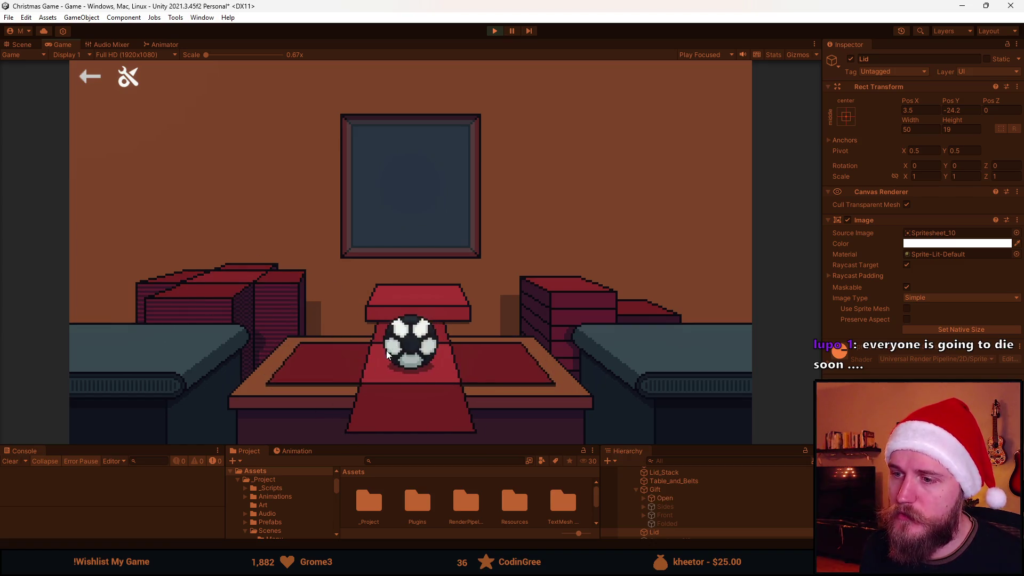
left_click(448, 334)
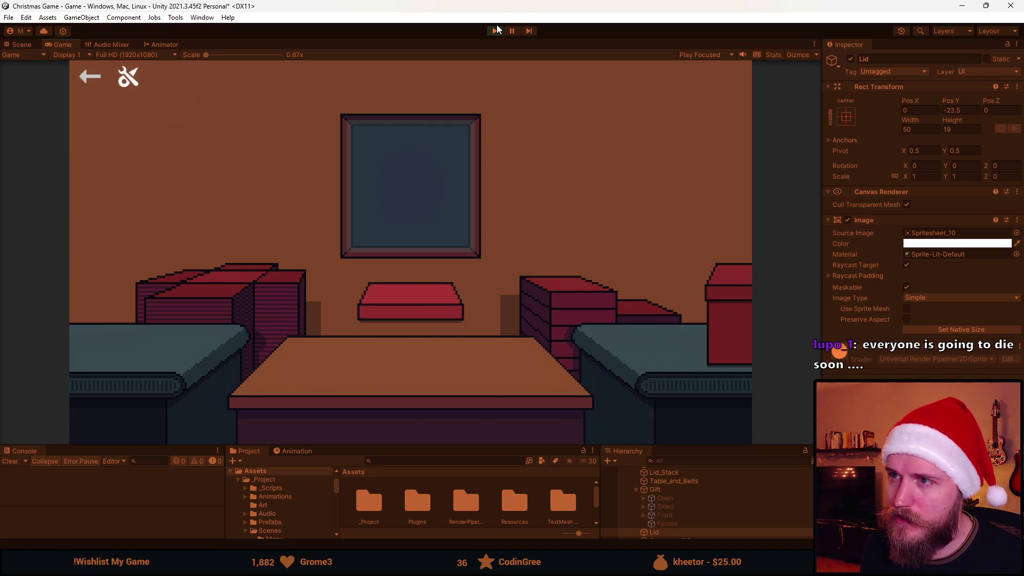
left_click(495, 31)
key("alt+Tab")
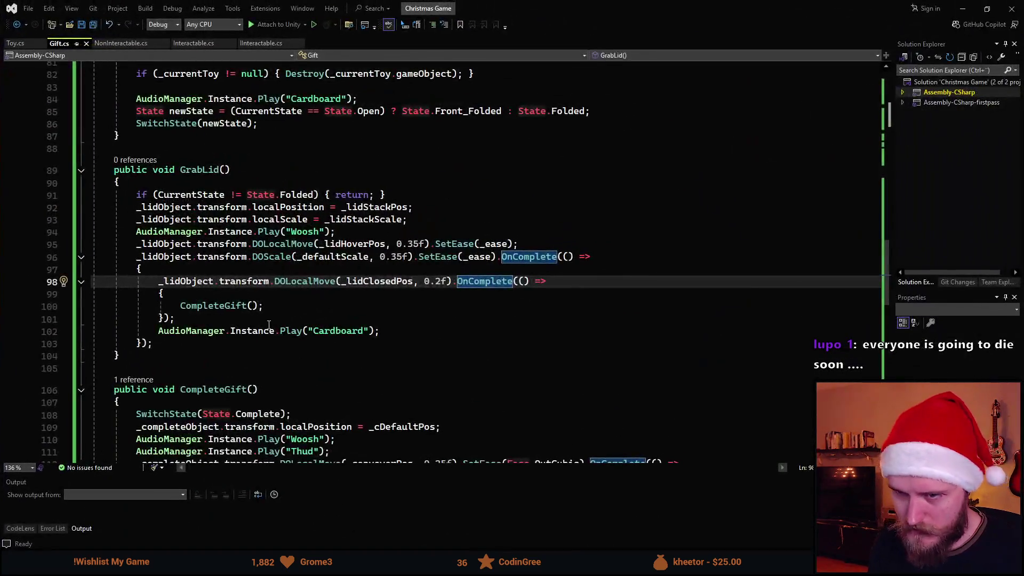
- Replace the CompleteGift call in GrabLid with SwitchState(State.Complete); and save
scroll(221, 268, "down", 1)
left_click(221, 268)
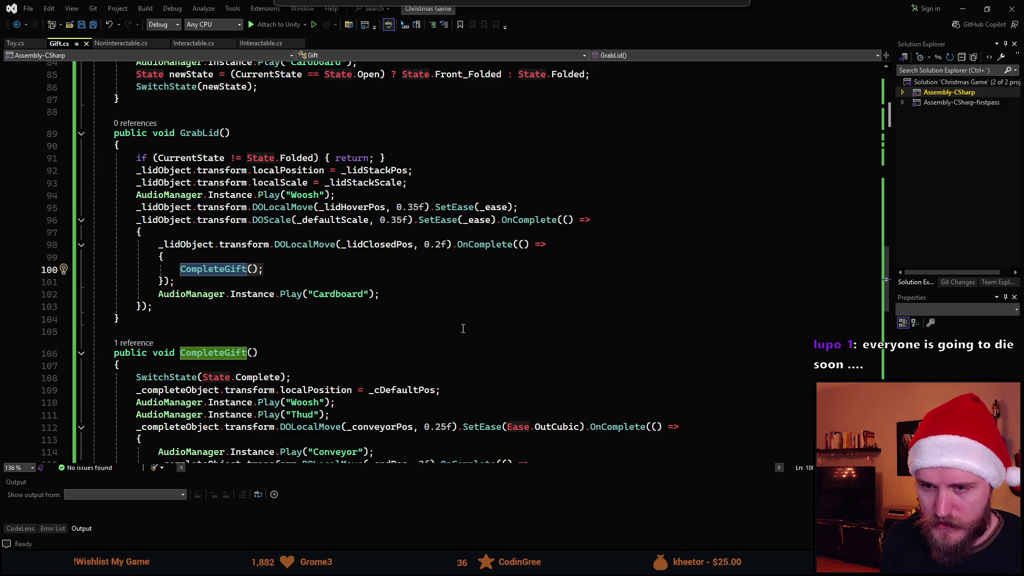
type("Switc")
key("Tab")
key("BackSpace")
type("Switch")
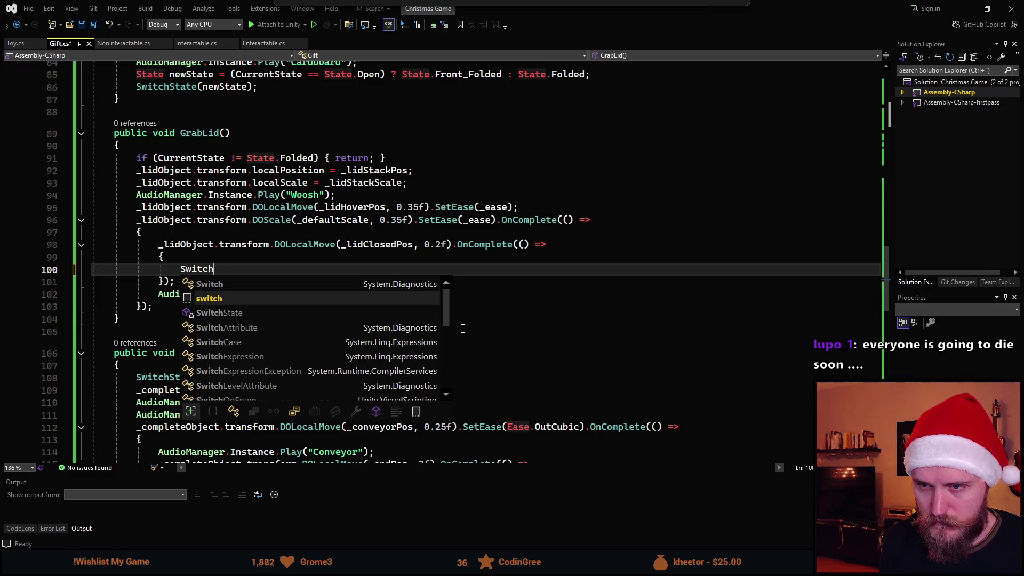
key("Down")
key("Tab")
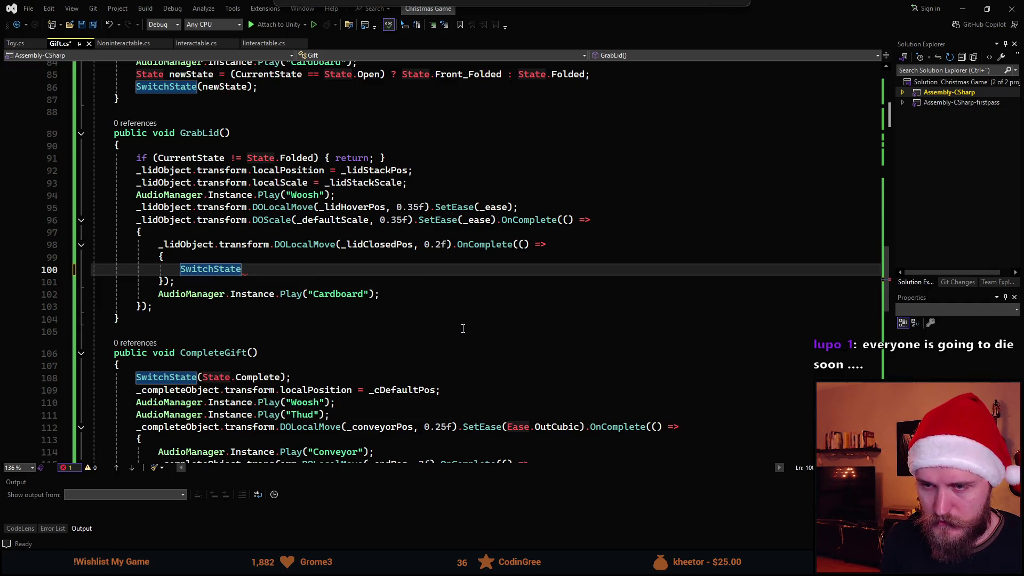
type("(State.")
key("Tab")
type(")")
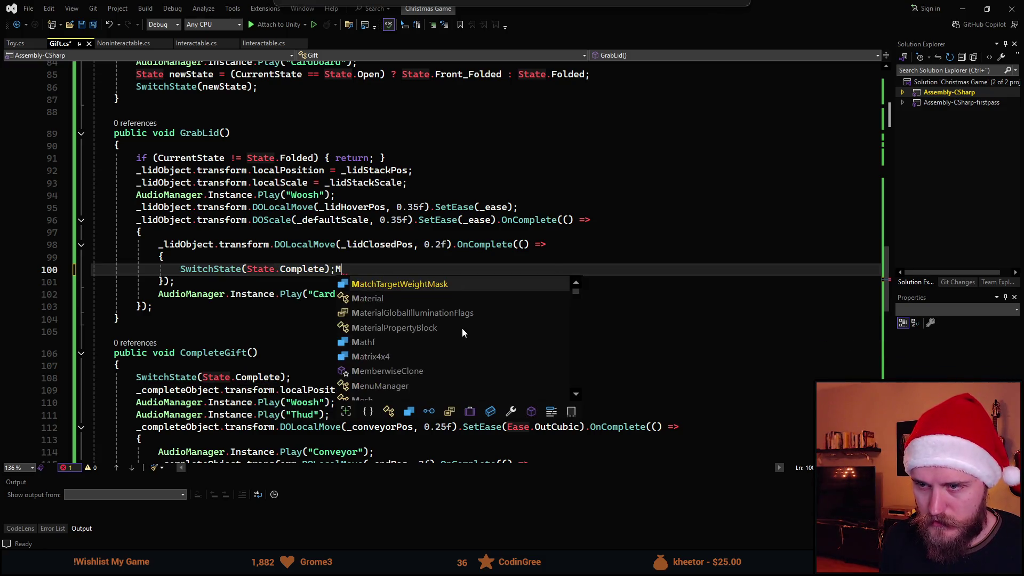
type(";")
key("ctrl+s")
- Paste the completed gift position reset after the SwitchState call and into the Complete case, then save
scroll(320, 314, "down", 1)
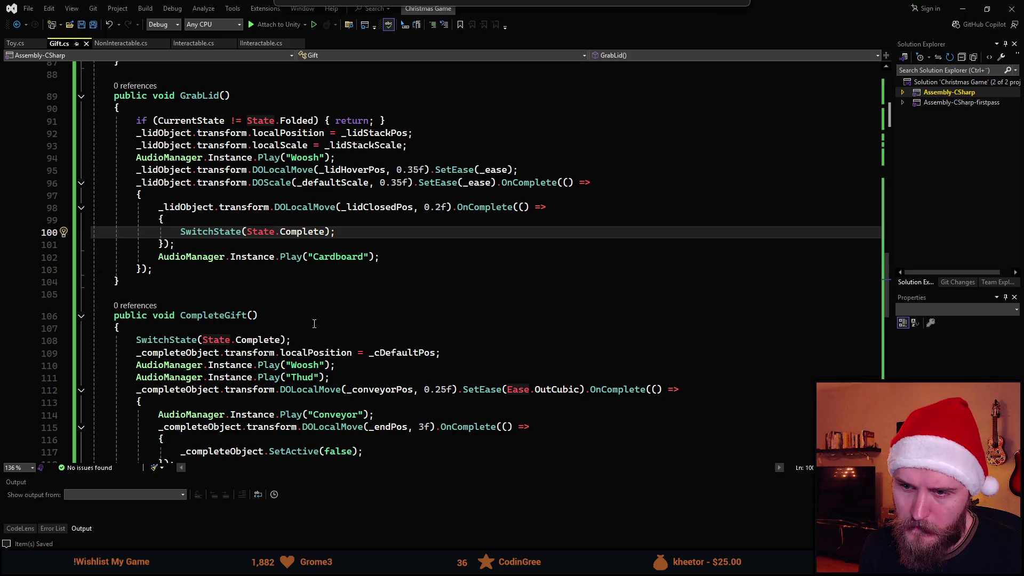
left_click_drag(438, 353, 136, 353)
key("ctrl+c")
left_click(368, 239)
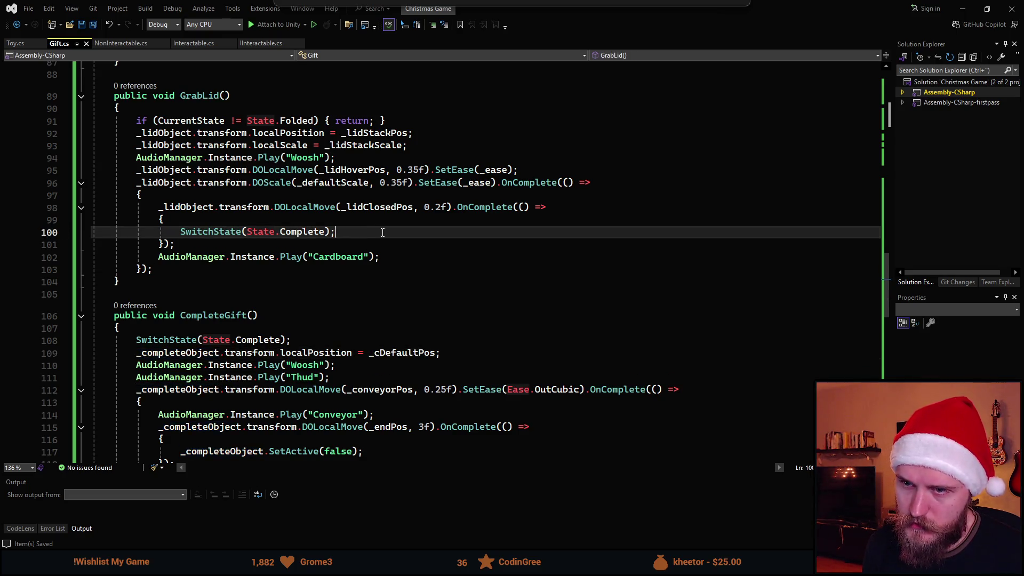
key("Return")
key("ctrl+v")
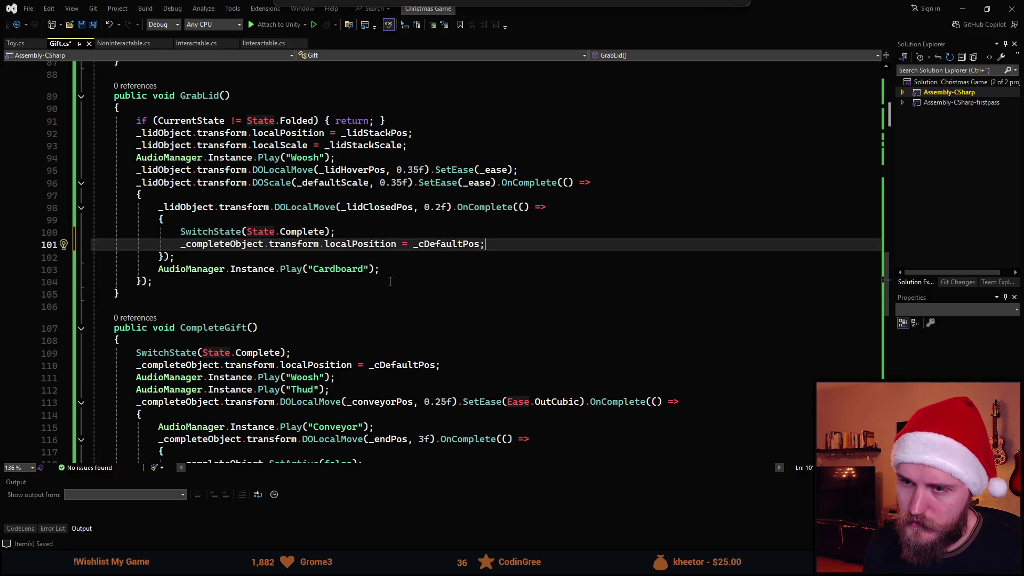
scroll(378, 317, "down", 10)
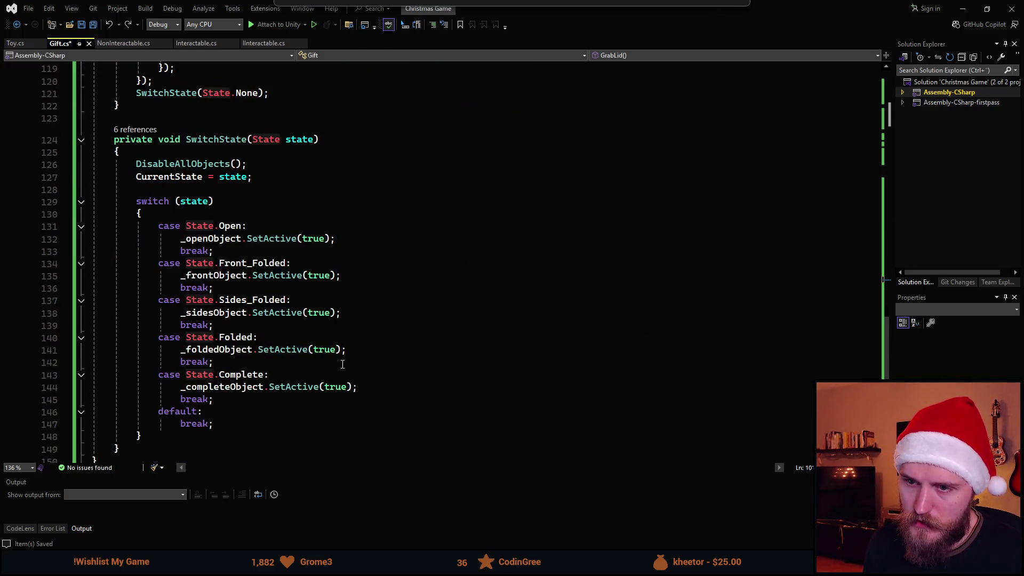
left_click(482, 394)
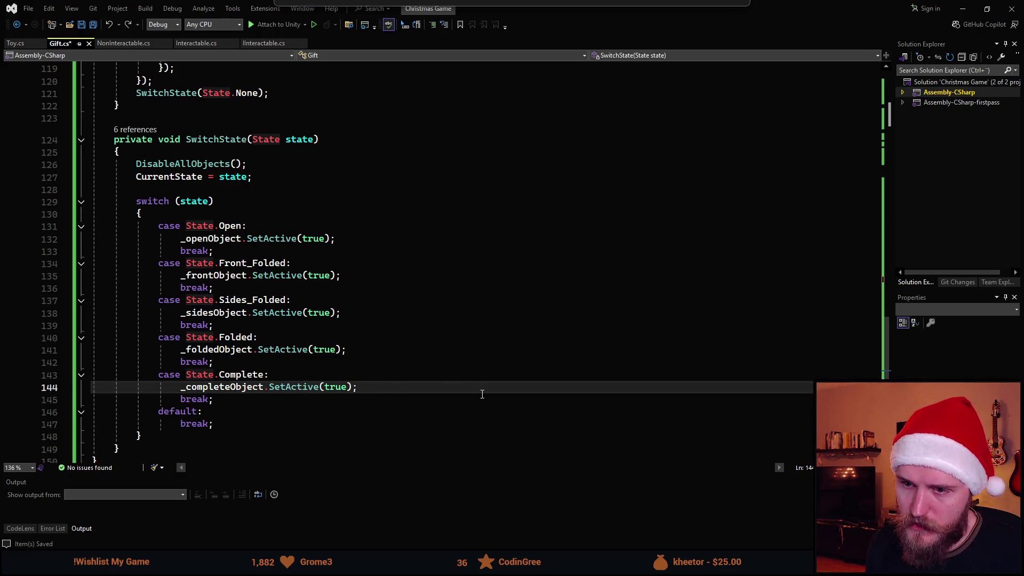
key("Return")
key("ctrl+v")
key("ctrl+s")
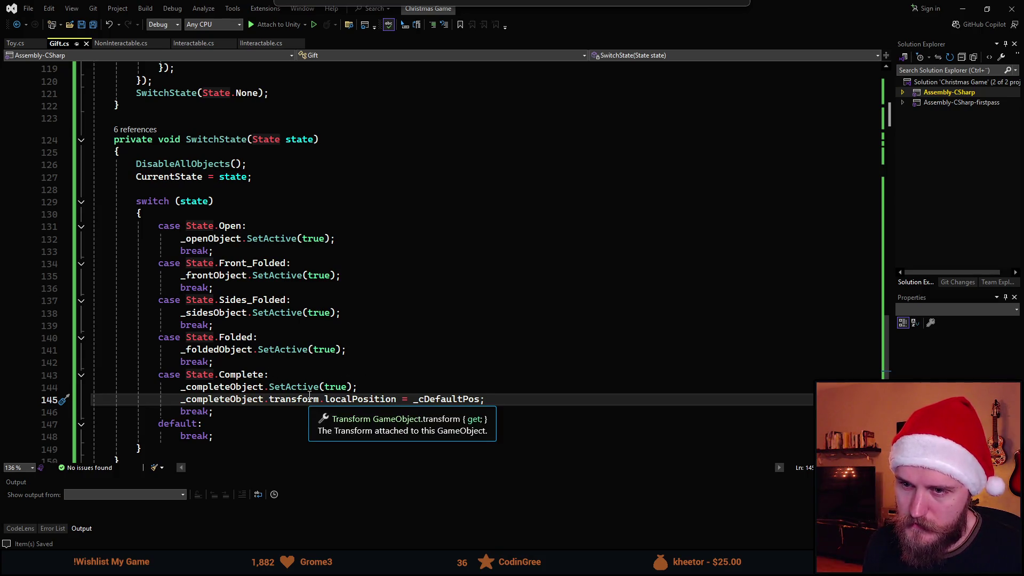
- Delete the now-duplicated state switch and position reset lines from CompleteGift and save
scroll(264, 367, "up", 7)
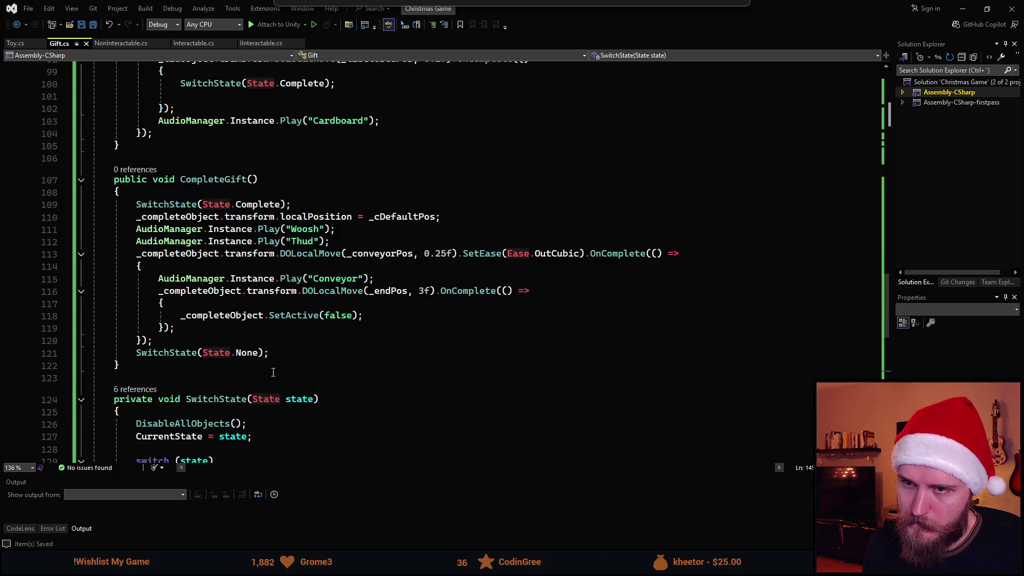
scroll(273, 371, "down", 3)
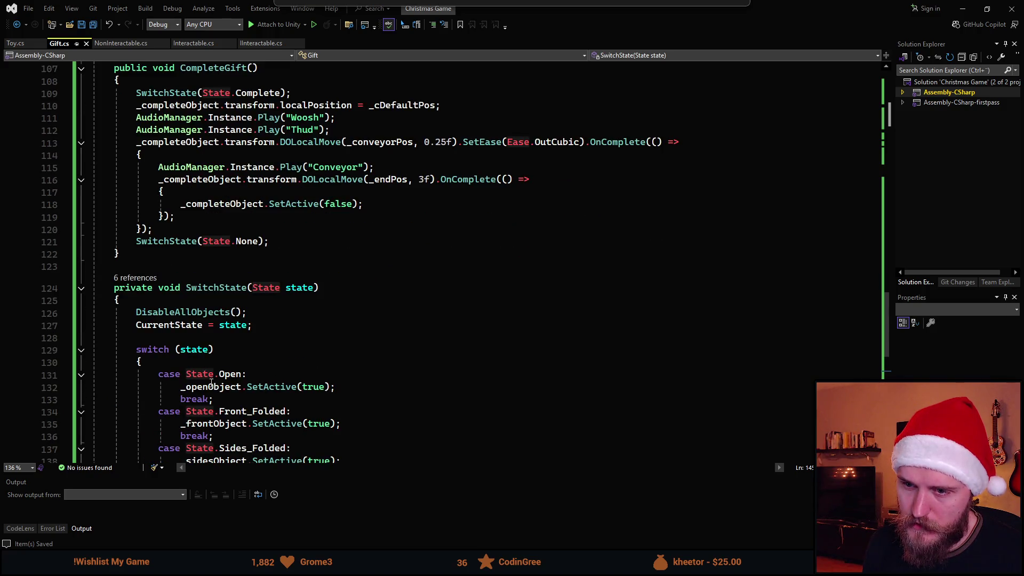
scroll(186, 386, "up", 20)
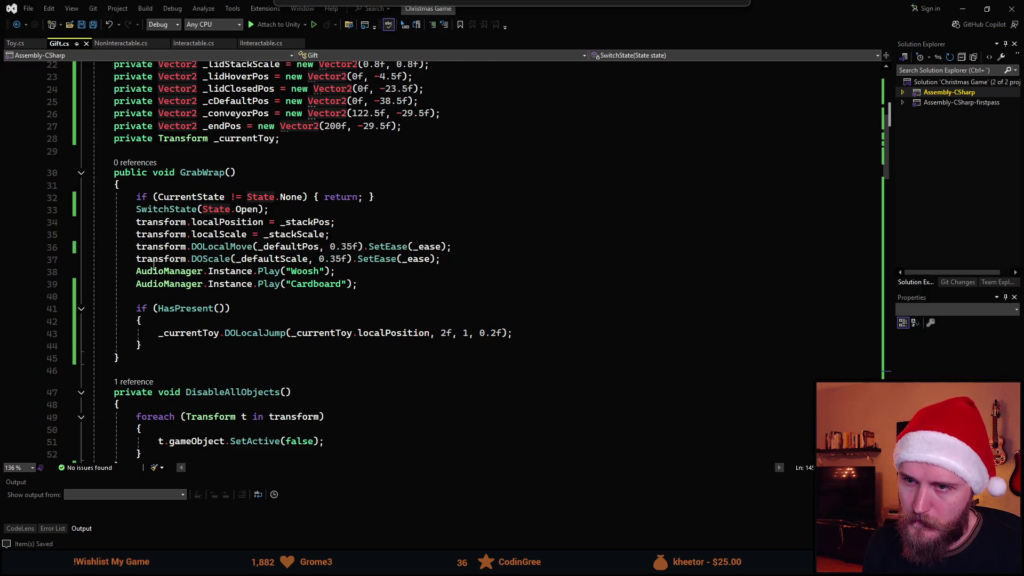
scroll(218, 342, "down", 13)
scroll(219, 341, "down", 7)
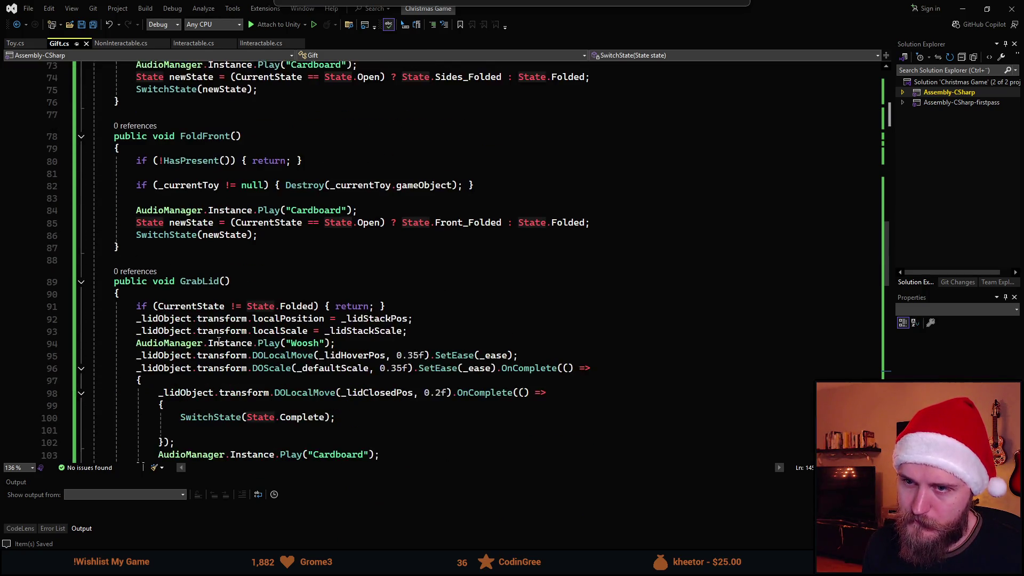
scroll(187, 303, "down", 1)
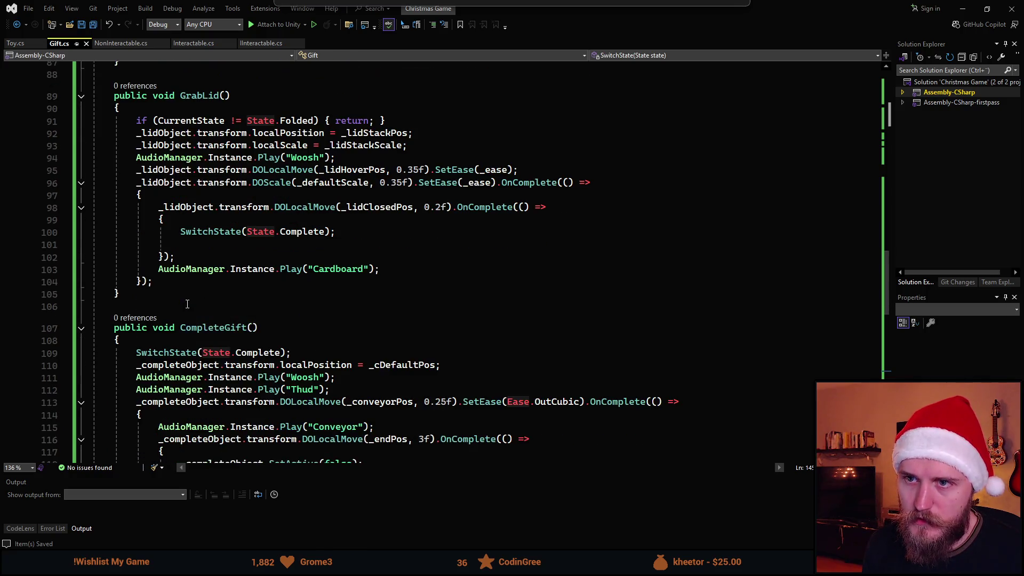
scroll(188, 304, "down", 1)
scroll(256, 288, "down", 1)
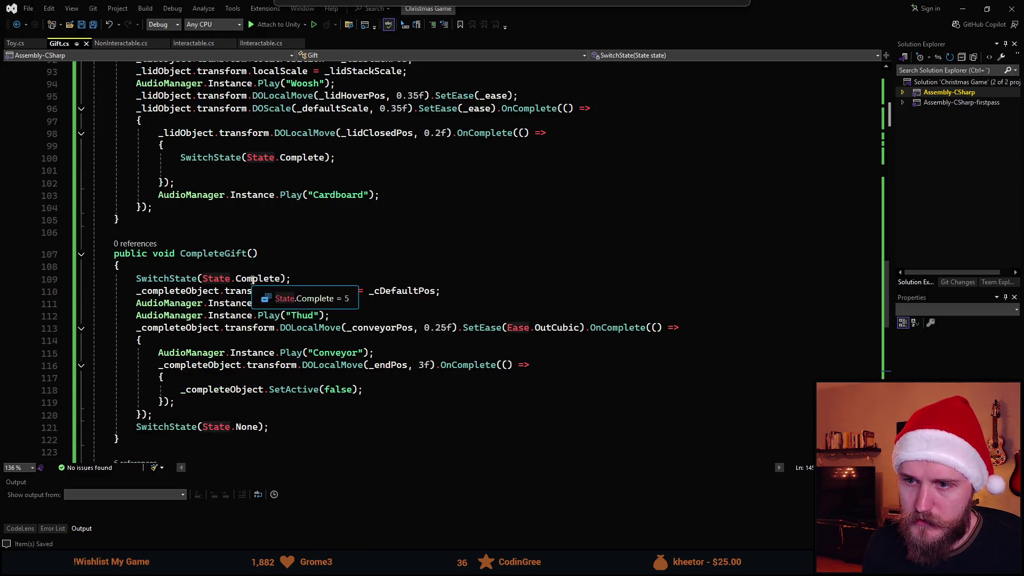
mouse_move(460, 291)
left_mouse_down()
mouse_move(80, 292)
mouse_move(50, 280)
left_mouse_up()
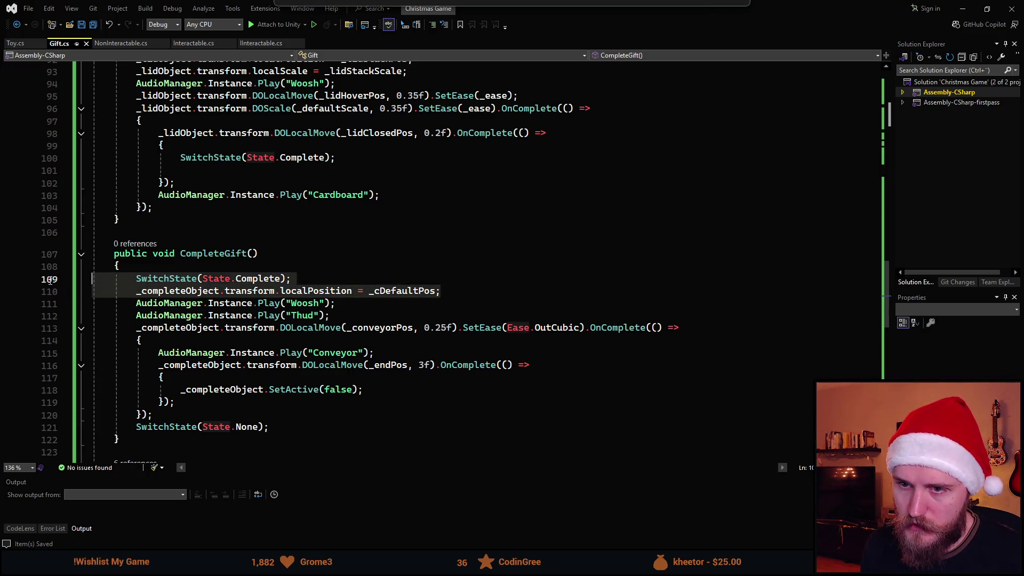
key("BackSpace")
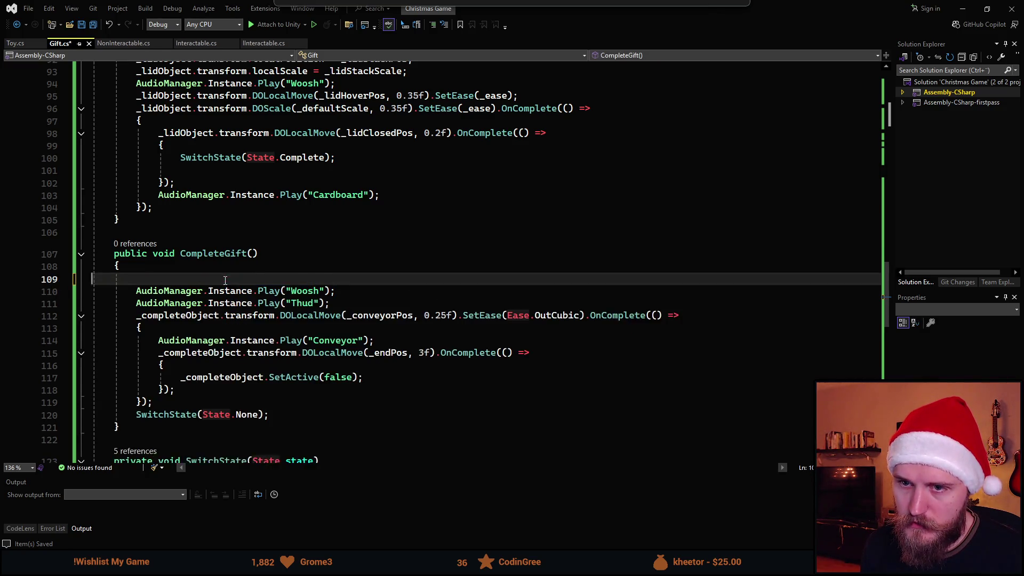
key("BackSpace")
key("ctrl+s")
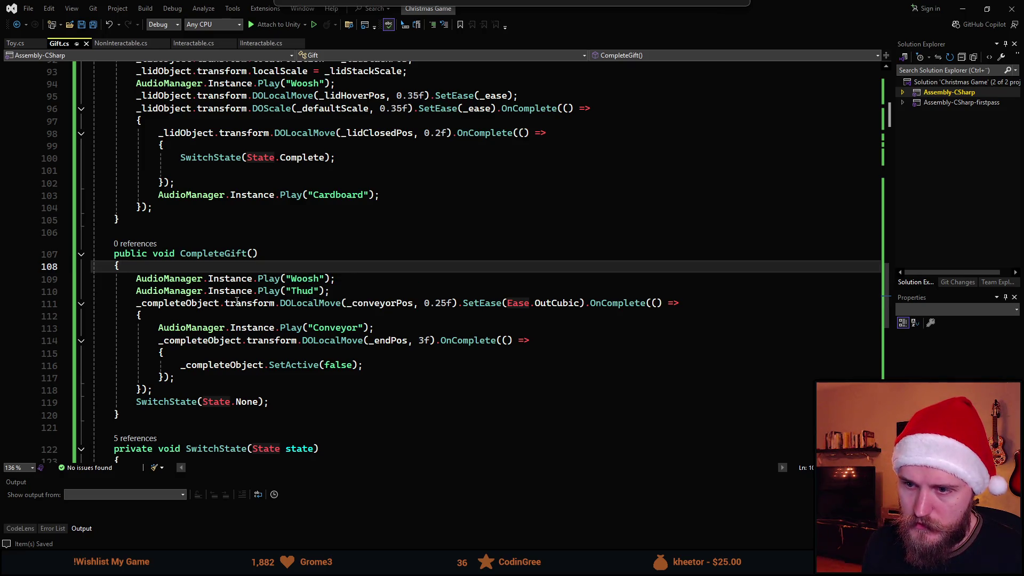
- Let Unity reload the scripts, then come back to the GrabLid method in Gift.cs
scroll(236, 301, "down", 1)
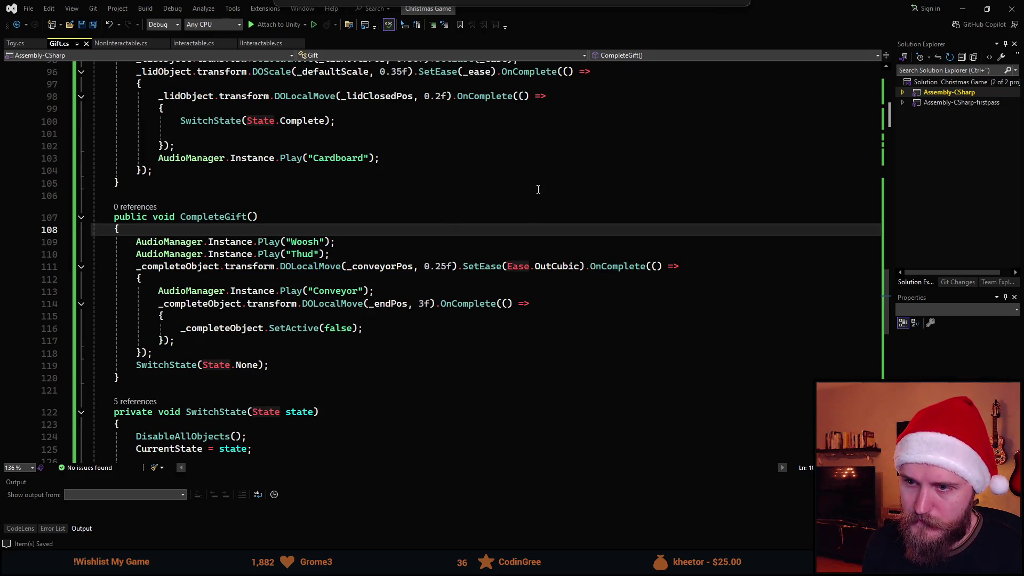
key("alt+Tab")
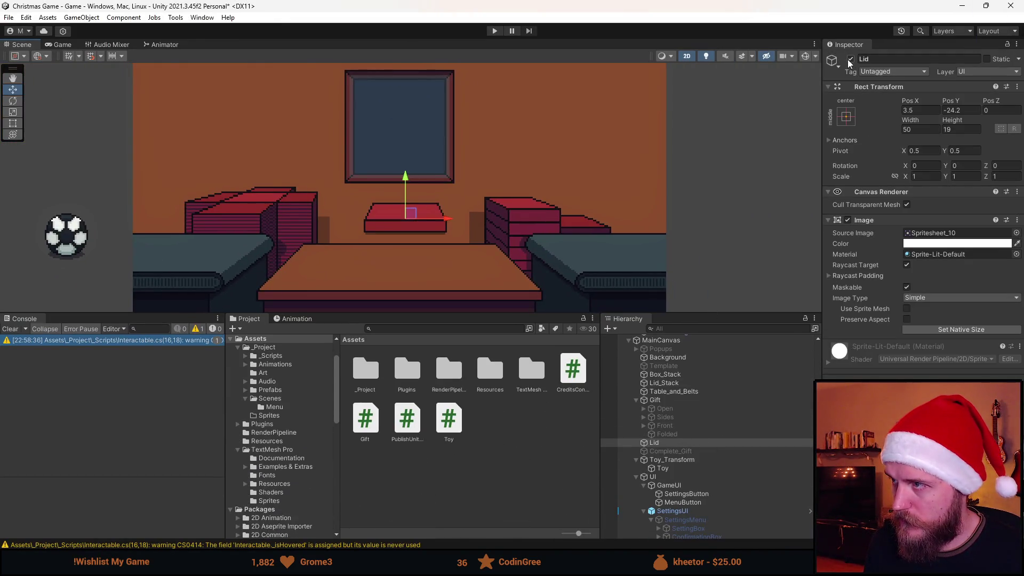
key("alt+Tab")
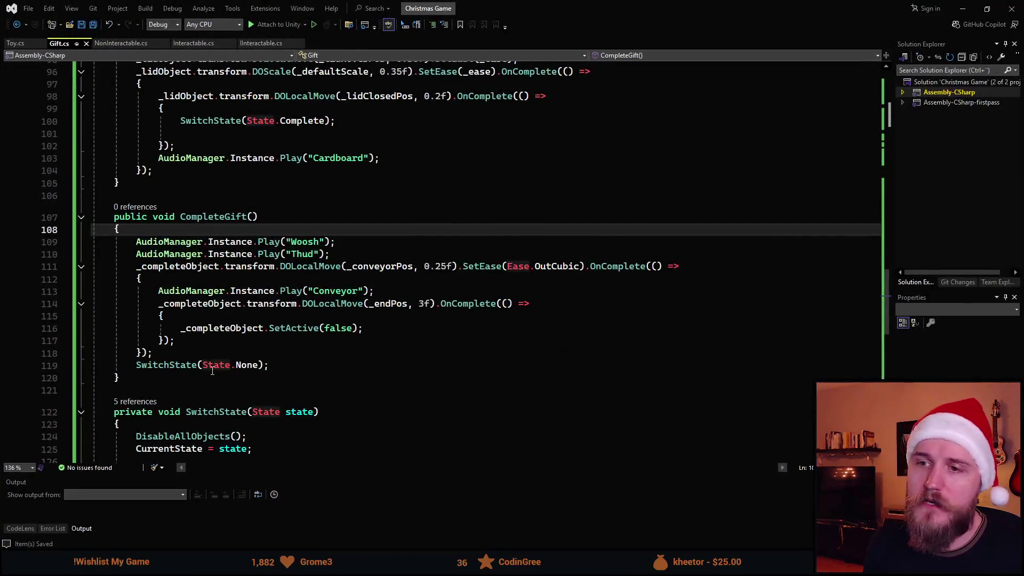
scroll(270, 331, "up", 5)
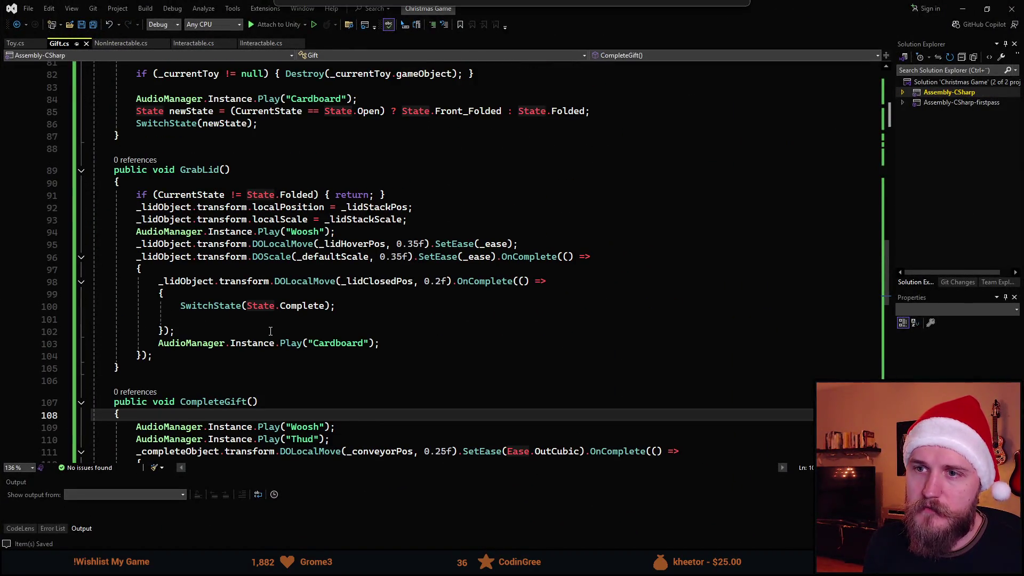
scroll(213, 277, "up", 1)
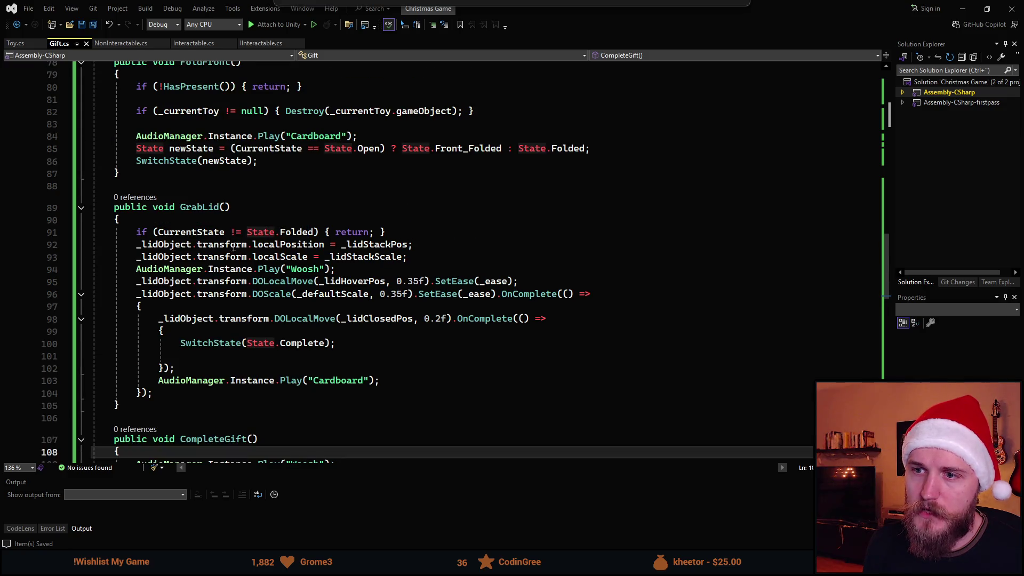
- Add _lidObject.SetActive(true); after the lid scale reset line in GrabLid and save Gift.cs
left_click(453, 237)
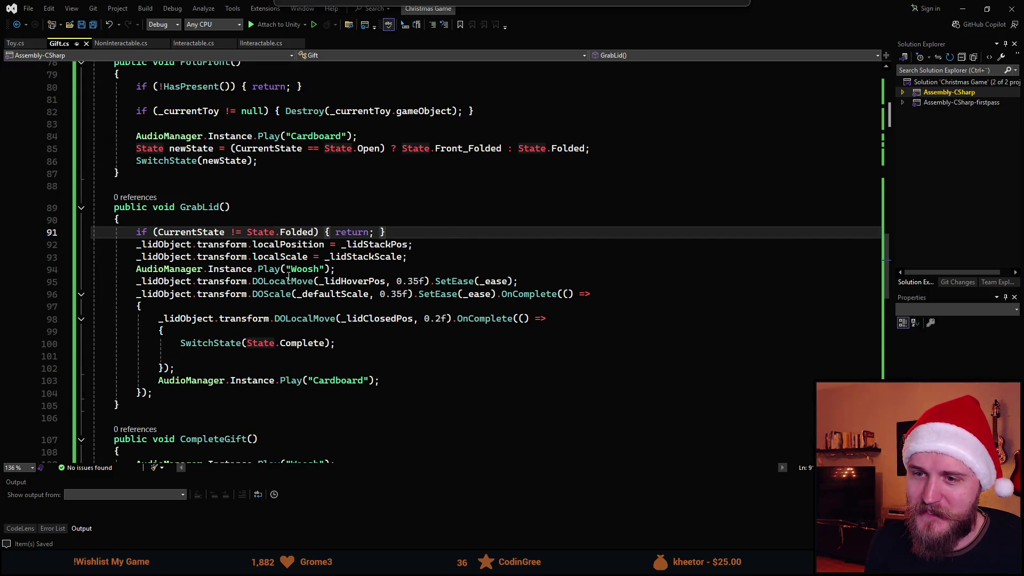
left_click(438, 259)
key("Return")
type("_lo")
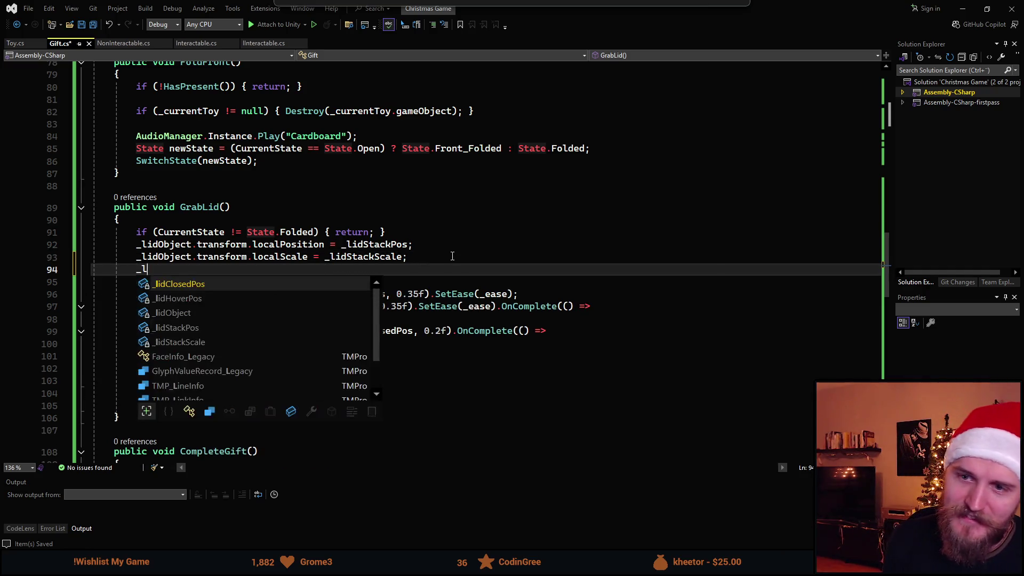
key("Tab")
type(".SetActive")
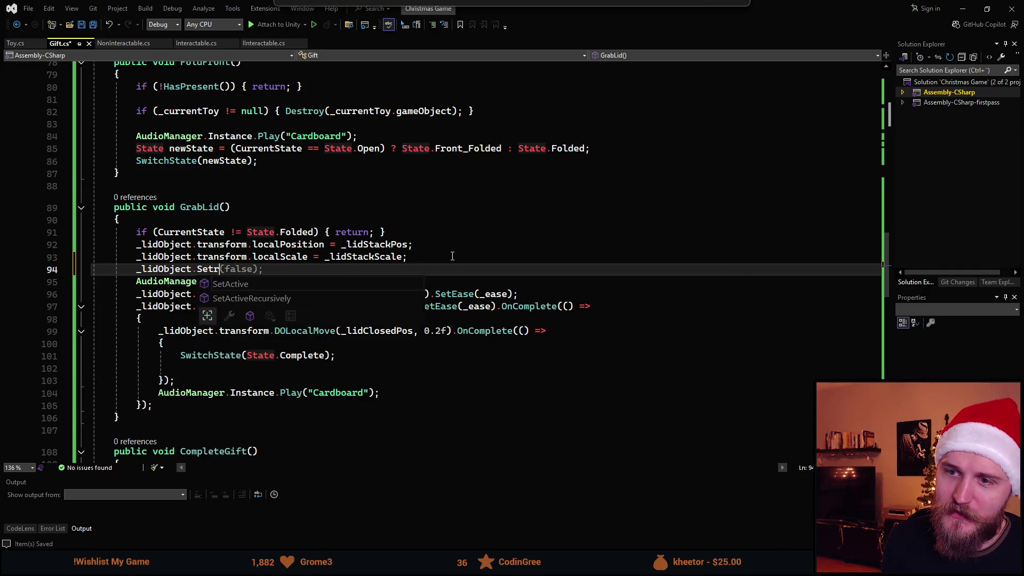
key("Tab")
key("Left")
key("Left")
key("ctrl+BackSpace")
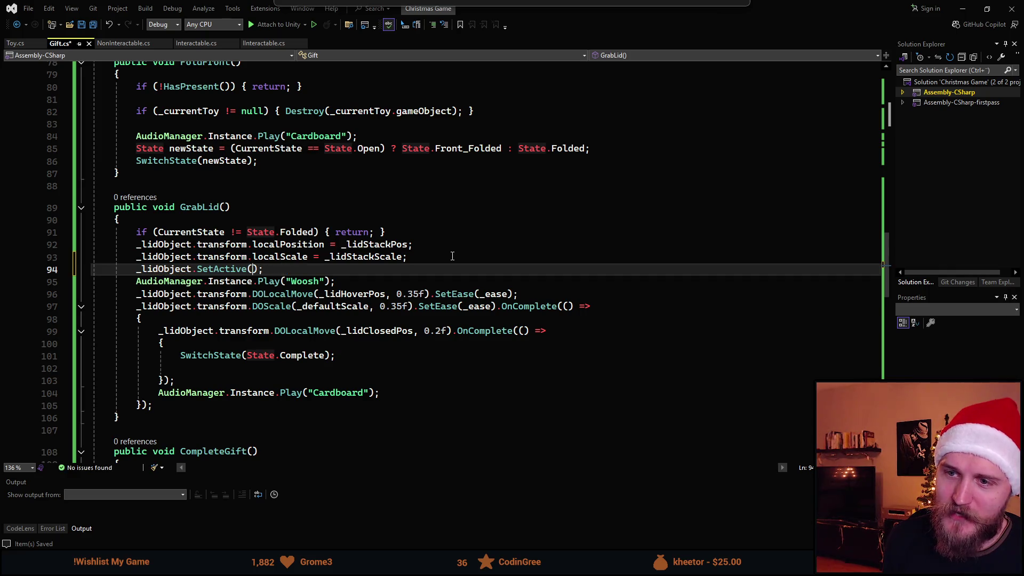
type("true")
key("ctrl+s")
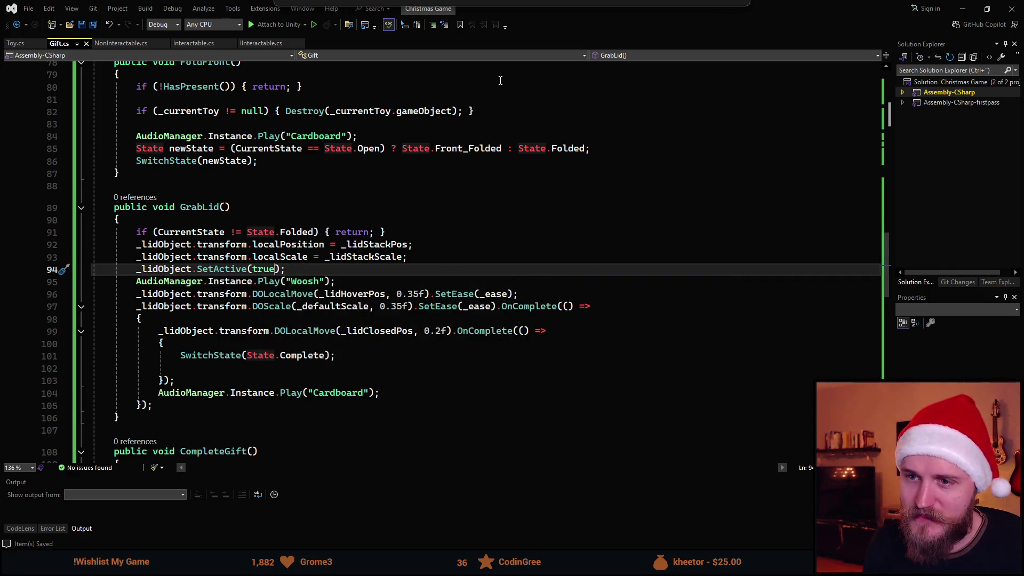
key("alt+Tab")
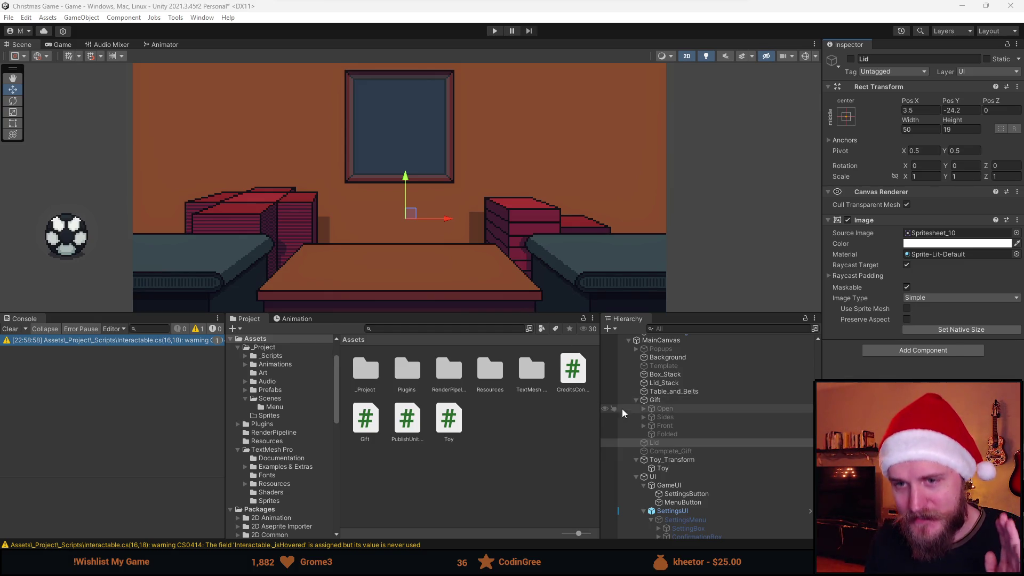
- With Complete_Gift selected, play-test: ball on the table, box over it, lid on, gift sent off
left_click(691, 450)
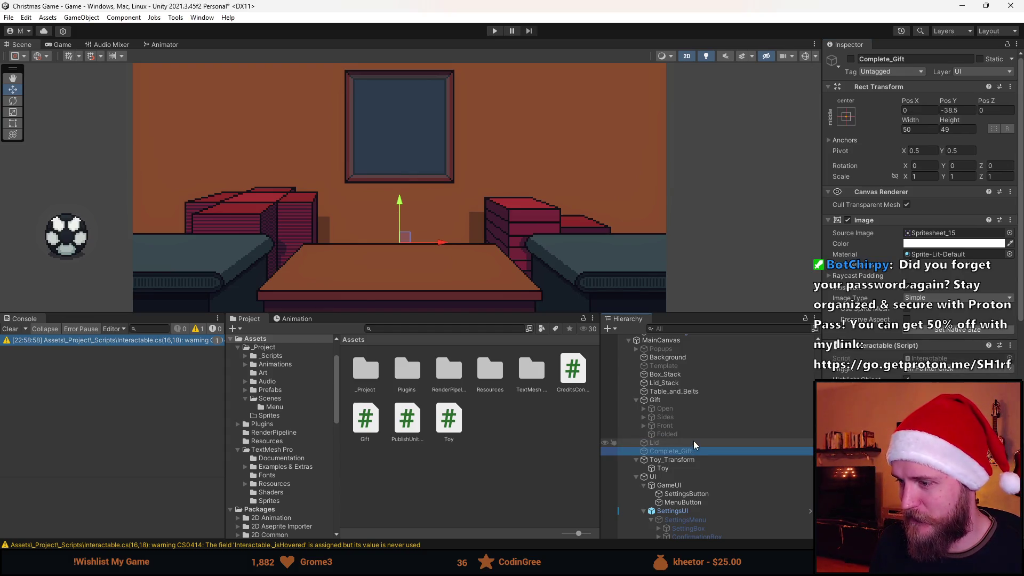
scroll(935, 348, "down", 5)
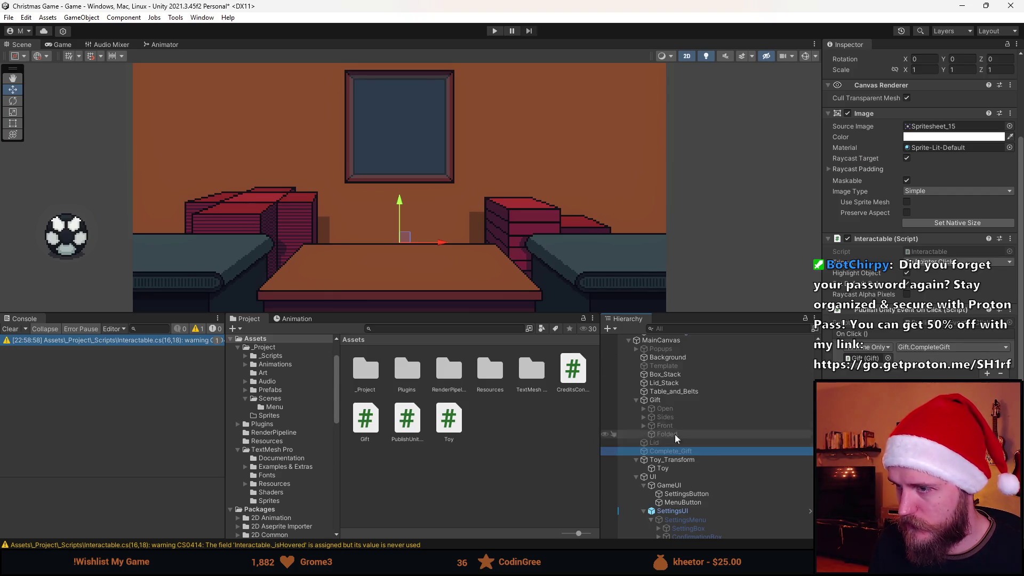
left_click(491, 31)
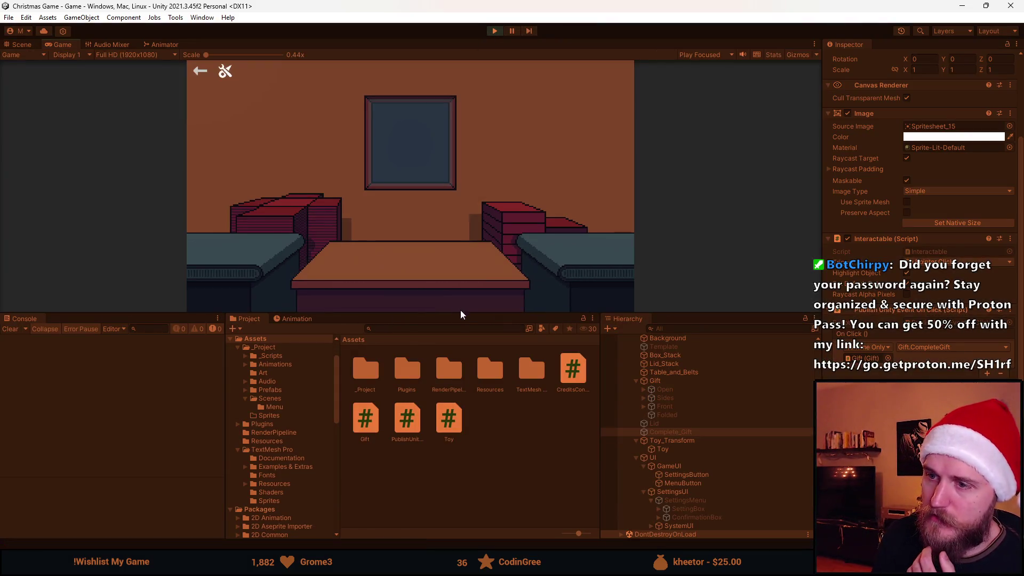
left_click_drag(461, 313, 426, 486)
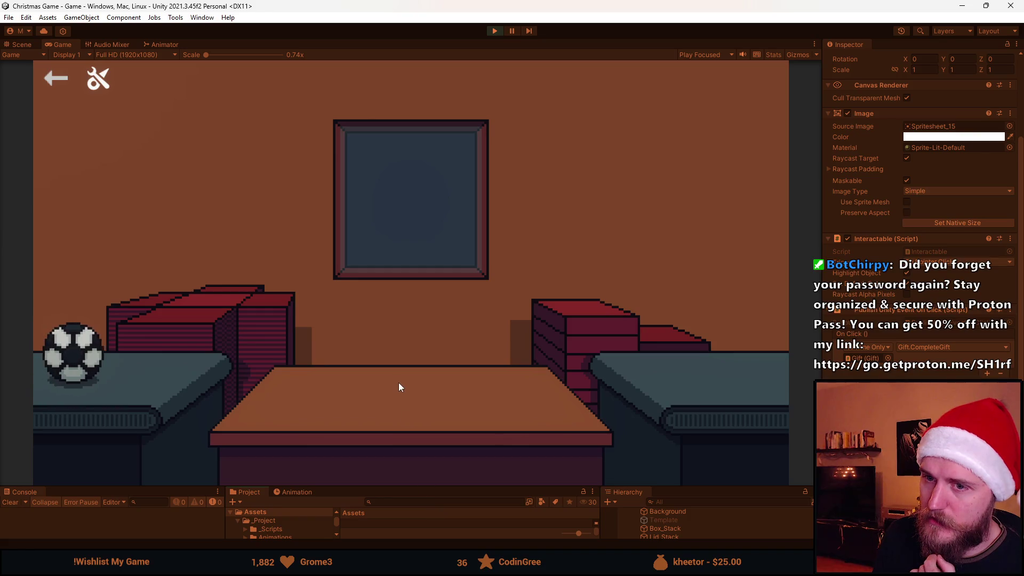
left_click(152, 354)
left_click(212, 318)
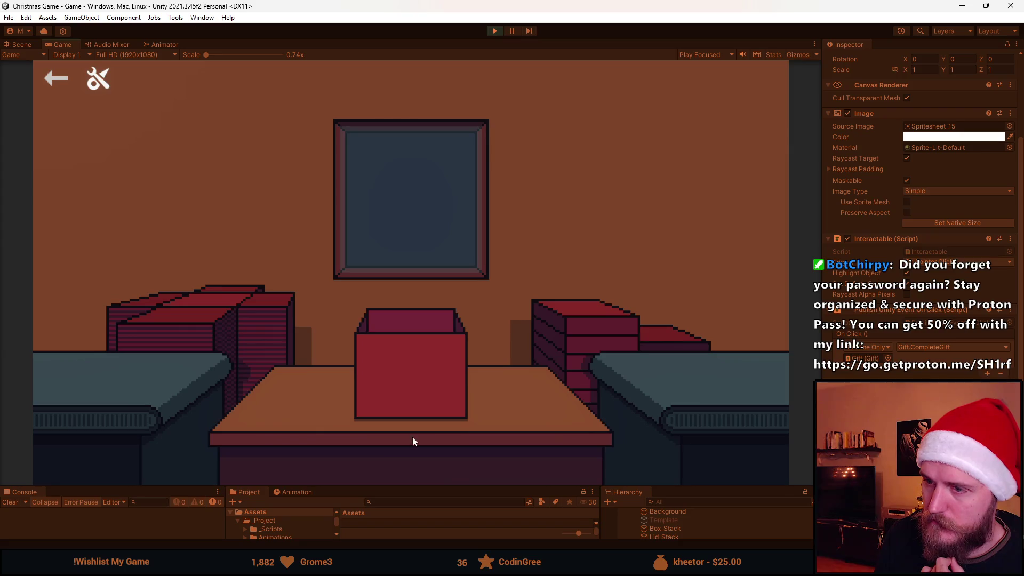
left_click(586, 317)
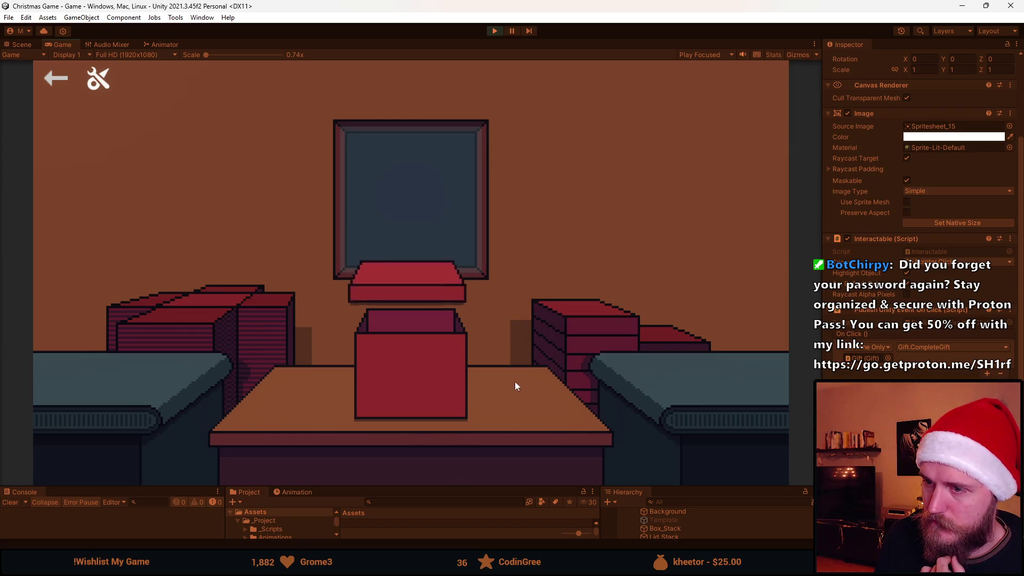
left_click(395, 363)
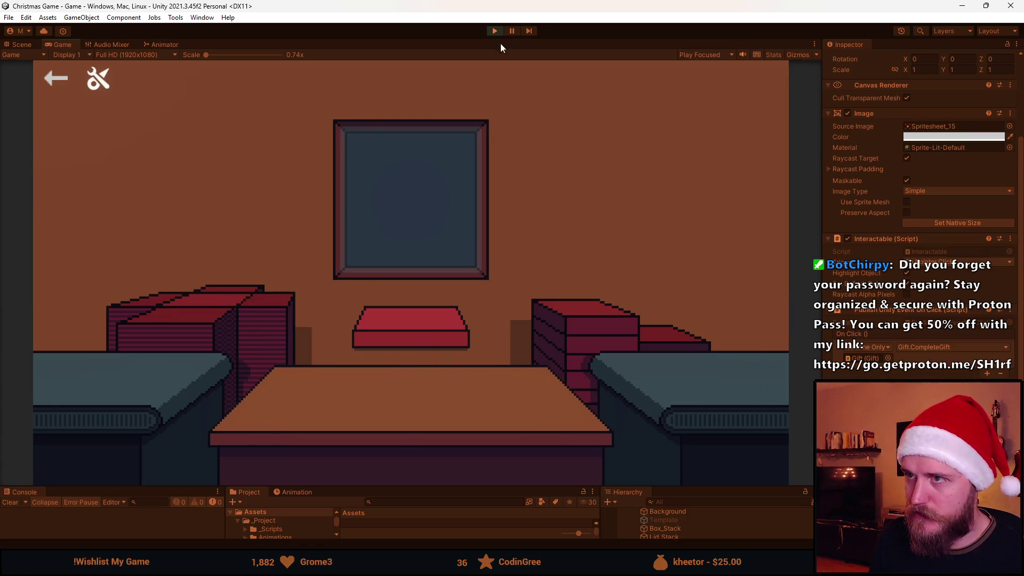
key("ctrl+p")
- Add _lidObject.SetActive(false); after SwitchState(State.Complete) in GrabLid and save Gift.cs
key("alt+Tab")
scroll(311, 356, "down", 1)
left_click(369, 317)
key("Return")
type("_lid")
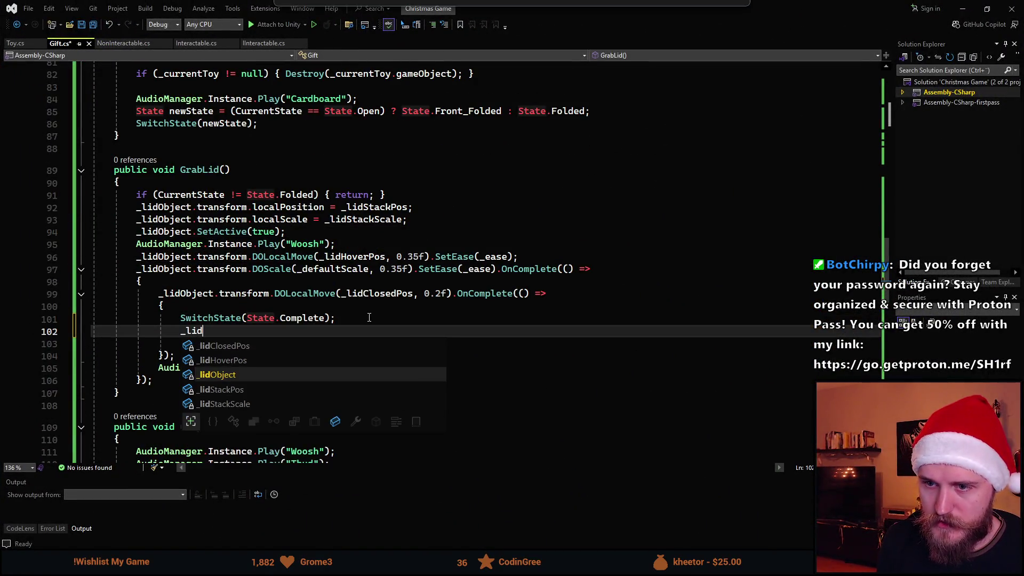
key("Tab")
type(".")
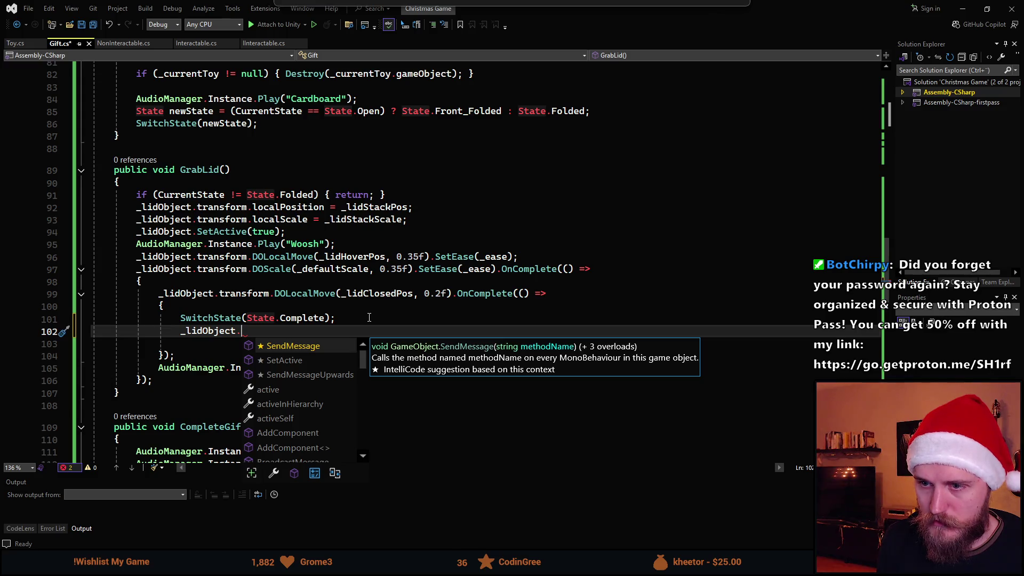
type("SetA")
key("Tab")
type("()")
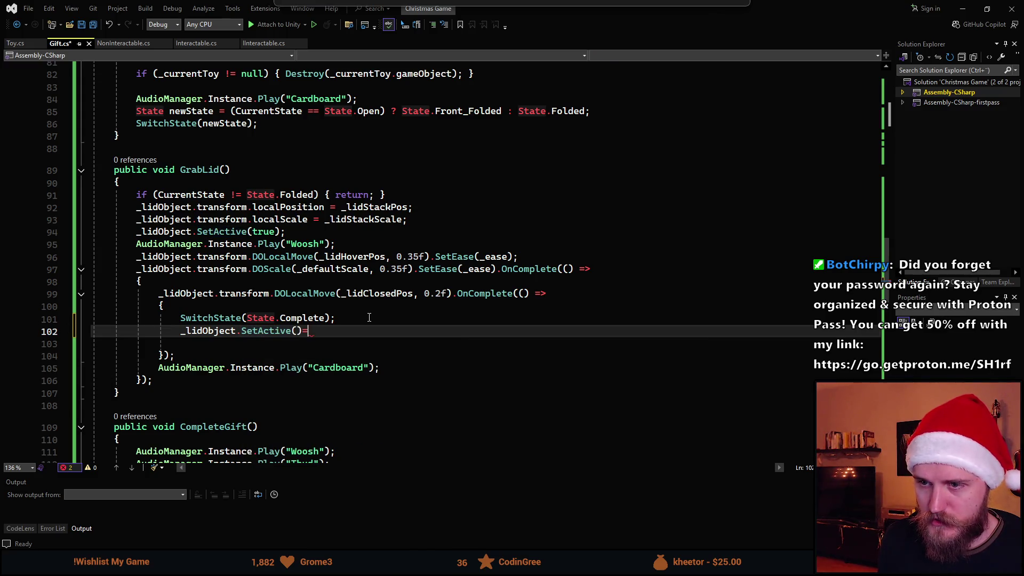
type("fal")
key("Tab")
type(";")
key("ctrl+s")
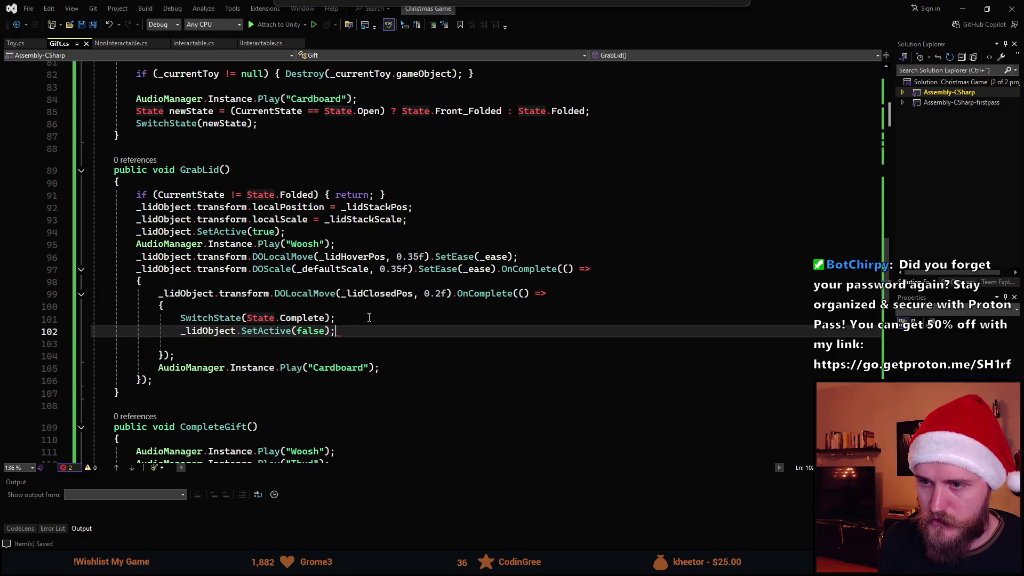
key("alt+Tab")
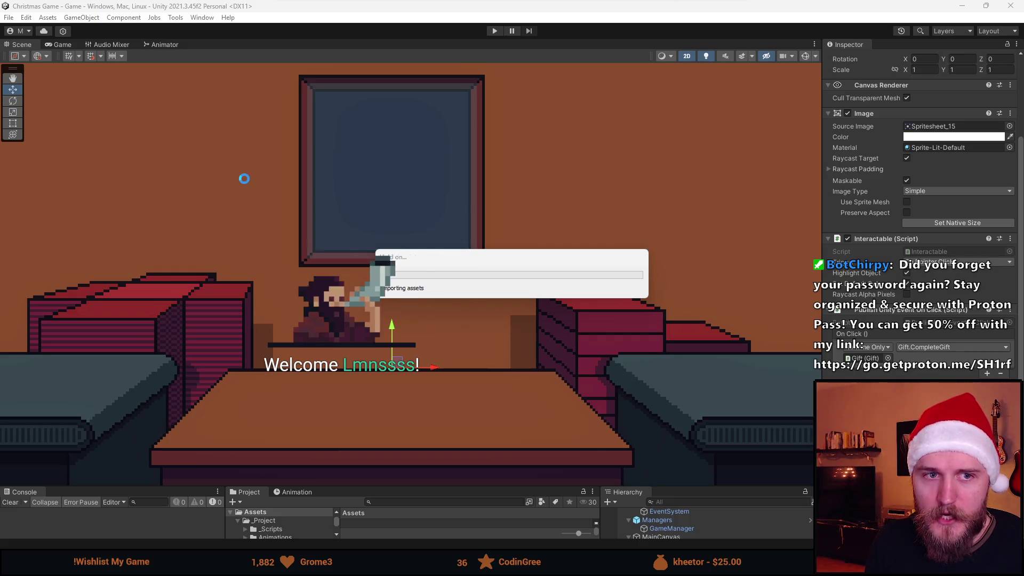
- Retest by placing the soccer ball and sending the gift off, then stop Play and restore the panels
scroll(267, 171, "down", 3)
scroll(293, 184, "up", 1)
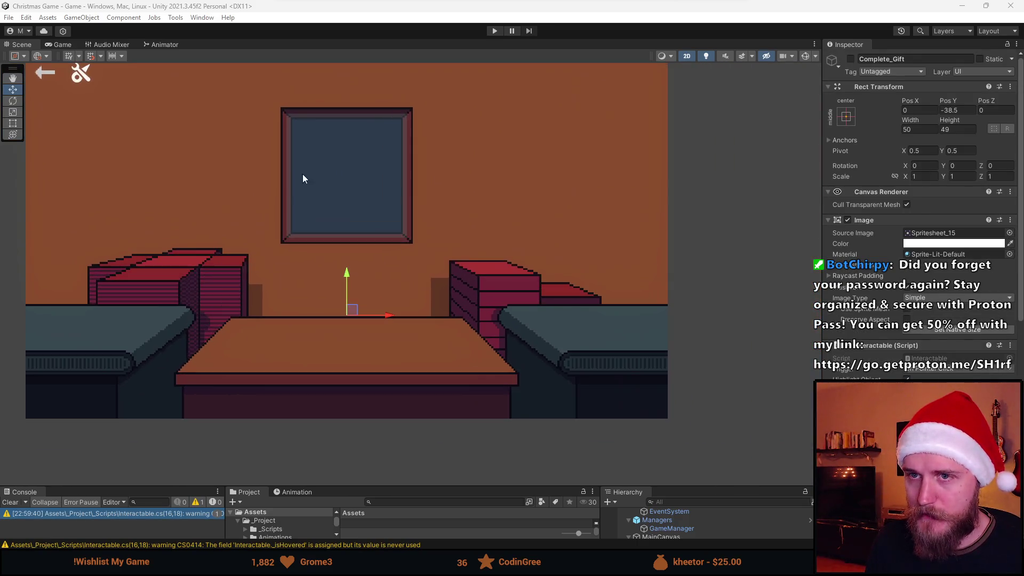
left_click(494, 31)
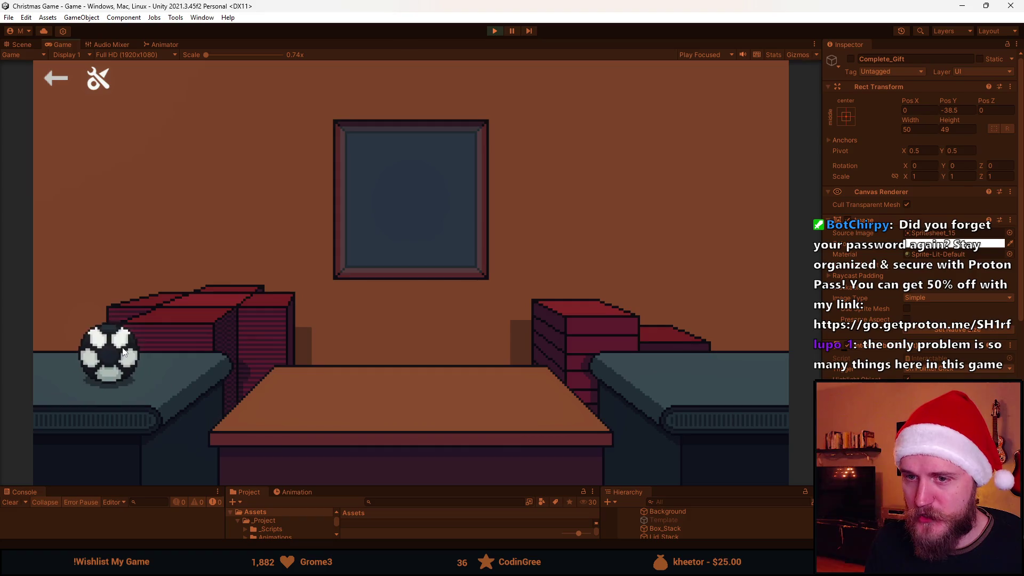
left_click(128, 354)
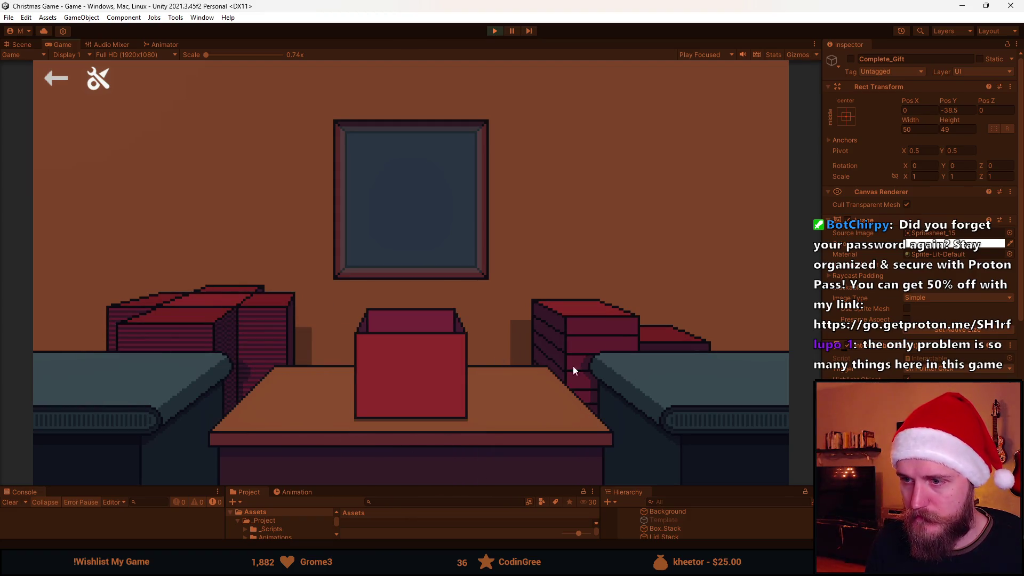
left_click(418, 388)
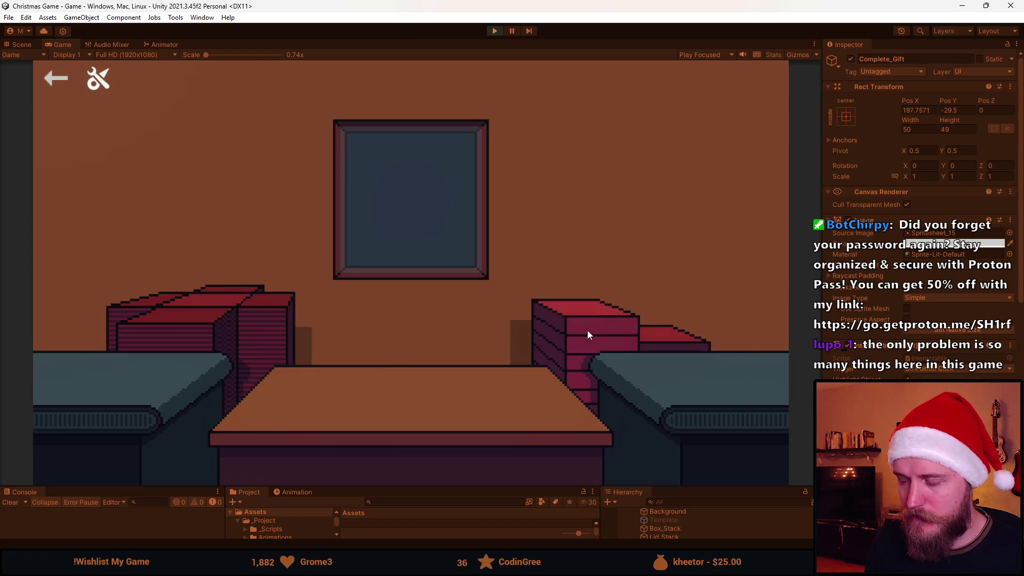
left_click(496, 31)
left_click_drag(453, 485, 441, 362)
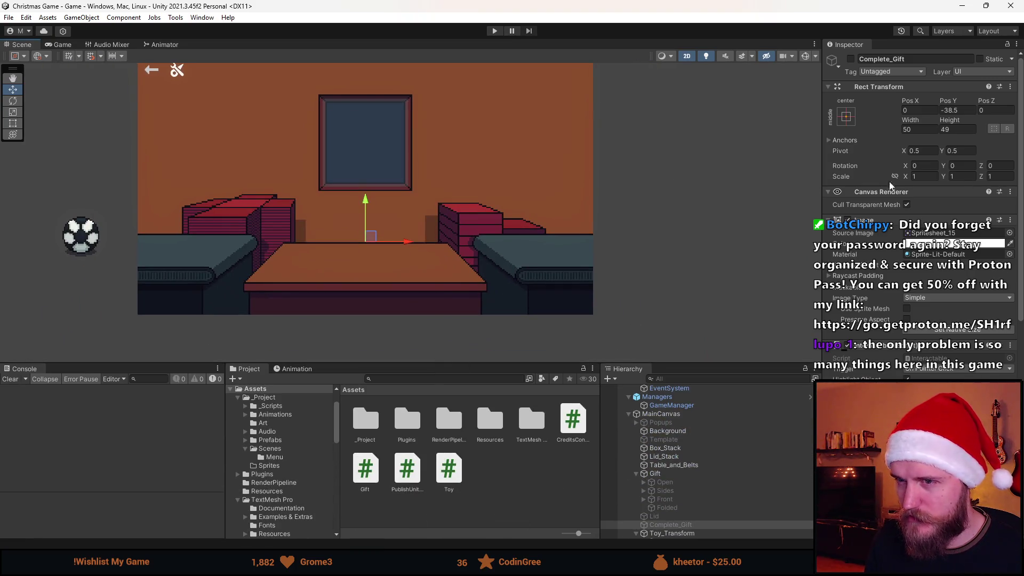
key("alt+Tab")
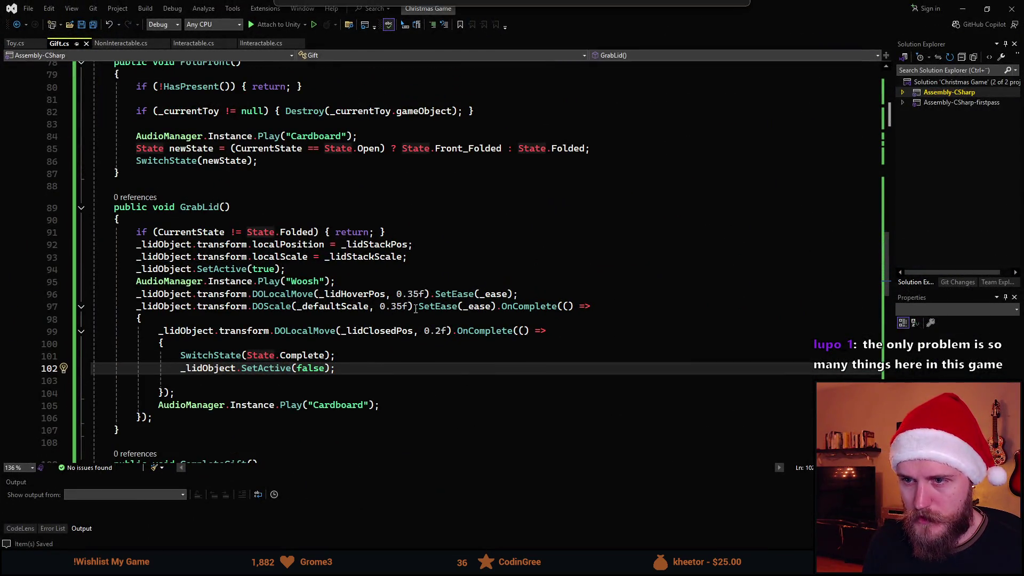
- Set the GrabLid timings to 0.15f drop, 0.25f hover and 0.2f scale, then save Gift.cs
left_click(436, 331)
type("15")
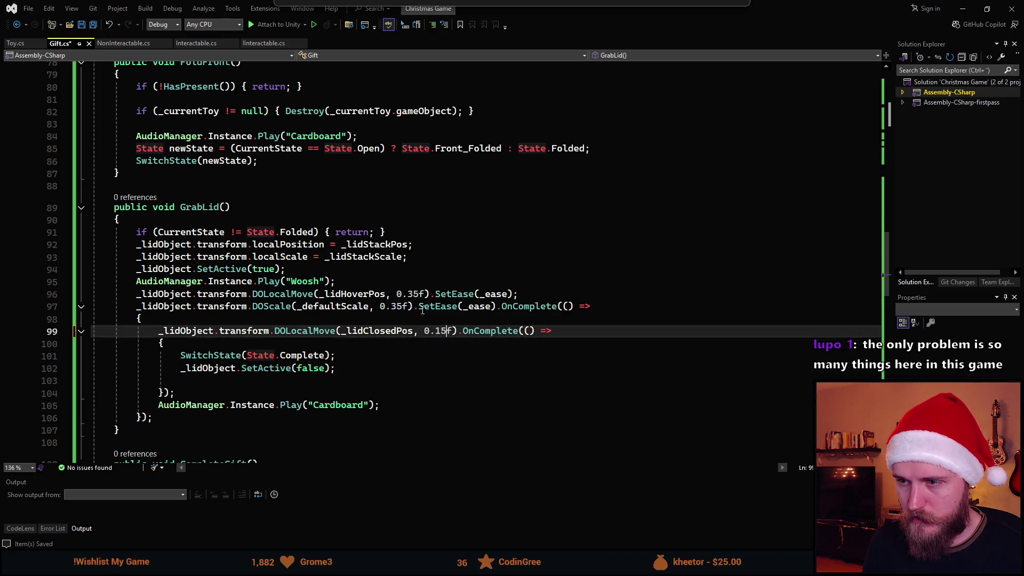
left_click(420, 295)
key("BackSpace")
key("BackSpace")
type("25")
left_click(393, 307)
key("BackSpace")
key("Delete")
type("2")
key("ctrl+s")
key("alt+Tab")
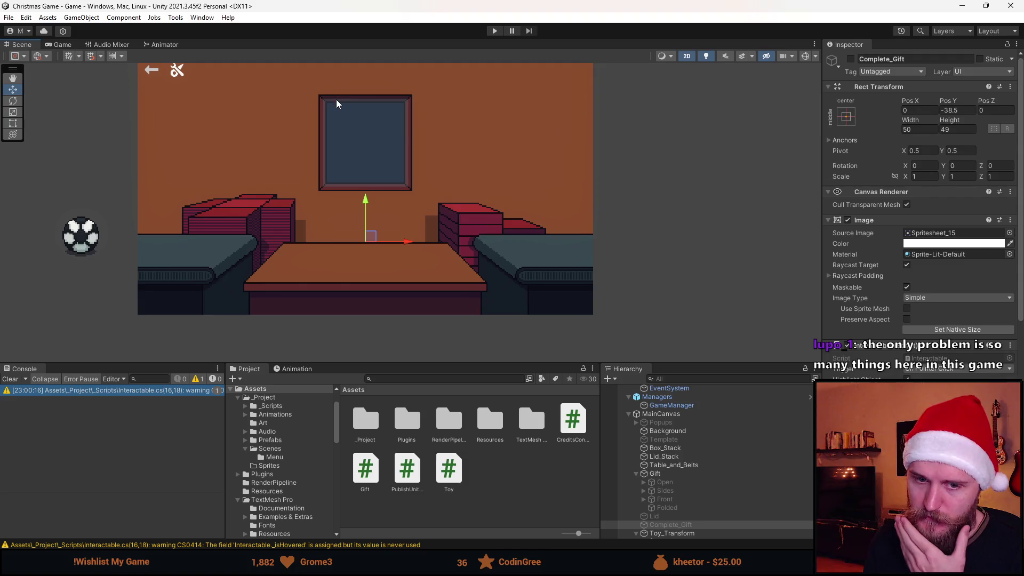
- Clear the CS0414 console warning and start Play mode to test the new lid timings
left_click(10, 379)
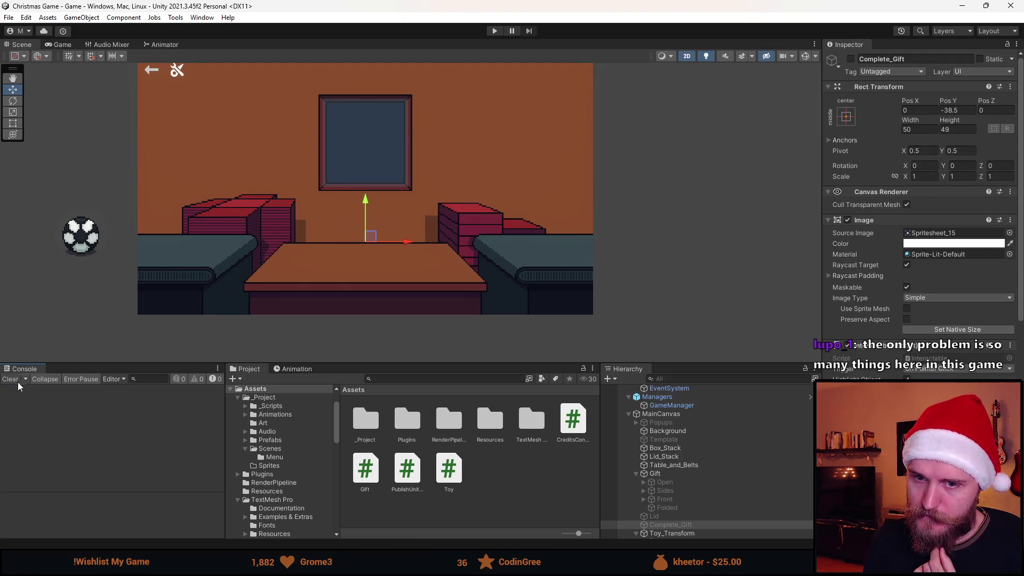
left_click(496, 33)
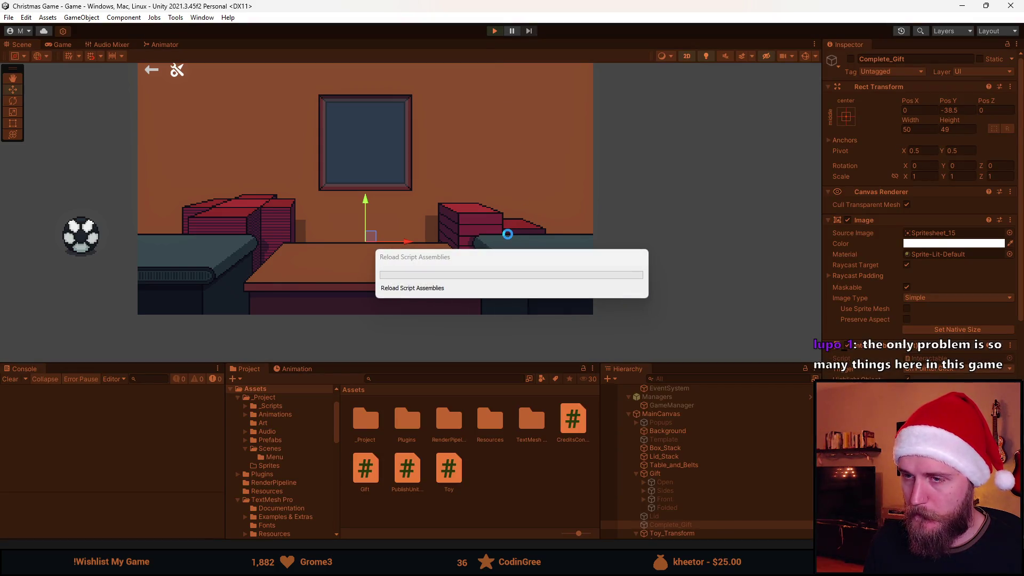
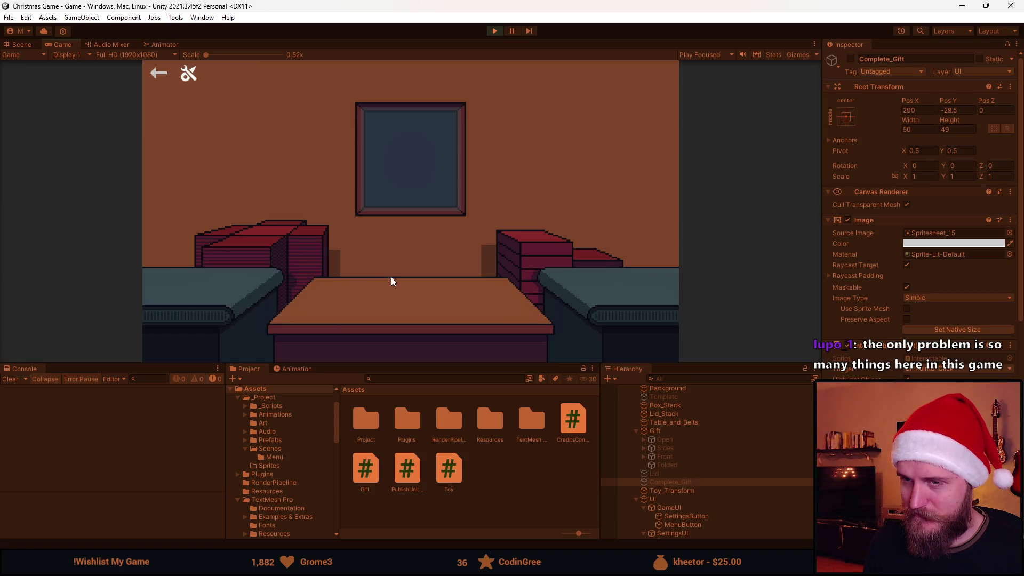
- Bring out a new present box, stop the game, and adjust the lower panels' height
left_click(284, 238)
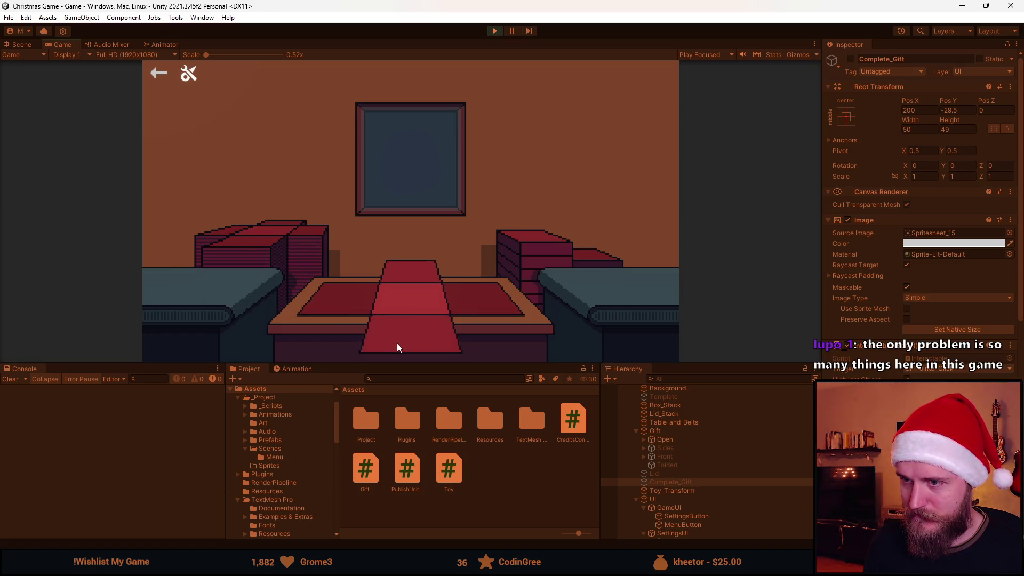
left_click(494, 31)
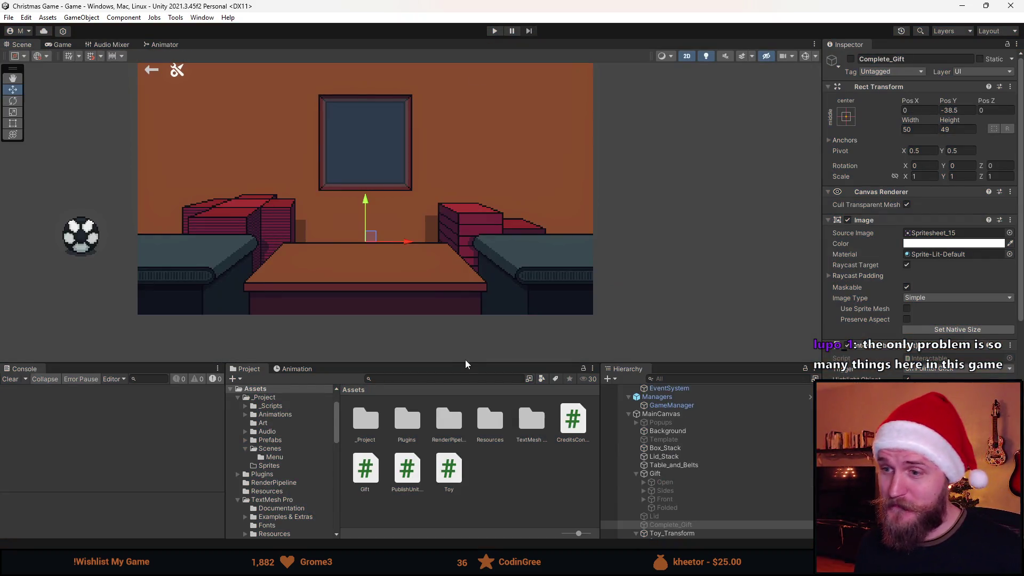
left_click_drag(467, 363, 471, 313)
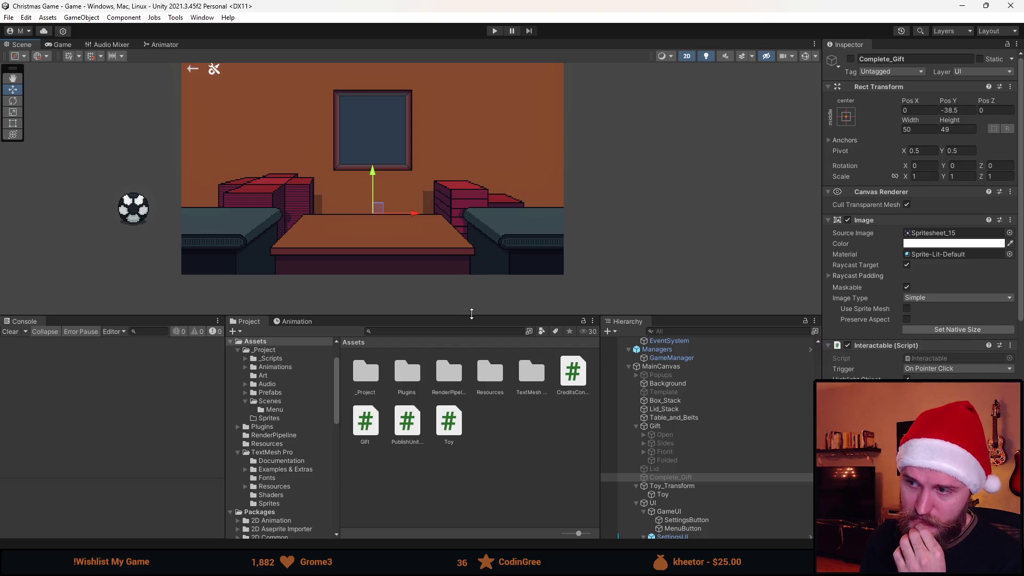
left_click(494, 31)
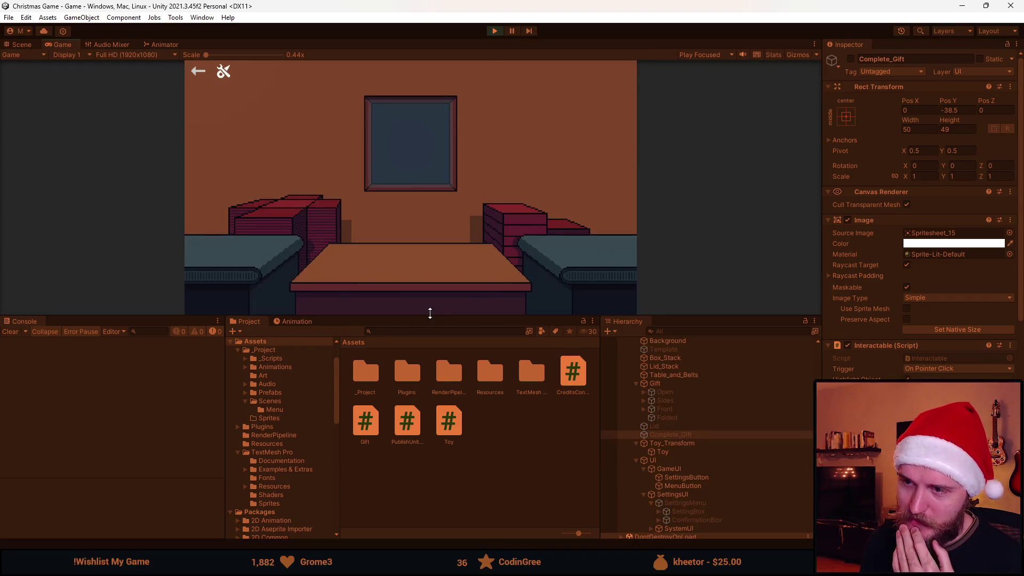
left_click_drag(429, 323, 422, 487)
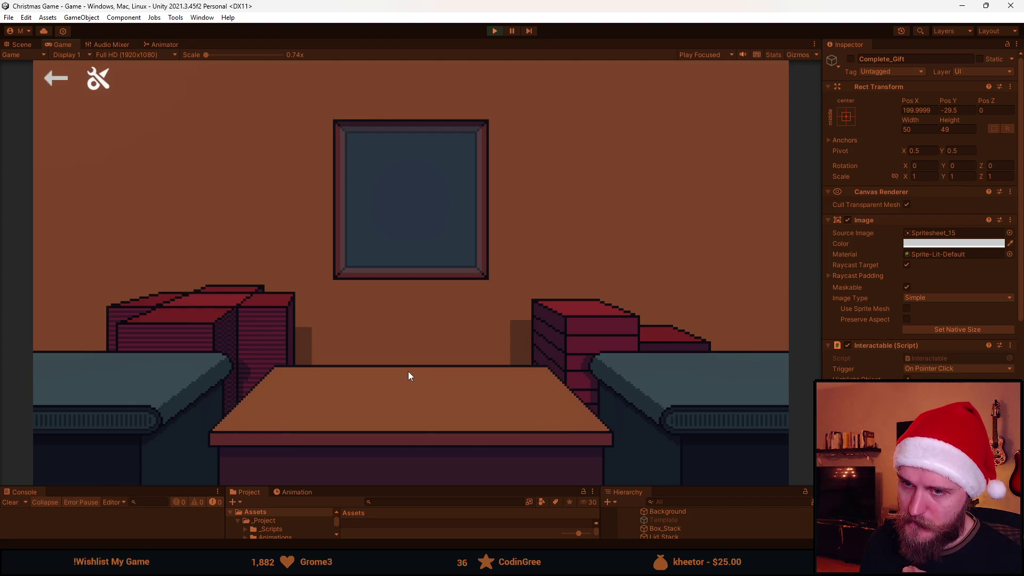
- Replay and wrap the football into a red gift box, then stop and select GameManager
left_click(493, 32)
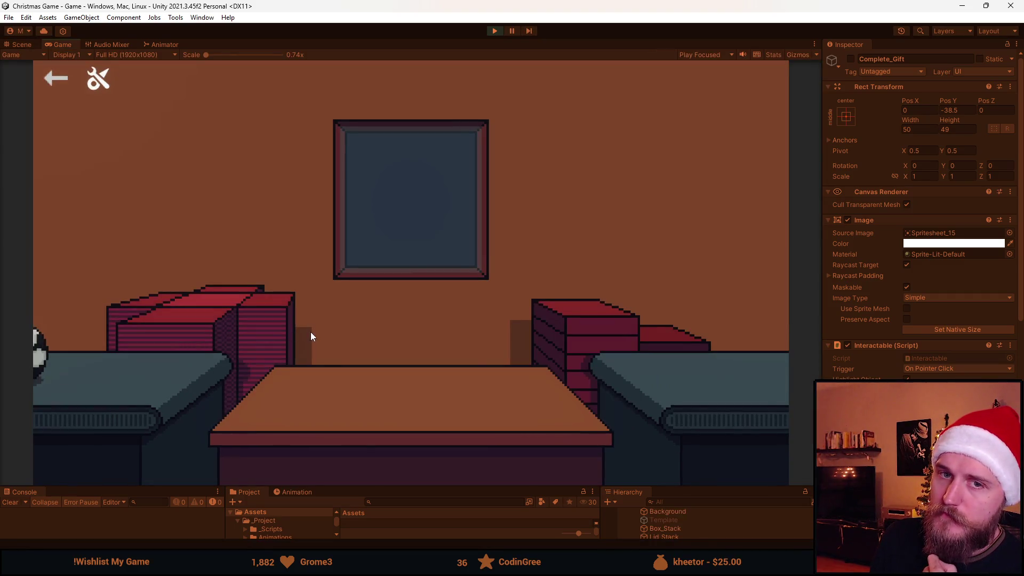
left_click(122, 347)
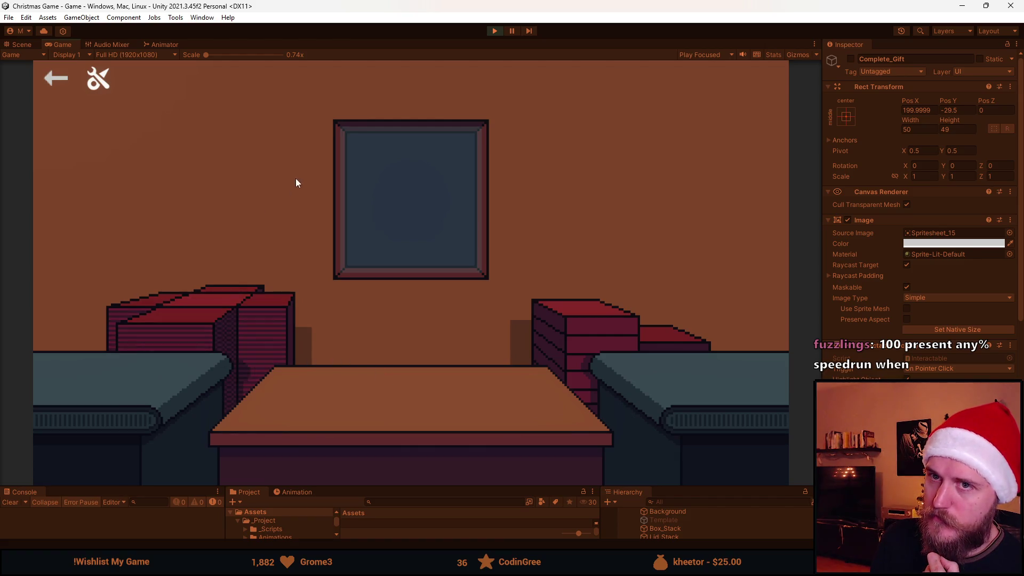
left_click(217, 327)
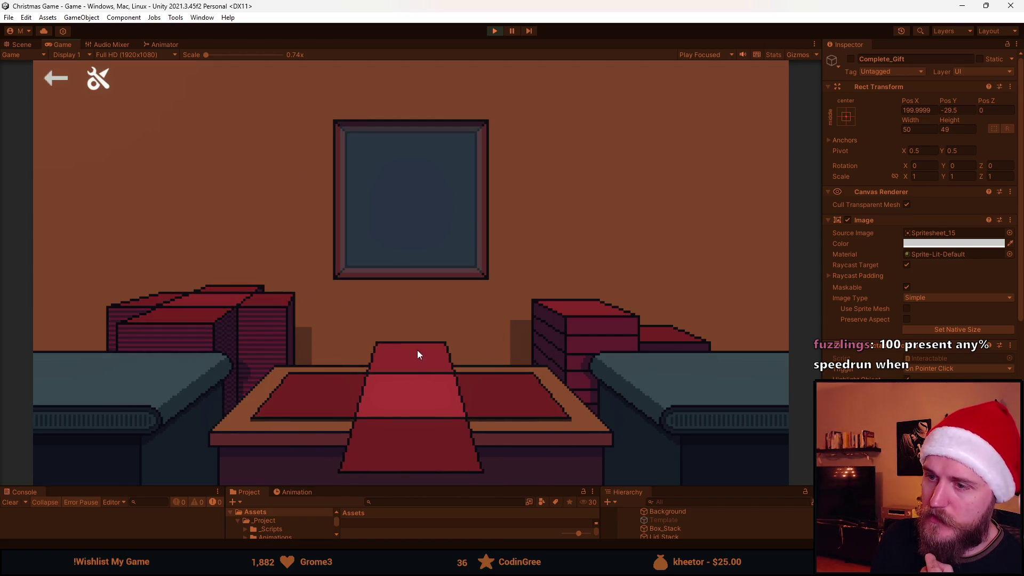
left_click(494, 31)
left_click_drag(496, 488, 496, 361)
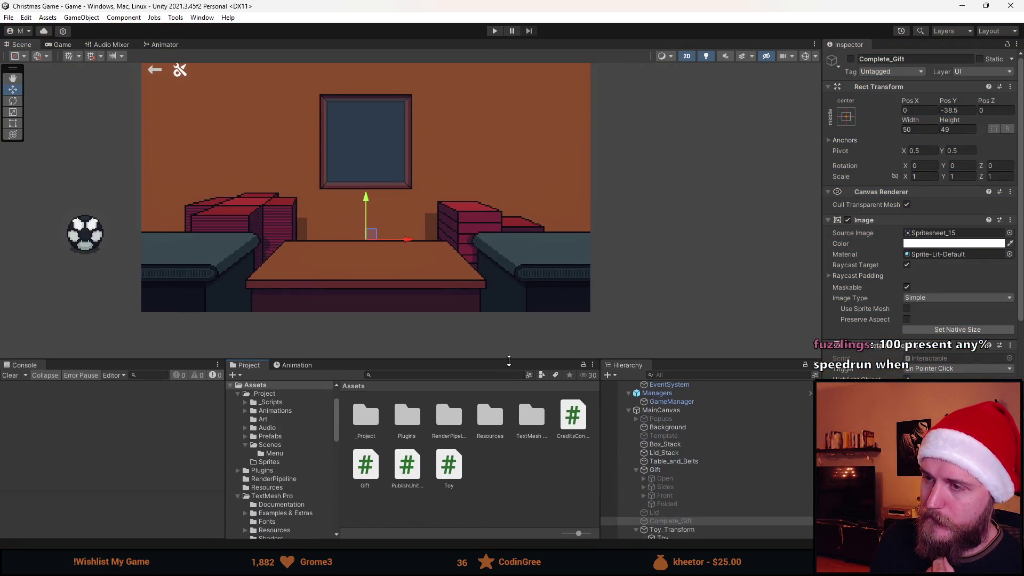
scroll(709, 480, "up", 1)
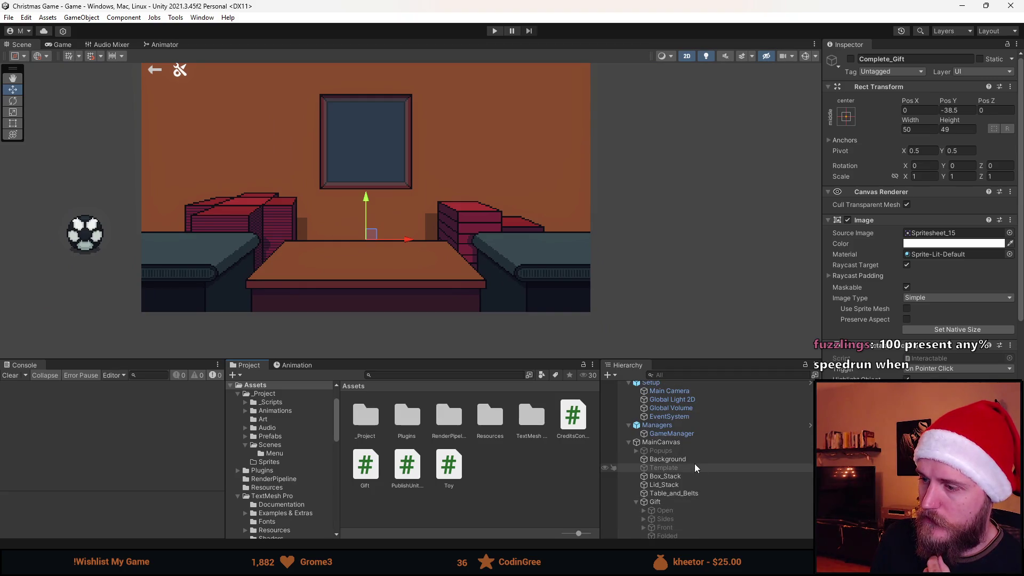
left_click(687, 432)
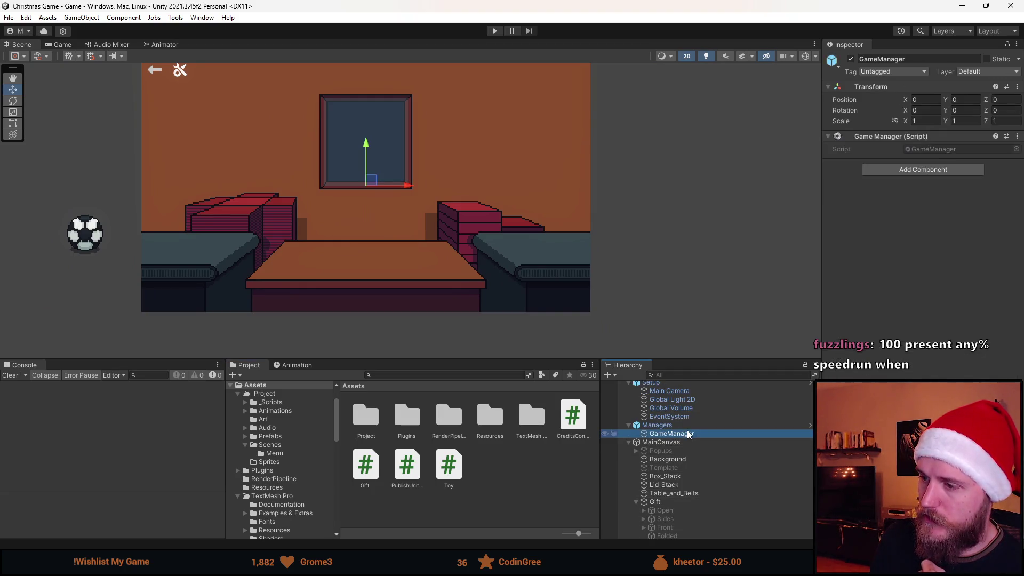
- Open GameManager.cs, remove the unused using directives, add blank lines after Awake, and save
left_click(926, 149)
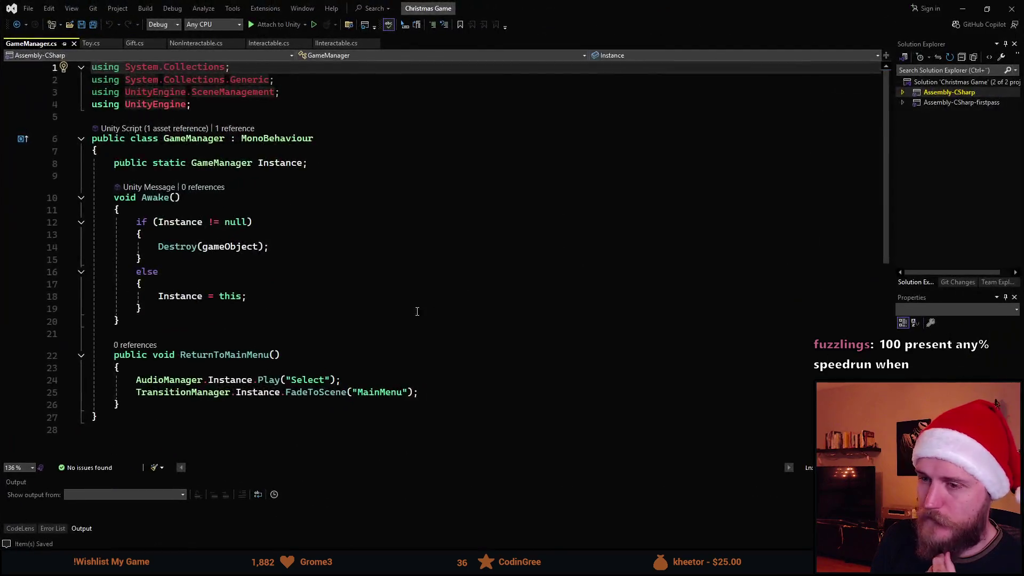
left_click(215, 322)
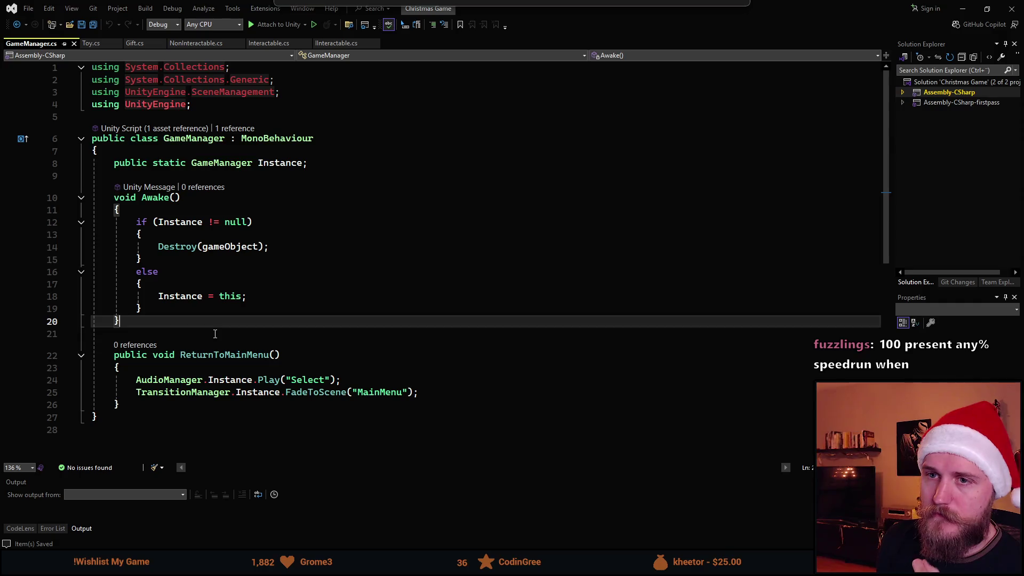
key("Return")
key("Return")
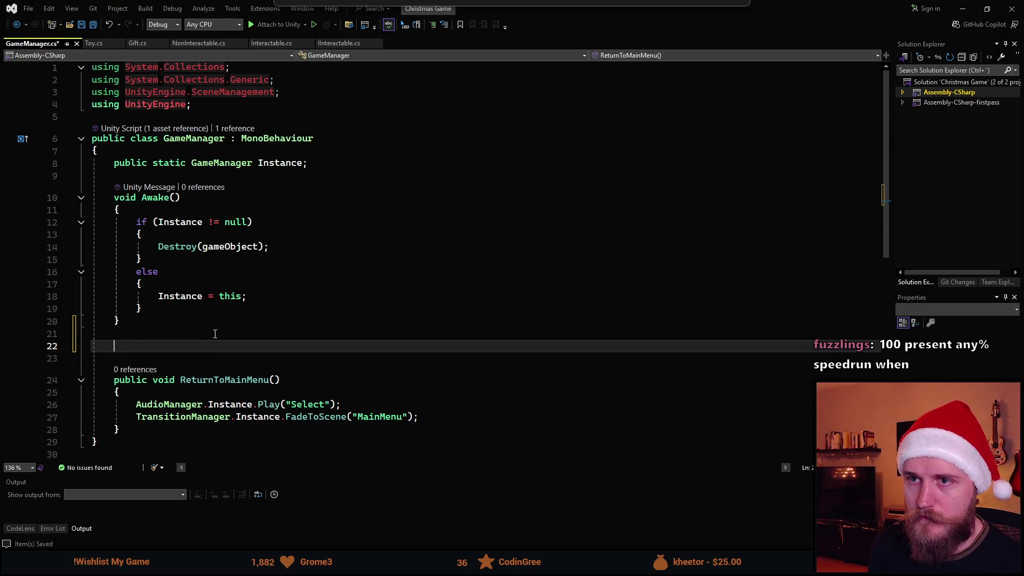
key("ctrl+r")
key("ctrl+g")
key("ctrl+s")
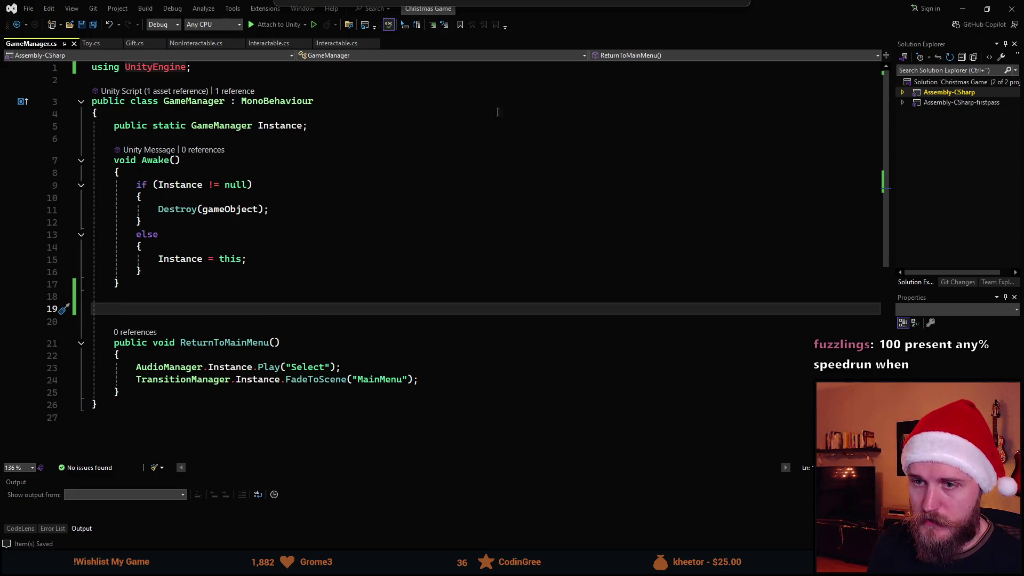
- Let Unity recompile the script, then maximize the Visual Studio window
key("alt+Tab")
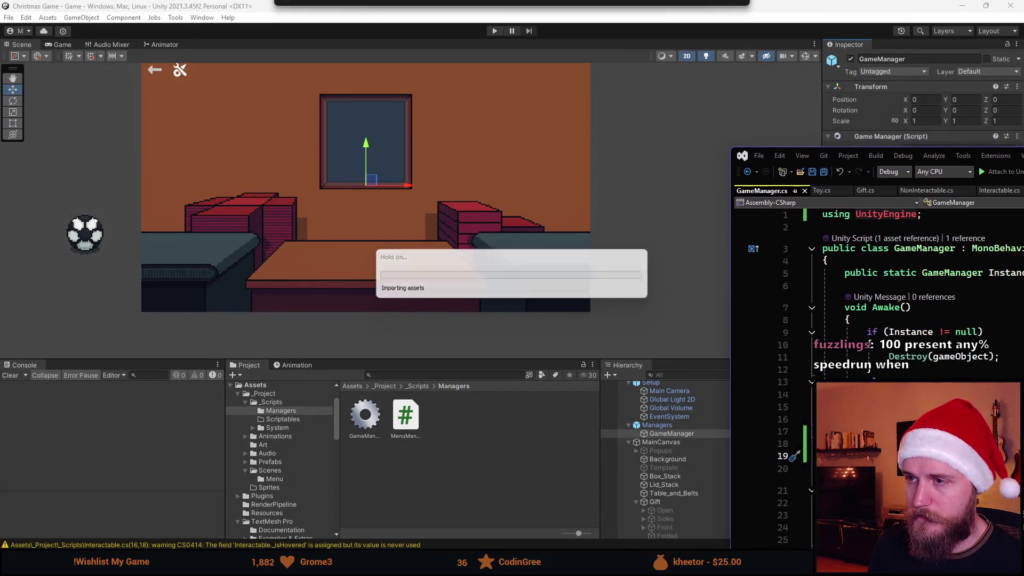
left_click_drag(1023, 182, 715, 177)
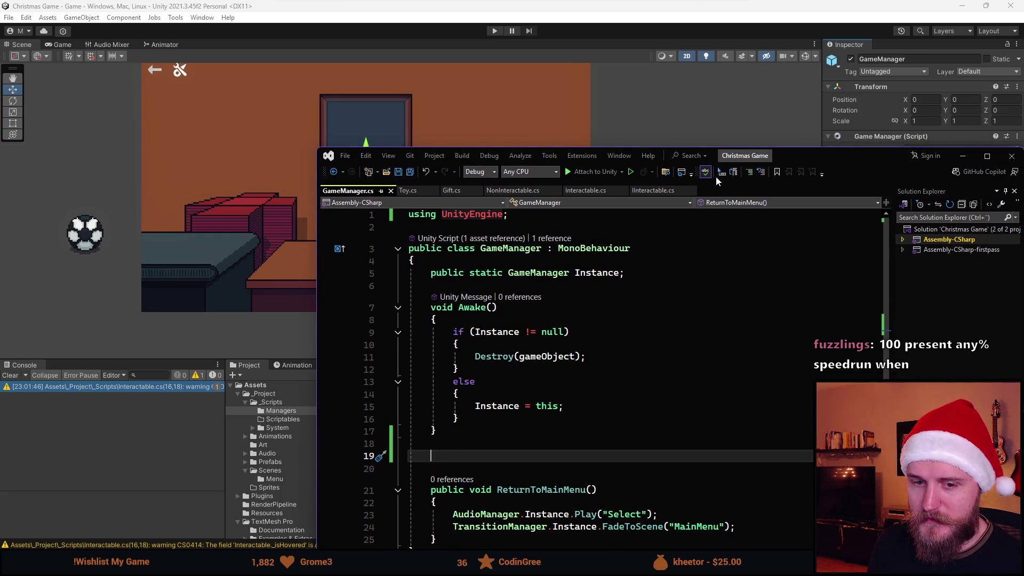
mouse_move(715, 181)
left_mouse_down()
mouse_move(663, 183)
mouse_move(520, 7)
left_mouse_up()
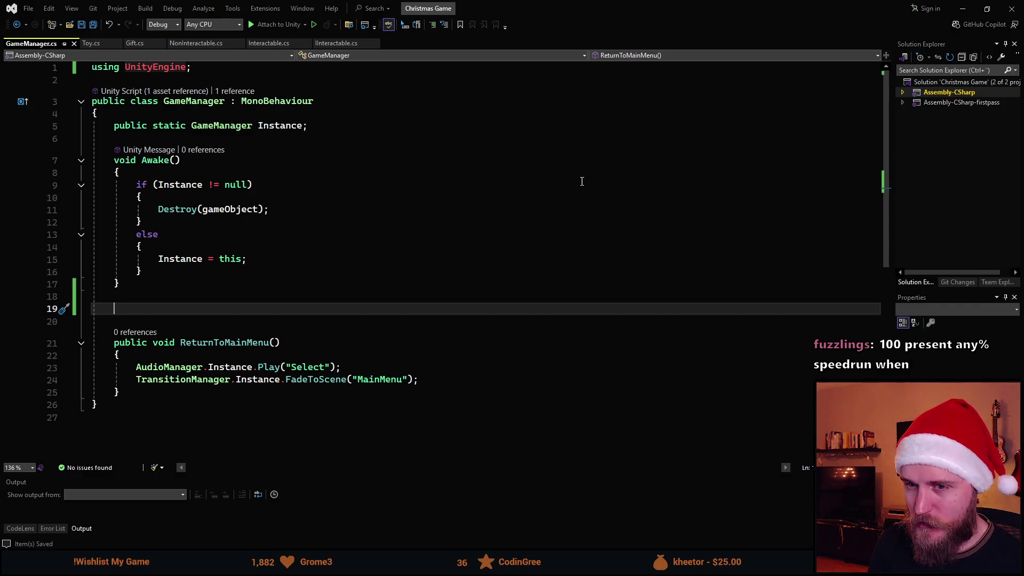
- Add an empty private void SpawnNewPresent() method after Awake
type("public")
key("BackSpace")
key("BackSpace")
key("BackSpace")
type("private void SpawnNewPresent")
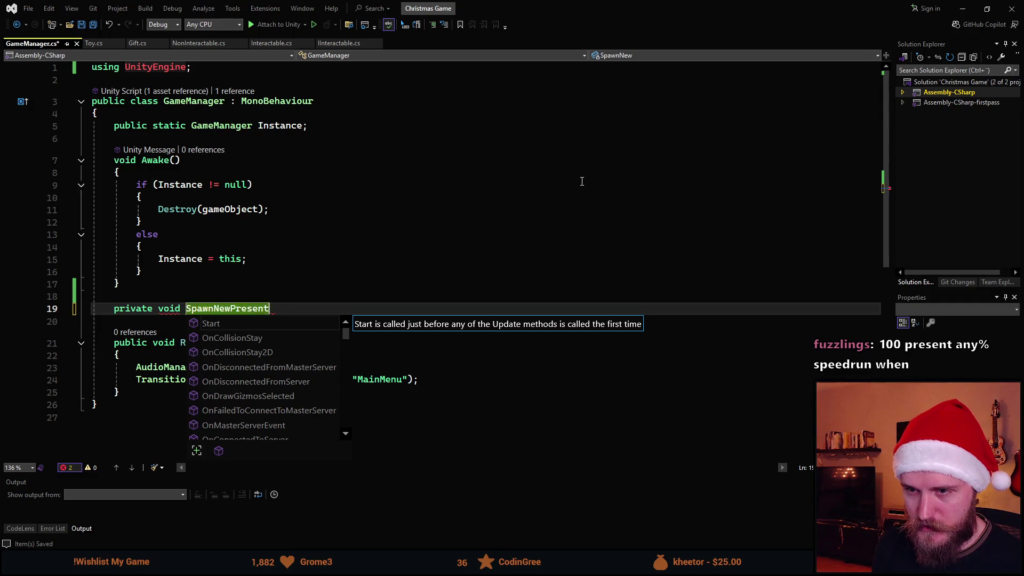
type("(){")
key("Return")
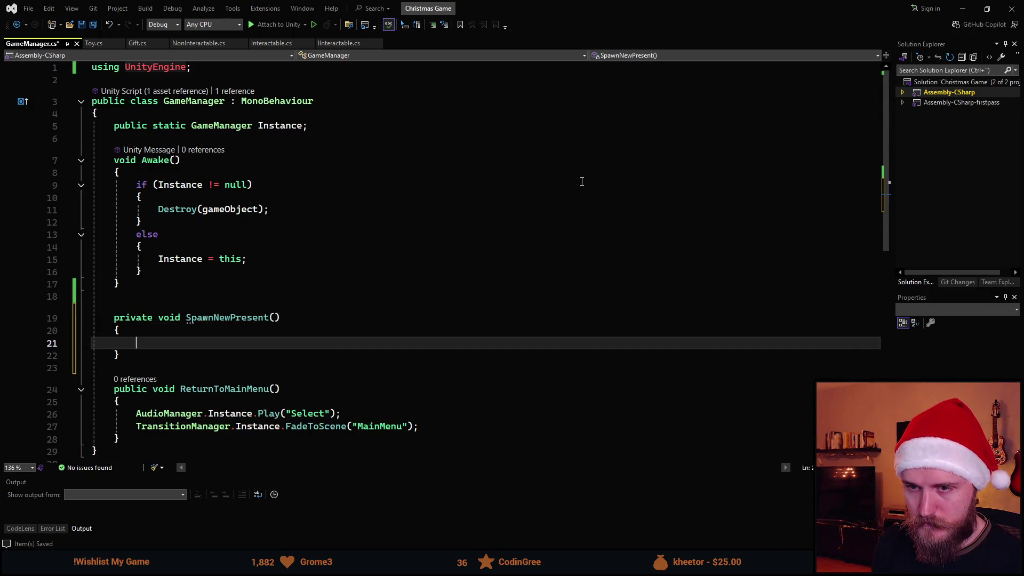
- Add a [SerializeField] private Transform _toyTransform field above it using the sfe snippet
left_click(160, 284)
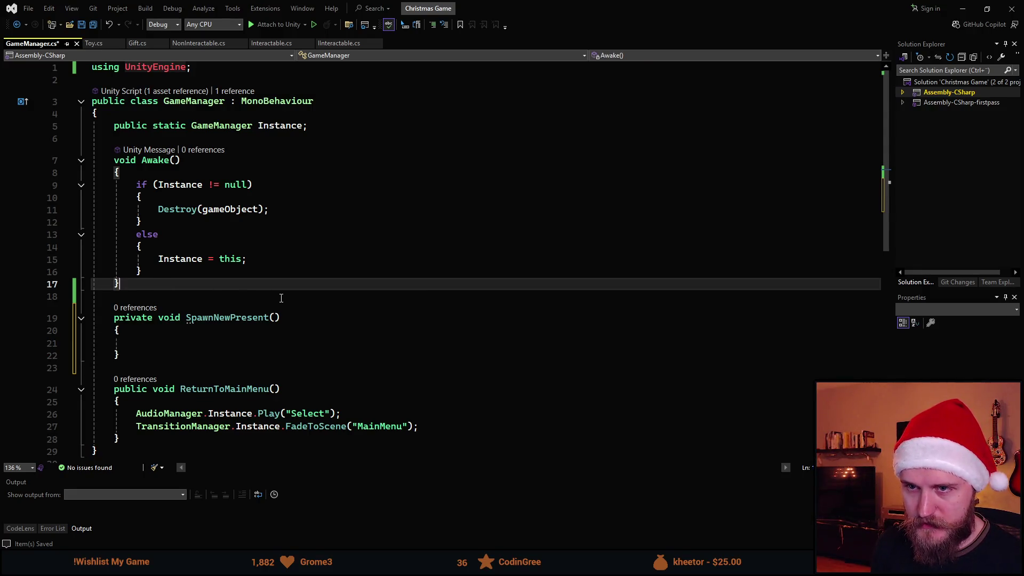
key("Return")
key("Return")
type("sfe")
key("Tab")
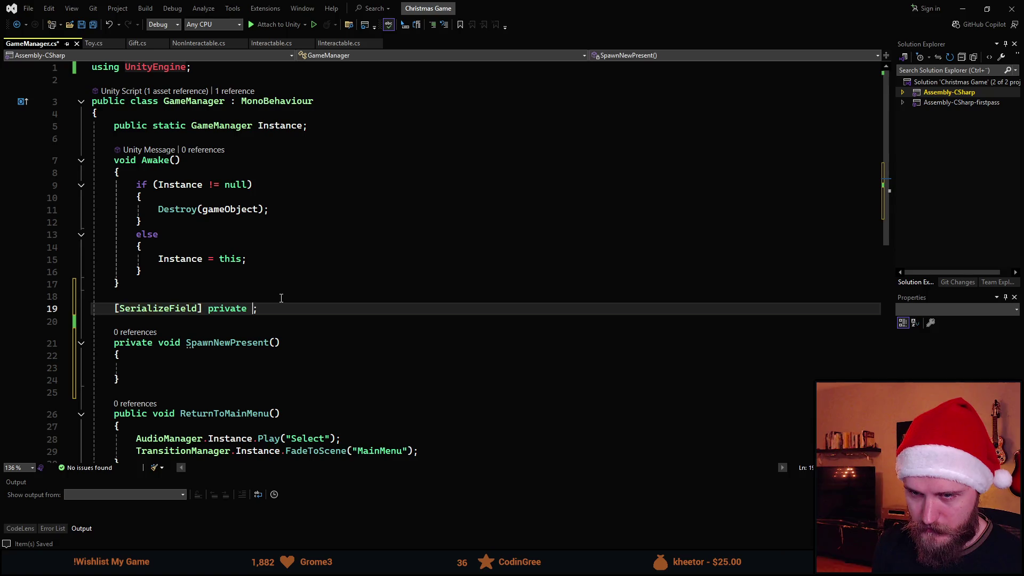
type("_toyTransform")
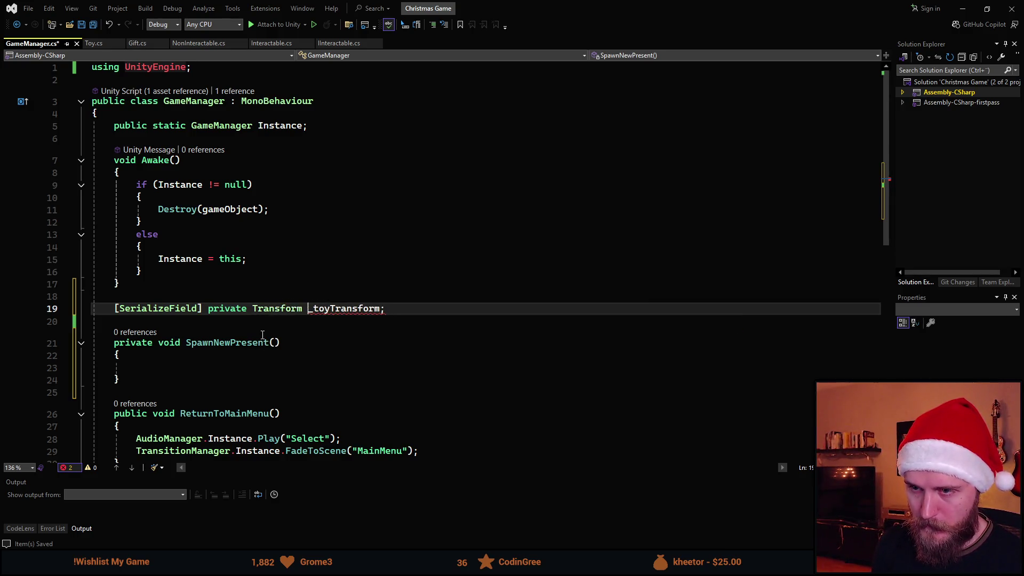
left_click(215, 373)
scroll(341, 384, "down", 2)
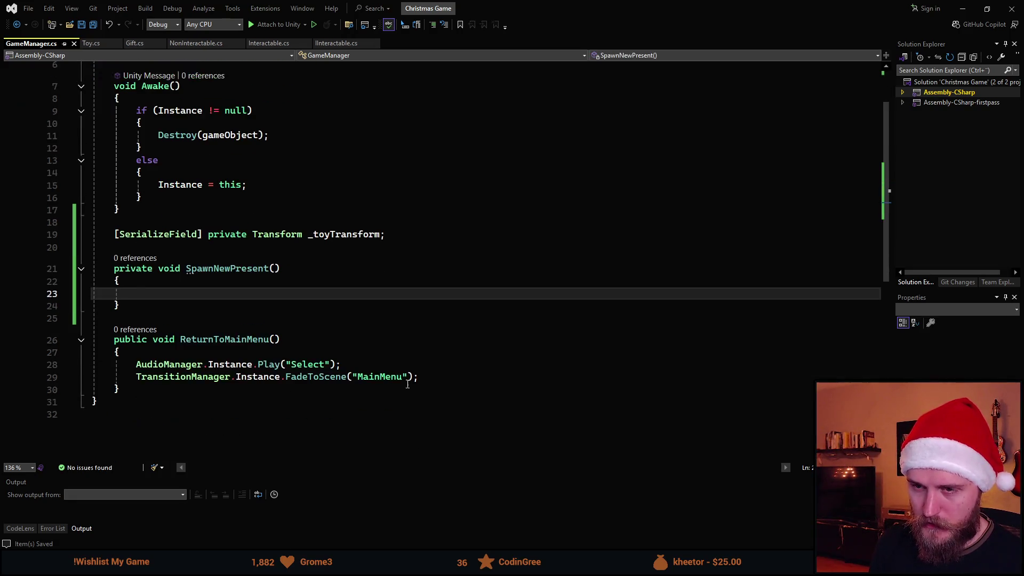
scroll(416, 382, "up", 1)
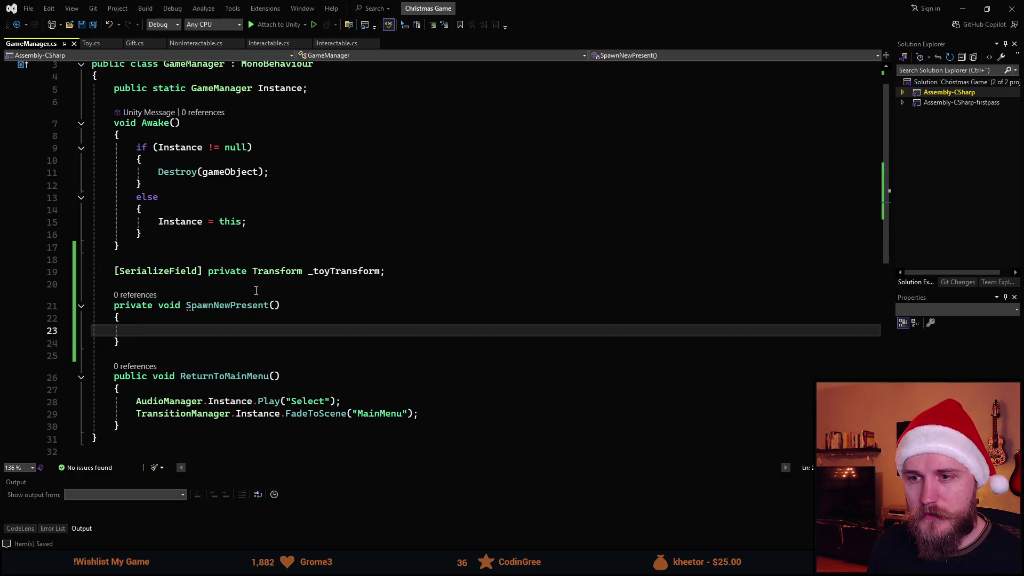
left_click(397, 273)
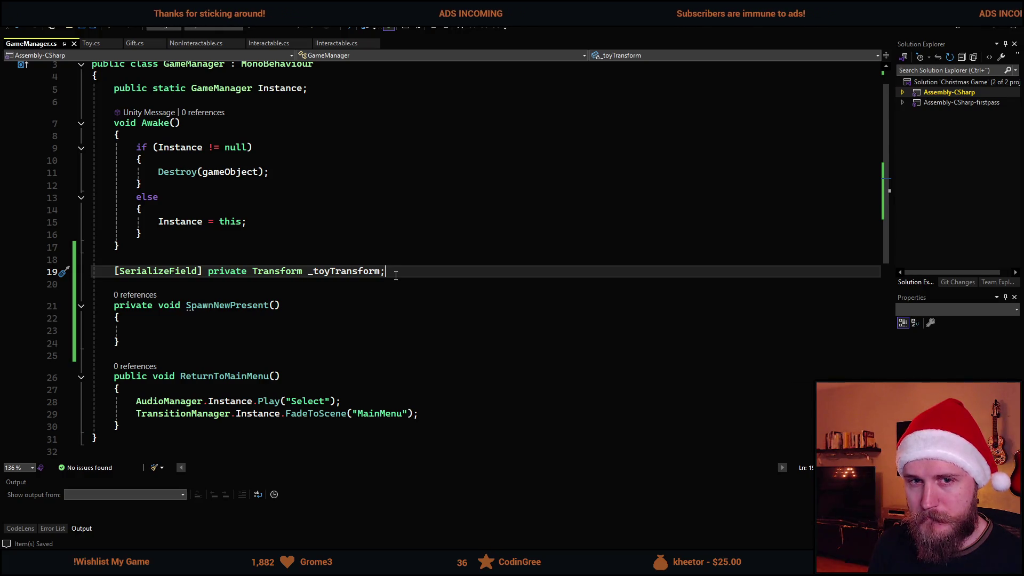
- Check the new Toy Transform slot in Unity, then add an empty private Update() method
key("alt+Tab")
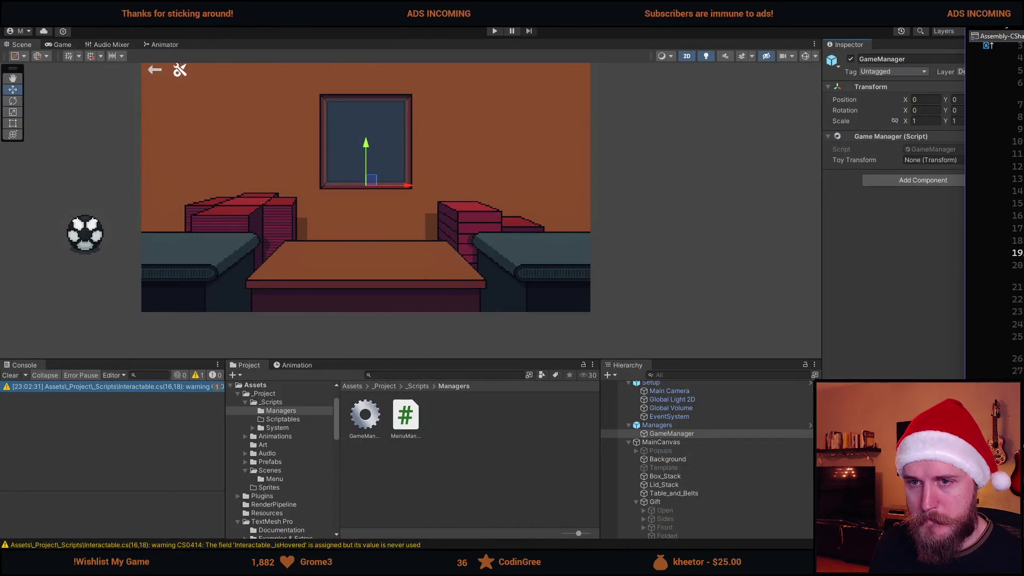
key("alt+Tab")
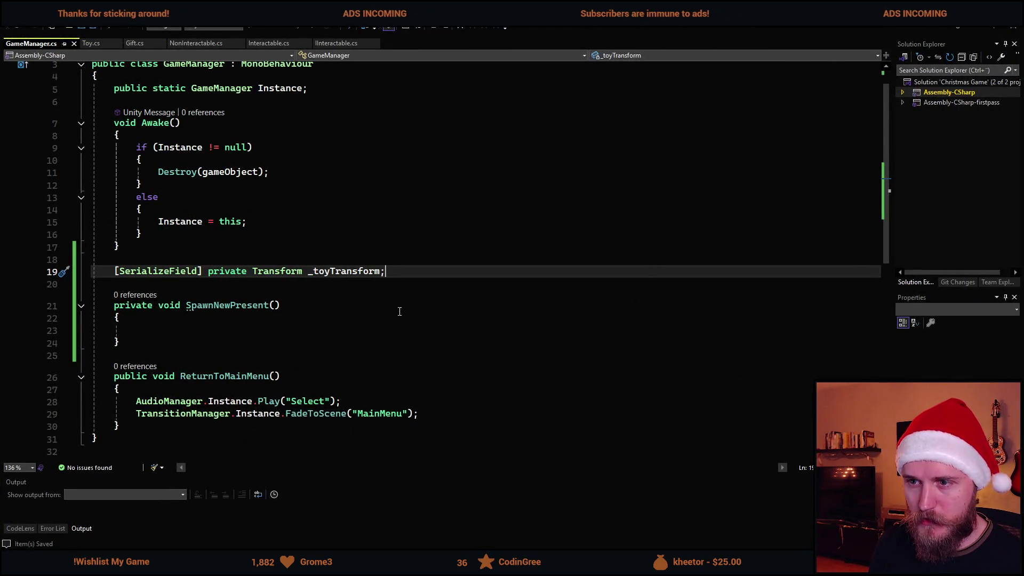
key("Return")
key("Return")
type("priva")
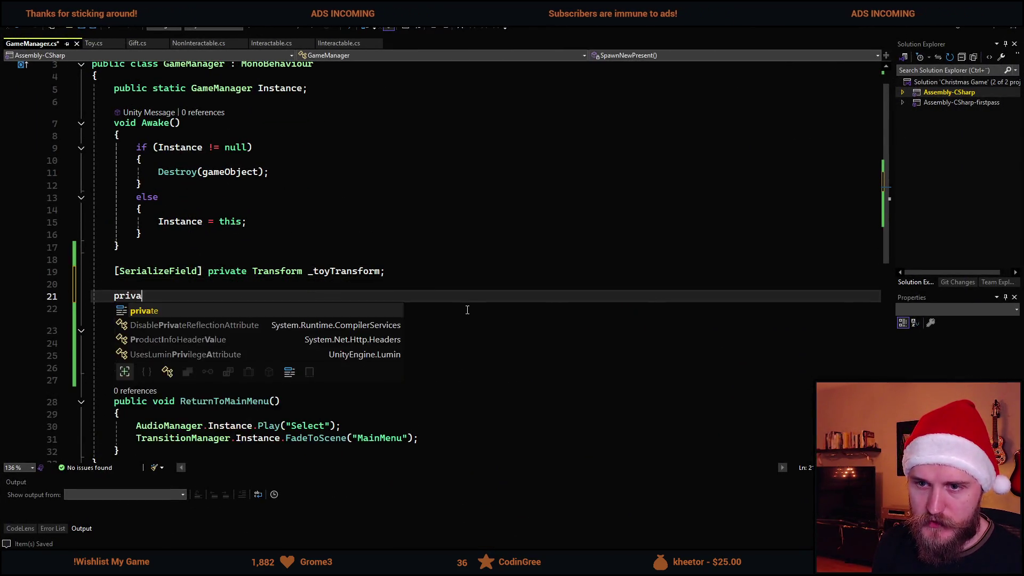
type("te void Upd")
key("Return")
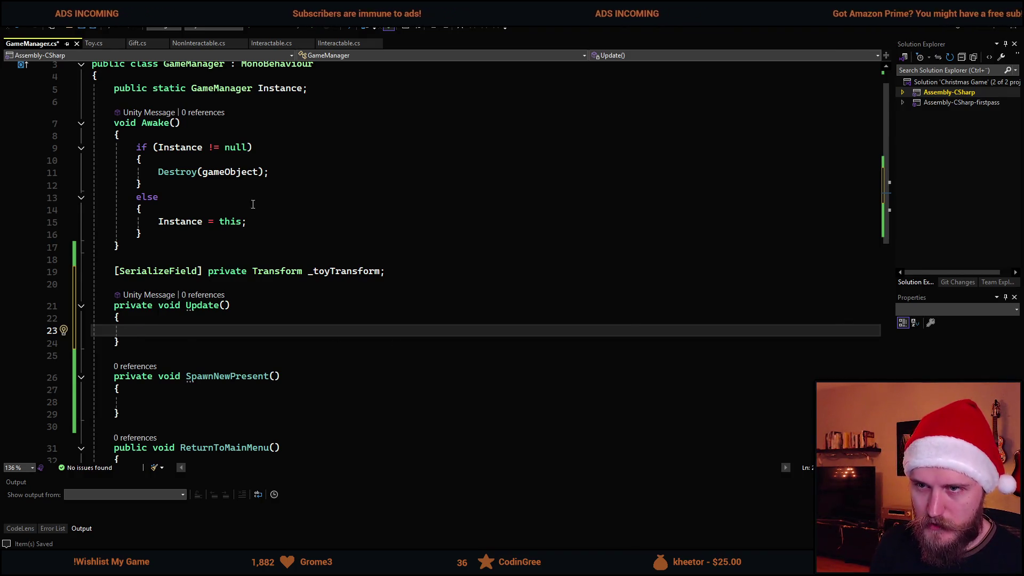
- Start a private float _presentDelay field below the Instance declaration
scroll(337, 126, "up", 1)
left_click(336, 125)
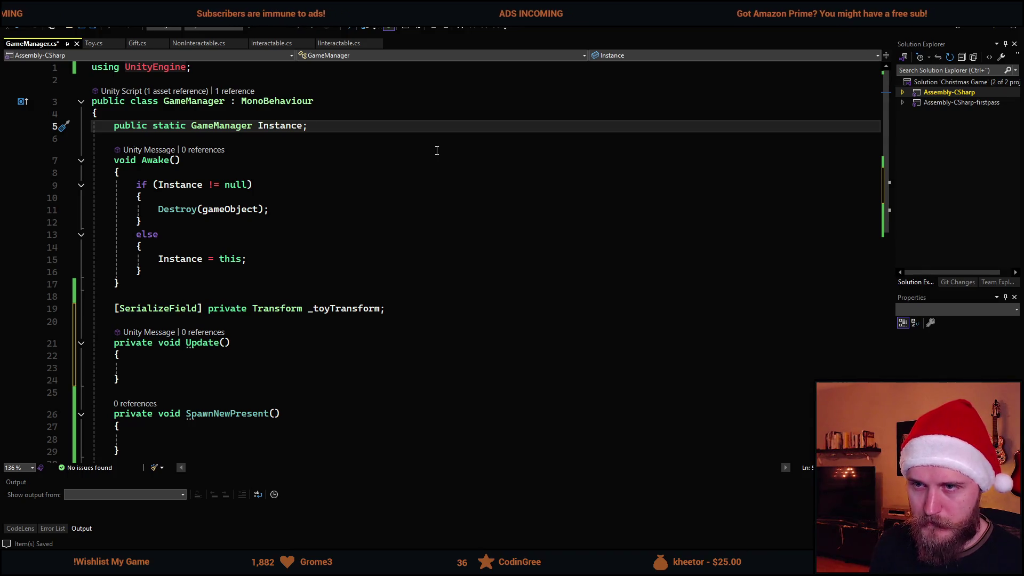
key("Return")
type("private float _")
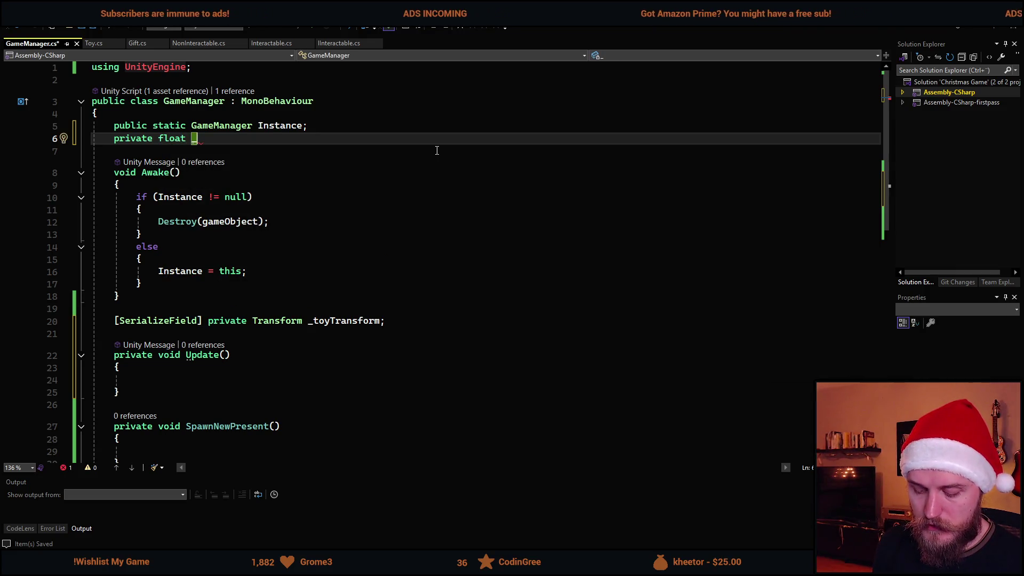
type("presentDelay")
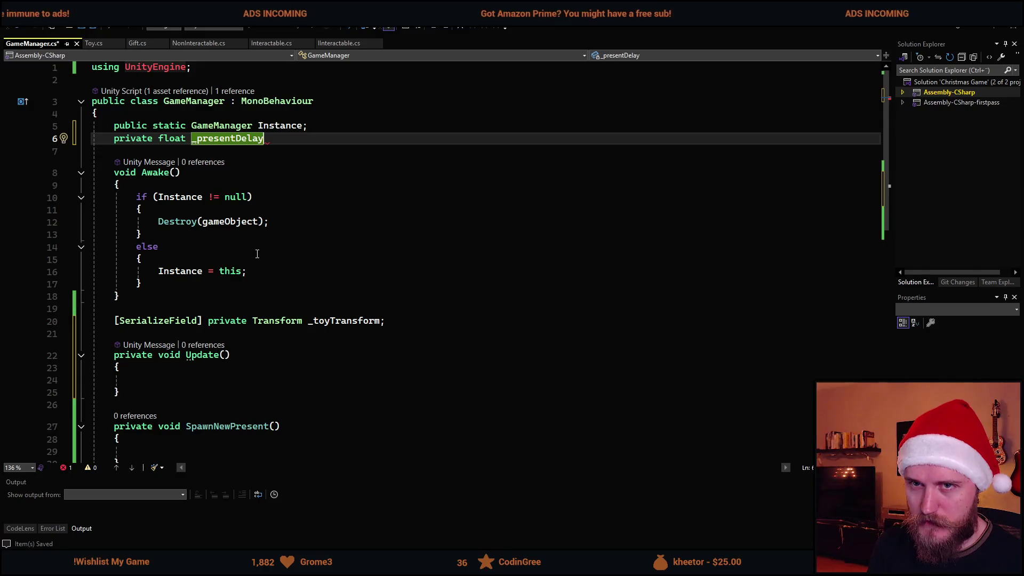
- Set the field's initial value to 3f, save GameManager.cs, and switch to Toy.cs
scroll(257, 253, "down", 1)
scroll(257, 254, "up", 1)
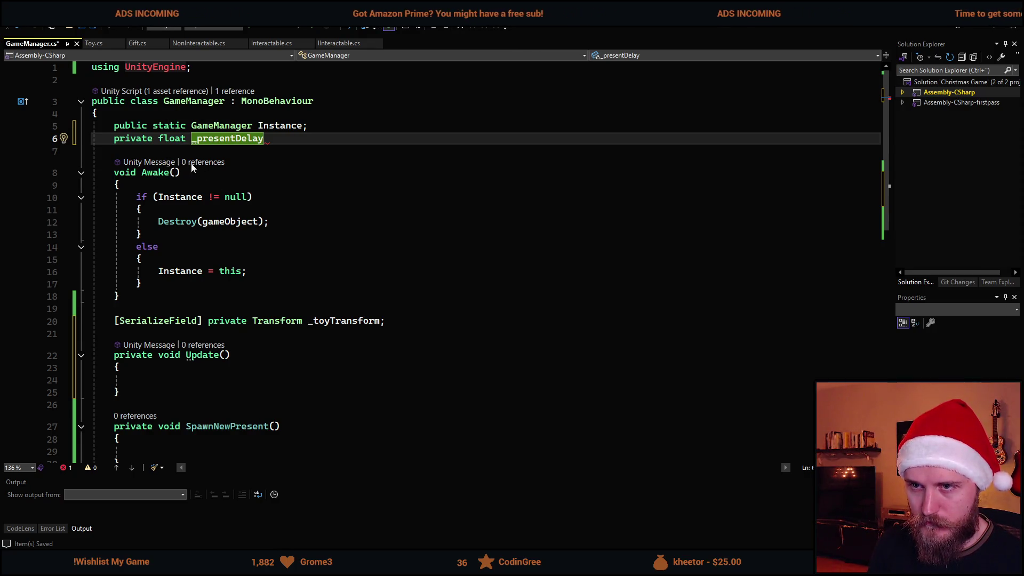
type(" = 1")
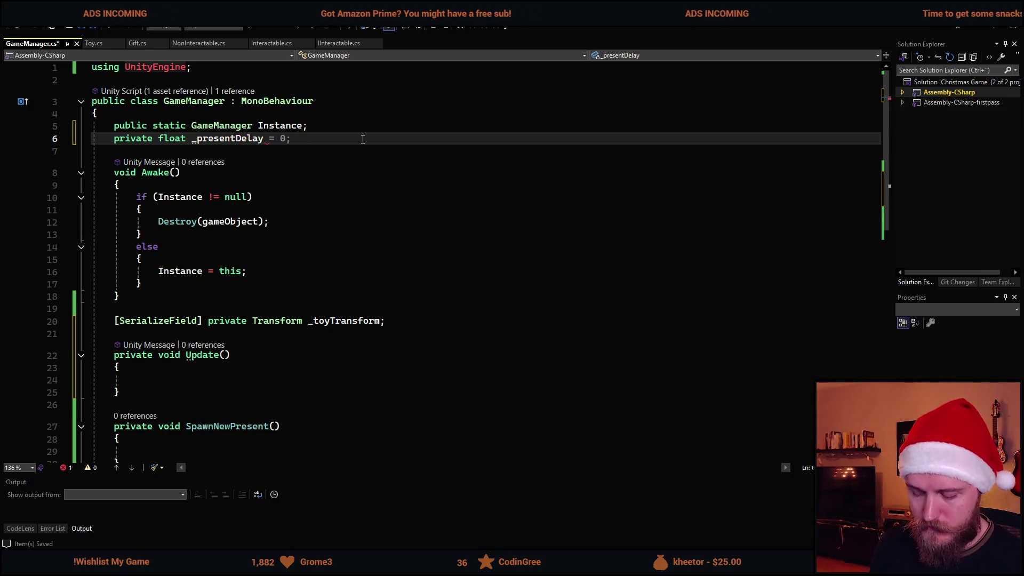
key("BackSpace")
type("2f;")
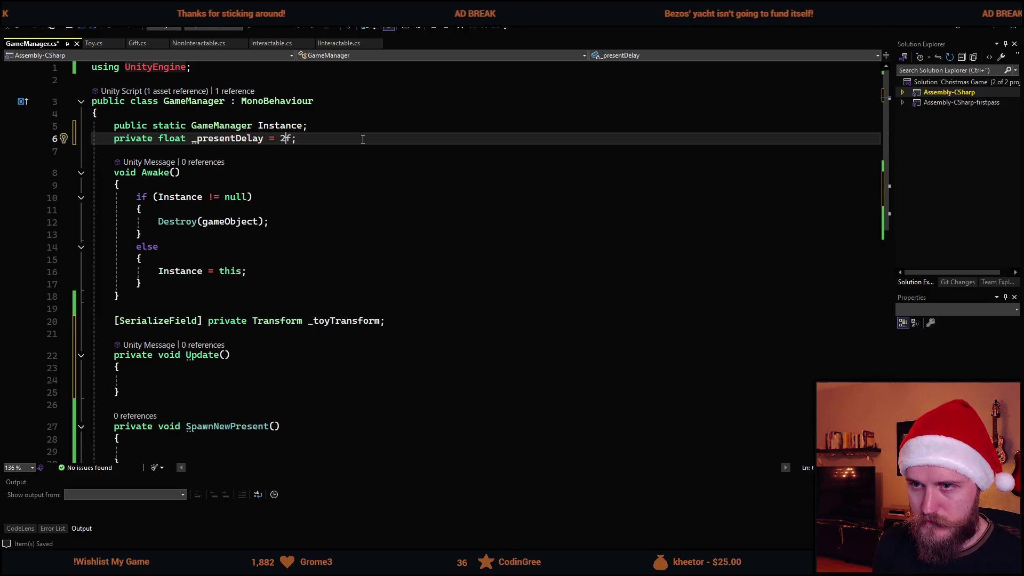
key("BackSpace")
key("BackSpace")
type("3f")
key("ctrl+s")
key("ctrl+Tab")
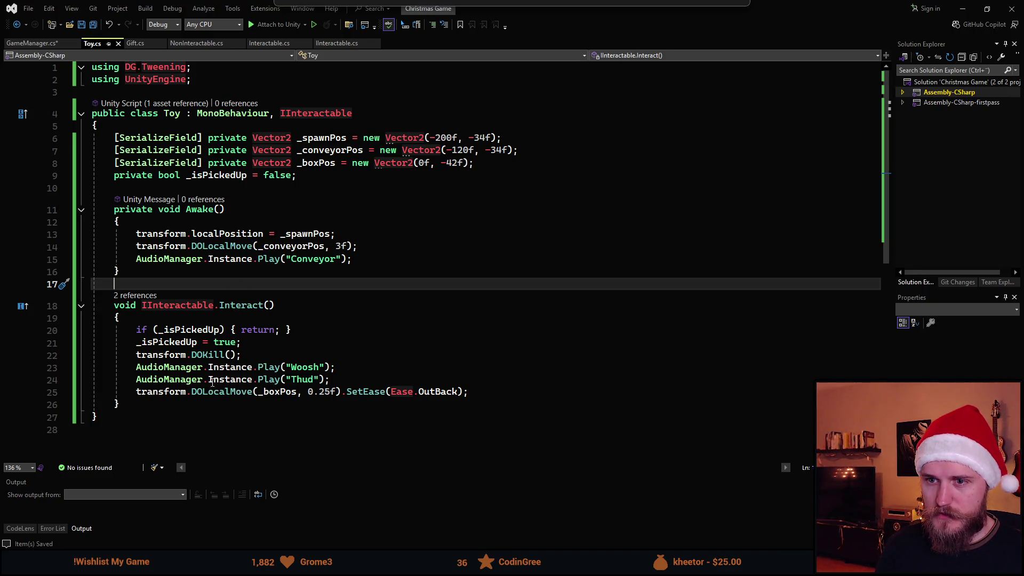
- Make SpawnNewPresent pick the random present and Instantiate(present, _presentTransform), then return to Unity
left_click(46, 44)
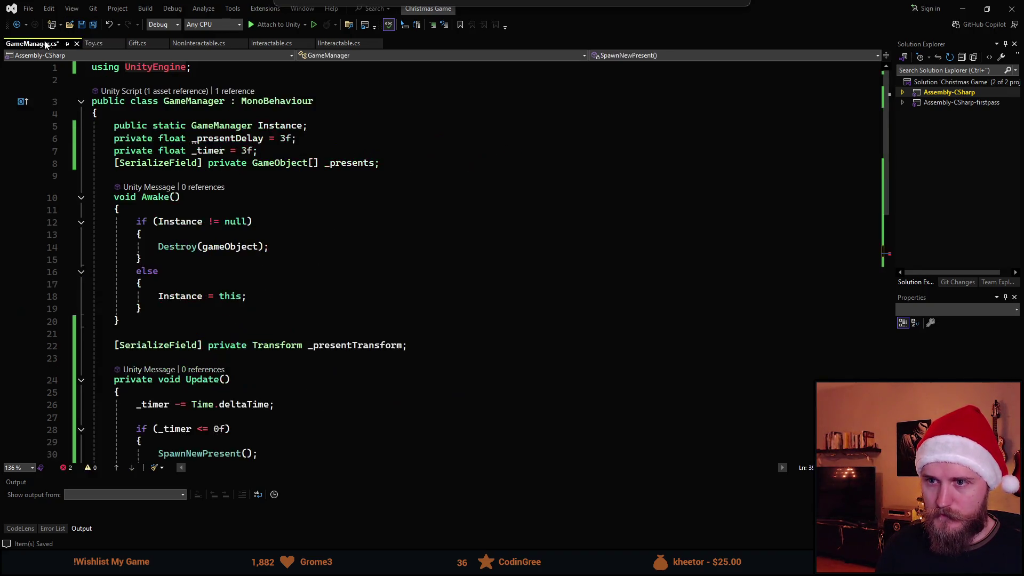
scroll(260, 318, "down", 5)
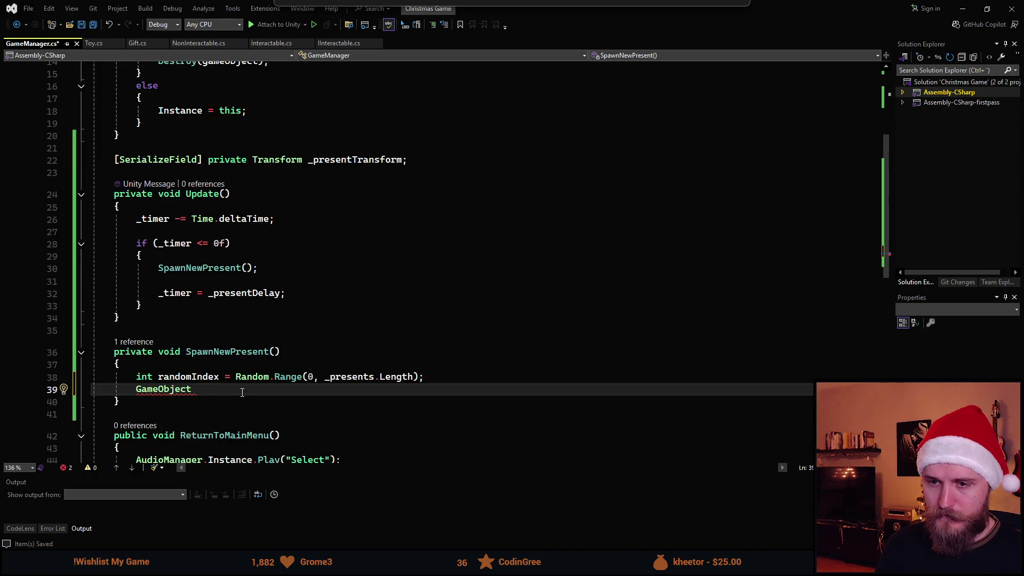
type("toy = ")
type("present = _presents[randomIndex];")
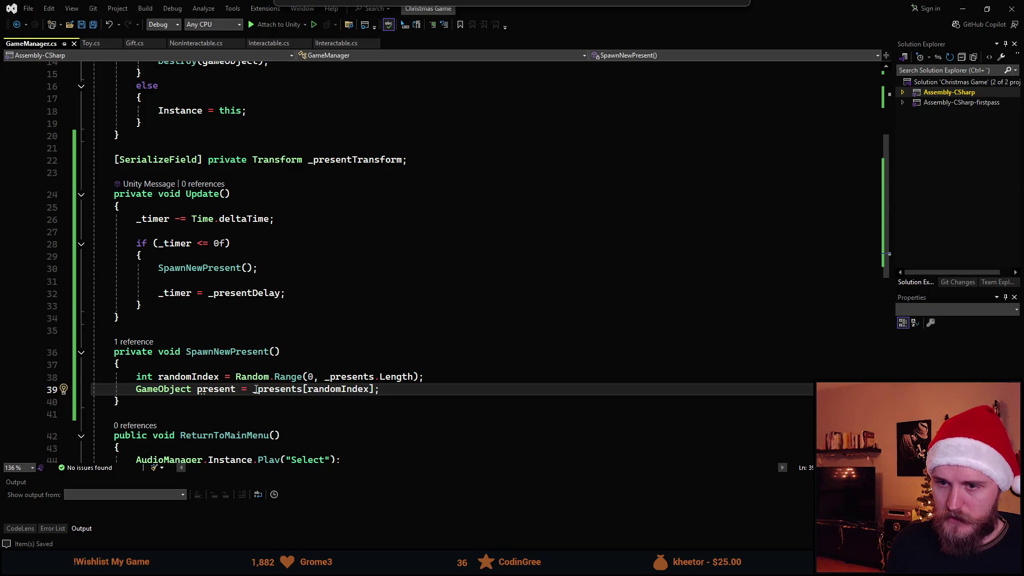
key("Return")
type("nsta")
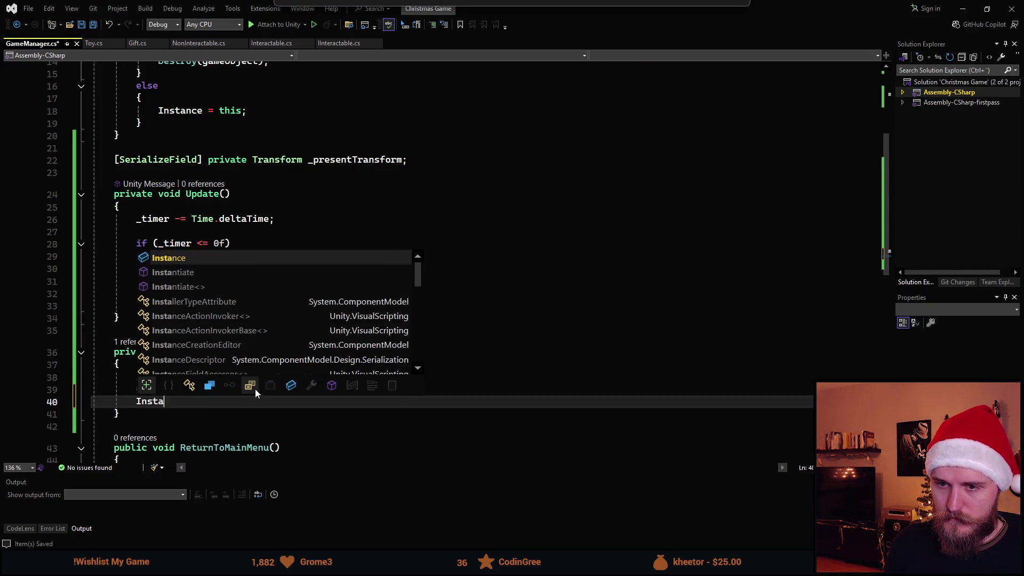
key("Tab")
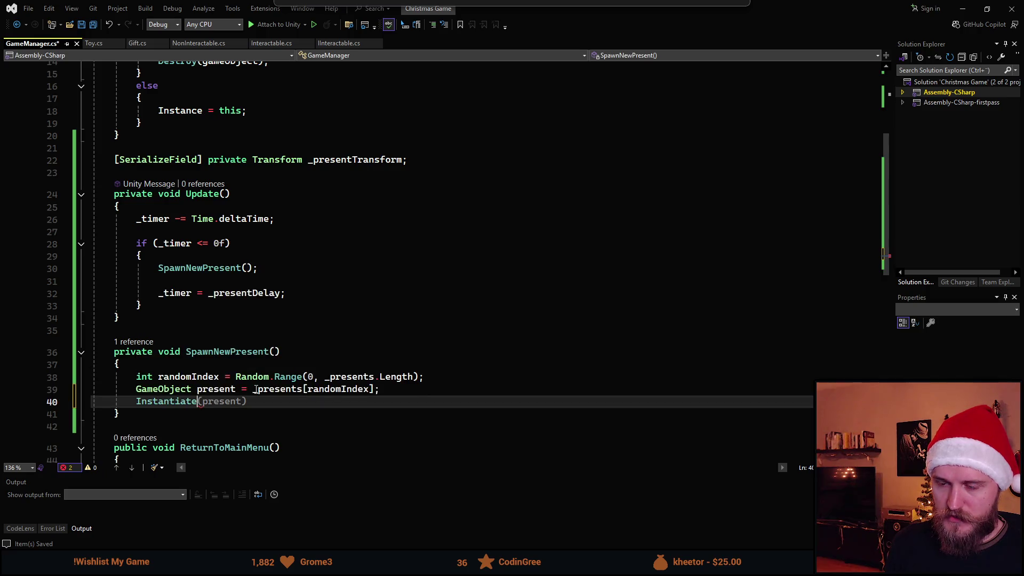
type(", ")
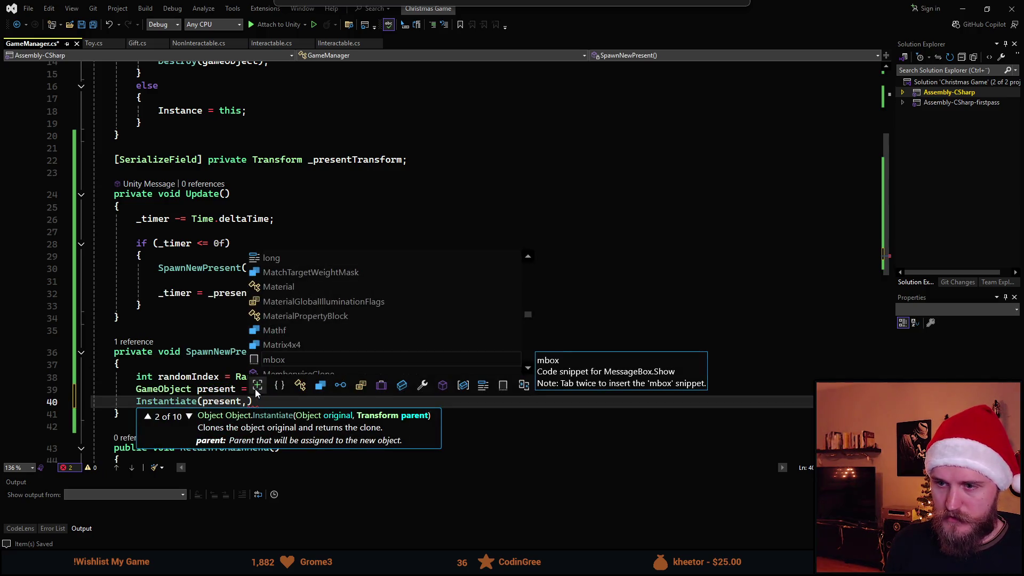
type("_p")
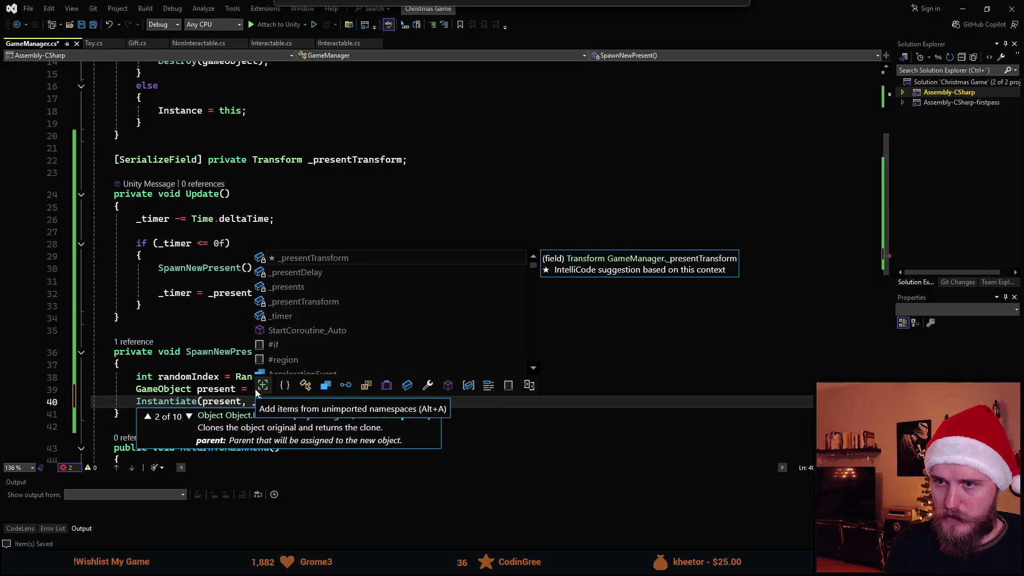
key("Tab")
type(");")
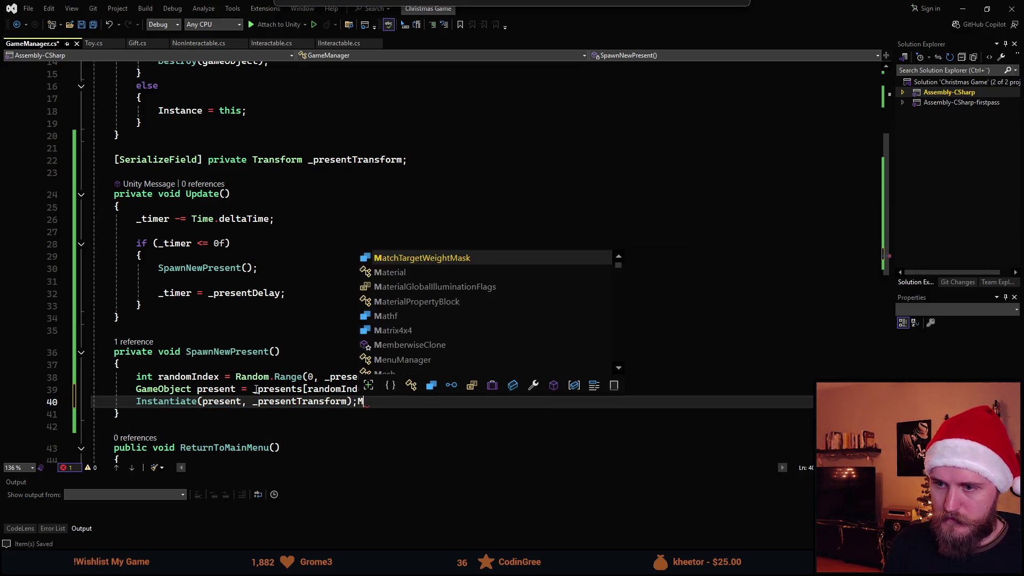
left_click(960, 7)
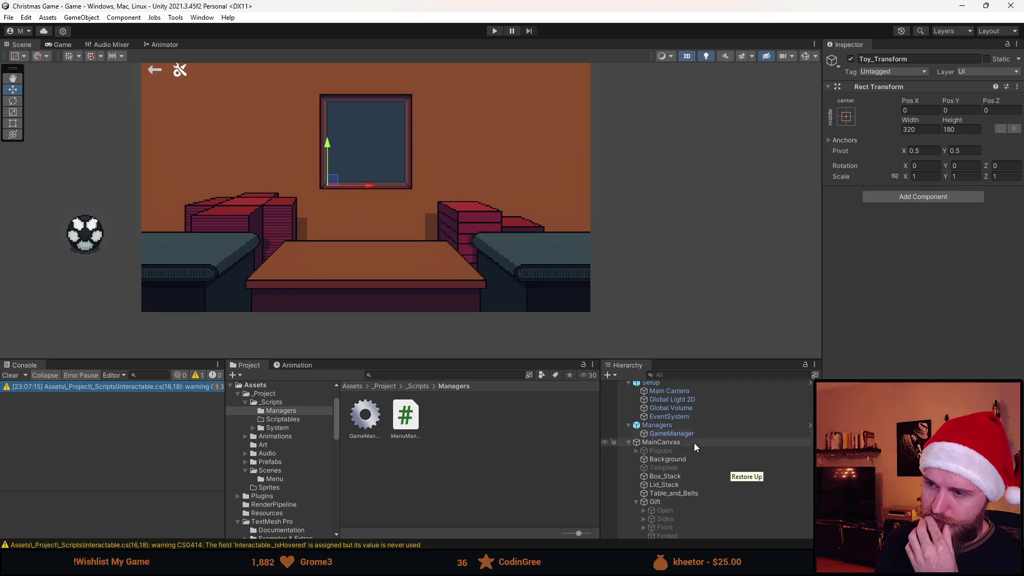
- Assign Toy_Transform as GameManager's Present Transform and add the Toy object to its Presents list
left_click(693, 433)
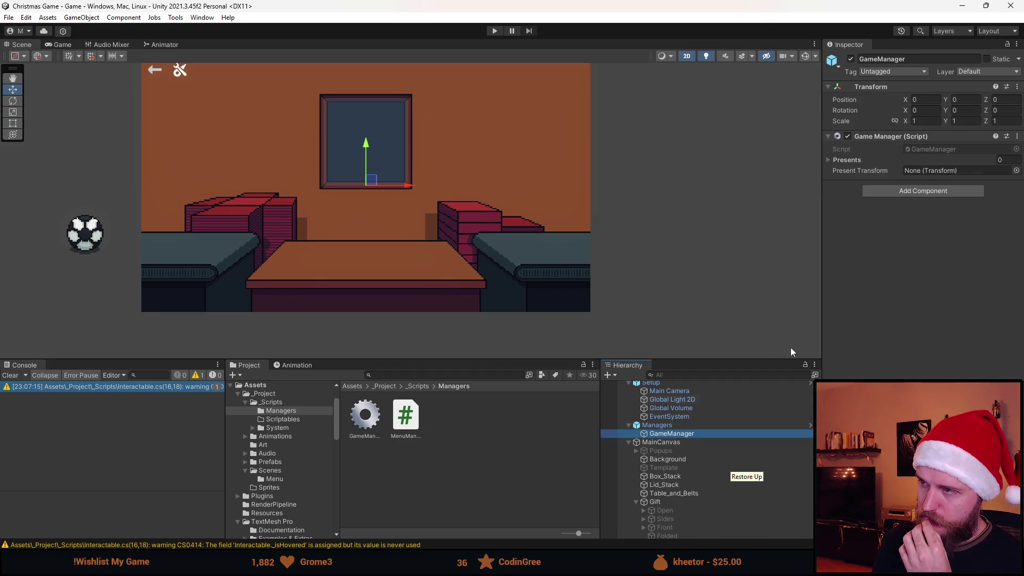
scroll(708, 469, "down", 3)
scroll(677, 475, "down", 3)
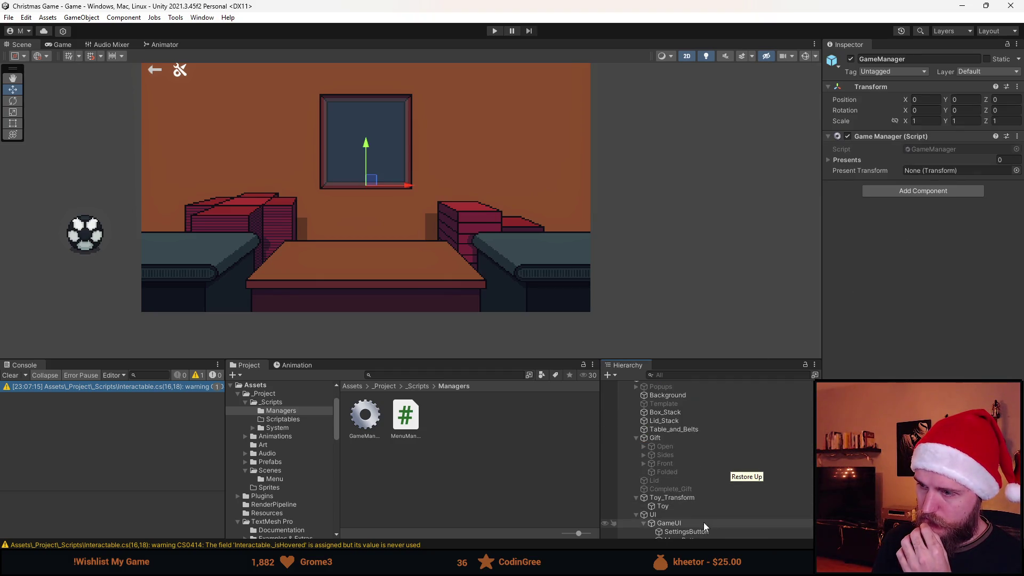
left_click_drag(939, 170, 939, 168)
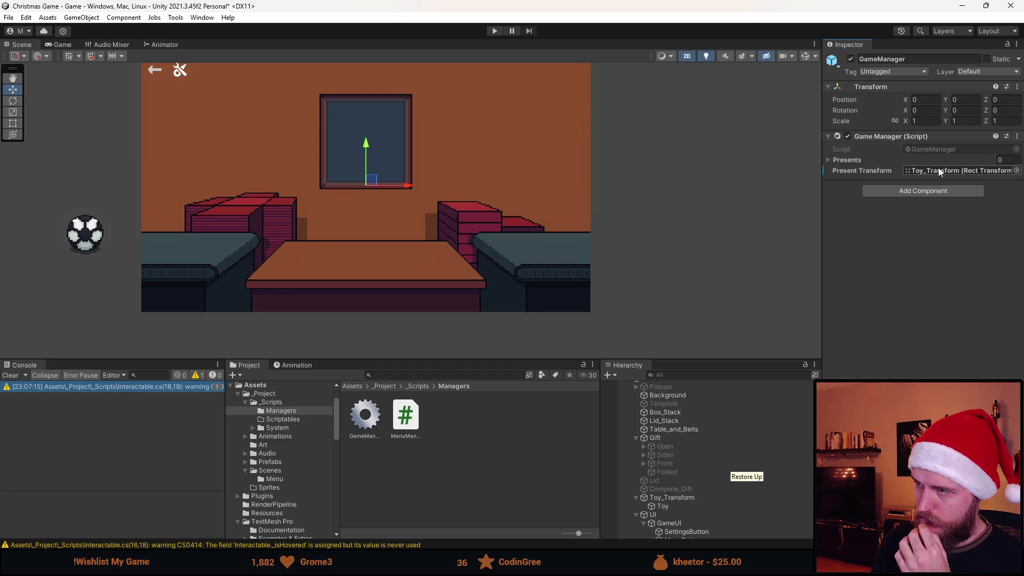
left_click(835, 160)
mouse_move(673, 505)
left_mouse_down()
mouse_move(771, 423)
mouse_move(852, 158)
left_mouse_up()
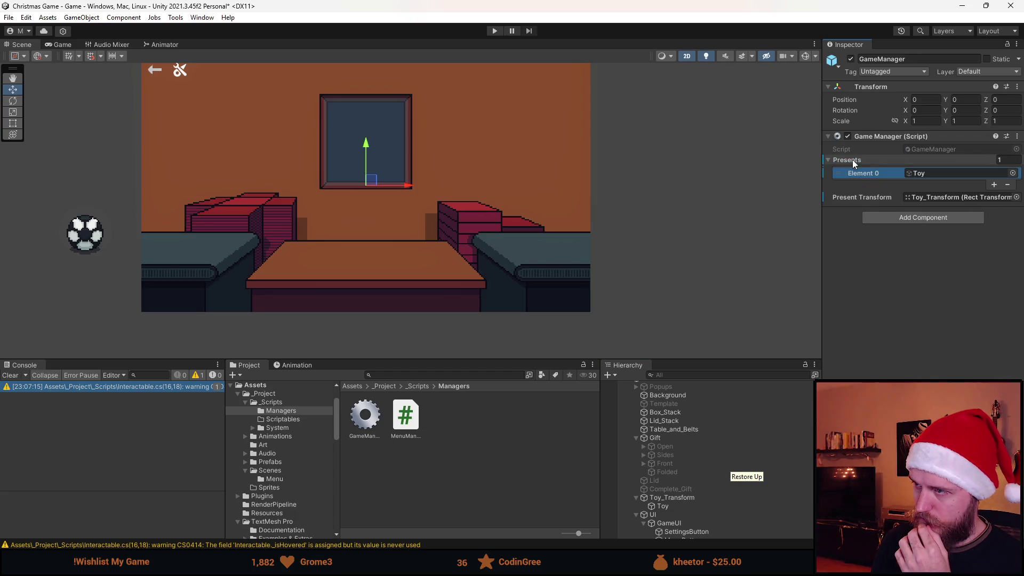
- Rename the Toy object to Football
left_click(674, 504)
left_click(909, 60)
type("Football")
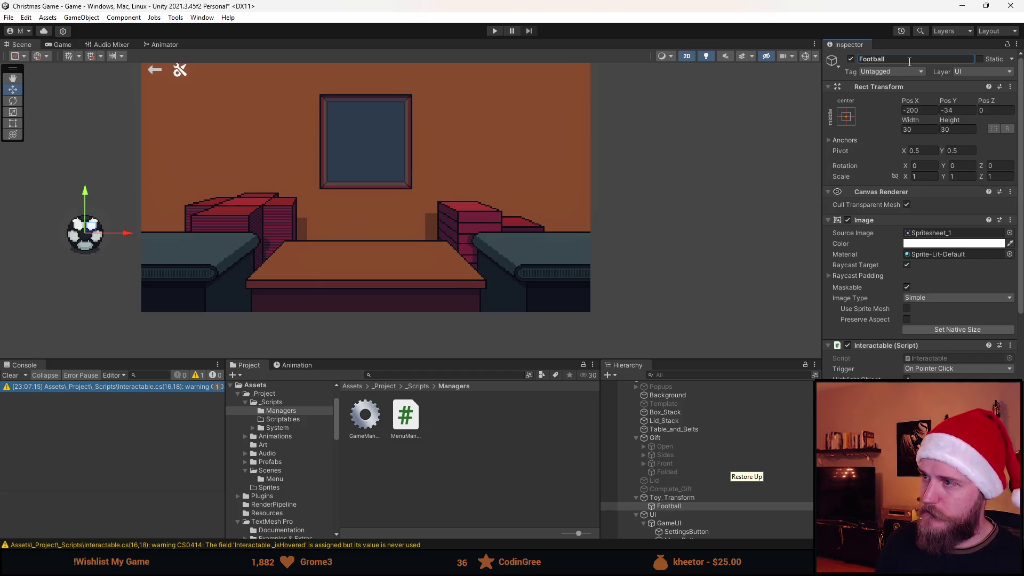
left_click(494, 31)
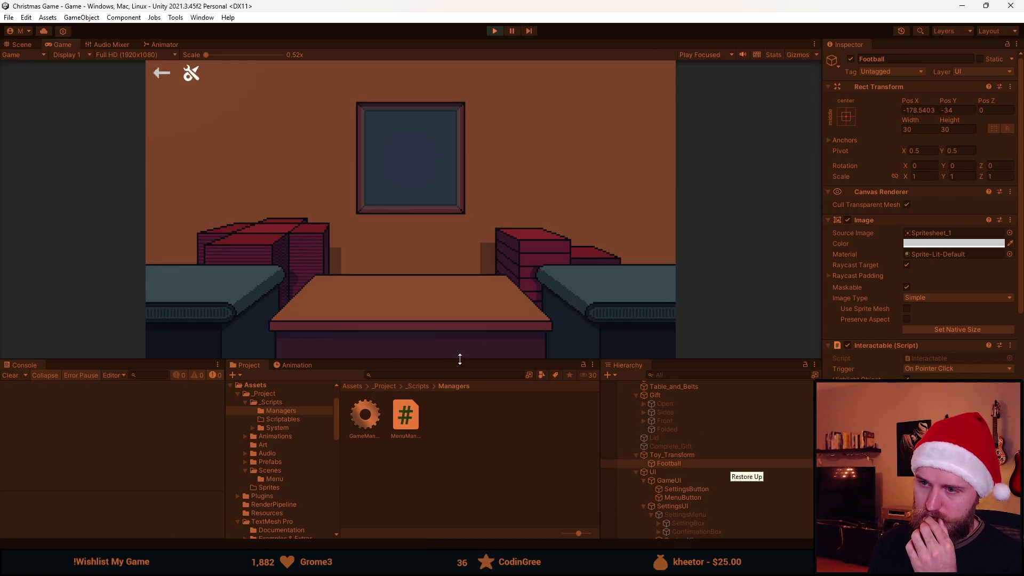
- Enlarge the Game view, read the MissingReferenceException in the Console, then stop play mode
left_click_drag(457, 358, 445, 433)
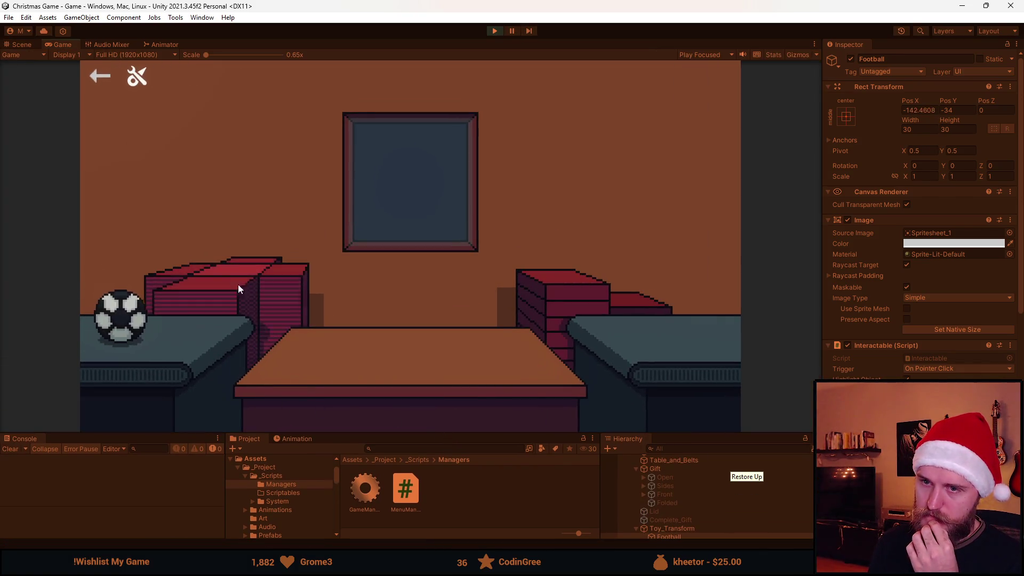
key("ctrl+1")
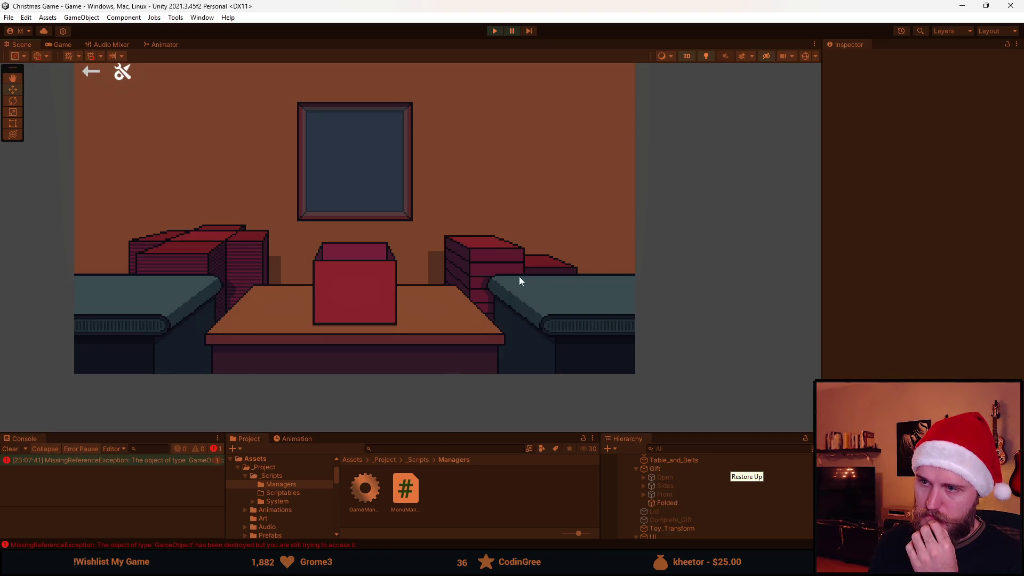
left_click(140, 457)
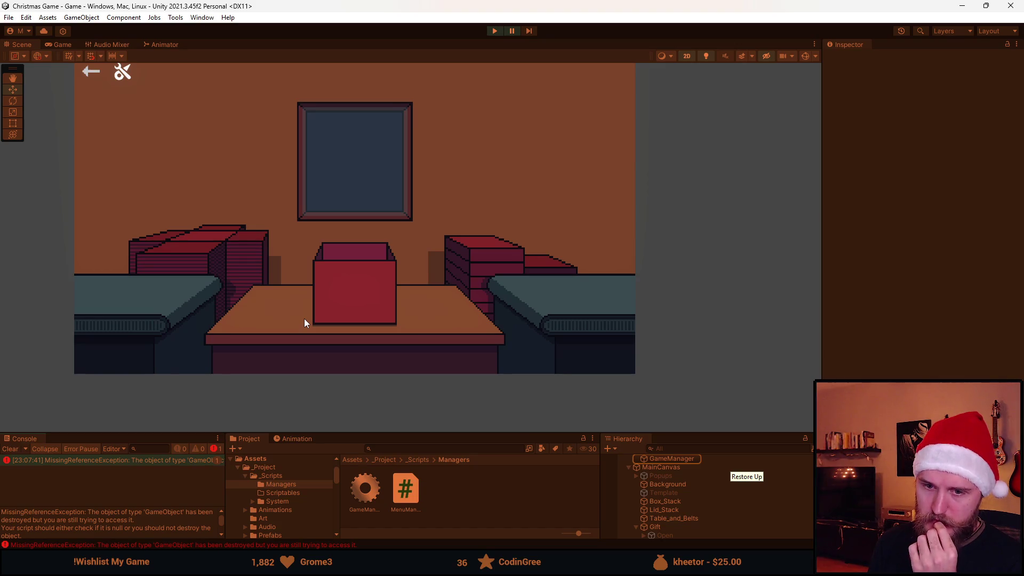
left_click(491, 32)
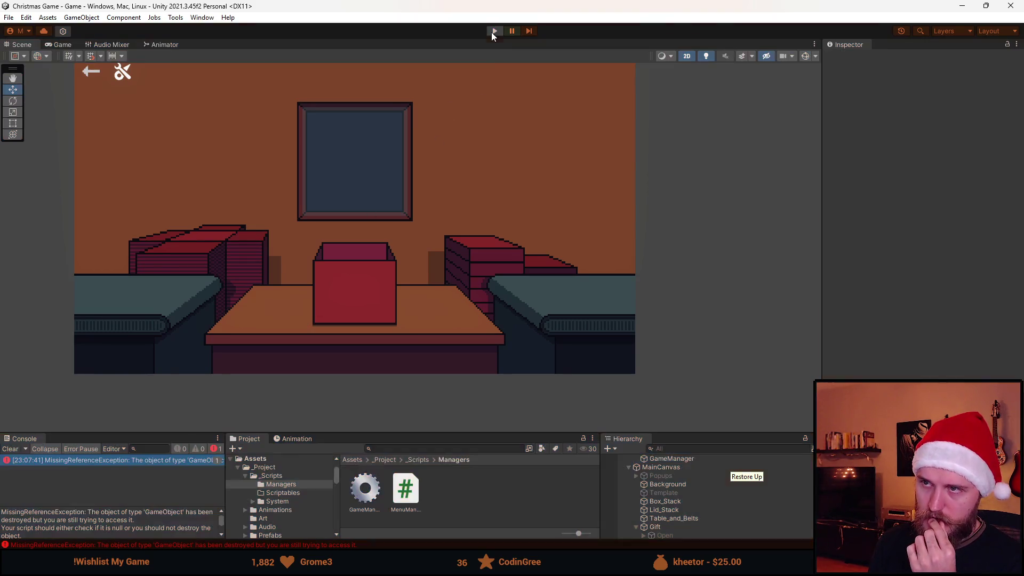
left_click_drag(491, 433, 491, 296)
- Save the Football object as a prefab in Assets/_Project/Prefabs
scroll(673, 462, "down", 3)
scroll(687, 493, "up", 2)
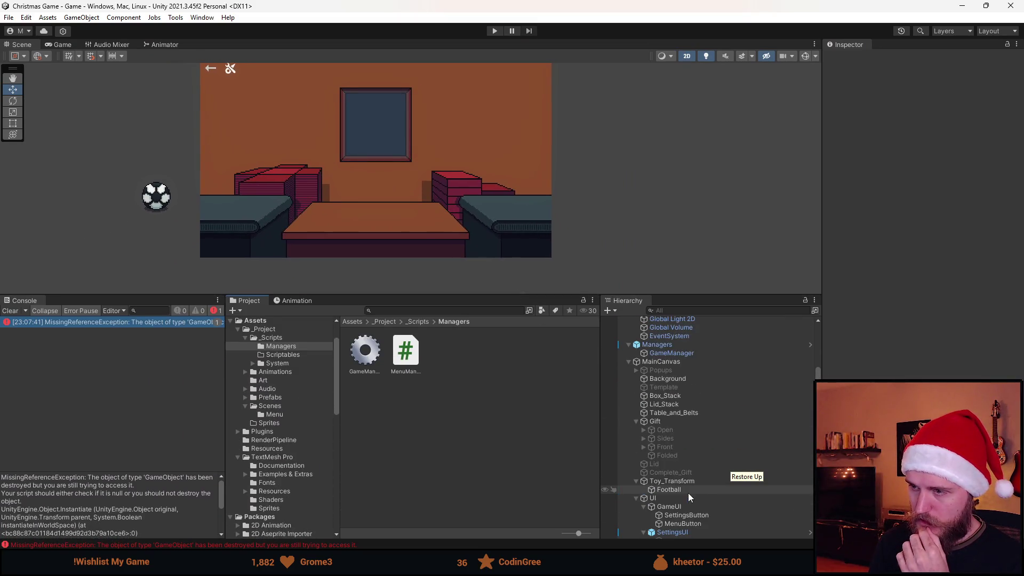
left_click(676, 489)
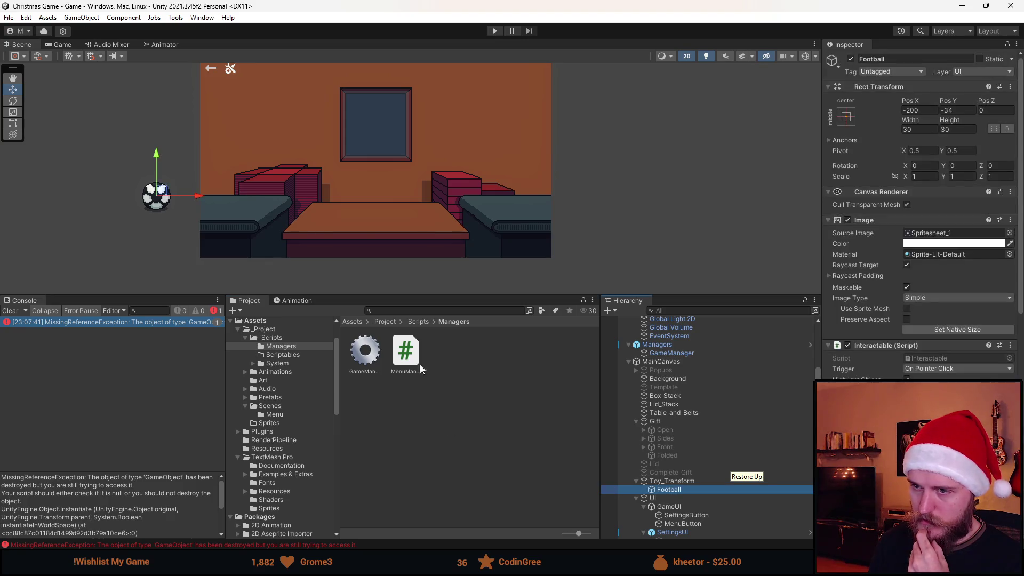
left_click(384, 322)
double_click(531, 352)
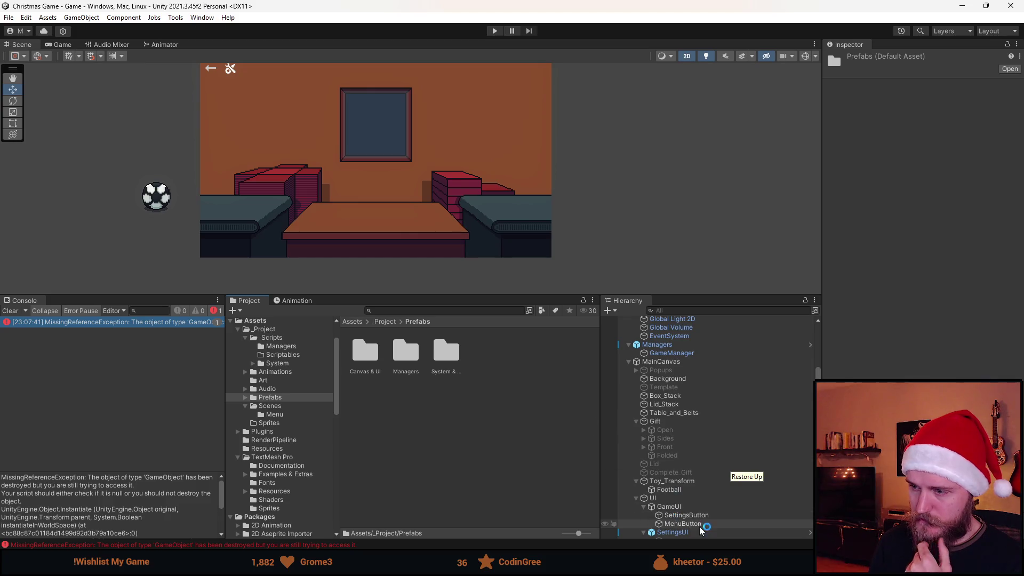
mouse_move(670, 488)
left_mouse_down()
mouse_move(679, 487)
mouse_move(499, 469)
left_mouse_up()
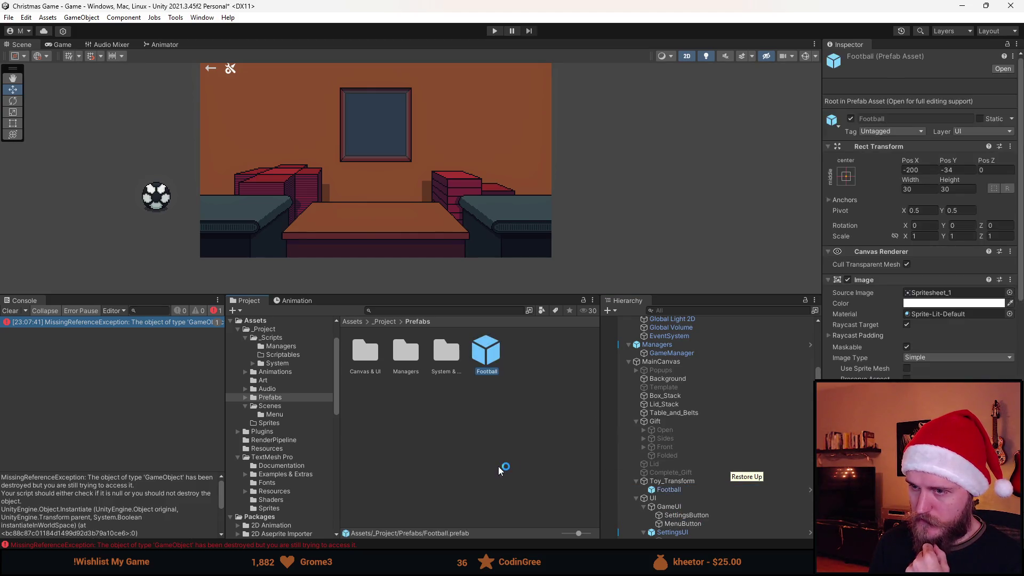
- Assign the Football prefab to GameManager's Presents Element 0 and save the scene
left_click(680, 490)
scroll(684, 488, "up", 1)
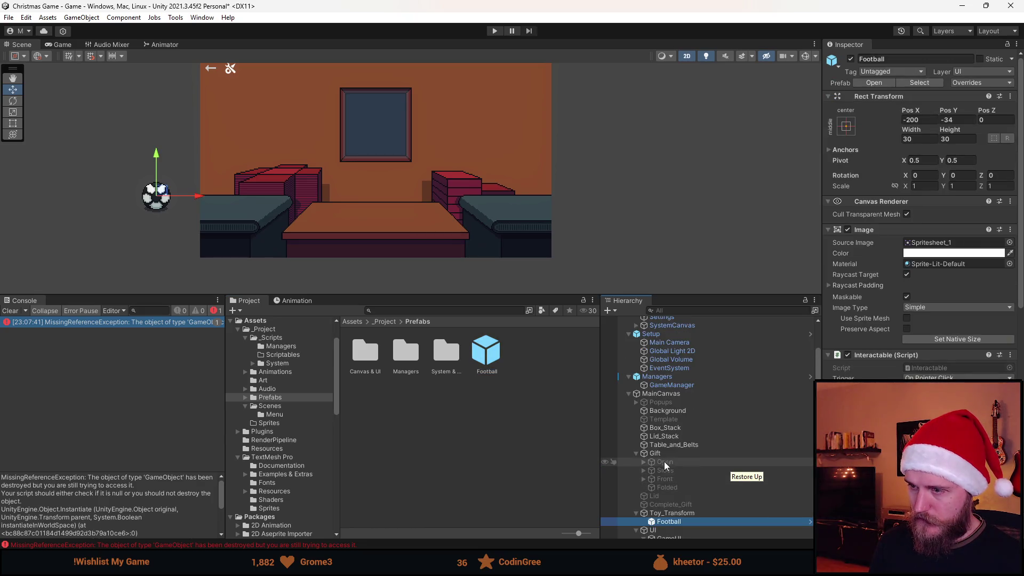
left_click(676, 385)
left_click_drag(963, 167, 948, 171)
left_click(926, 173)
key("ctrl+s")
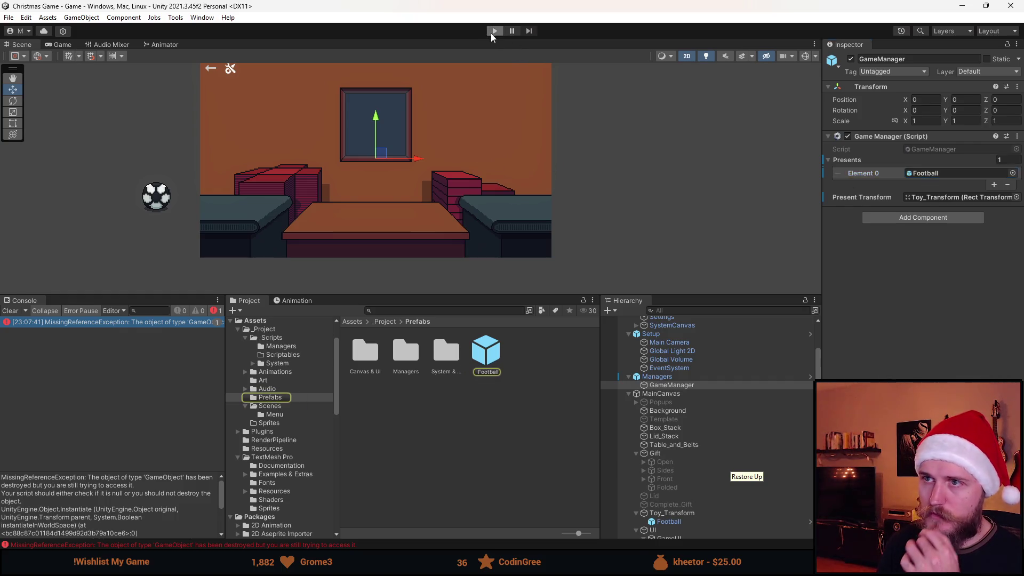